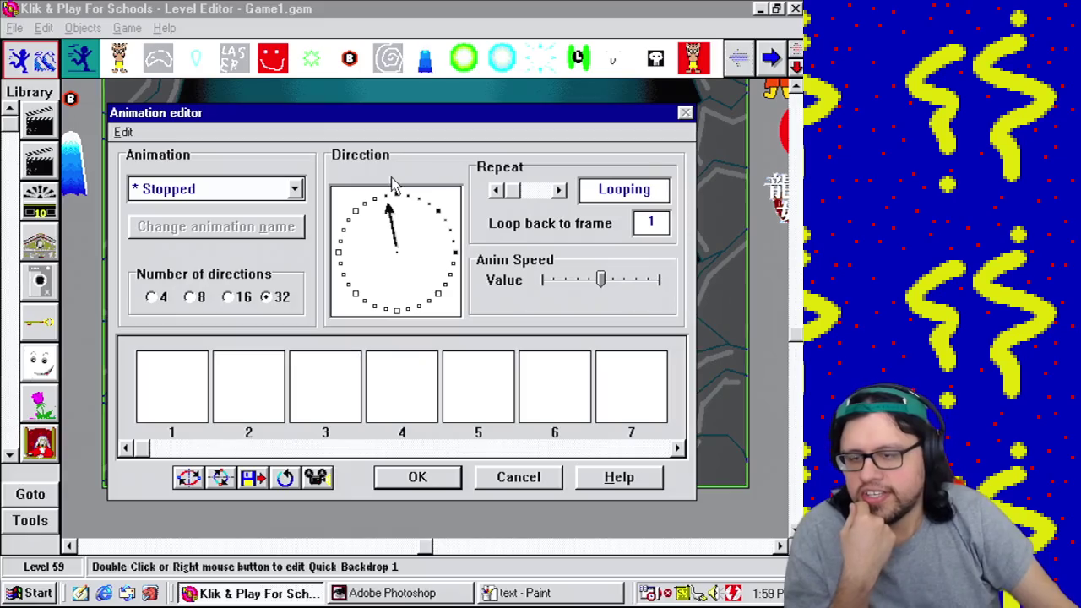
# Step: View the dark image in frame 1 of the Stopped animation, then close the Picture and Animation editors
pyautogui.doubleClick(201, 374)
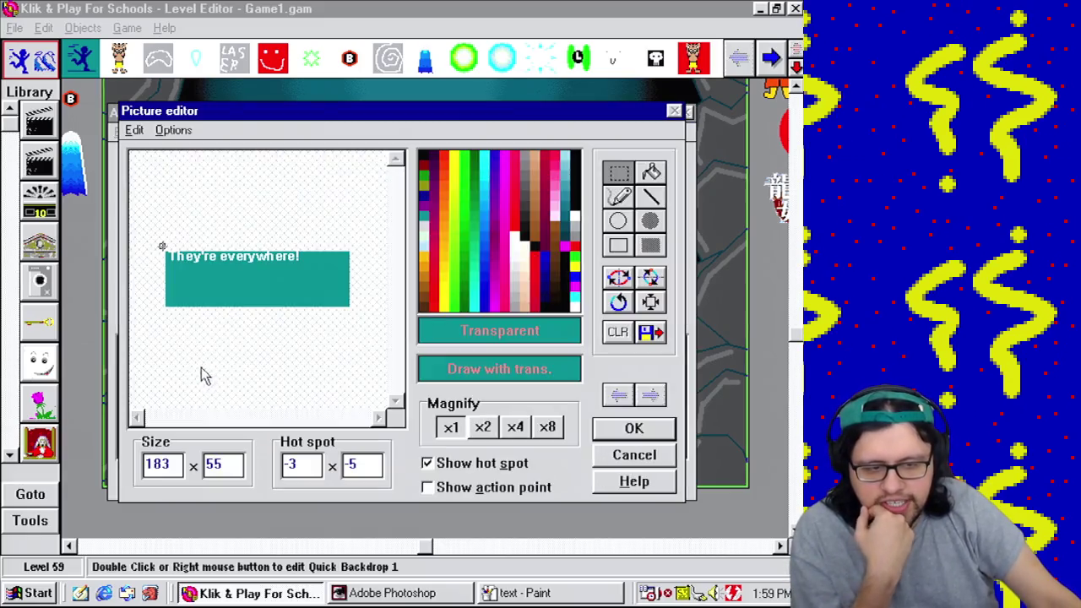
pyautogui.click(655, 431)
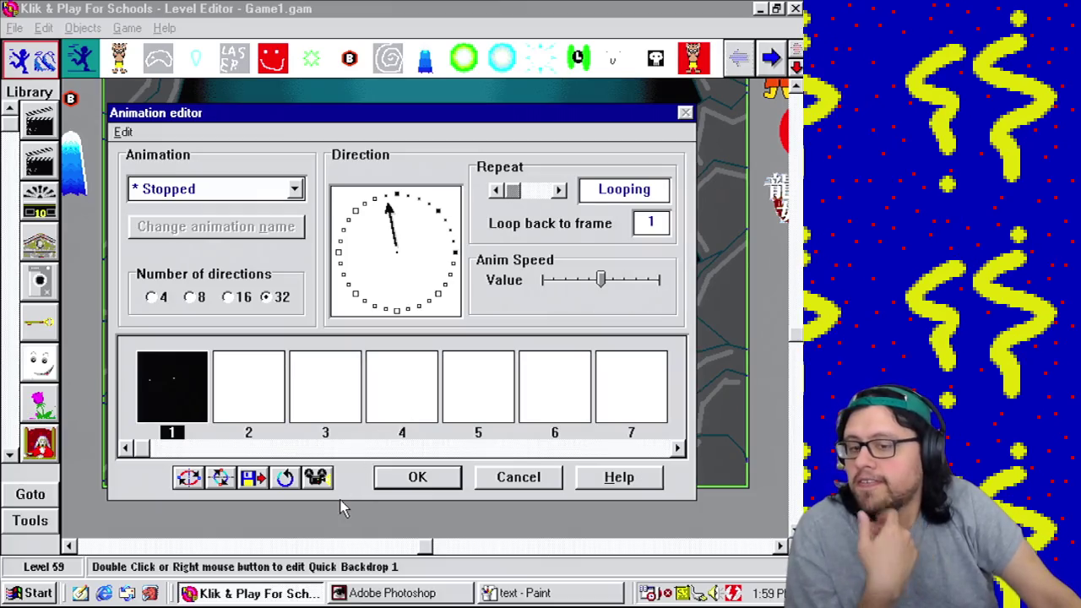
pyautogui.click(419, 492)
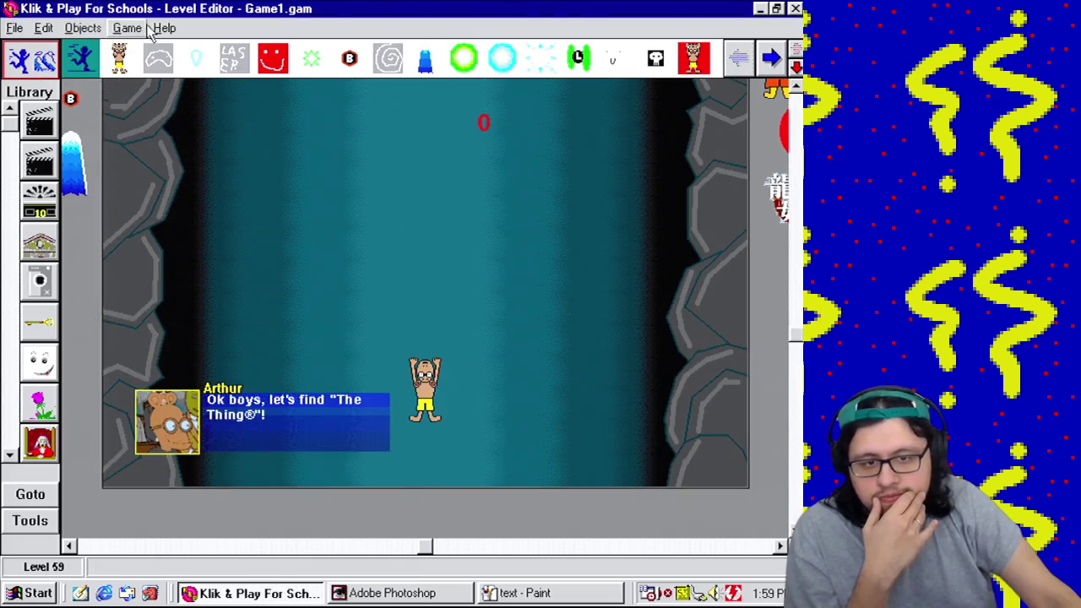
# Step: Open the Event Editor and scroll its object columns to the right
pyautogui.click(132, 29)
pyautogui.click(160, 100)
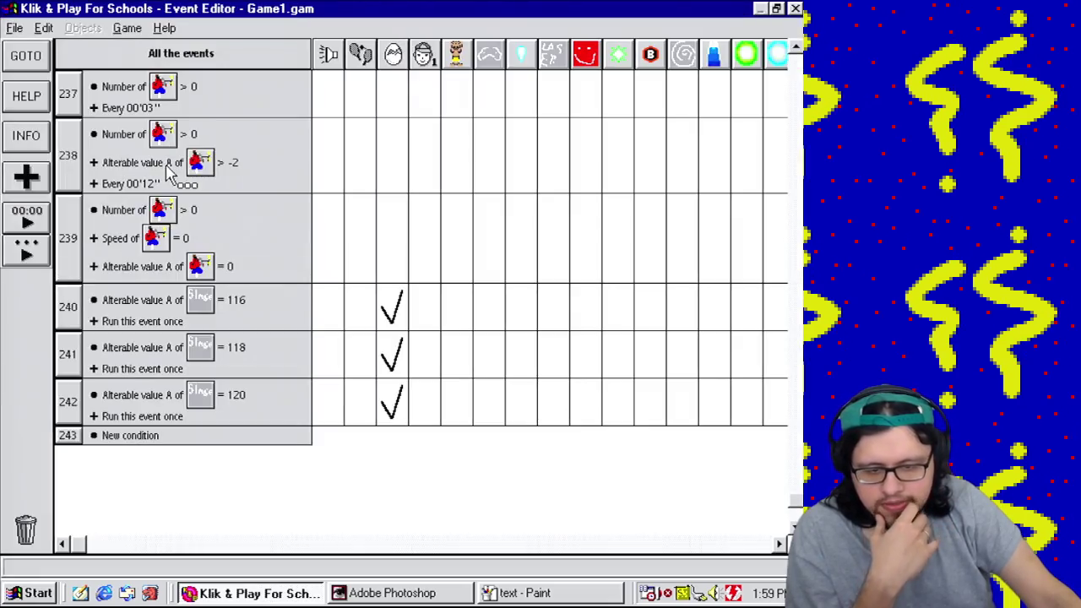
pyautogui.moveTo(387, 399); pyautogui.dragTo(391, 360)
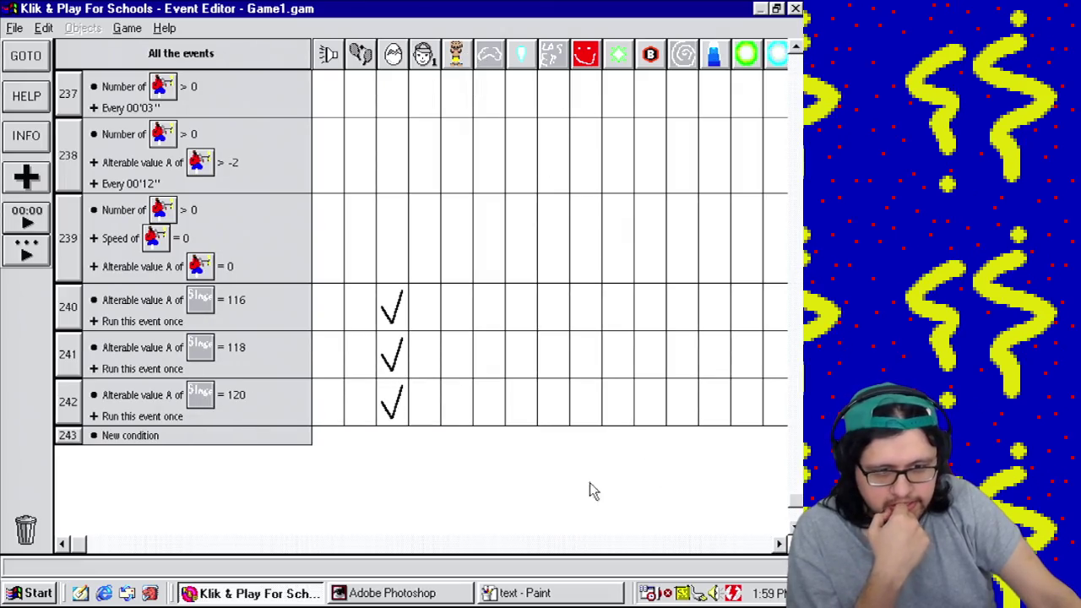
pyautogui.click(621, 545)
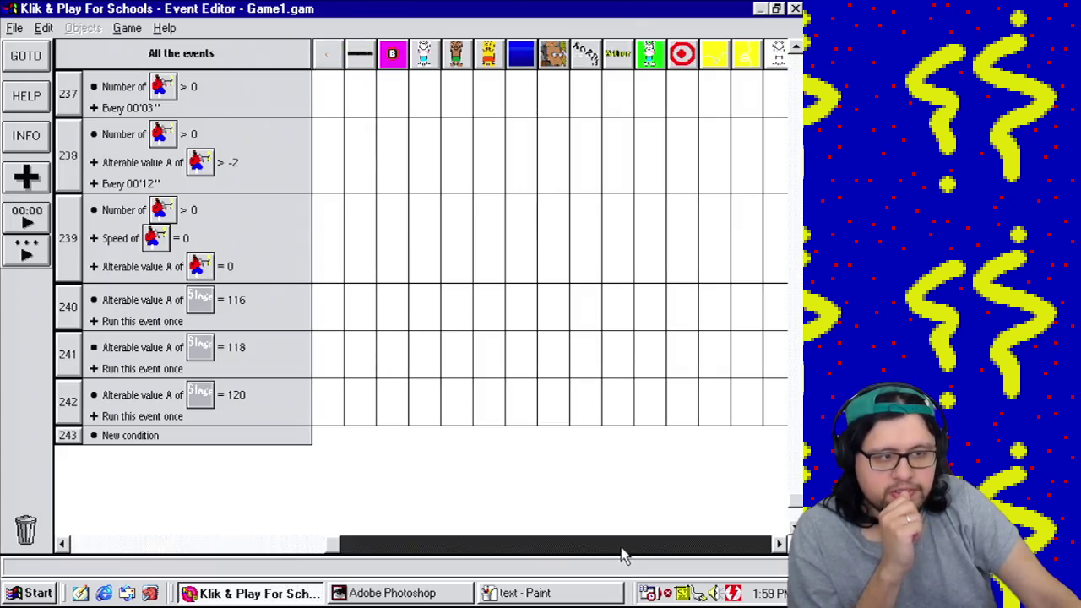
pyautogui.click(620, 544)
pyautogui.click(620, 545)
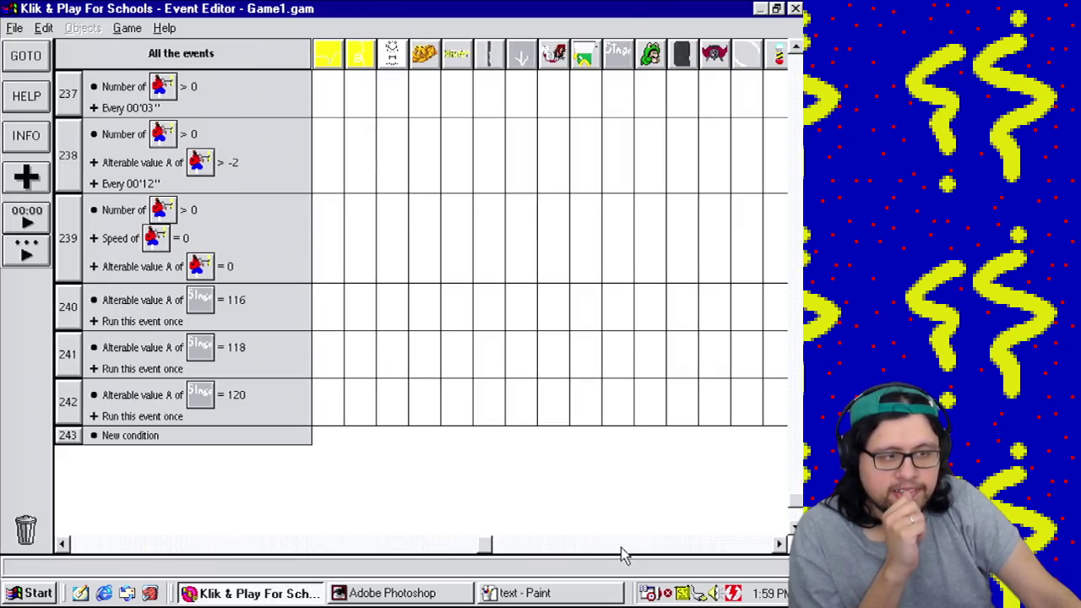
# Step: Filter events to the Stage Controller and page down to events 17–24 (value A 88–120)
pyautogui.click(617, 53)
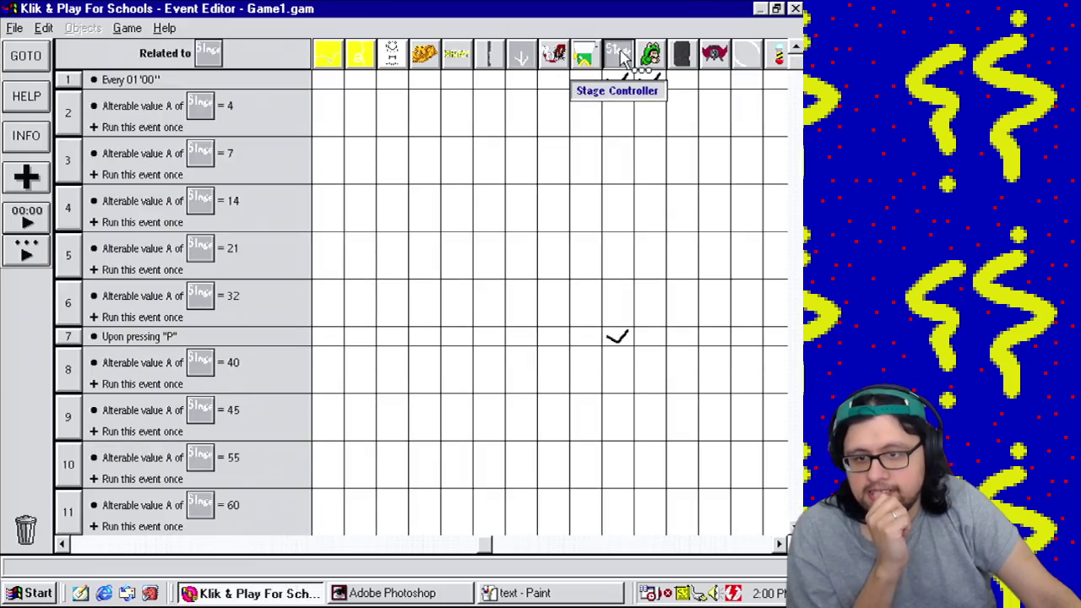
pyautogui.click(796, 433)
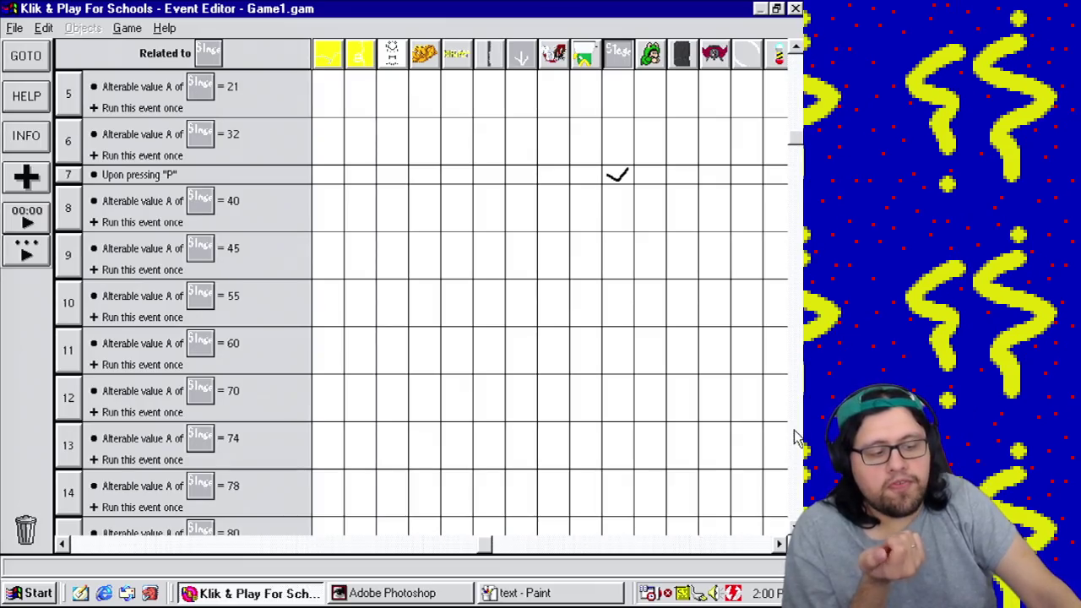
pyautogui.click(796, 464)
pyautogui.click(795, 471)
pyautogui.click(796, 472)
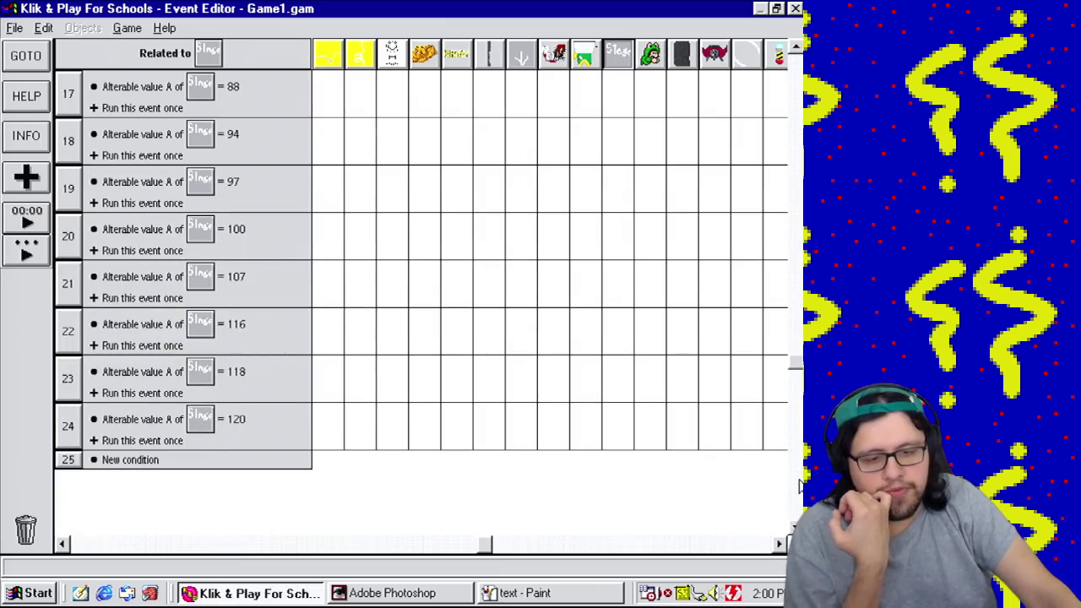
pyautogui.moveTo(492, 545); pyautogui.dragTo(83, 587)
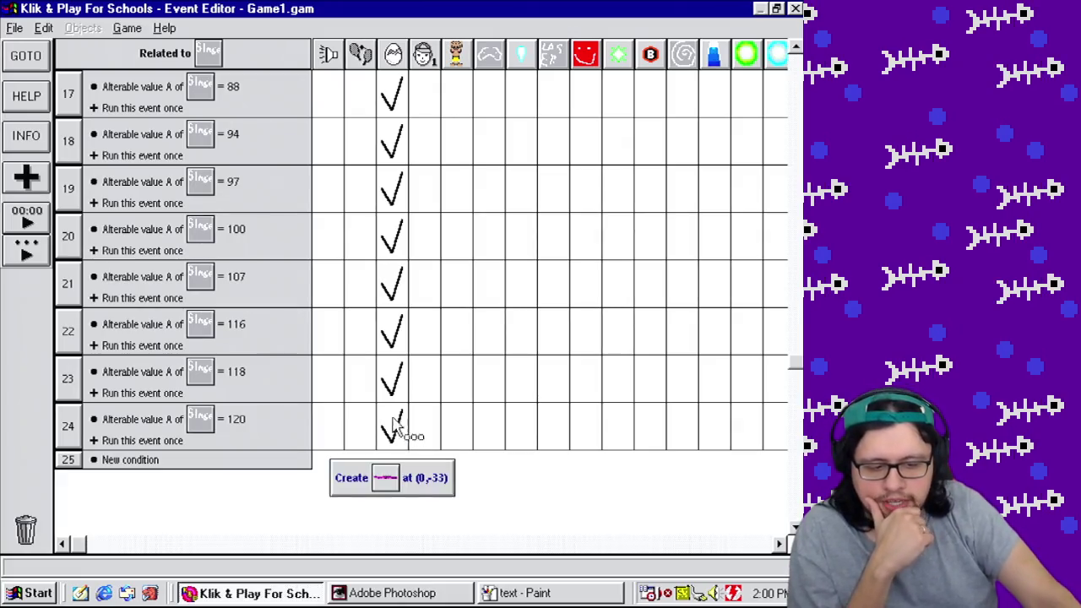
pyautogui.moveTo(650, 553)
pyautogui.mouseDown()
pyautogui.moveTo(367, 519)
pyautogui.moveTo(272, 546)
pyautogui.moveTo(311, 547)
pyautogui.mouseUp()
pyautogui.scroll(2, 473, 514)
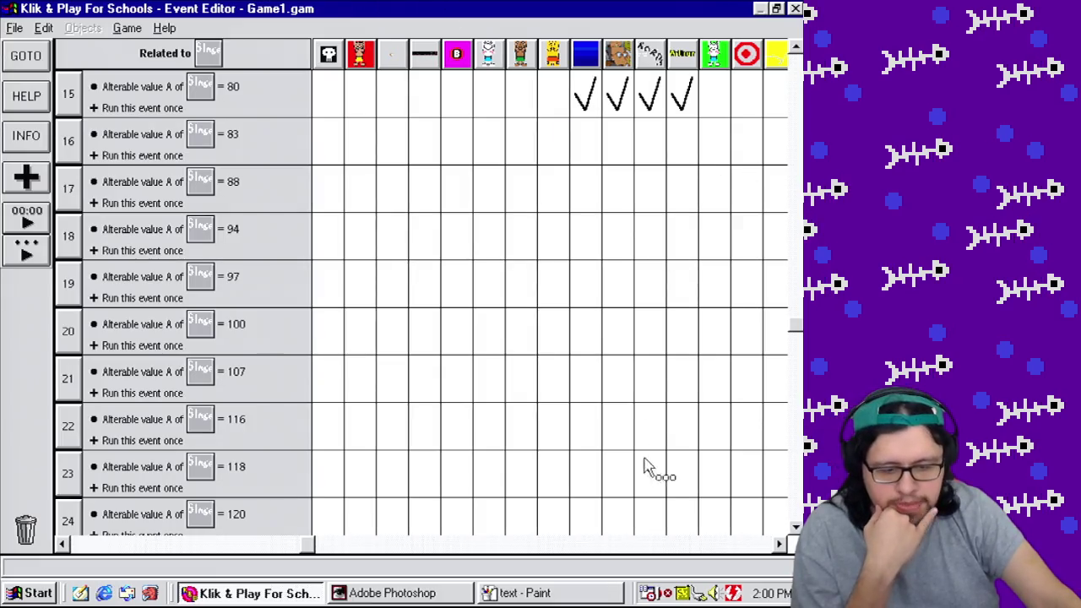
pyautogui.moveTo(586, 99); pyautogui.dragTo(590, 521)
# Step: Copy event 15's Portrait action onto event 24, leaving its direction unchanged
pyautogui.moveTo(625, 93)
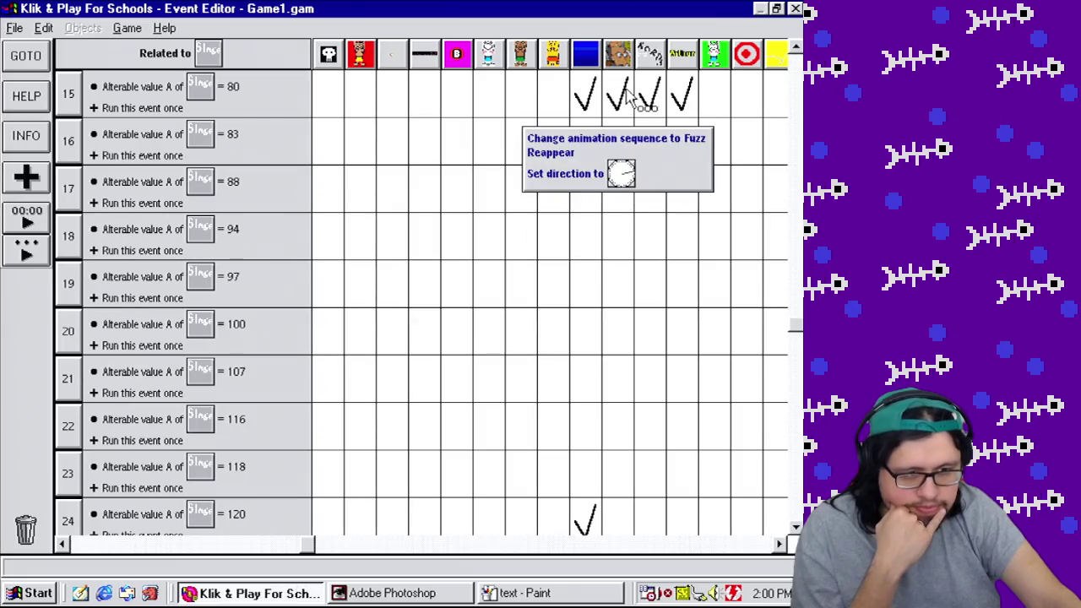
pyautogui.moveTo(627, 93); pyautogui.dragTo(621, 517)
pyautogui.doubleClick(621, 517)
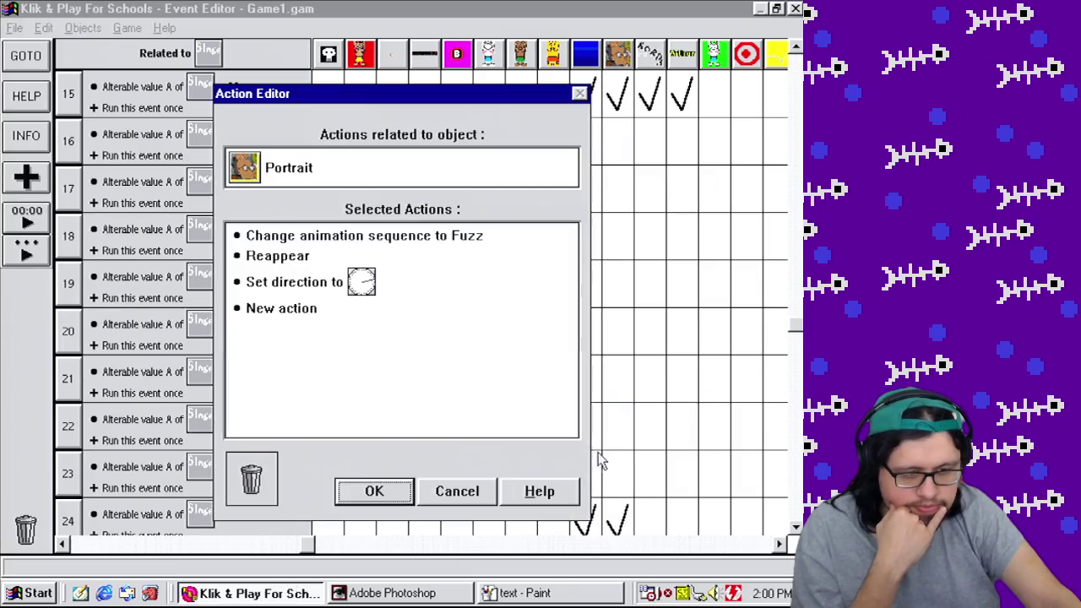
pyautogui.rightClick(325, 286)
pyautogui.click(422, 438)
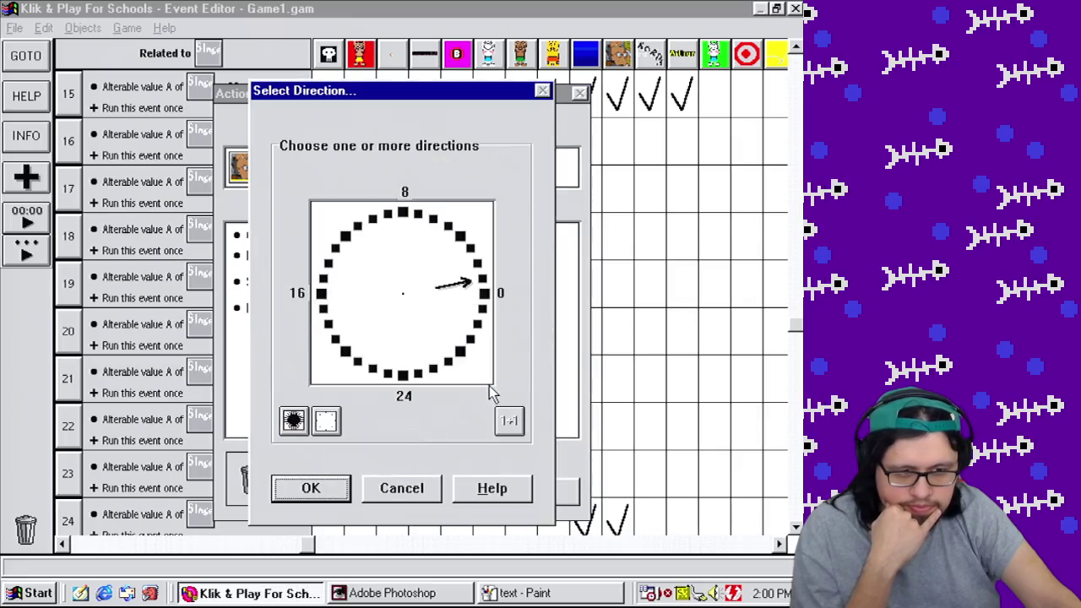
pyautogui.click(405, 490)
pyautogui.click(456, 492)
# Step: Copy event 15's WORDS and fourth actions onto event 24, giving WORDS a new direction
pyautogui.moveTo(699, 100)
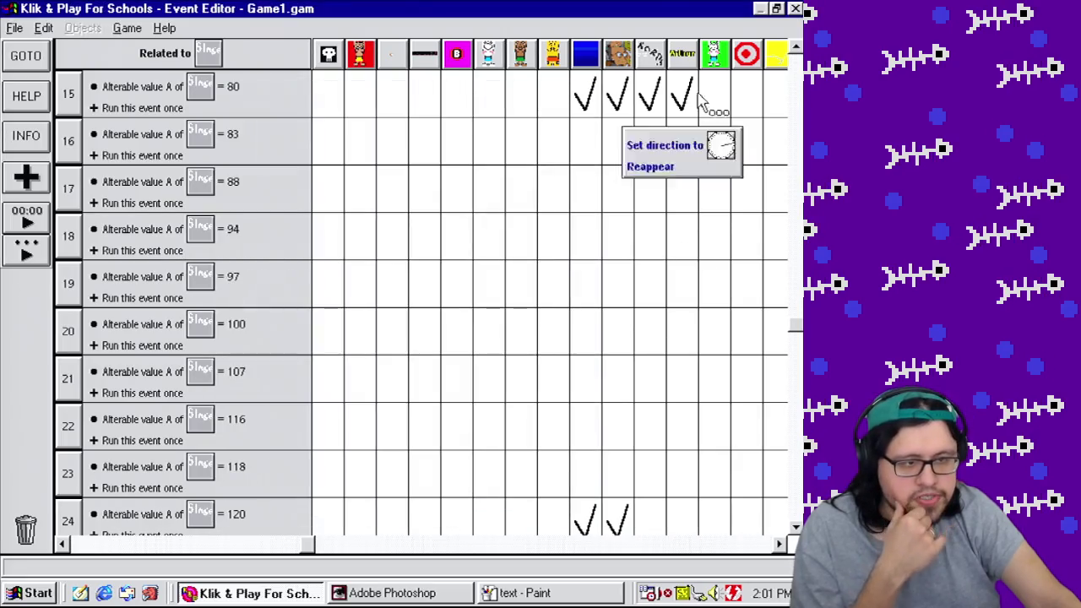
pyautogui.moveTo(648, 94); pyautogui.dragTo(651, 517)
pyautogui.doubleClick(651, 517)
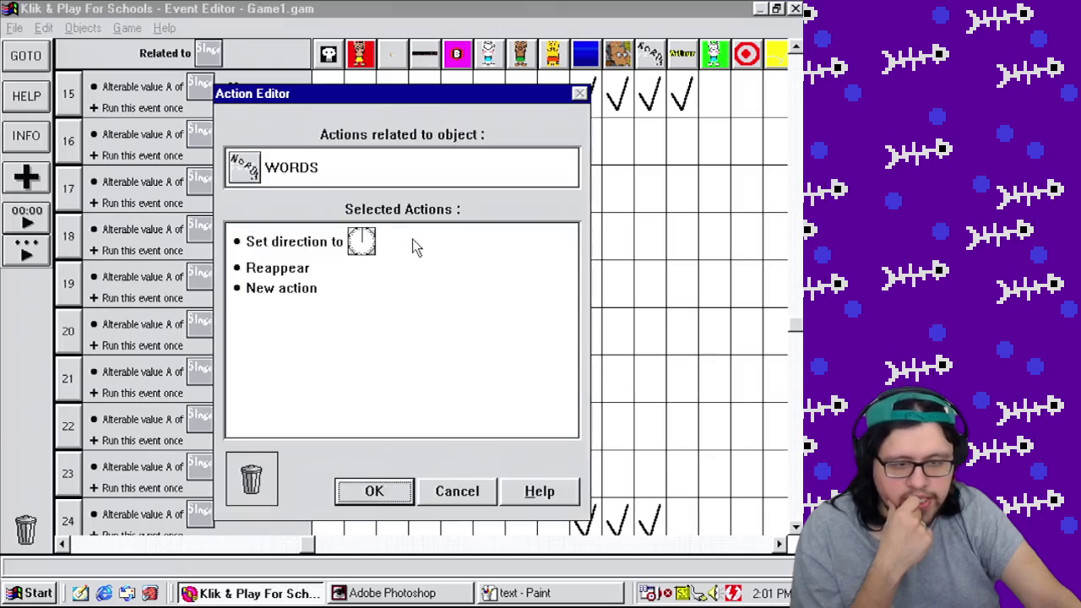
pyautogui.rightClick(272, 241)
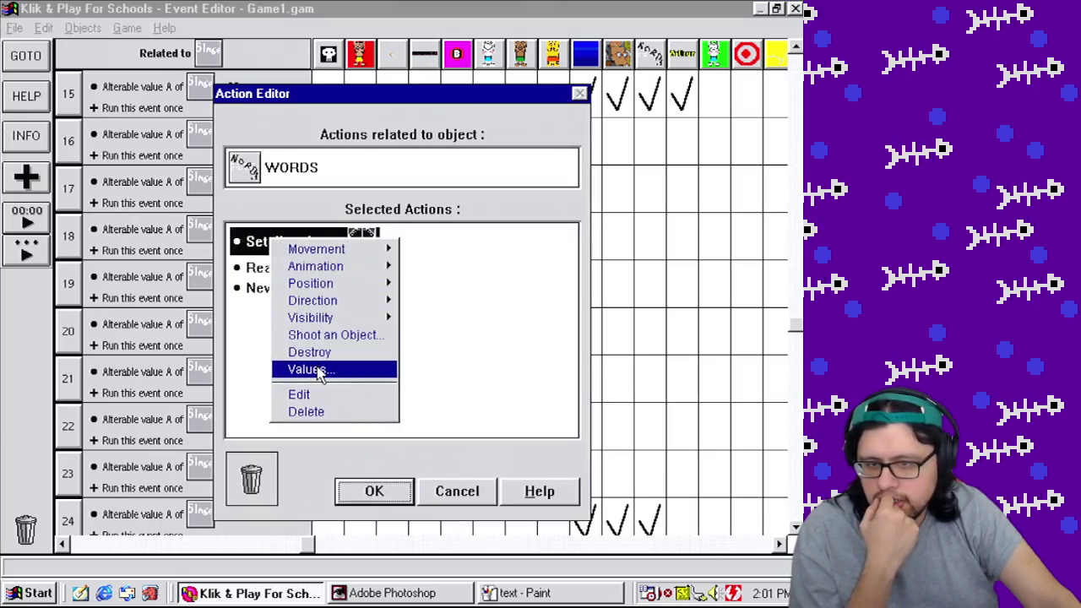
pyautogui.click(345, 396)
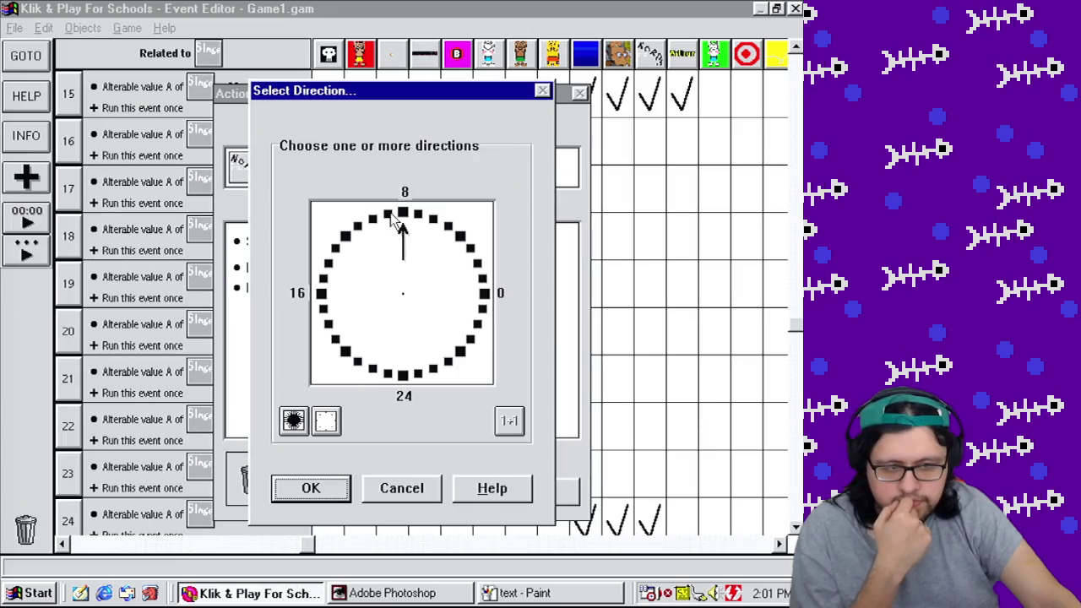
pyautogui.click(389, 214)
pyautogui.click(404, 212)
pyautogui.click(342, 490)
pyautogui.click(342, 490)
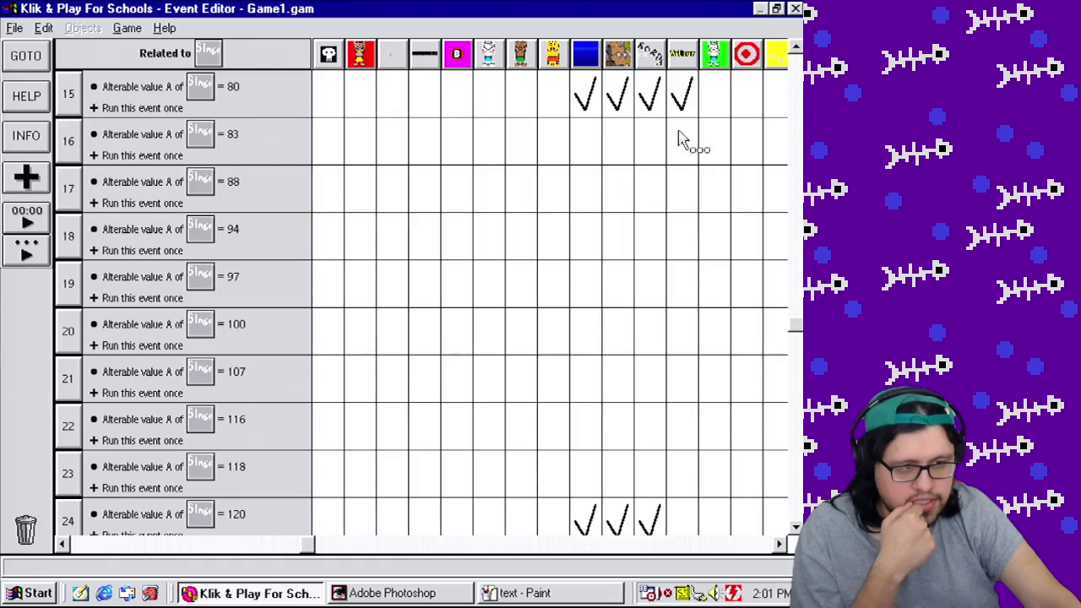
pyautogui.moveTo(682, 140); pyautogui.dragTo(683, 515)
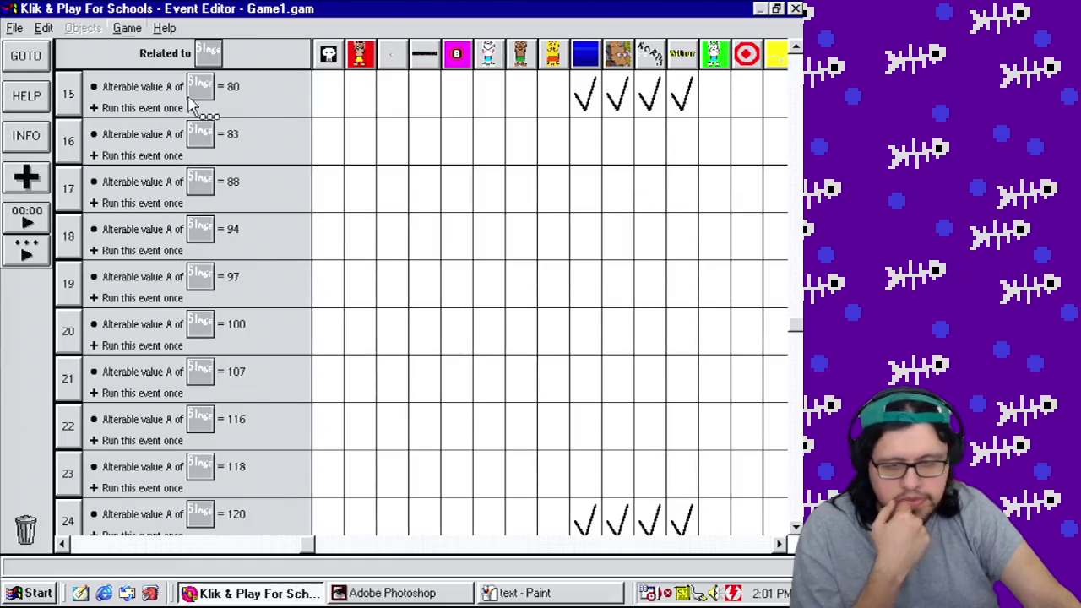
# Step: Save the Mother 4 game as Game1.gam in c:\knp\games
pyautogui.click(20, 30)
pyautogui.moveTo(44, 28)
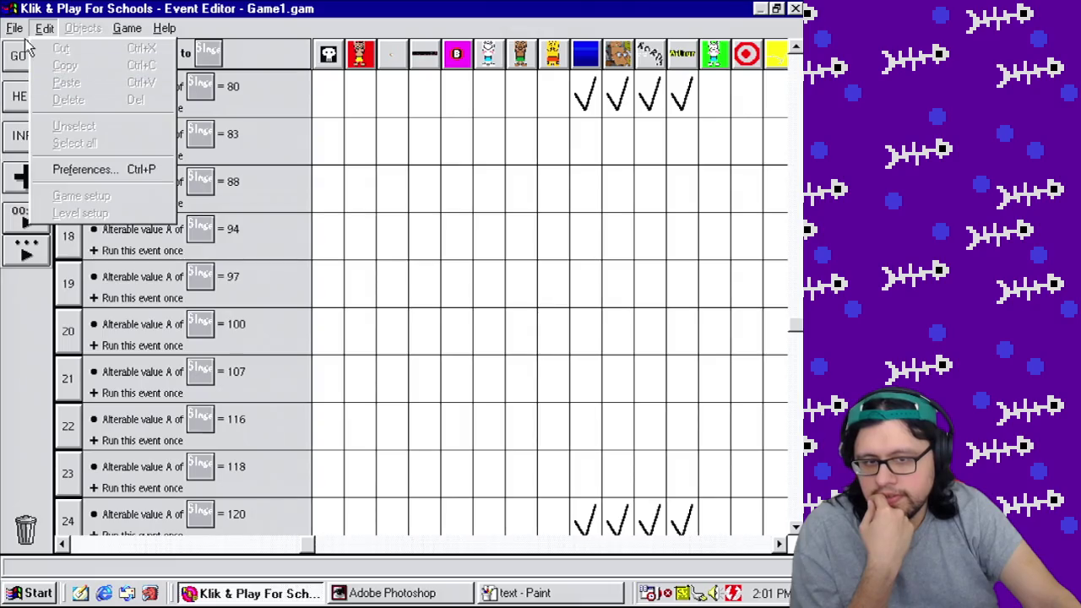
pyautogui.click(36, 89)
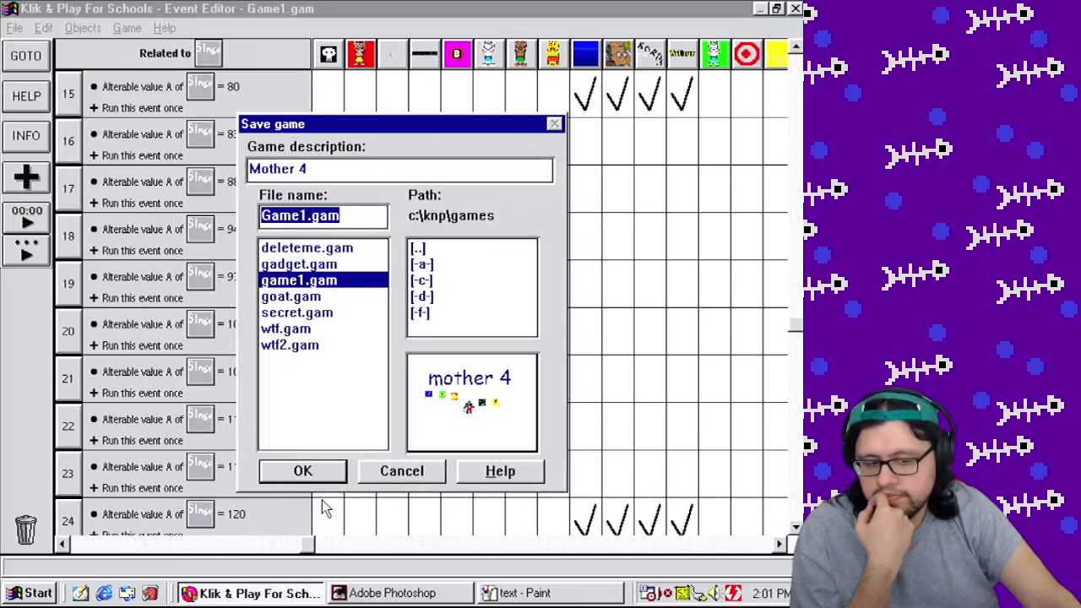
pyautogui.click(302, 471)
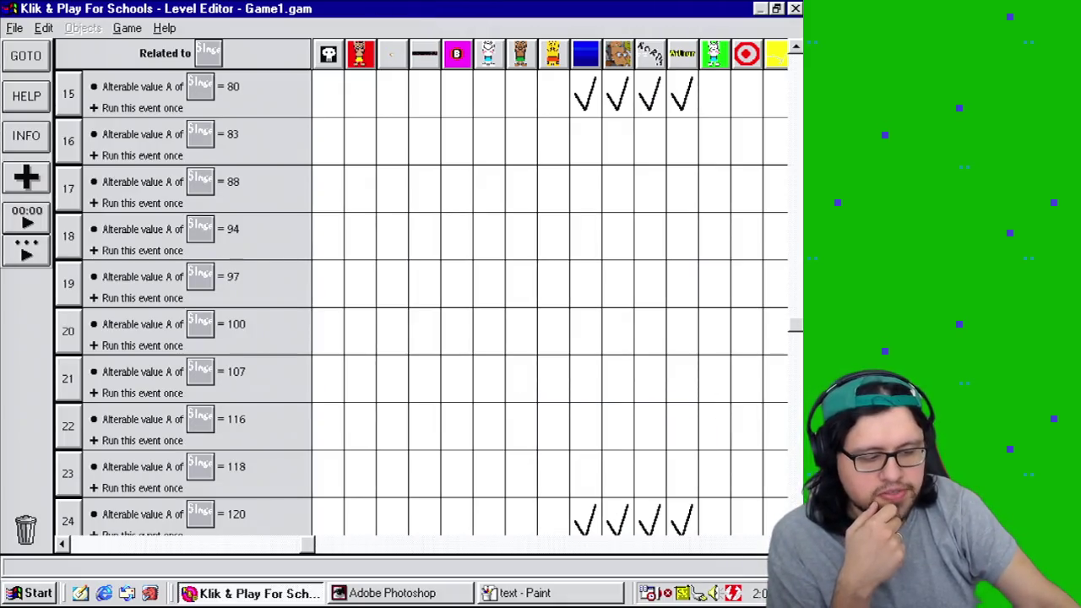
# Step: Resave Game1.gam a second time
pyautogui.scroll(-2, 650, 473)
pyautogui.click(13, 31)
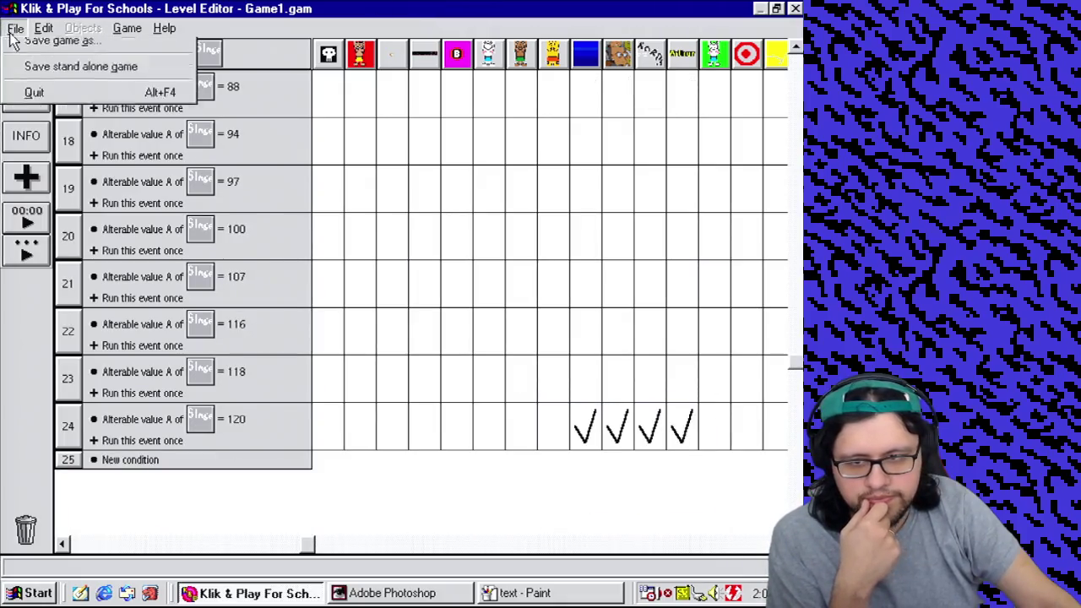
pyautogui.click(32, 92)
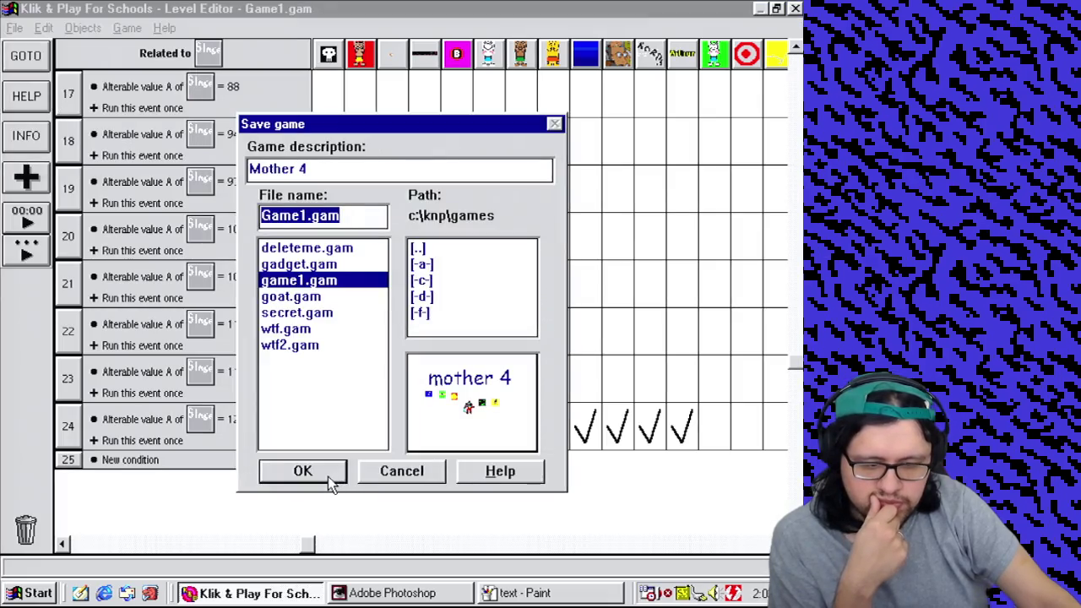
pyautogui.click(328, 476)
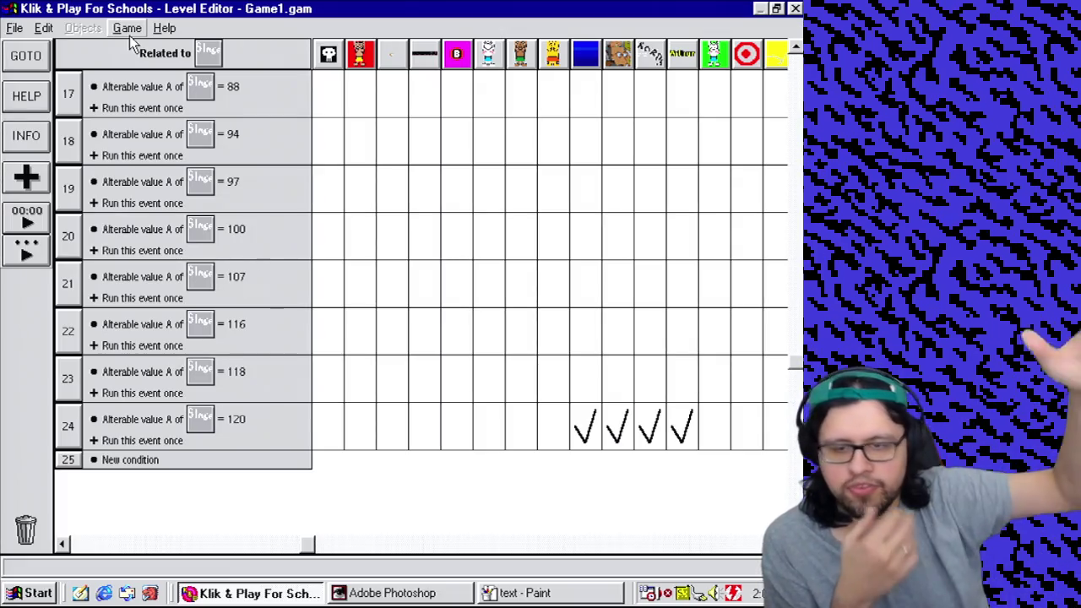
pyautogui.click(130, 36)
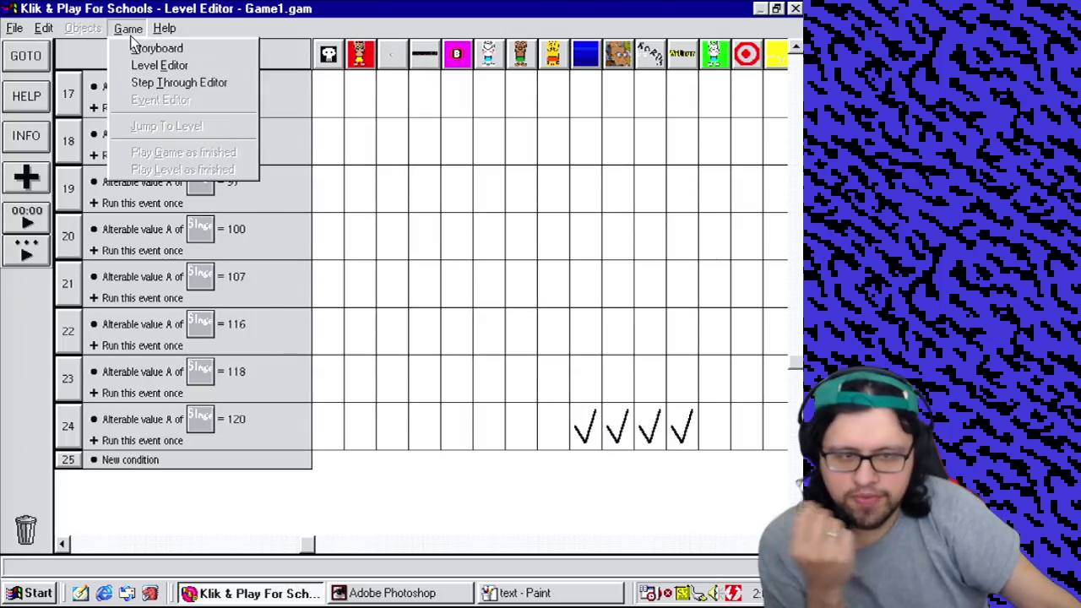
pyautogui.click(139, 66)
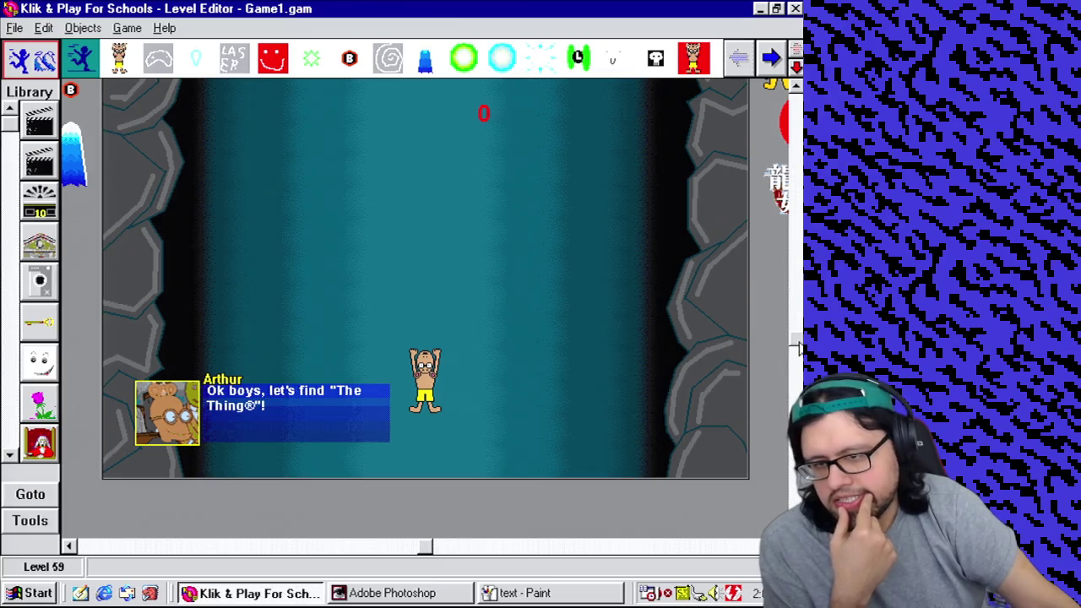
pyautogui.scroll(1, 425, 278)
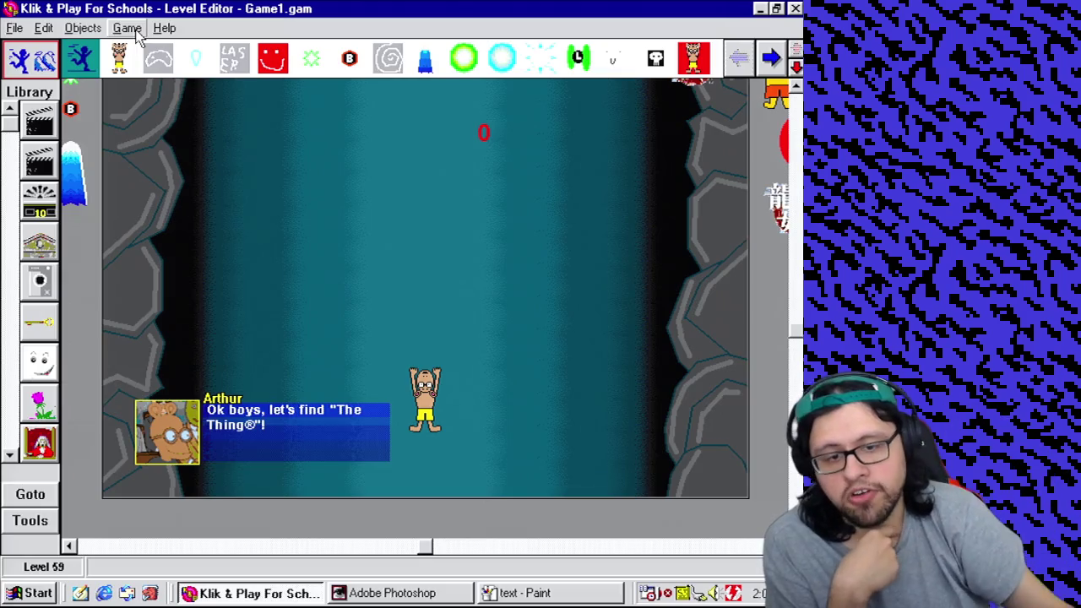
pyautogui.click(181, 169)
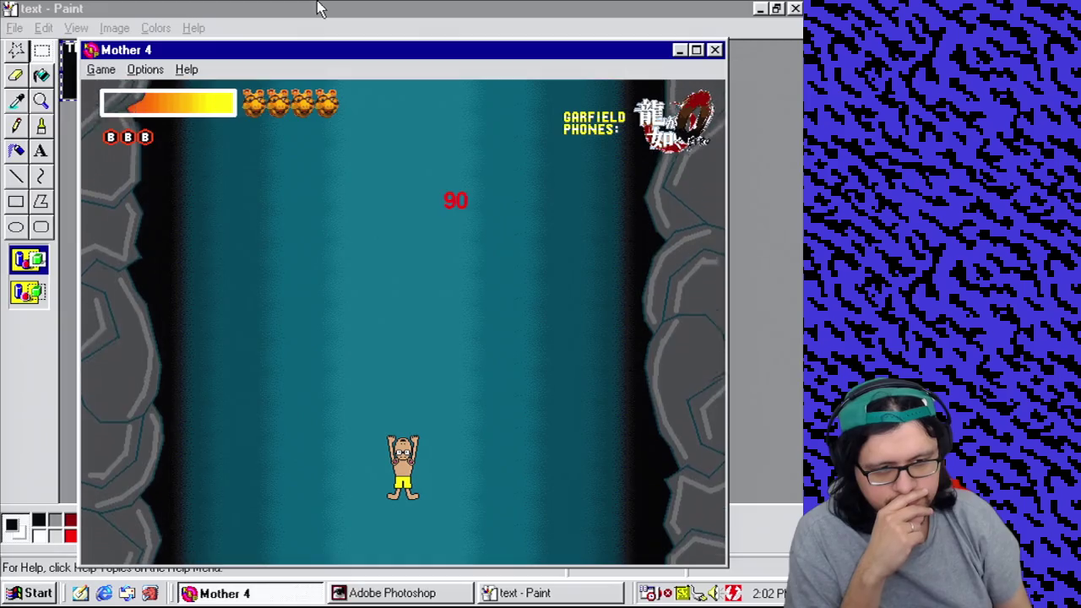
pyautogui.press('Left')
pyautogui.press('Down')
pyautogui.press('space')
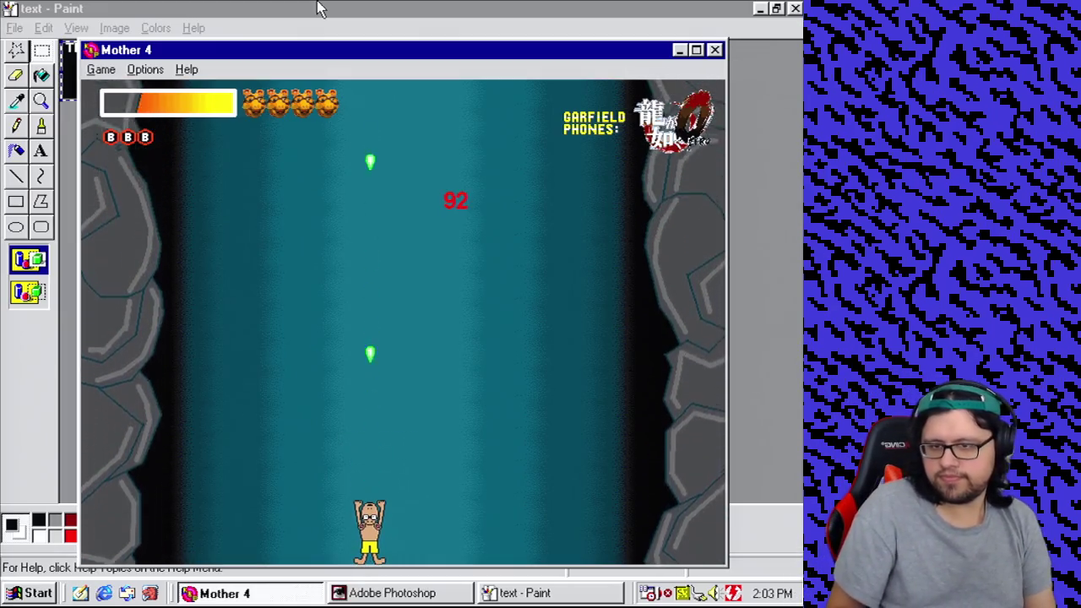
pyautogui.press('Up')
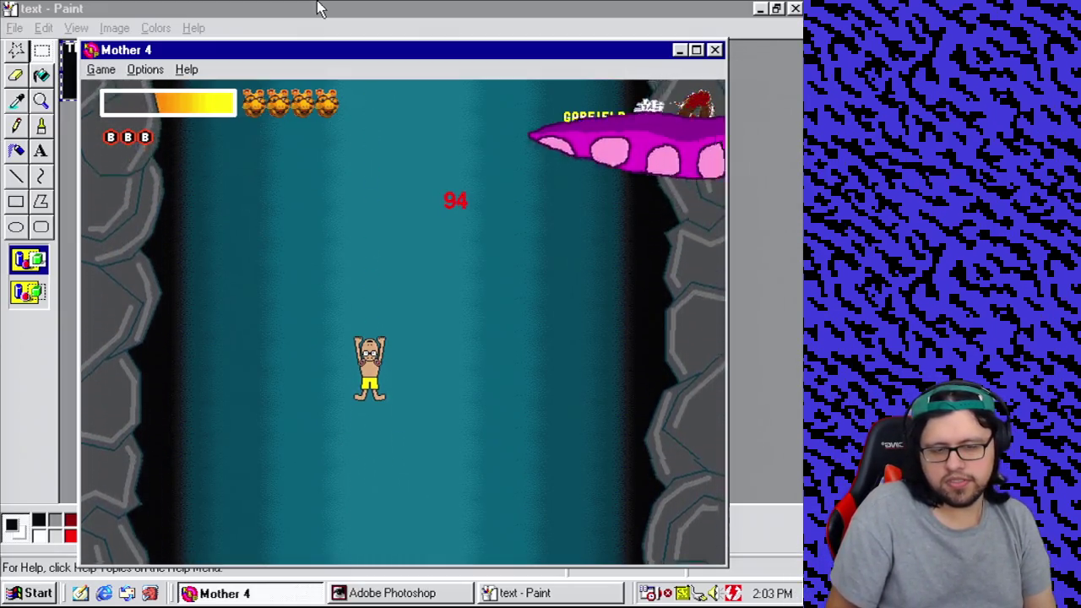
pyautogui.press('Left')
pyautogui.press('Left')
pyautogui.press('Up')
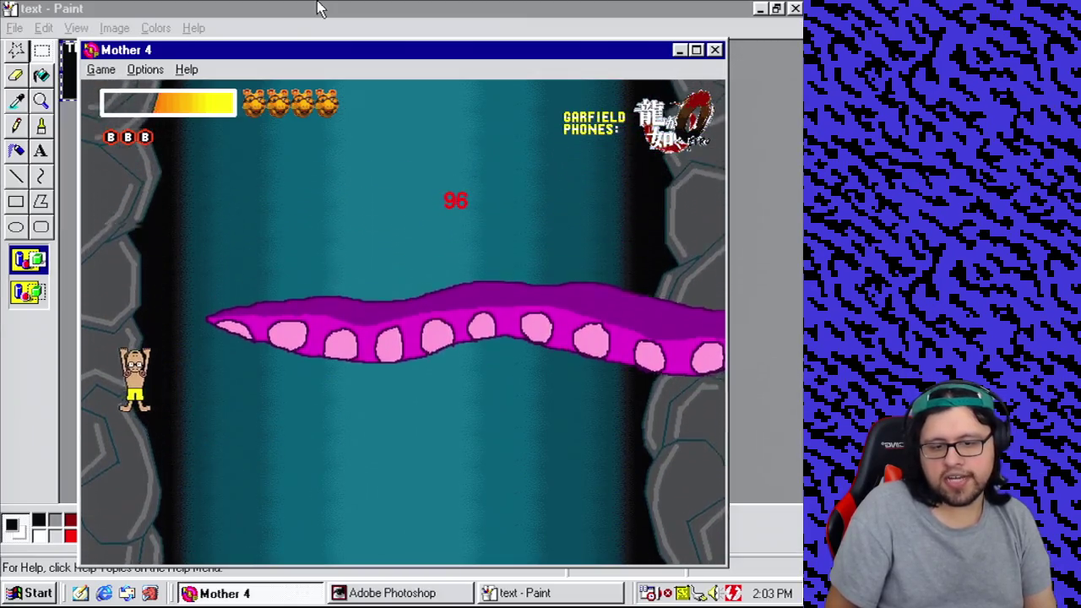
pyautogui.press('Right')
pyautogui.press('space')
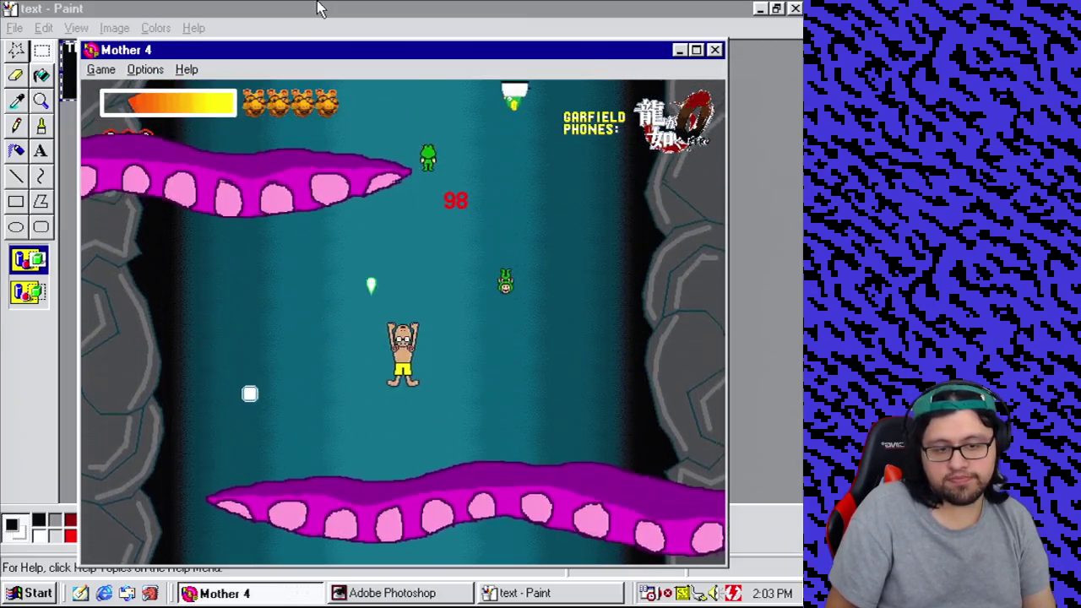
pyautogui.press('Left')
pyautogui.press('space')
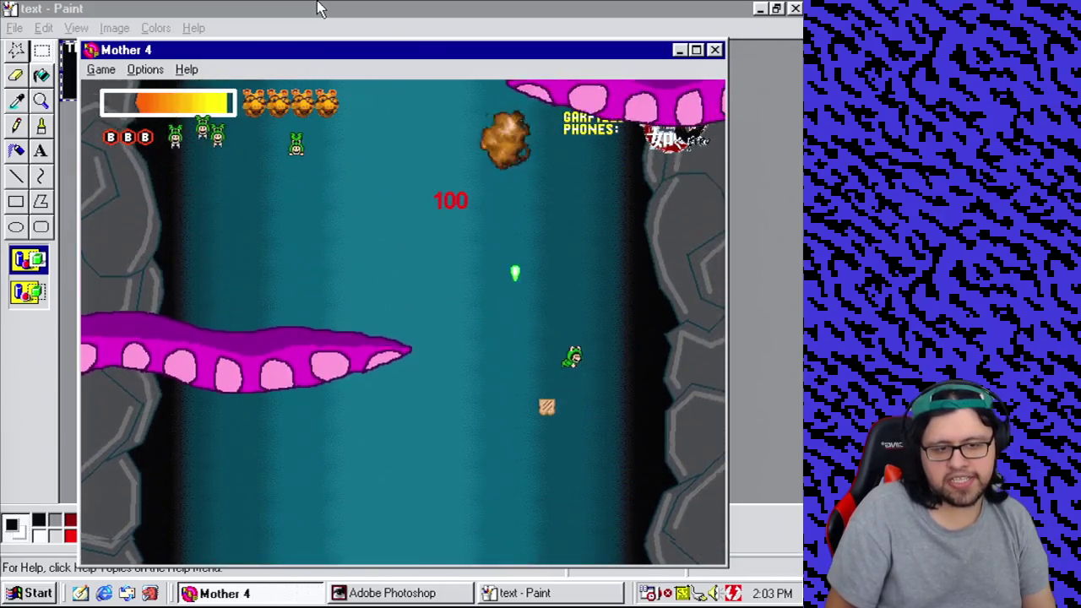
pyautogui.press('Left')
pyautogui.press('space')
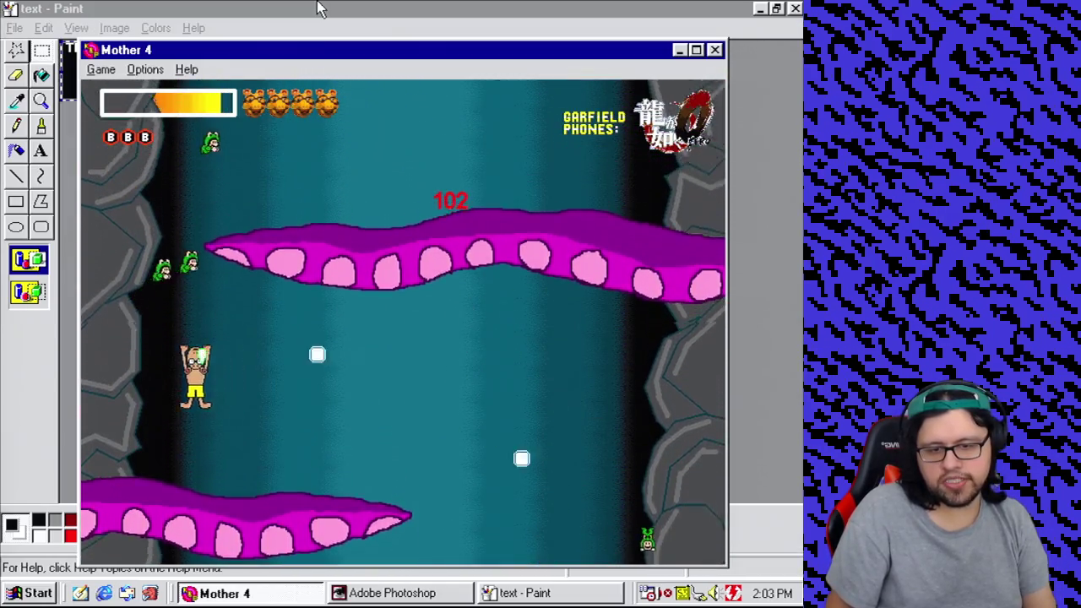
pyautogui.press('space')
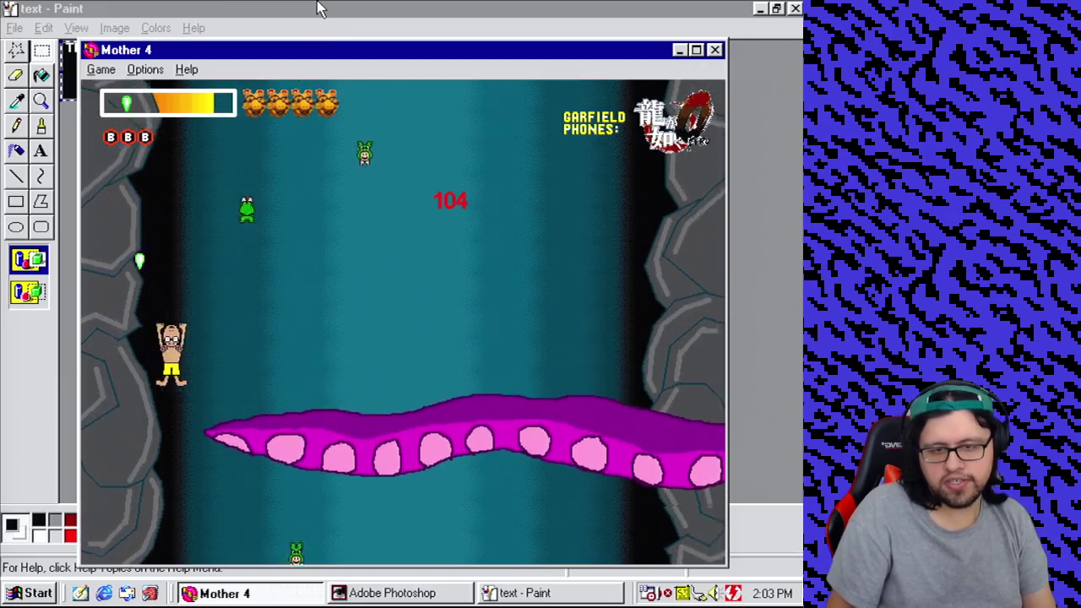
pyautogui.press('Right')
pyautogui.press('Left')
pyautogui.press('Right')
pyautogui.press('space')
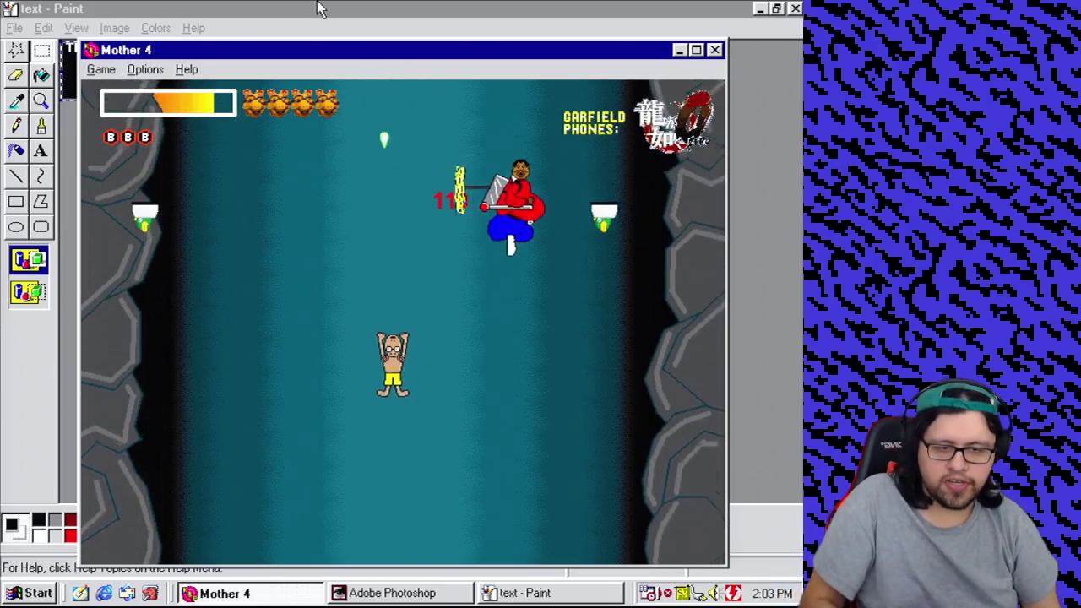
pyautogui.press('Right')
pyautogui.press('space')
pyautogui.press('Down')
pyautogui.press('space')
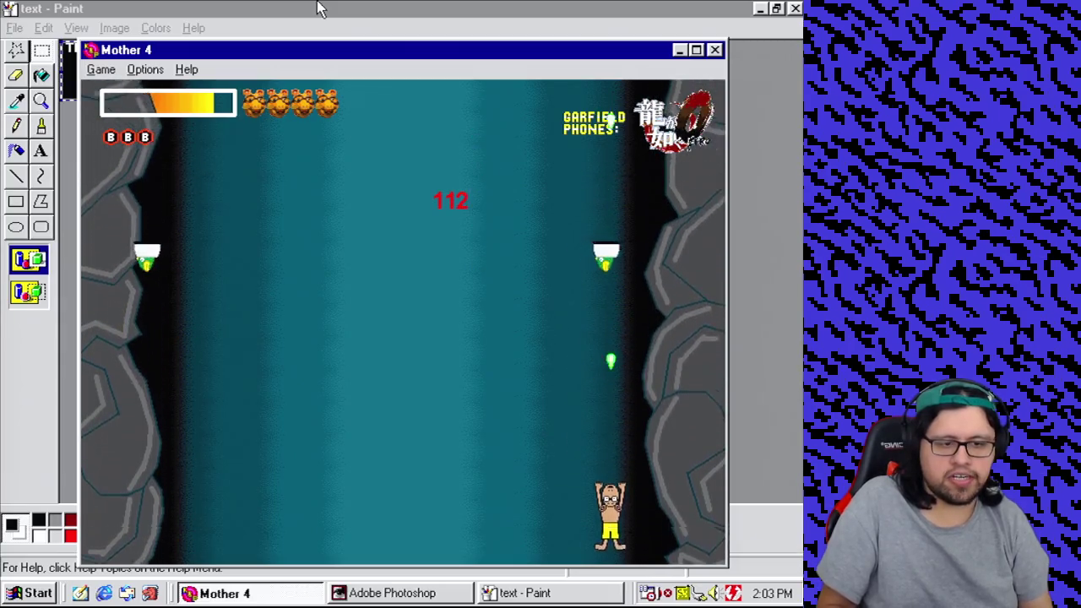
pyautogui.press('Up')
pyautogui.press('Left')
pyautogui.press('space')
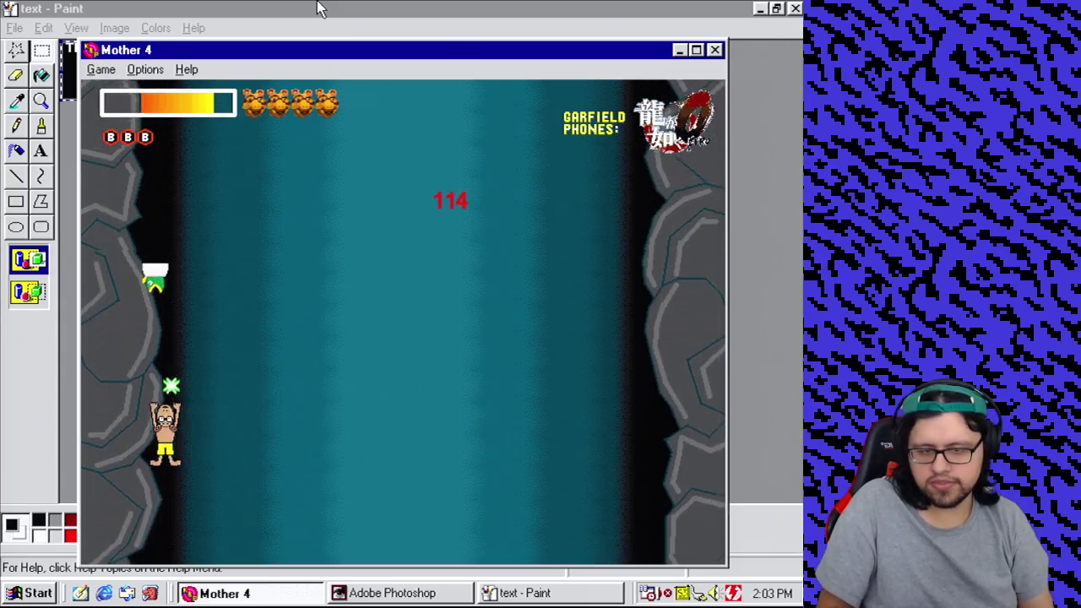
pyautogui.press('Left')
pyautogui.press('Up')
pyautogui.press('Right')
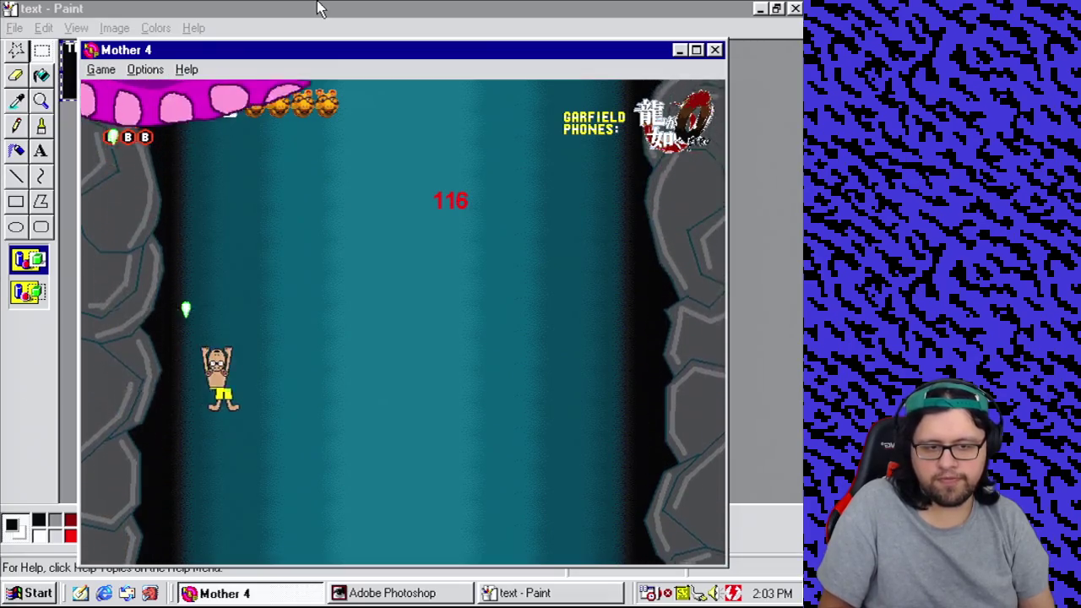
pyautogui.press('Down')
pyautogui.press('Right')
pyautogui.press('Up')
pyautogui.press('Left')
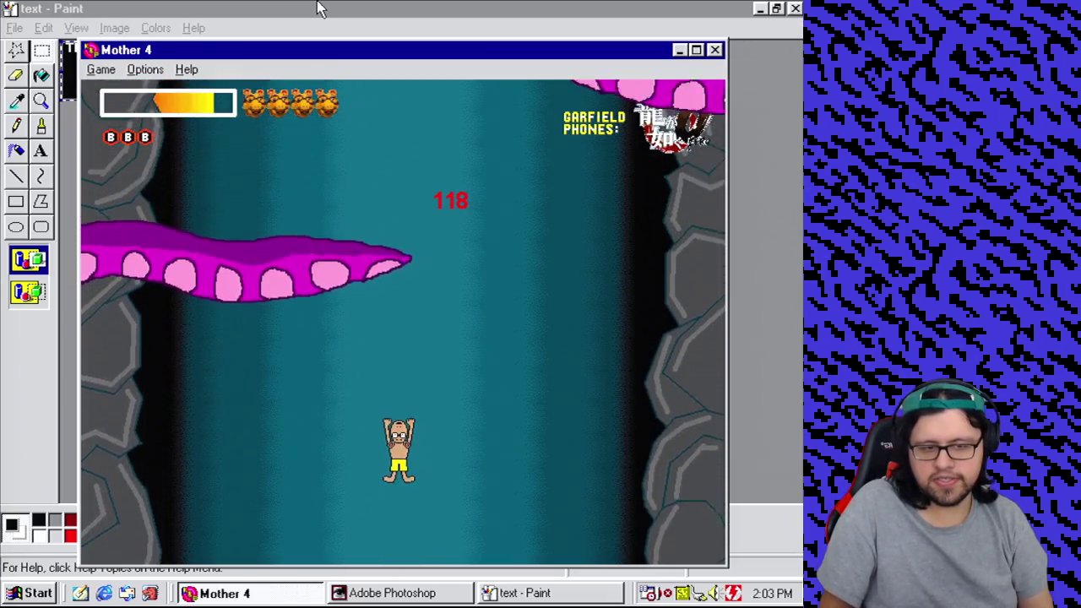
pyautogui.press('Right')
pyautogui.press('Up')
pyautogui.press('Left')
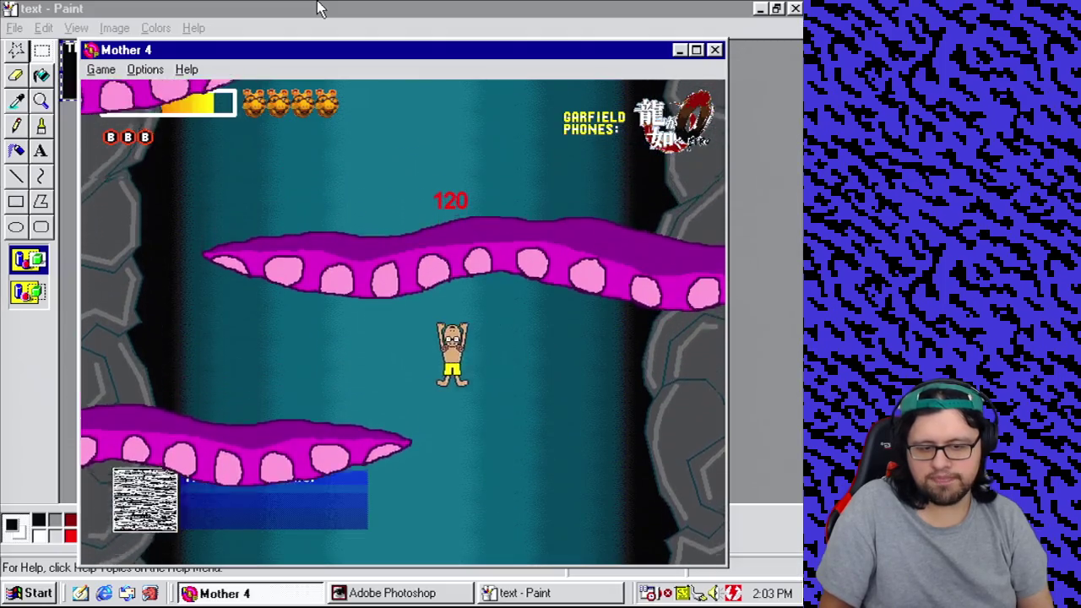
pyautogui.press('Down')
pyautogui.press('Left')
pyautogui.press('Up')
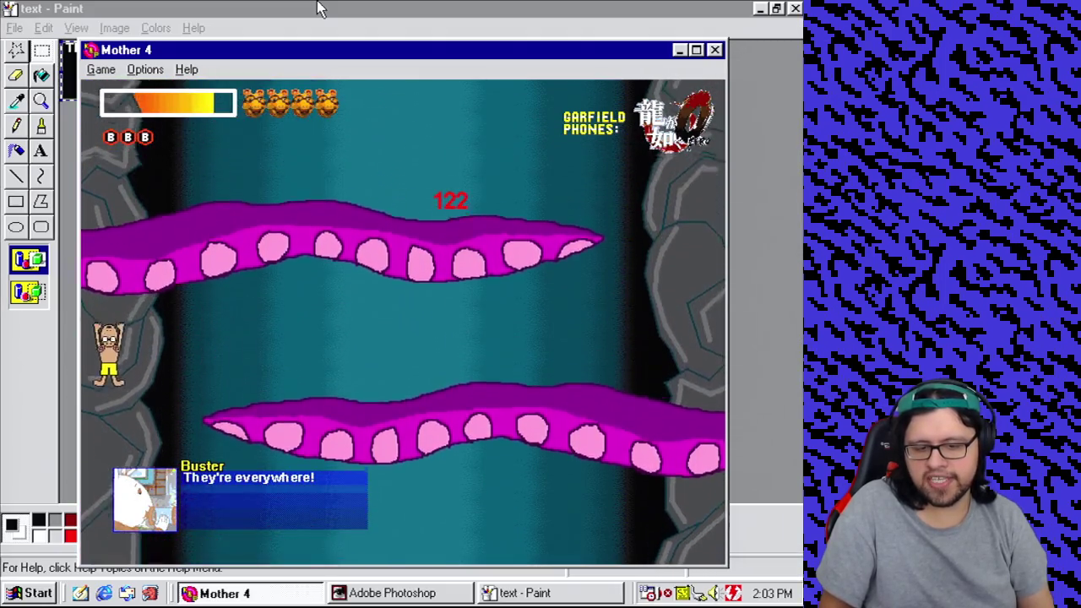
pyautogui.press('Right')
pyautogui.press('Down')
pyautogui.press('Right')
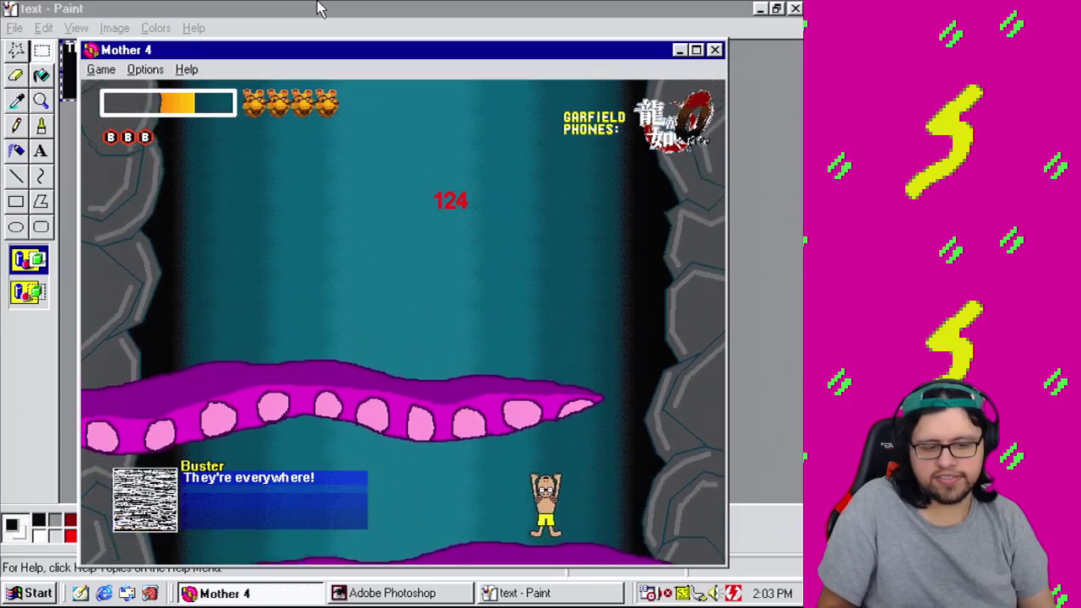
pyautogui.press('Up')
pyautogui.press('Up')
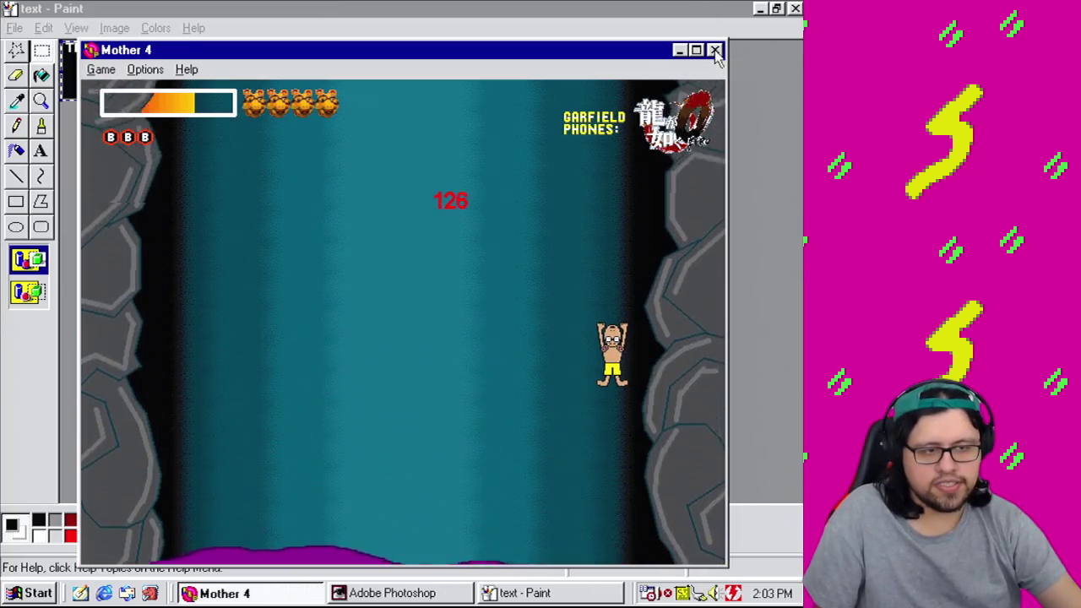
pyautogui.press('Escape')
# Step: Move event 24's Reappear actions up to event 23 so they fire at A = 118
pyautogui.click(128, 28)
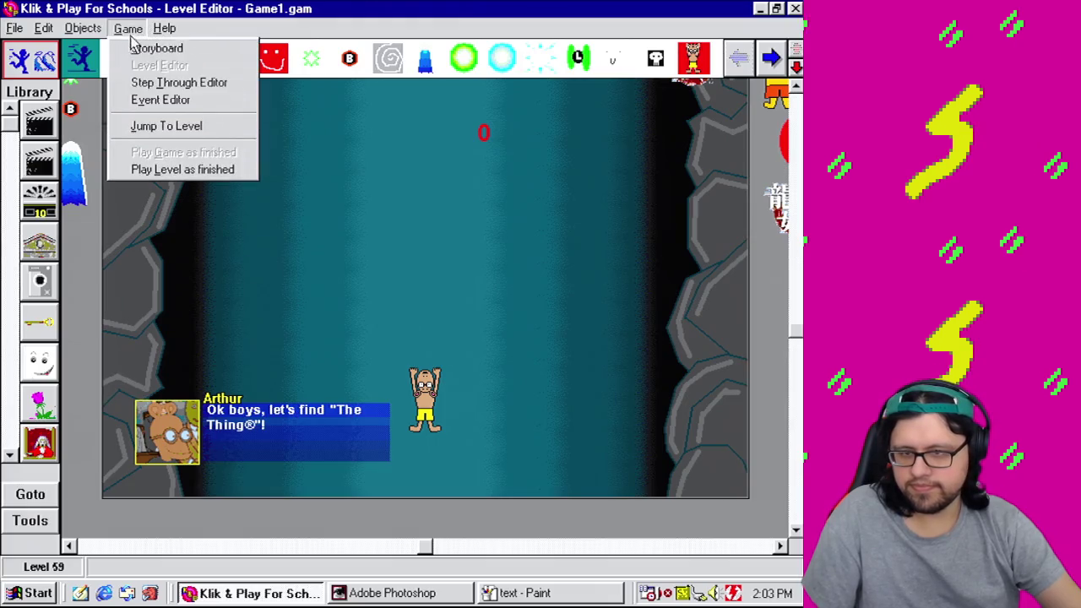
pyautogui.click(142, 98)
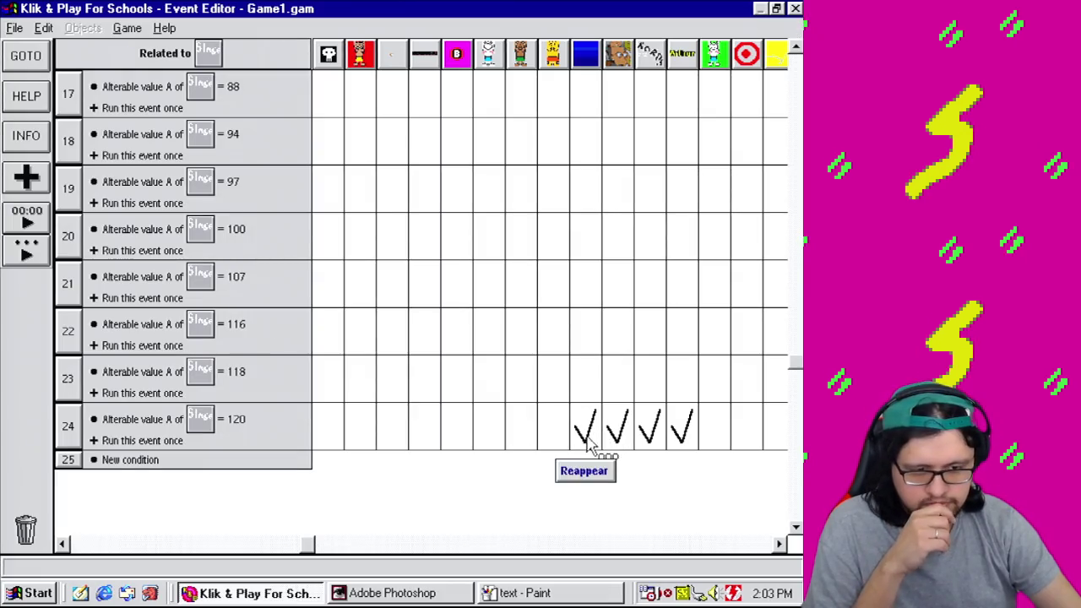
pyautogui.moveTo(588, 408); pyautogui.dragTo(586, 380)
pyautogui.moveTo(617, 427)
pyautogui.mouseDown()
pyautogui.moveTo(618, 380)
pyautogui.moveTo(650, 382)
pyautogui.mouseUp()
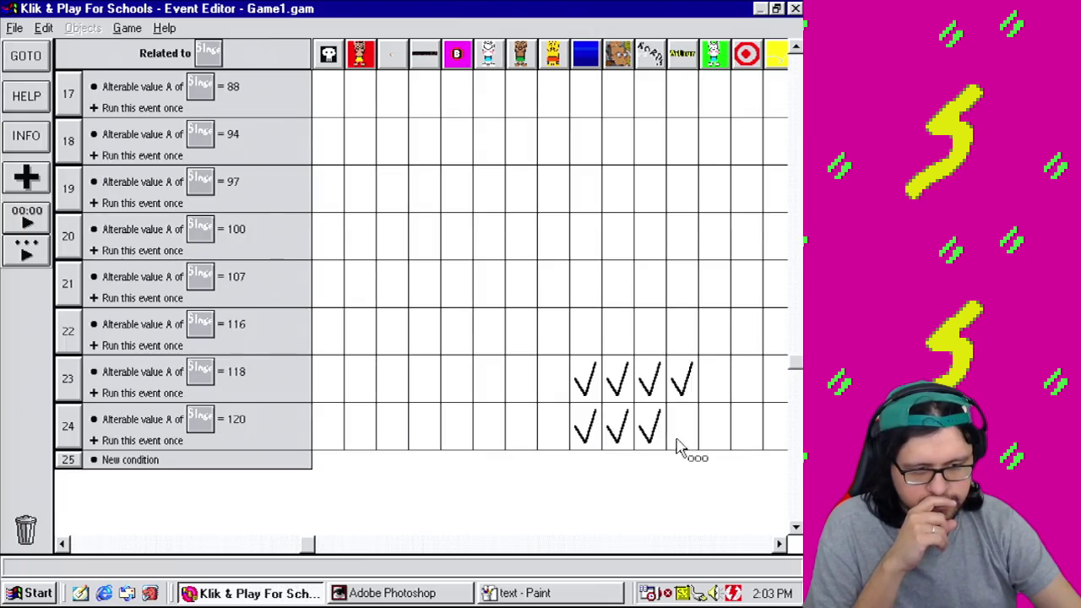
# Step: Save the game as Game1.gam
pyautogui.click(25, 29)
pyautogui.click(56, 93)
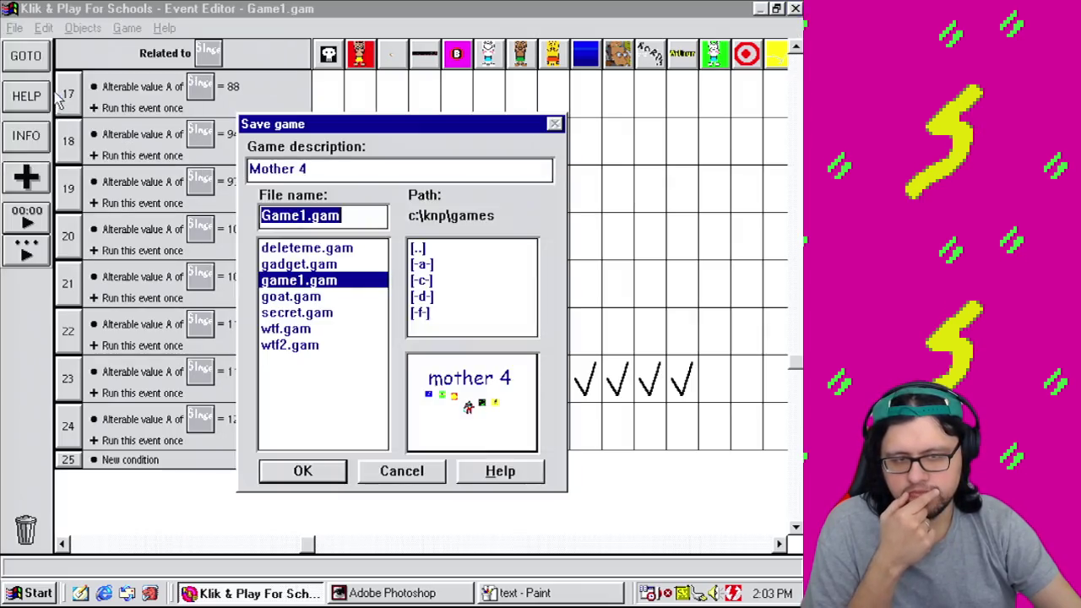
pyautogui.click(333, 473)
# Step: Start a test play of the level
pyautogui.click(126, 28)
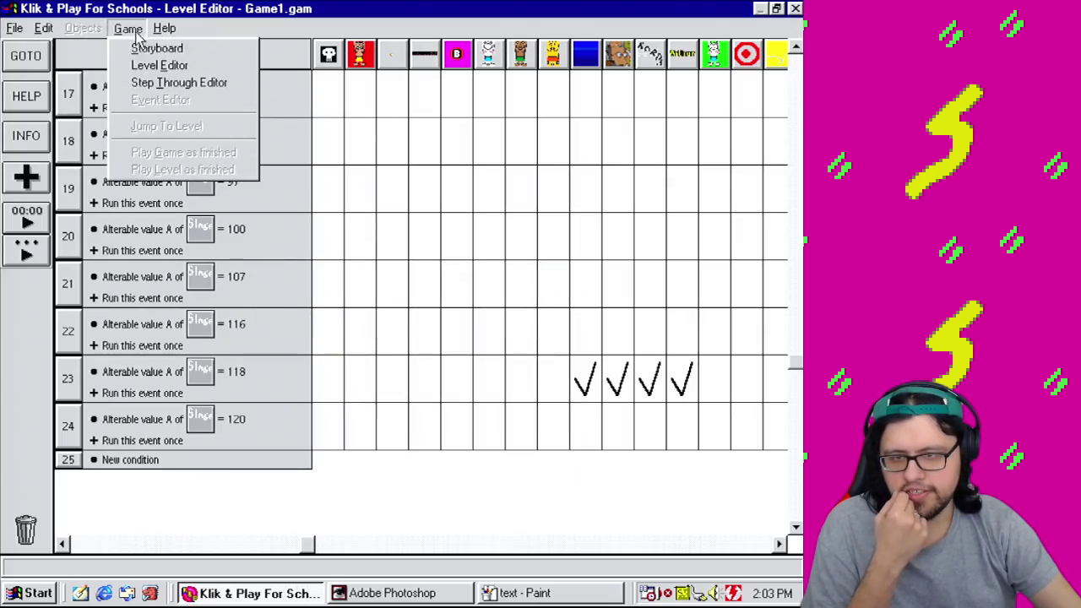
pyautogui.click(155, 64)
pyautogui.click(128, 28)
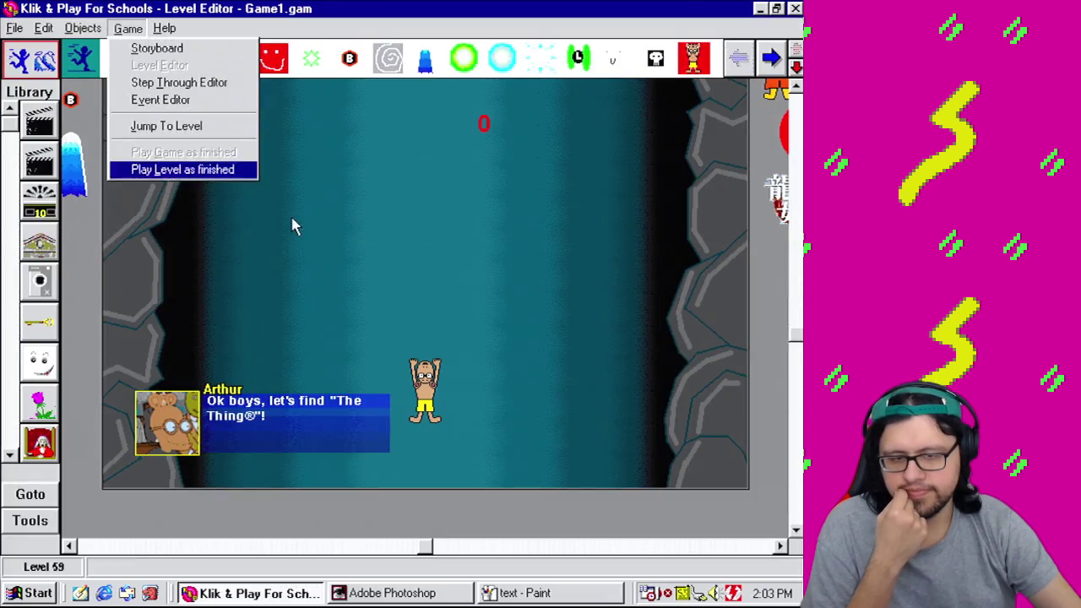
pyautogui.click(212, 169)
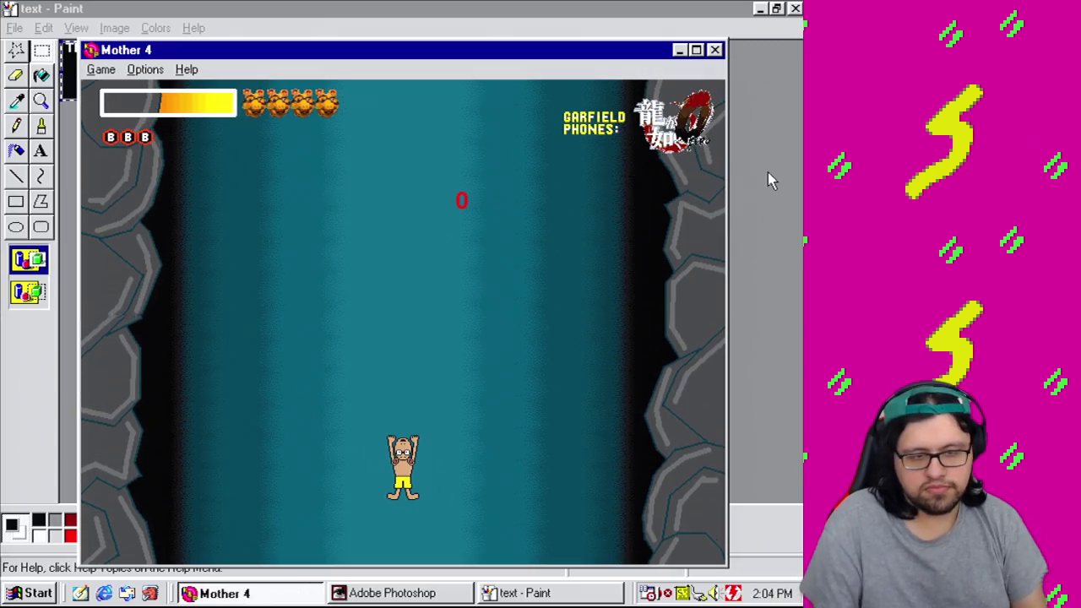
# Step: Play the cave stage, dodging tentacles and the boss while shooting, until the counter resets from 131 to 0
pyautogui.press('Left')
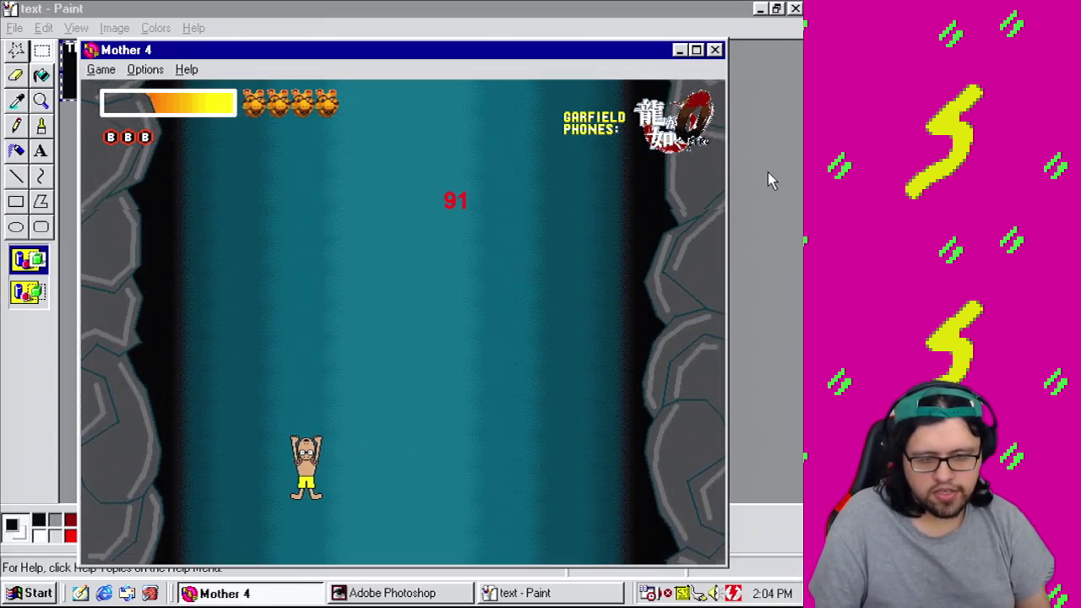
pyautogui.press('space')
pyautogui.press('Right')
pyautogui.press('Up')
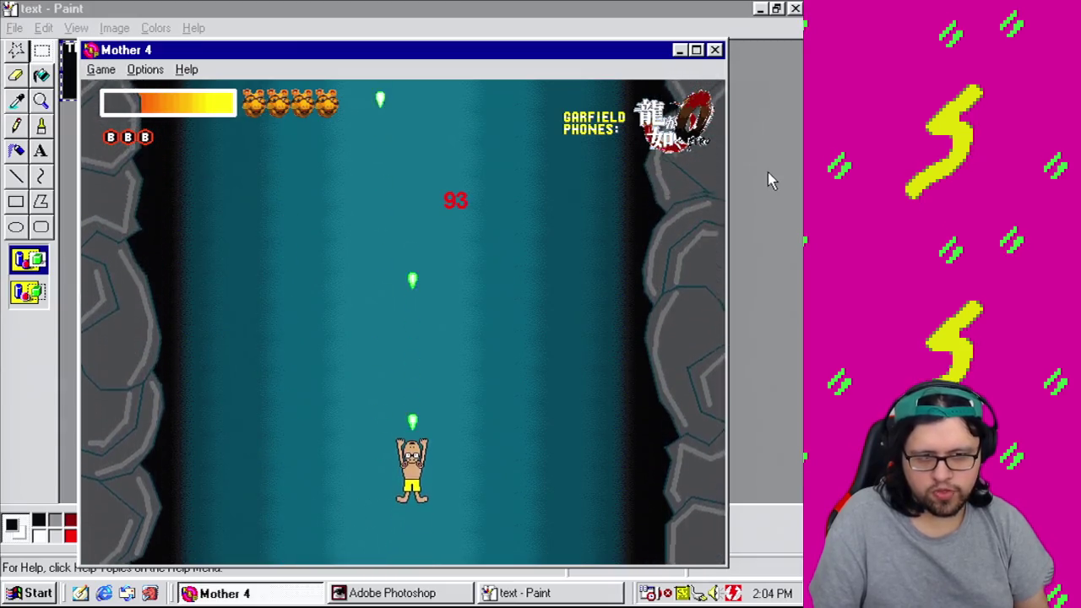
pyautogui.press('Left')
pyautogui.press('Left')
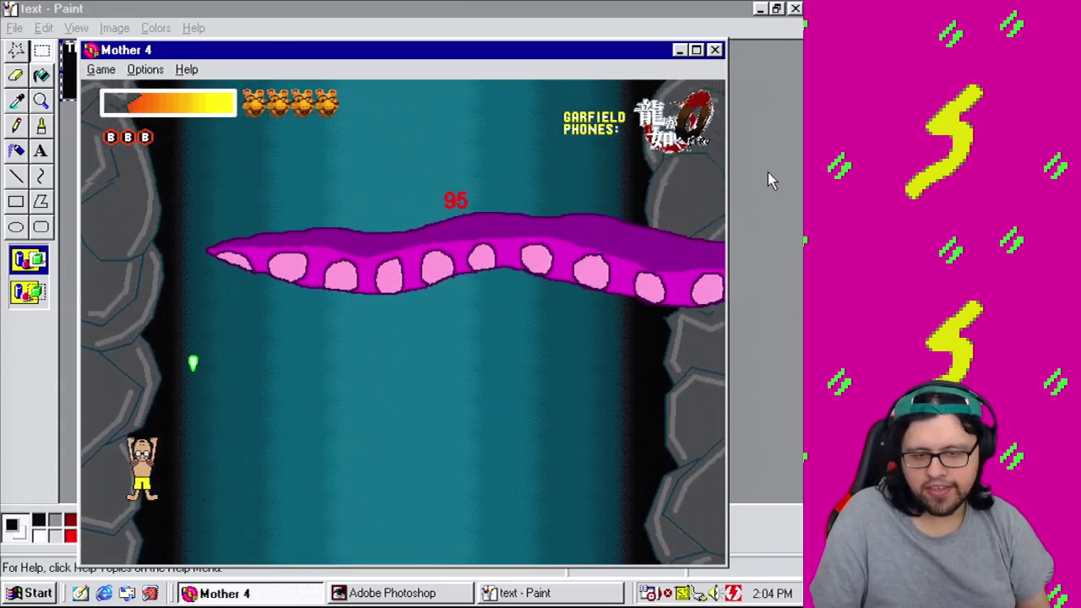
pyautogui.press('Up')
pyautogui.press('Right')
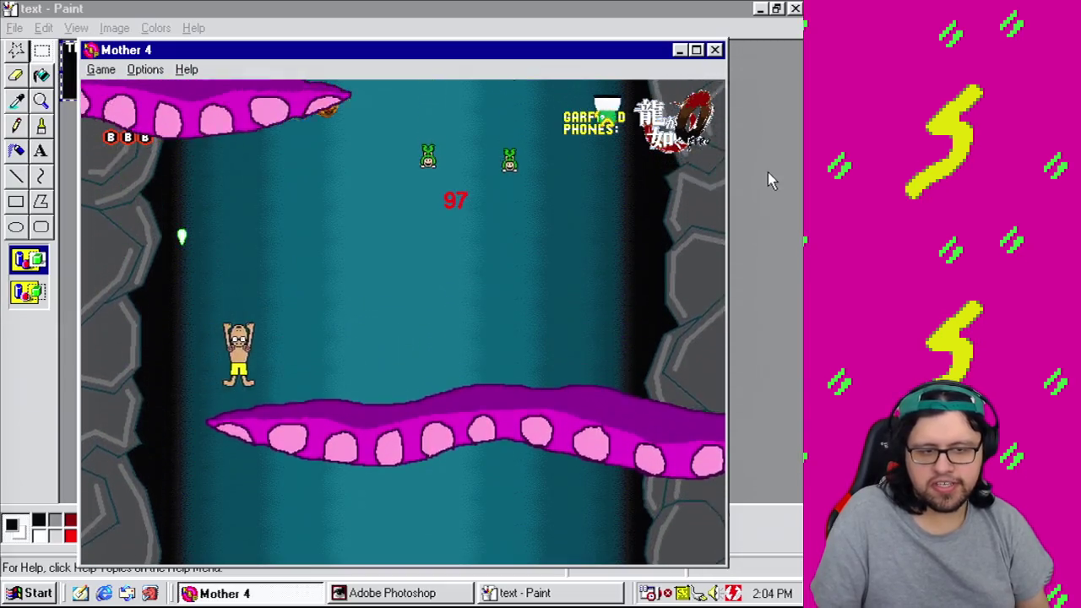
pyautogui.press('Right')
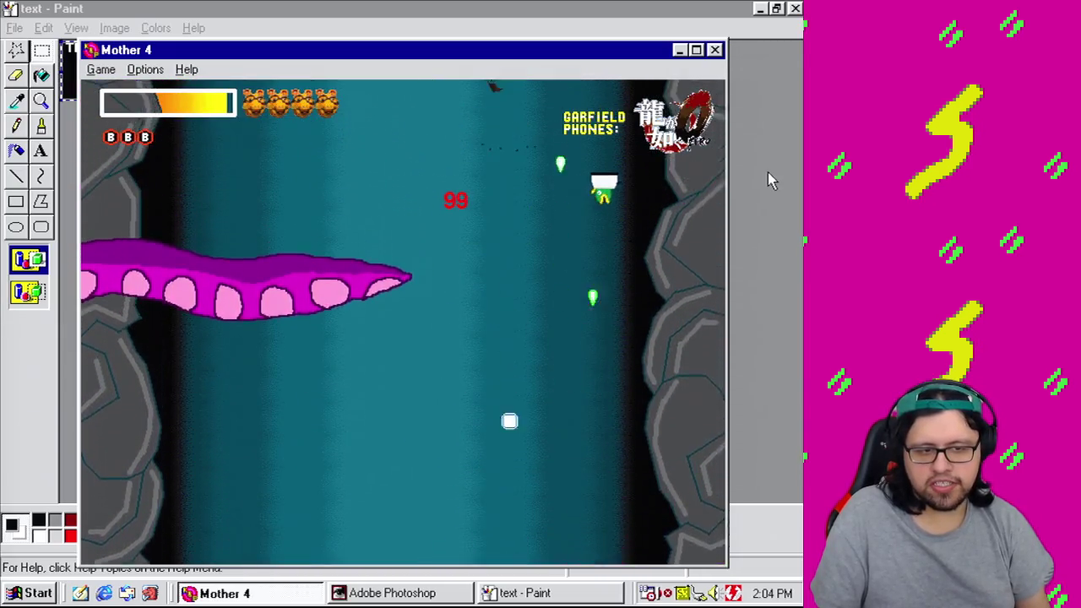
pyautogui.press('Left')
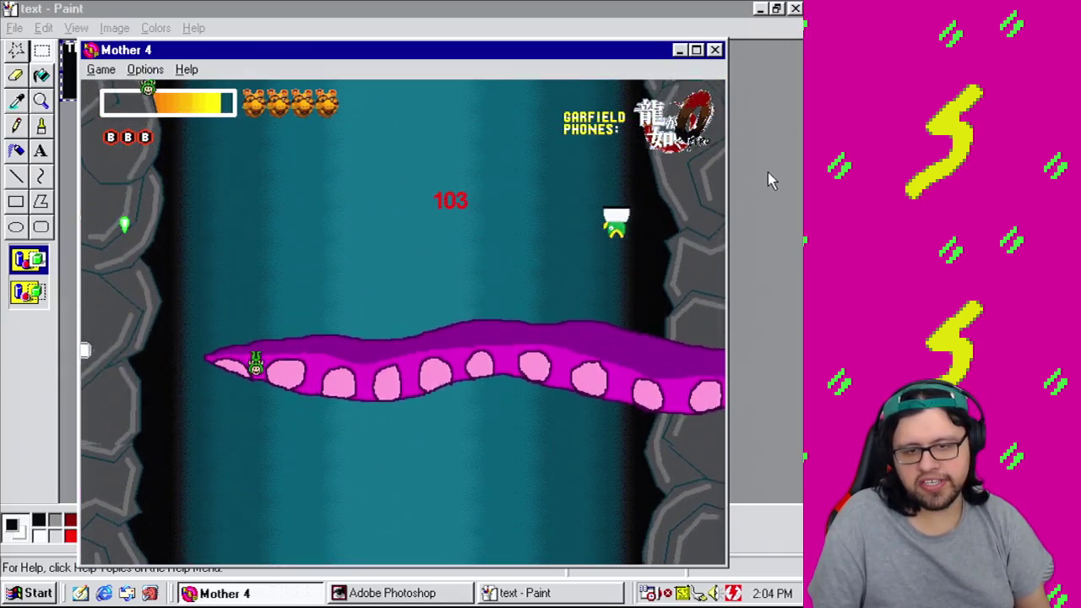
pyautogui.press('Right')
pyautogui.press('Right')
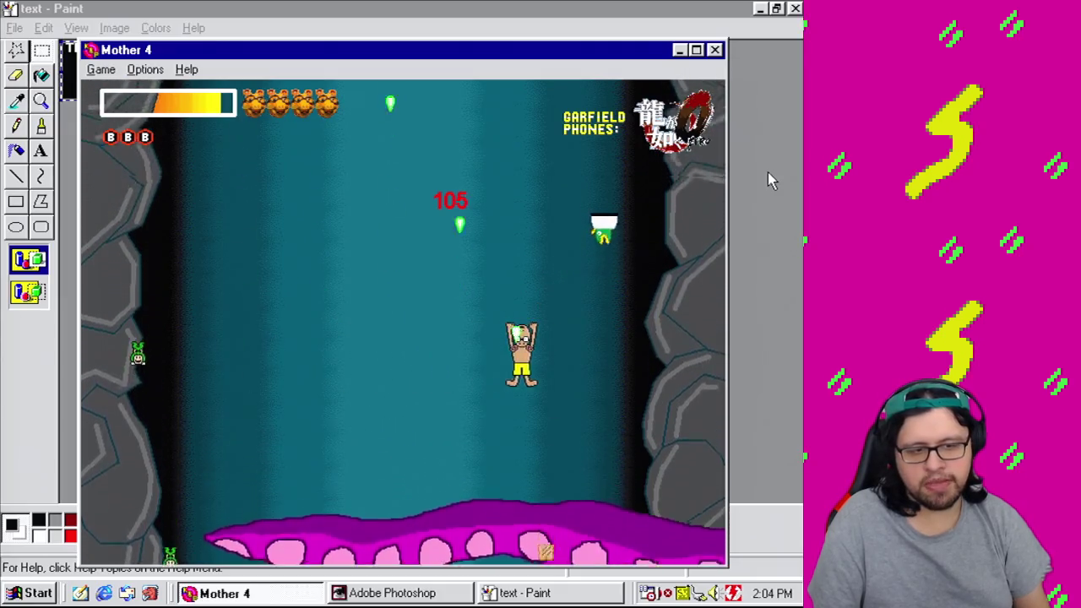
pyautogui.press('Down')
pyautogui.press('Left')
pyautogui.press('Up')
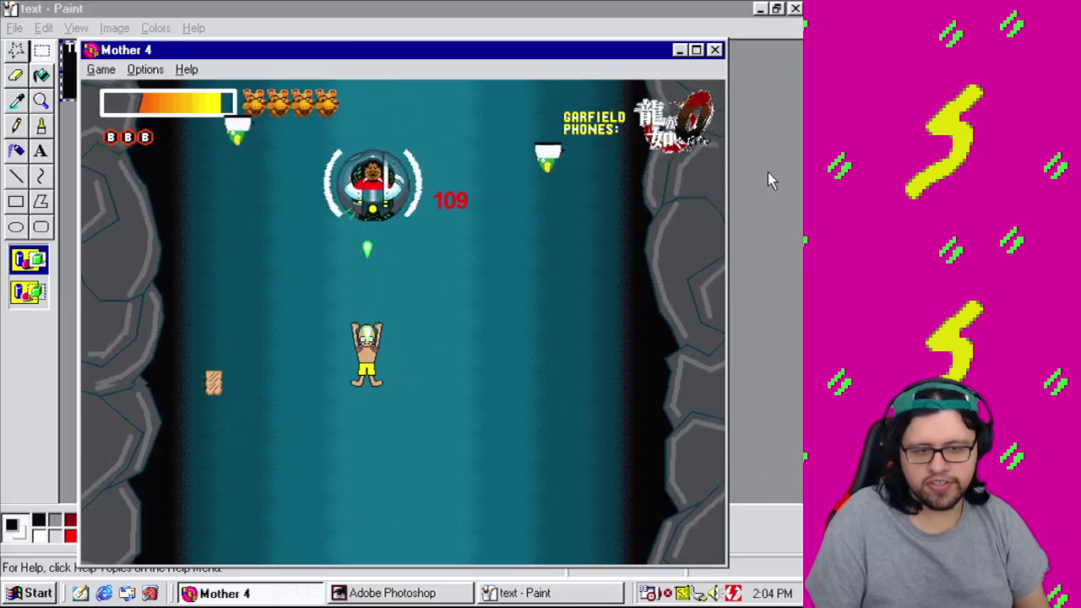
pyautogui.press('Down')
pyautogui.press('Left')
pyautogui.press('Down')
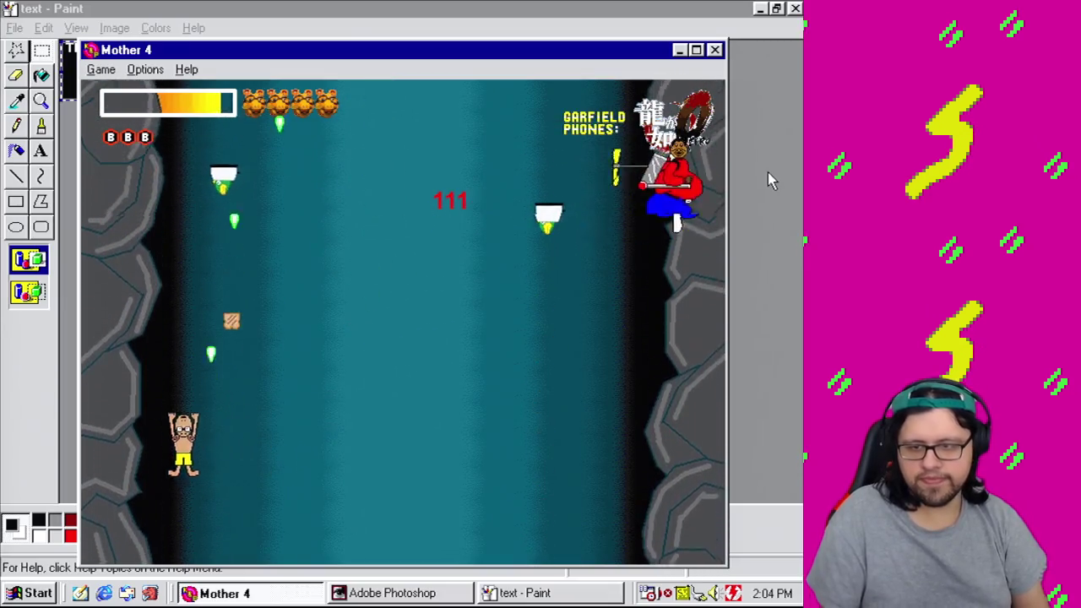
pyautogui.press('Up')
pyautogui.press('Down')
pyautogui.press('Right')
pyautogui.press('Up')
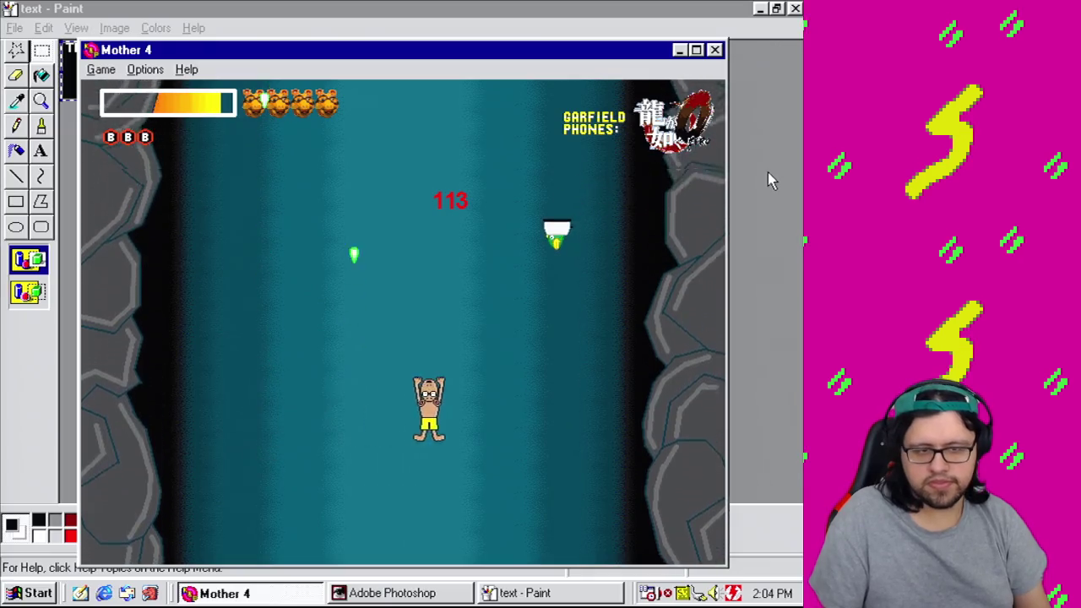
pyautogui.press('Left')
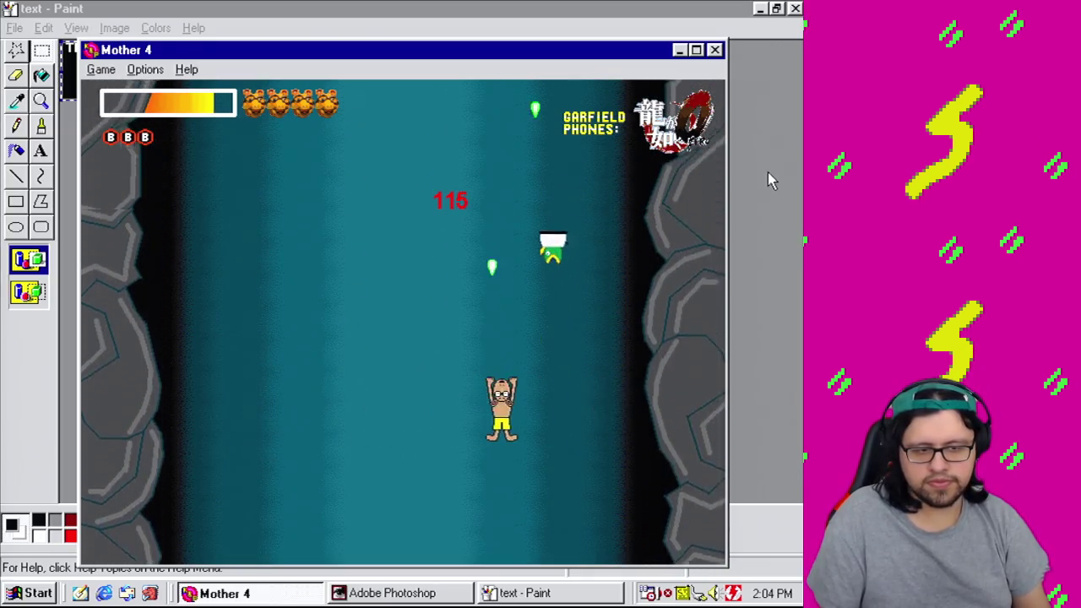
pyautogui.press('Right')
pyautogui.press('Left')
pyautogui.press('Left')
pyautogui.press('Right')
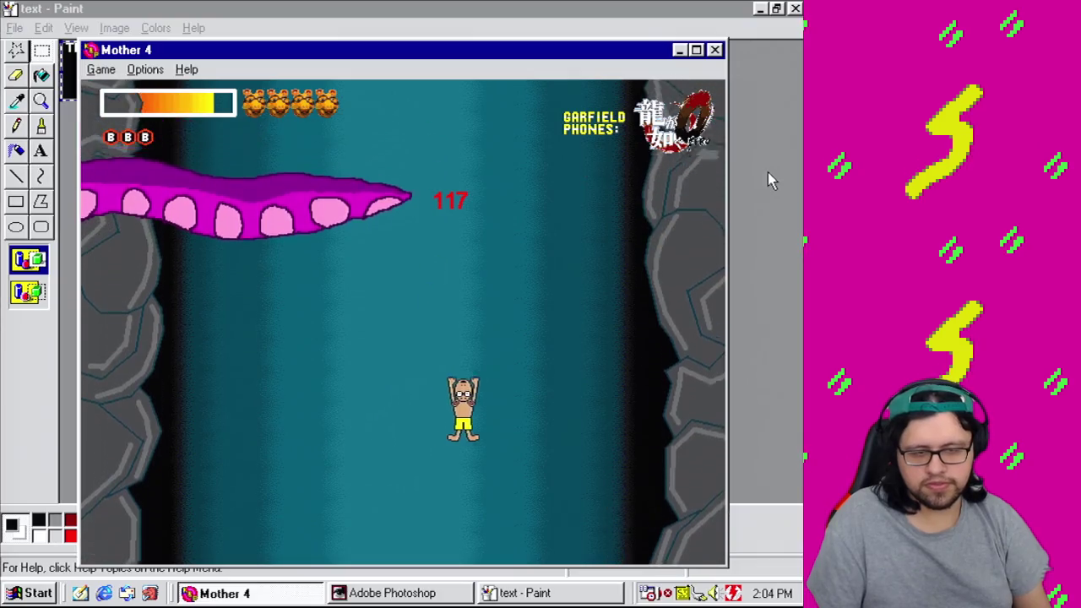
pyautogui.press('Down')
pyautogui.press('Left')
pyautogui.press('Up')
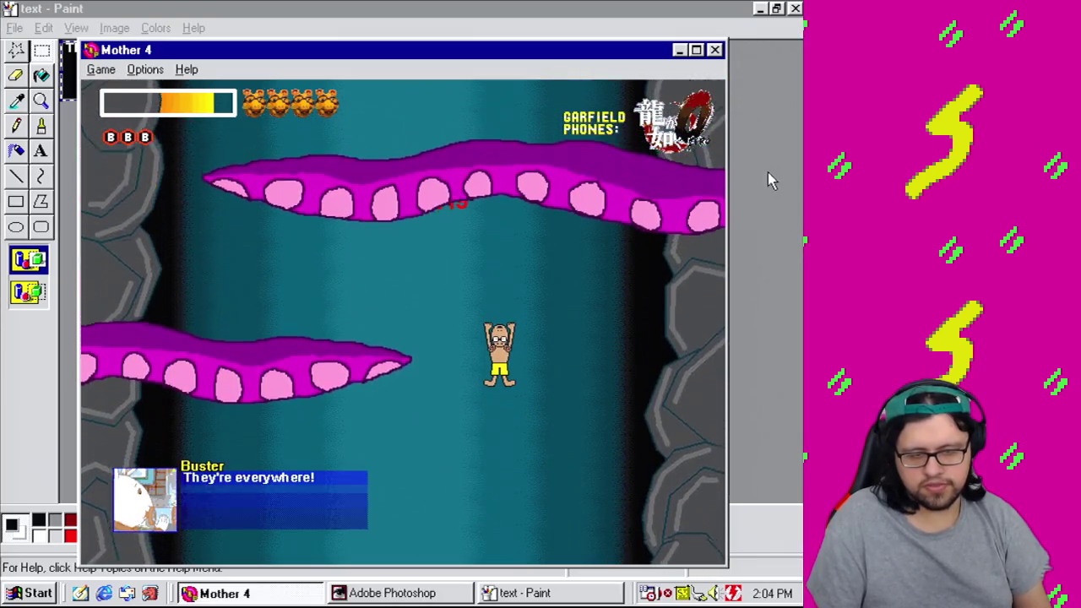
pyautogui.press('Left')
pyautogui.press('Left')
pyautogui.press('Up')
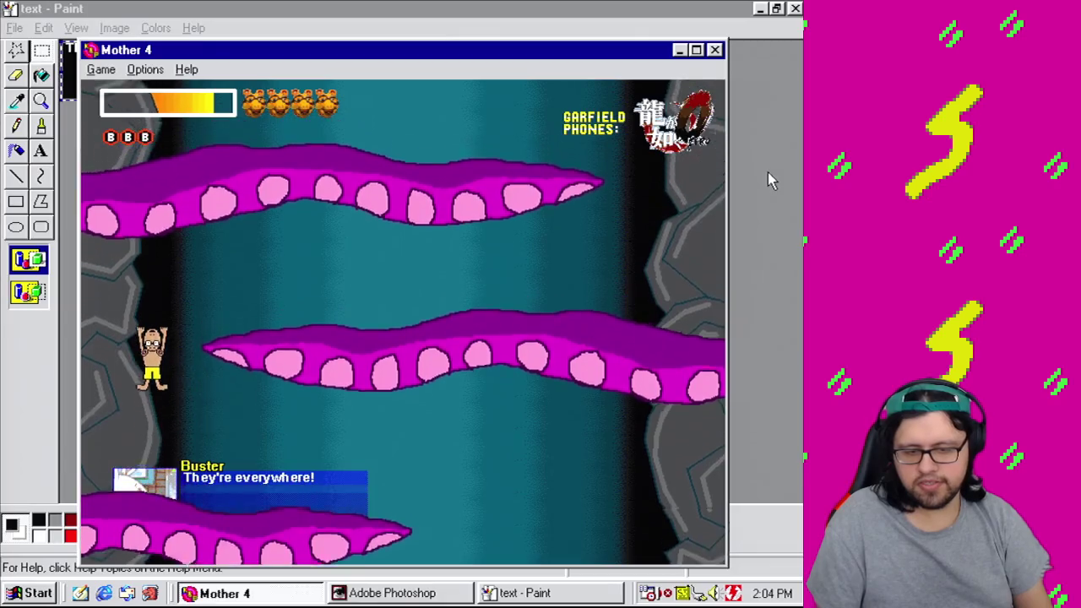
pyautogui.press('Down')
pyautogui.press('Right')
pyautogui.press('Down')
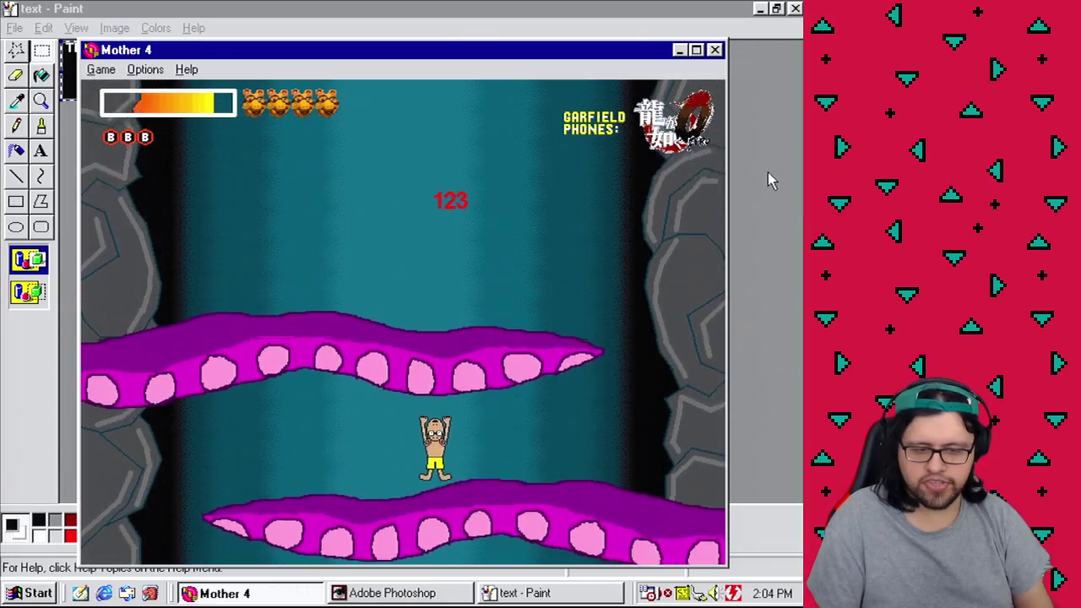
pyautogui.press('Up')
pyautogui.press('Left')
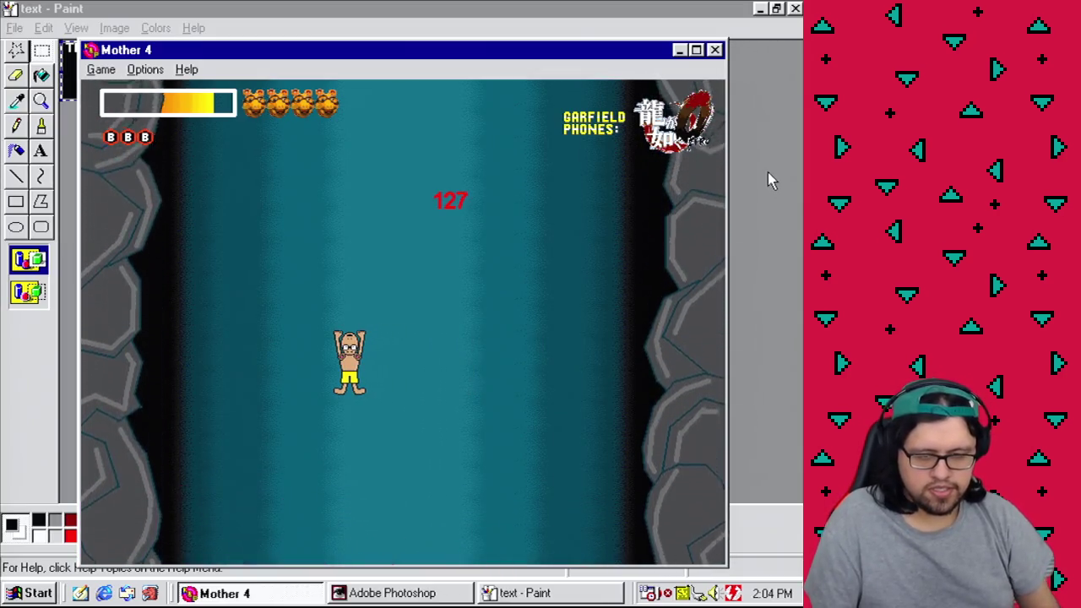
pyautogui.press('Right')
pyautogui.press('Left')
pyautogui.press('Down')
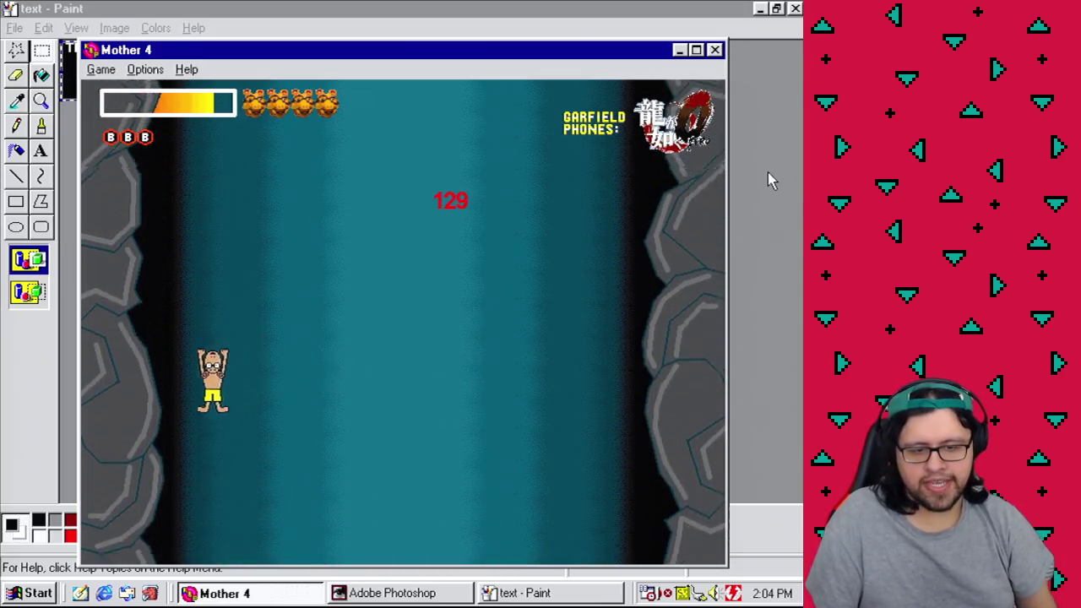
pyautogui.press('Right')
pyautogui.press('Right')
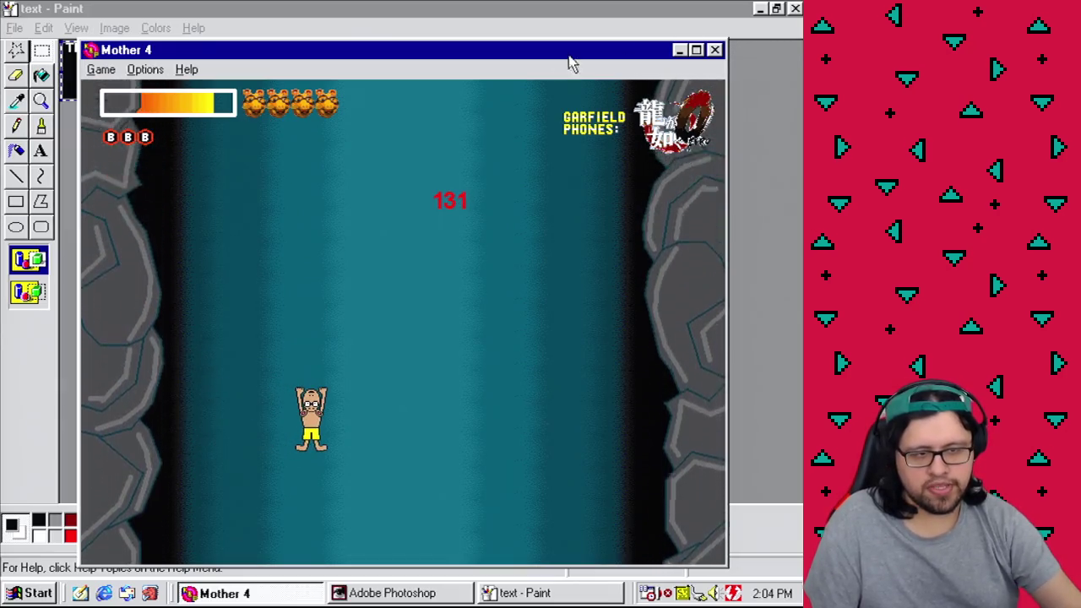
pyautogui.press('Right')
pyautogui.press('Down')
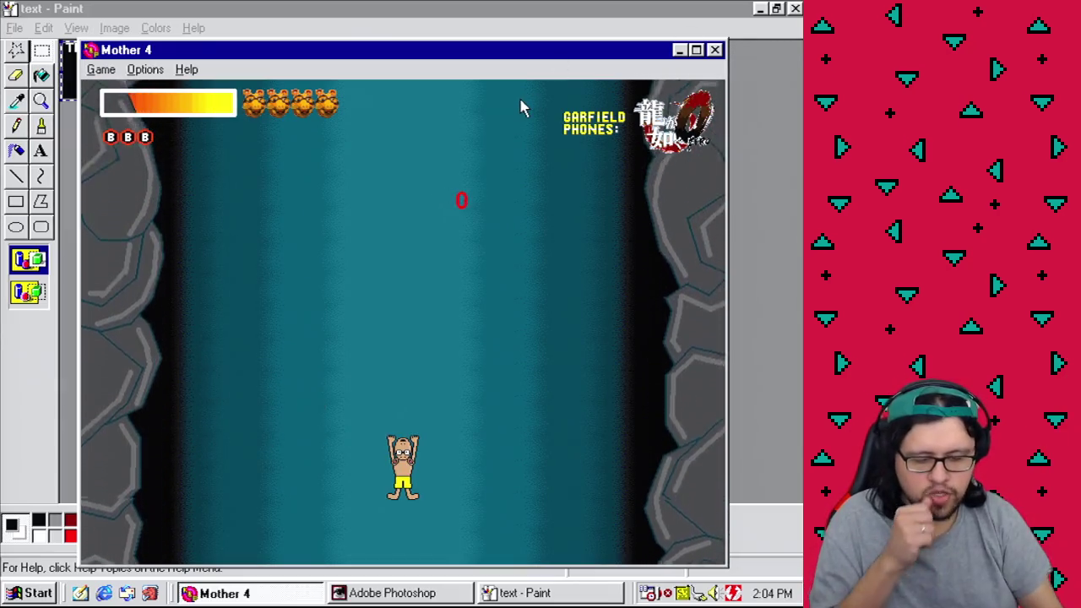
# Step: Keep dodging between the walls under the boss until Buster's line appears and the counter reaches 120
pyautogui.press('Left')
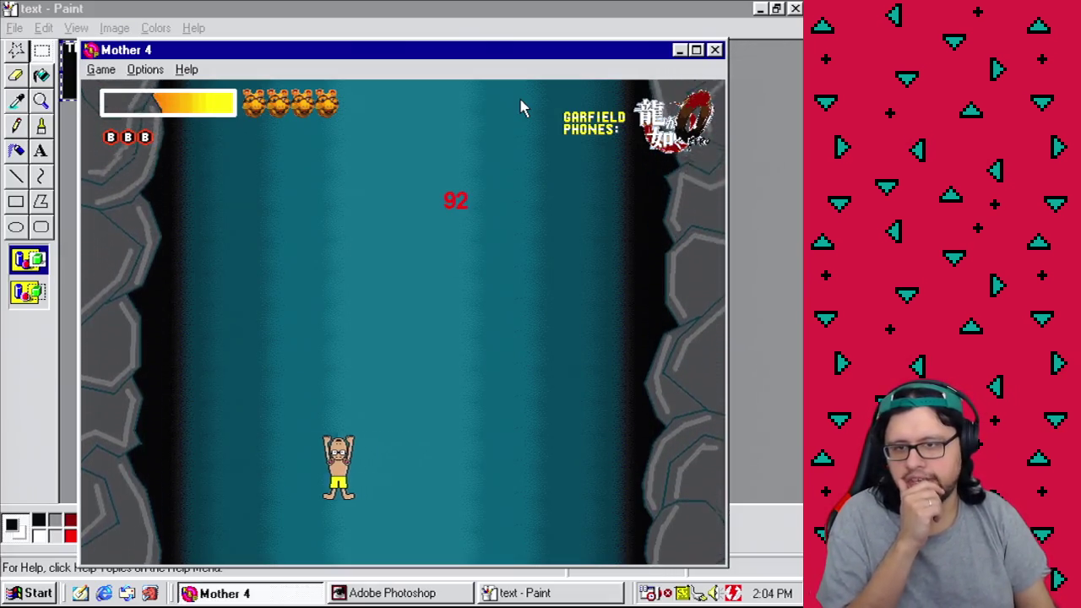
pyautogui.press('Right')
pyautogui.press('Left')
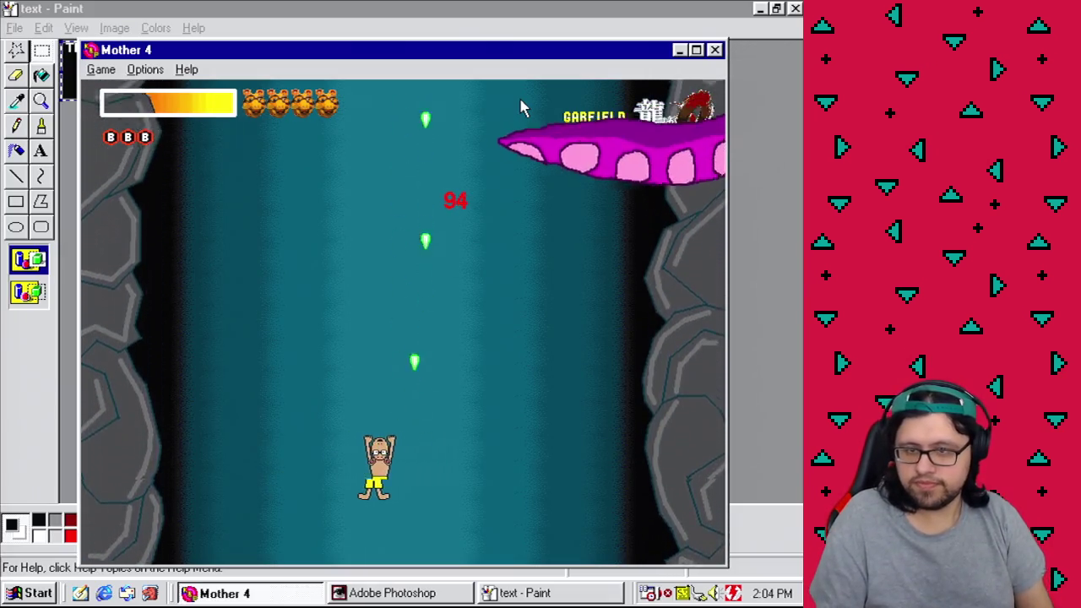
pyautogui.press('Up')
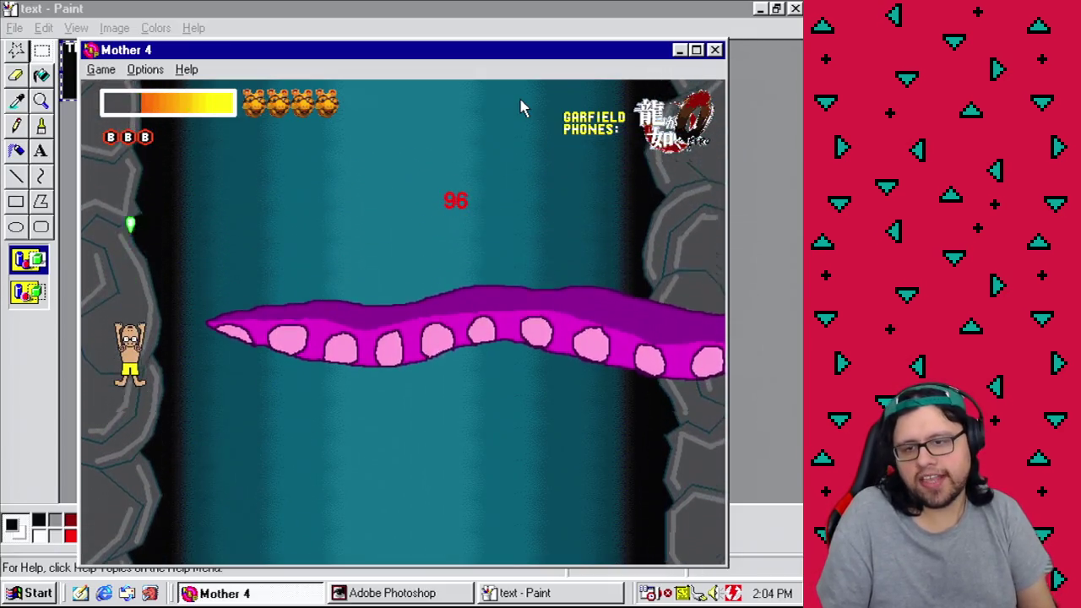
pyautogui.press('Right')
pyautogui.press('Right')
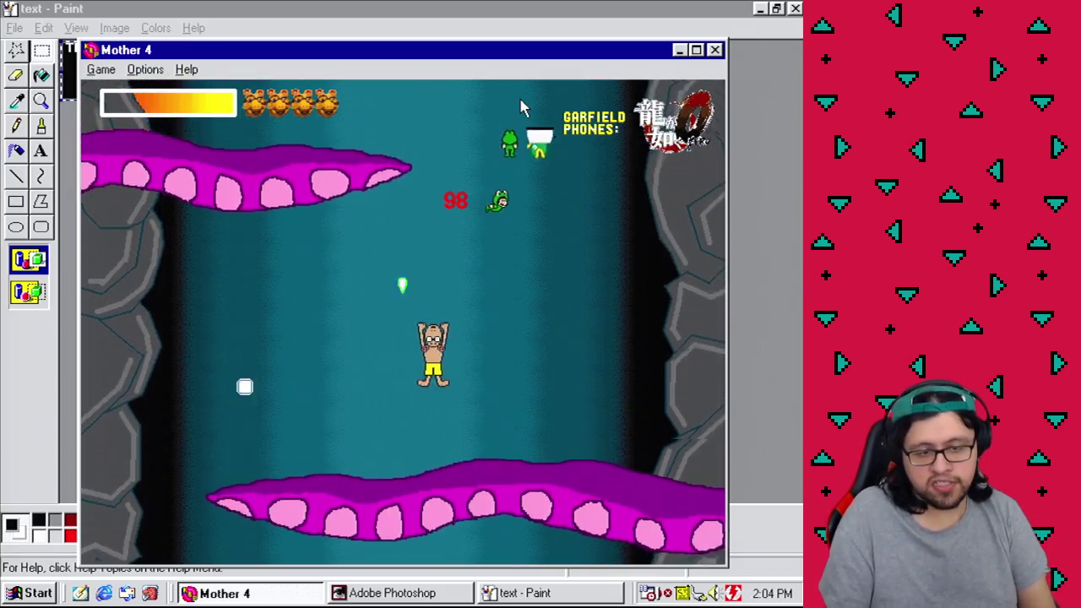
pyautogui.press('Left')
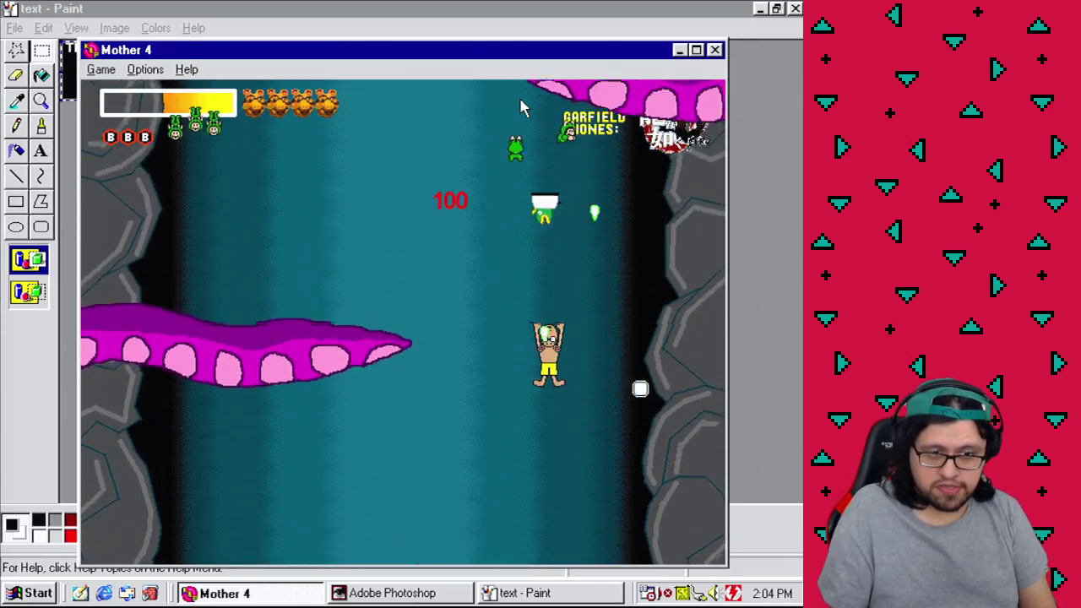
pyautogui.press('Left')
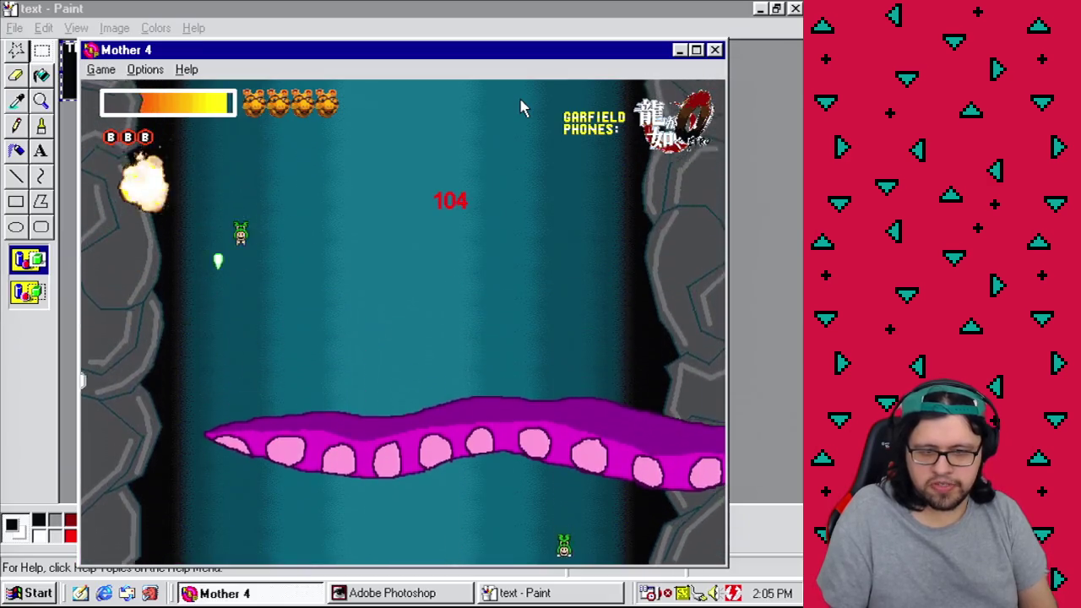
pyautogui.press('Right')
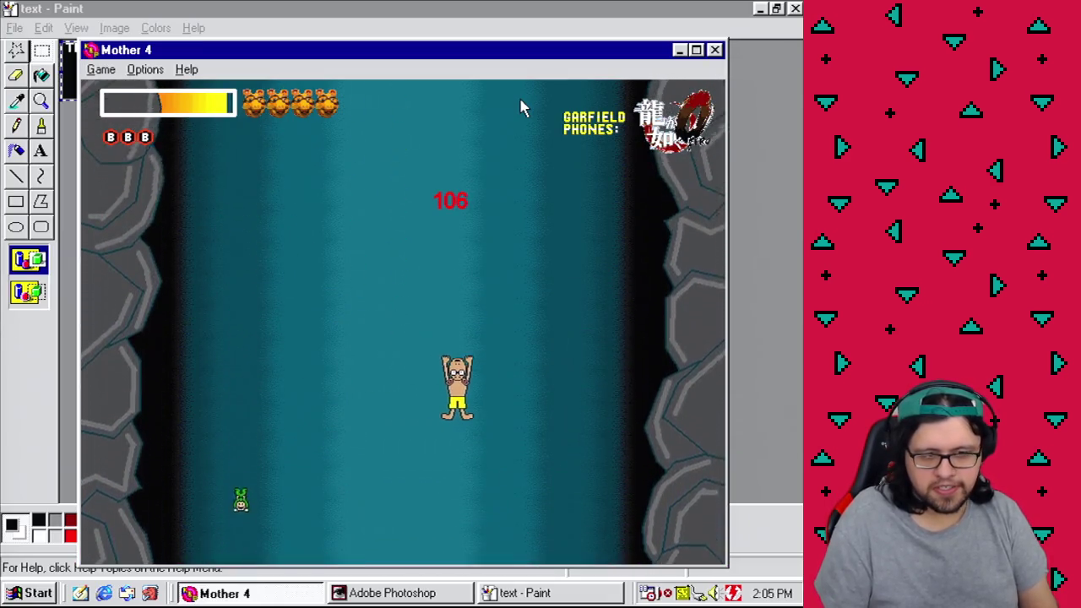
pyautogui.press('Left')
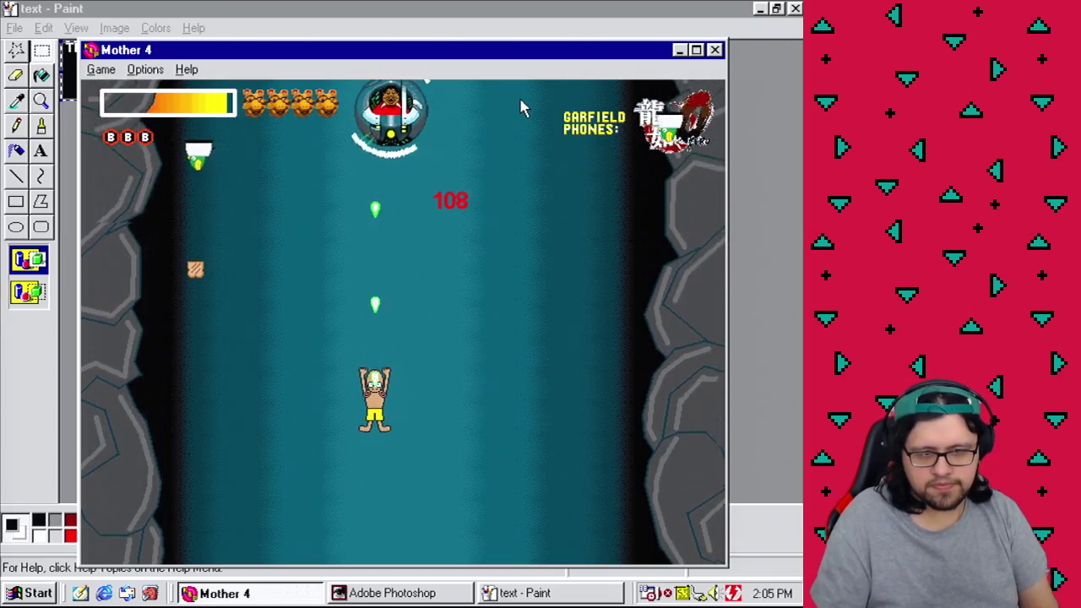
pyautogui.press('Right')
pyautogui.press('Right')
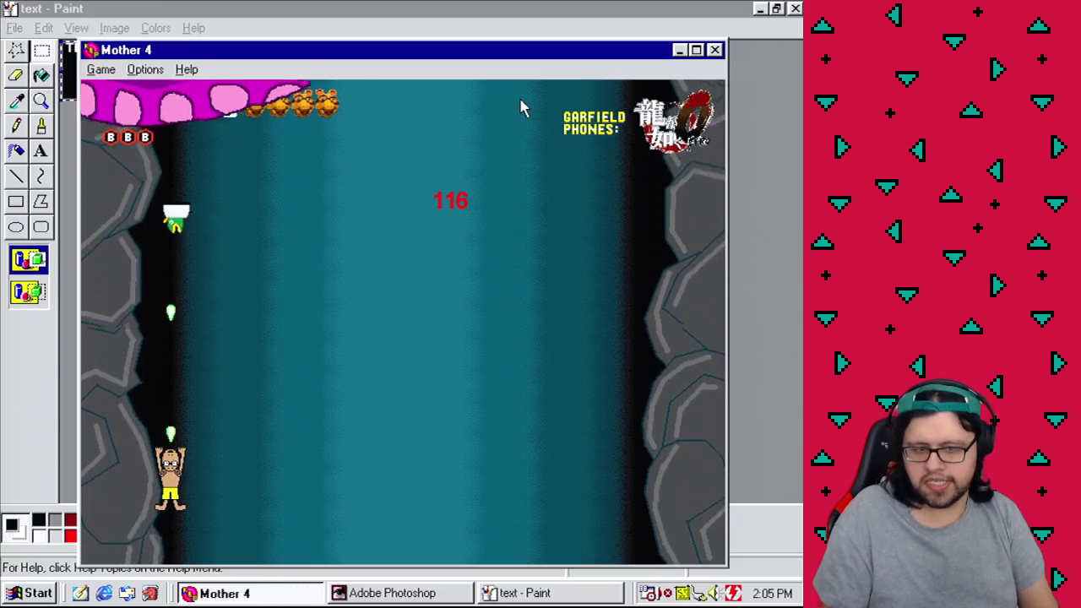
pyautogui.press('Right')
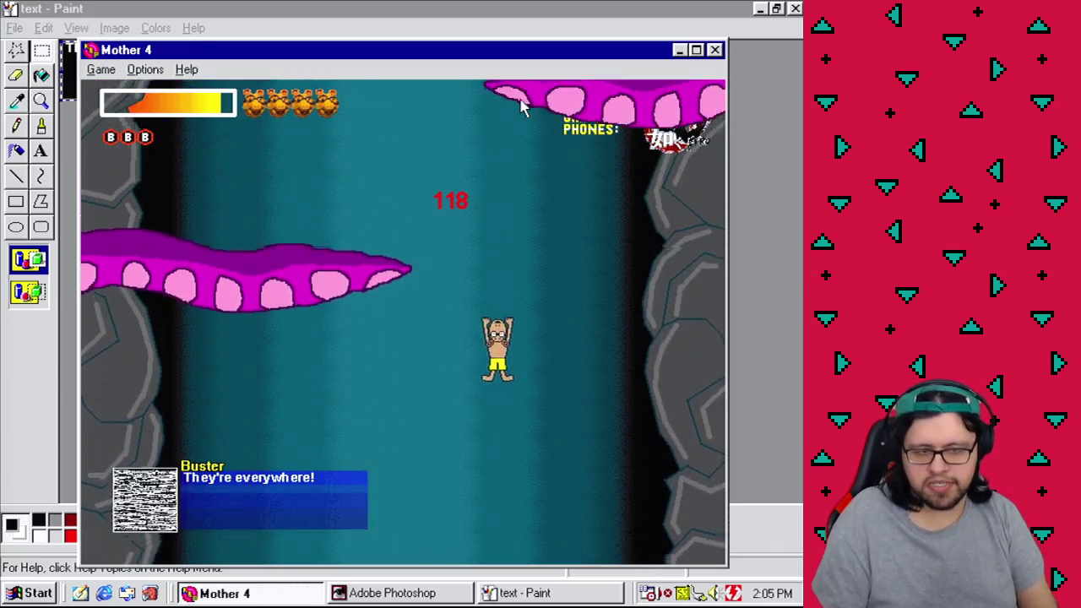
pyautogui.press('Right')
pyautogui.press('Left')
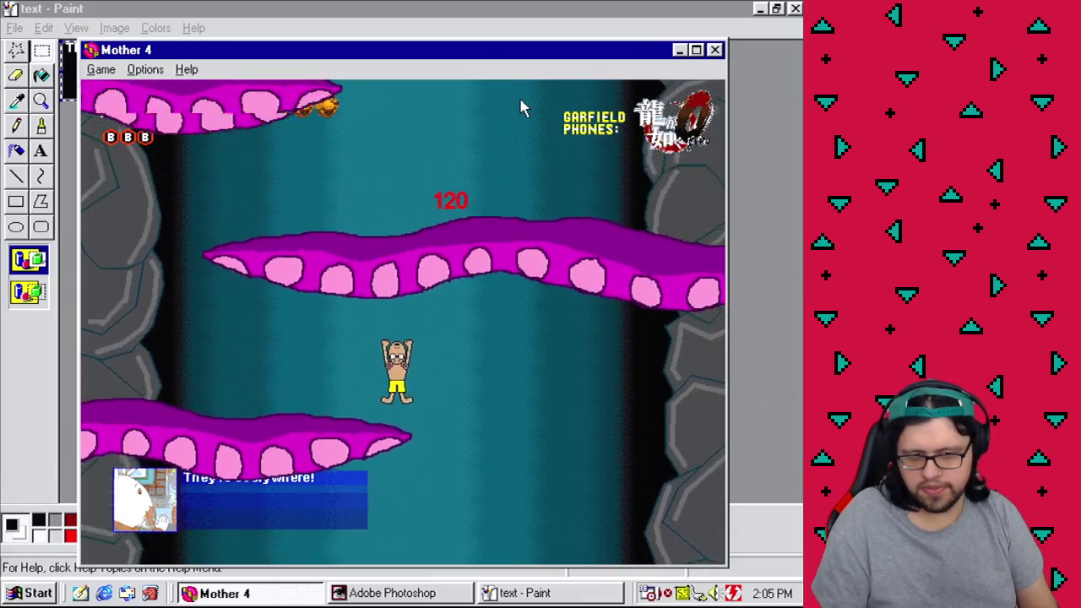
pyautogui.press('Left')
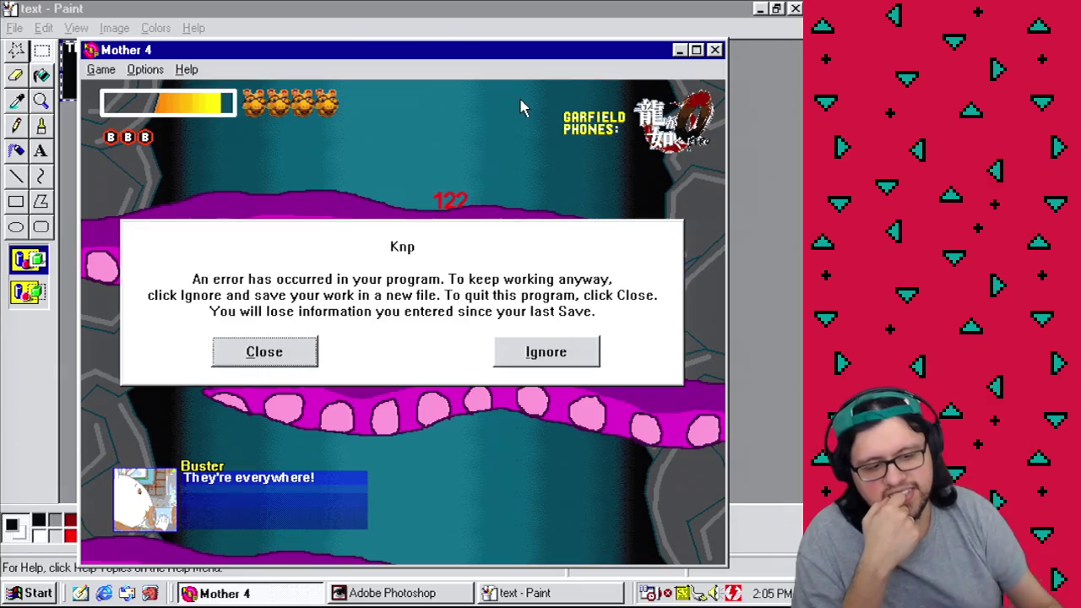
# Step: Close the Knp error and illegal-operation notices, then bring up the Start menu's Programs list
pyautogui.click(274, 354)
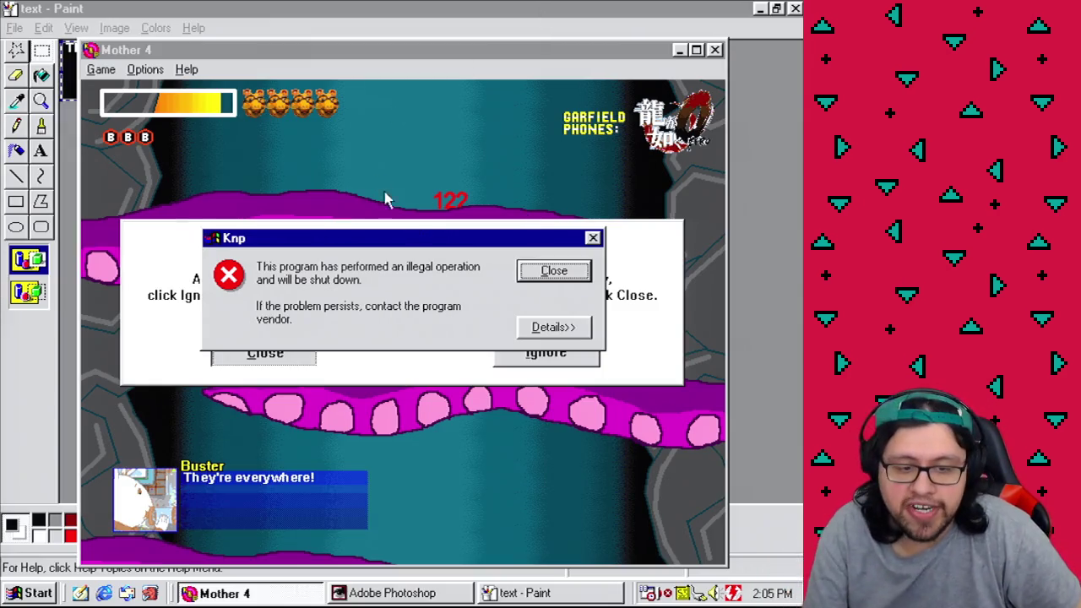
pyautogui.click(554, 272)
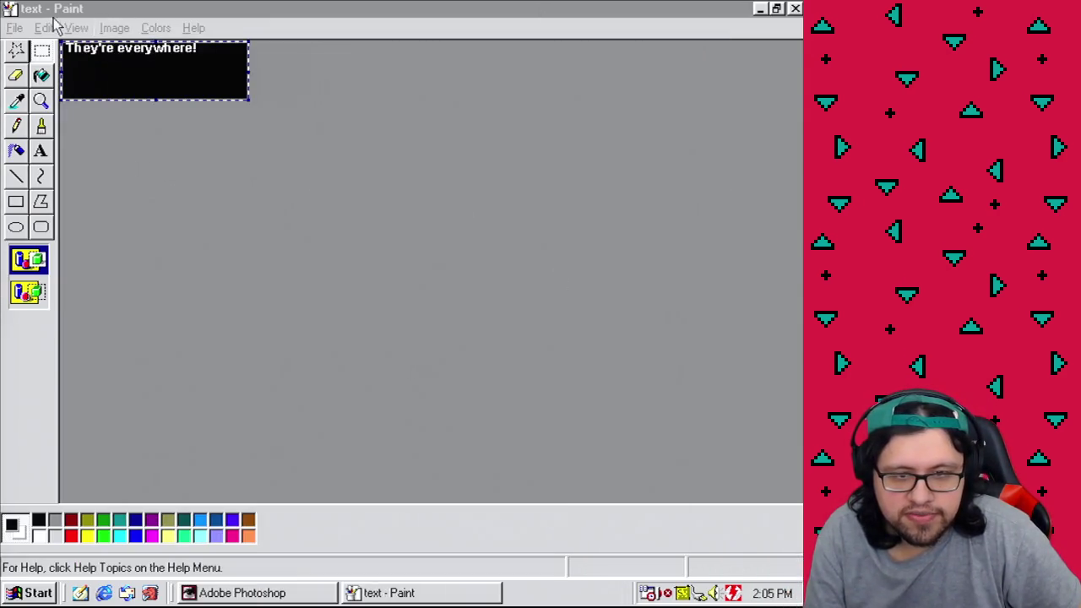
pyautogui.click(17, 591)
# Step: Relaunch Klik & Play For Schools and load game1.gam (Mother 4) for modifying
pyautogui.moveTo(194, 295)
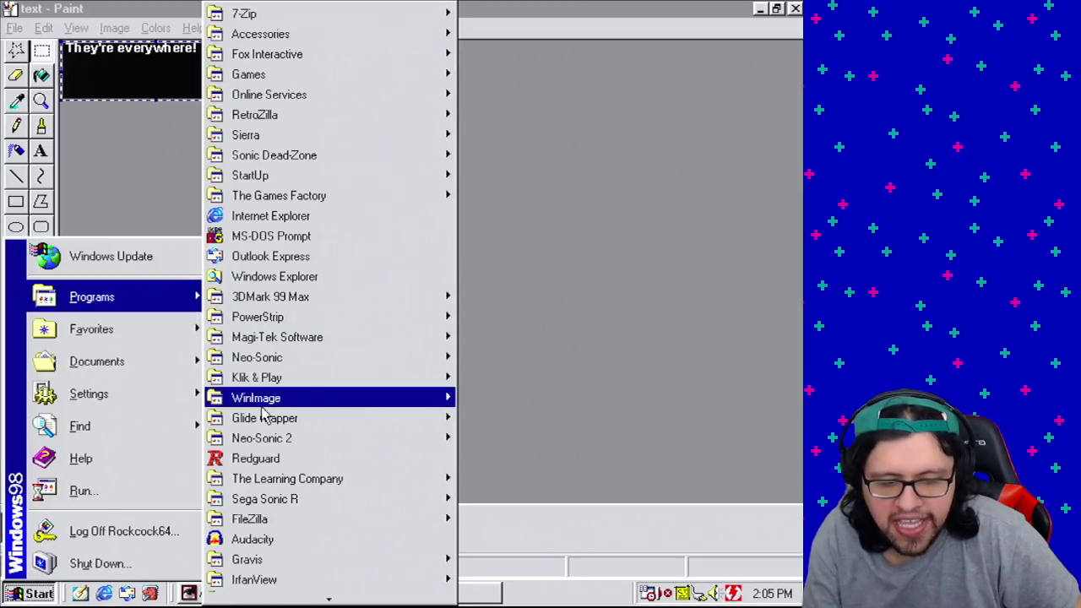
pyautogui.moveTo(268, 379)
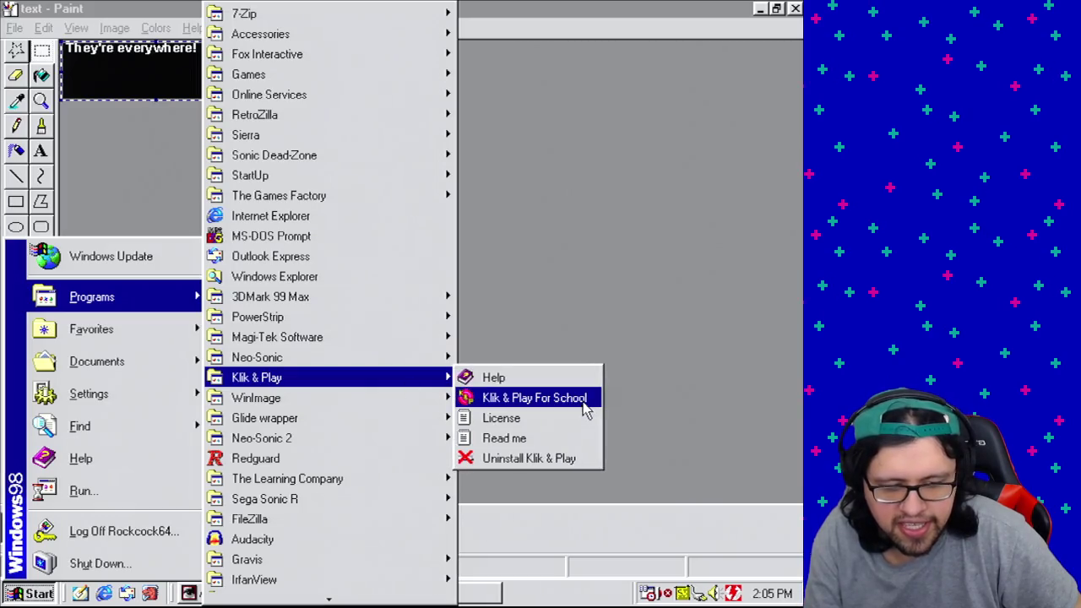
pyautogui.click(585, 408)
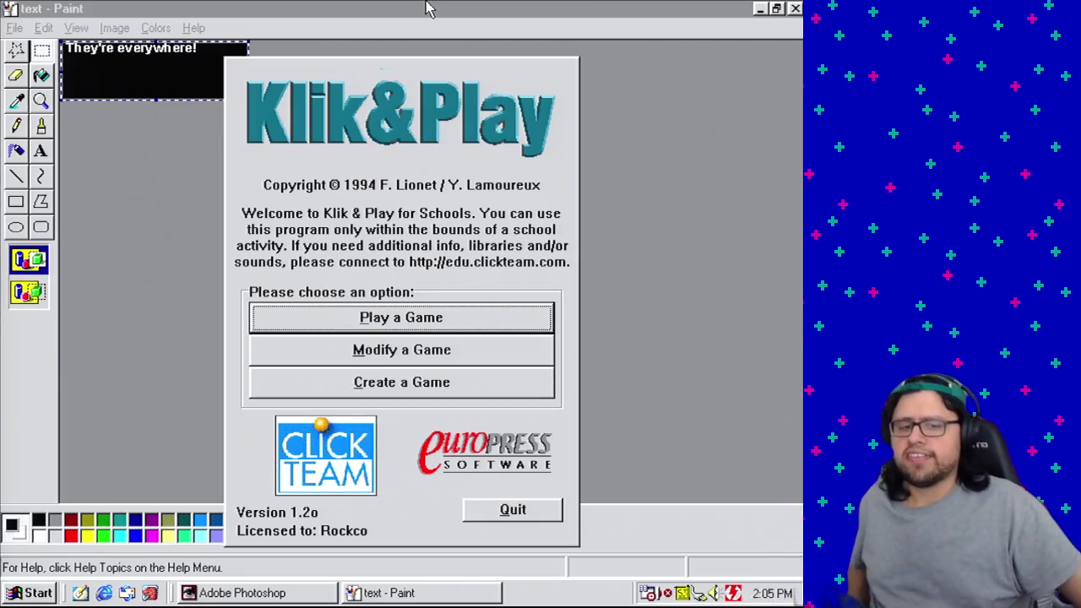
pyautogui.click(420, 359)
pyautogui.click(309, 467)
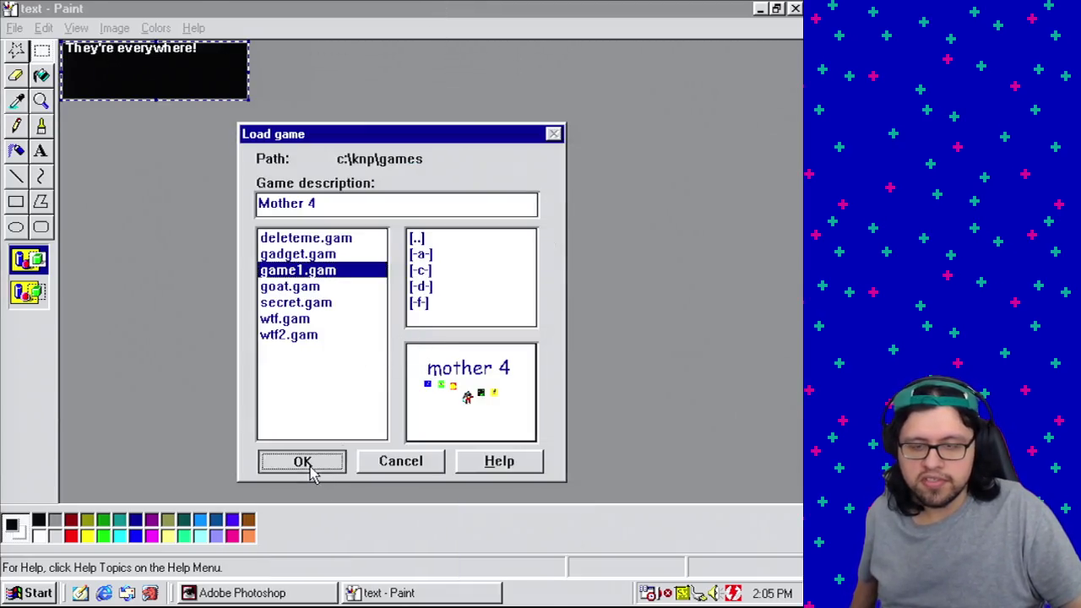
# Step: Open Frame 59, the Arthur cave stage, in the Level Editor
pyautogui.scroll(-5, 406, 338)
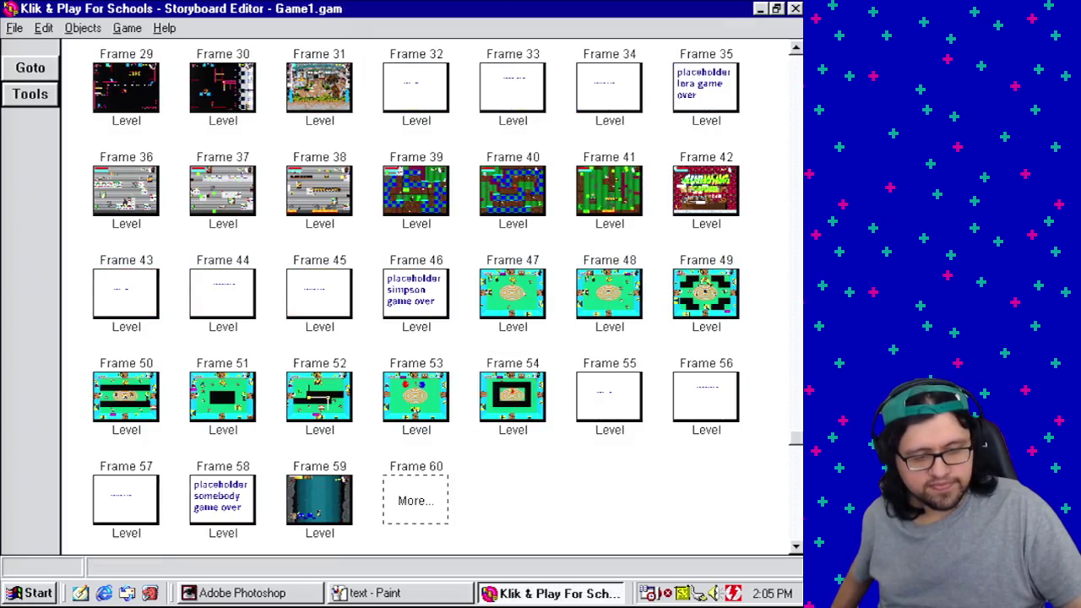
pyautogui.click(325, 505)
pyautogui.rightClick(326, 505)
pyautogui.click(385, 430)
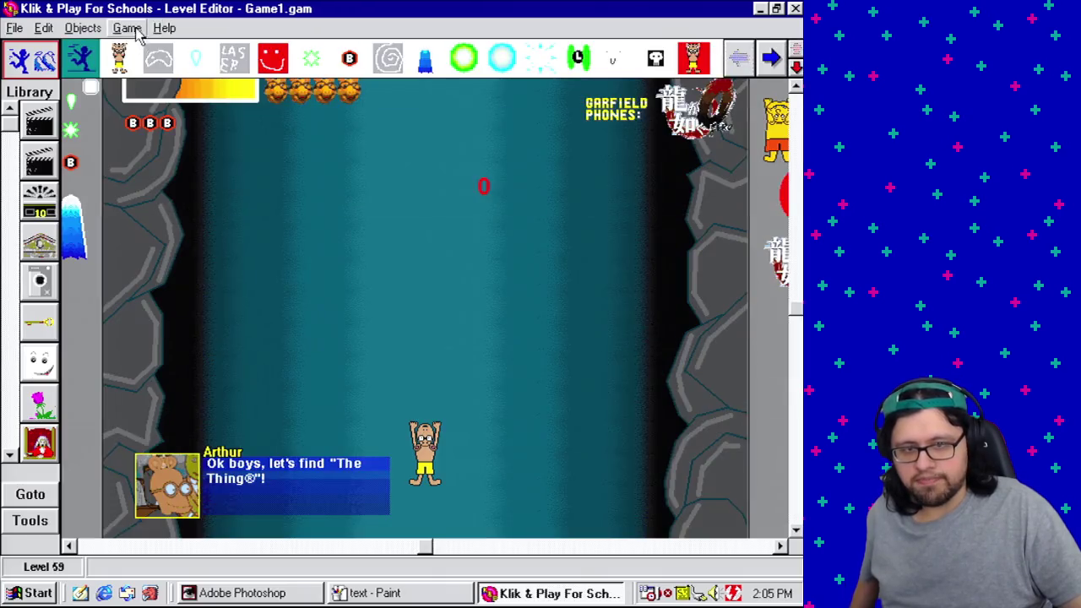
pyautogui.click(127, 28)
pyautogui.click(197, 124)
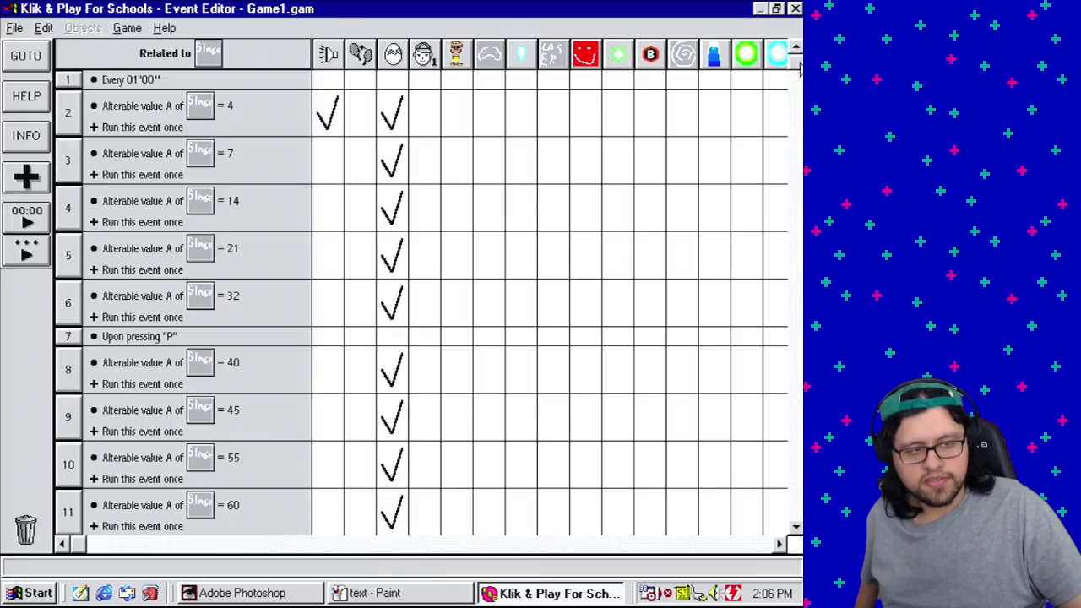
pyautogui.moveTo(799, 70); pyautogui.dragTo(796, 399)
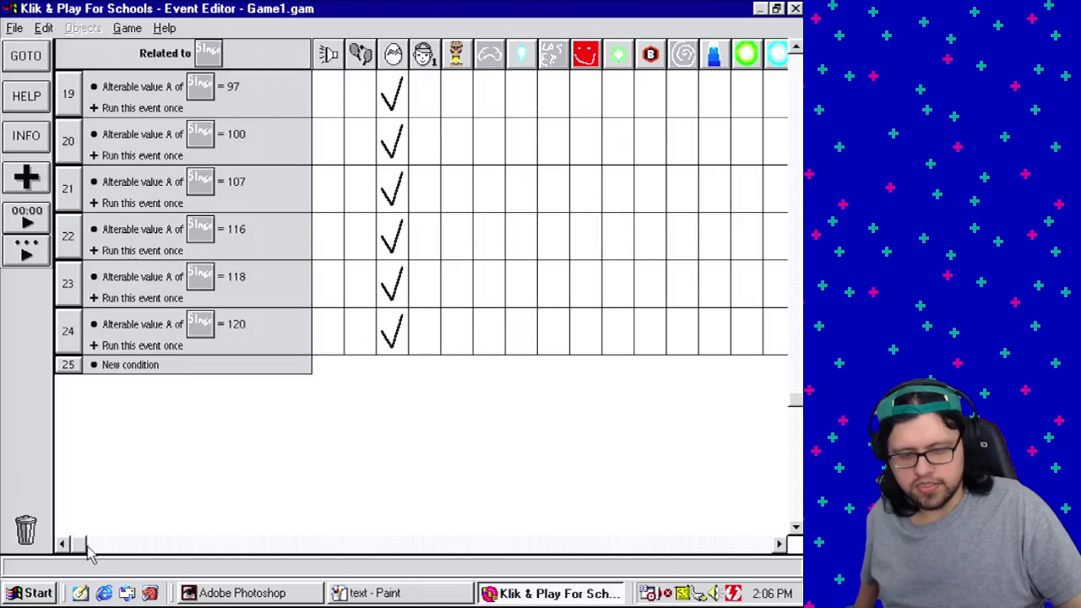
pyautogui.moveTo(90, 549); pyautogui.dragTo(375, 554)
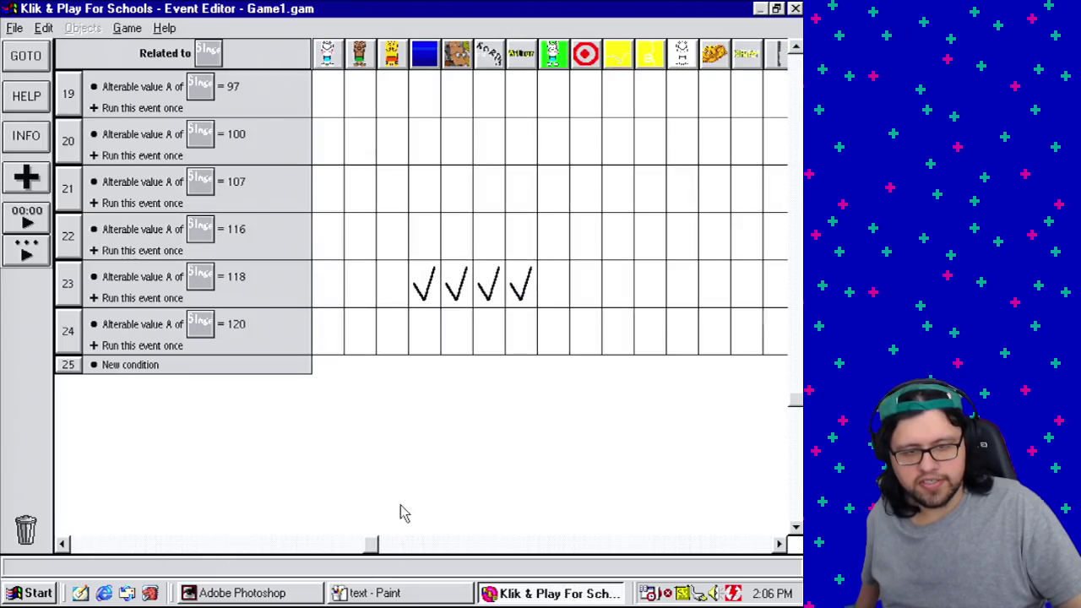
pyautogui.click(127, 28)
pyautogui.click(160, 62)
pyautogui.click(127, 28)
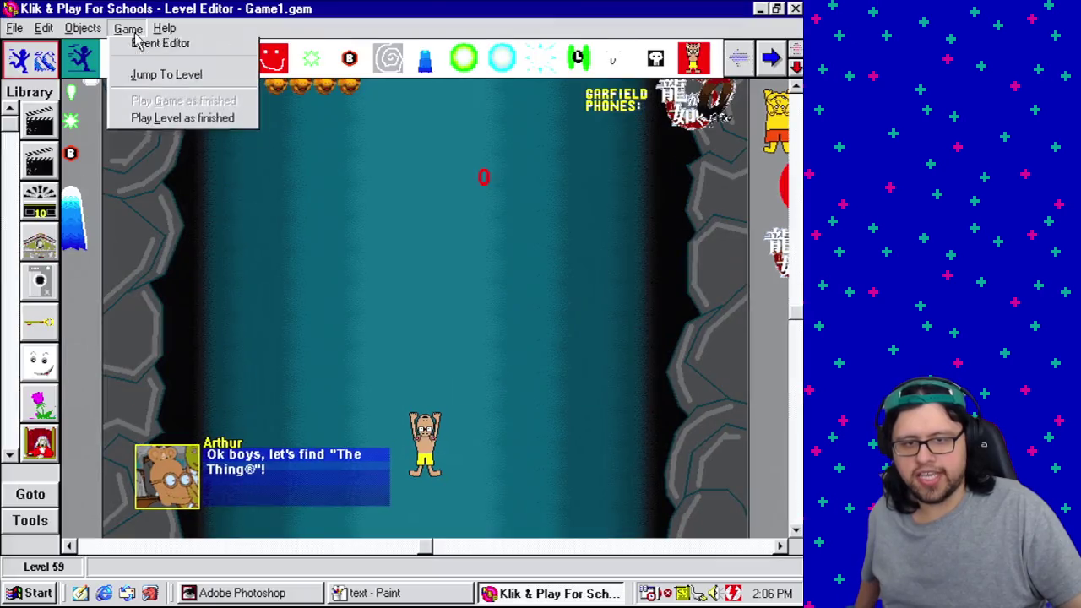
pyautogui.click(182, 167)
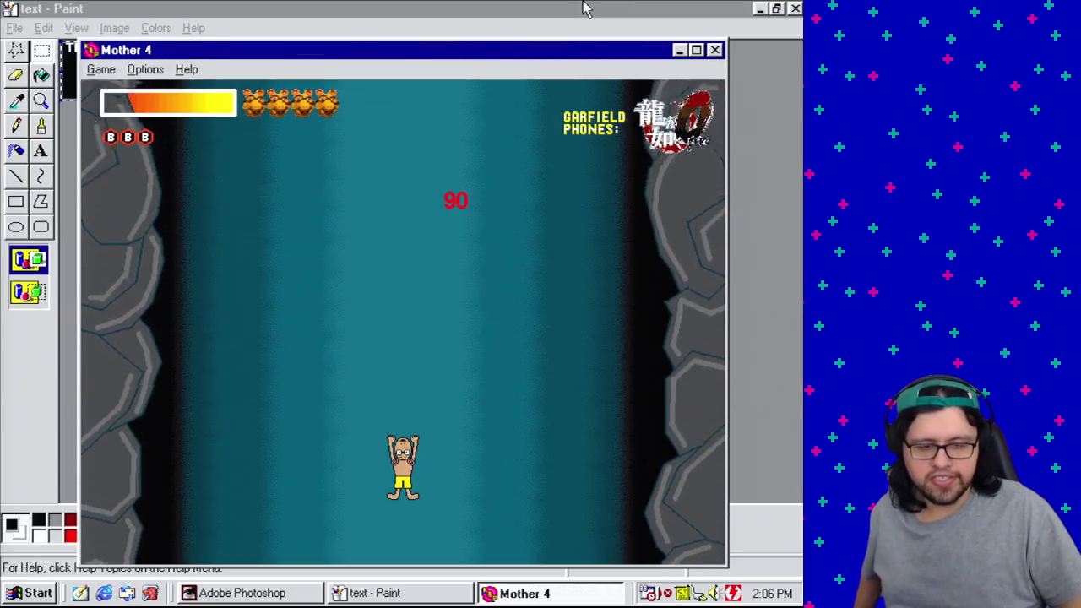
# Step: Steer the player left and right through the cave with the arrow keys, dodging tentacles
pyautogui.press('Left')
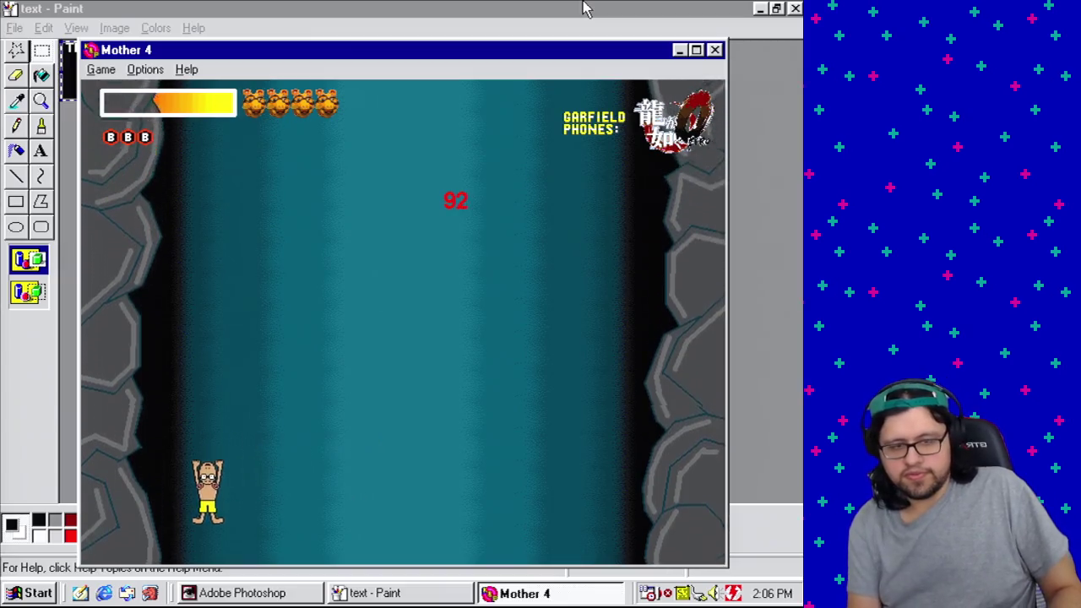
pyautogui.press('Right')
pyautogui.press('Left')
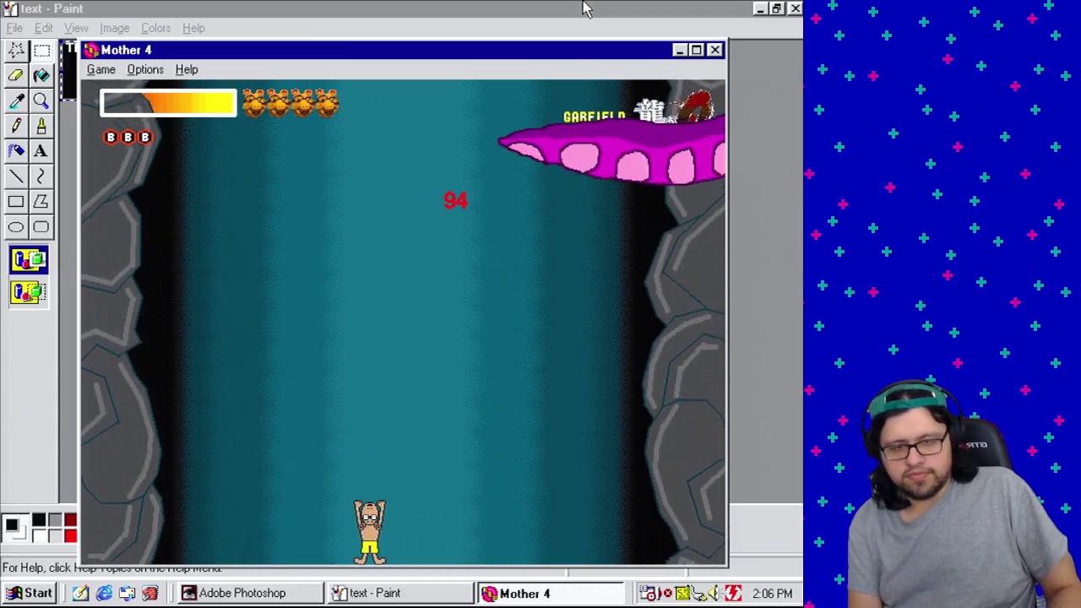
pyautogui.press('Left')
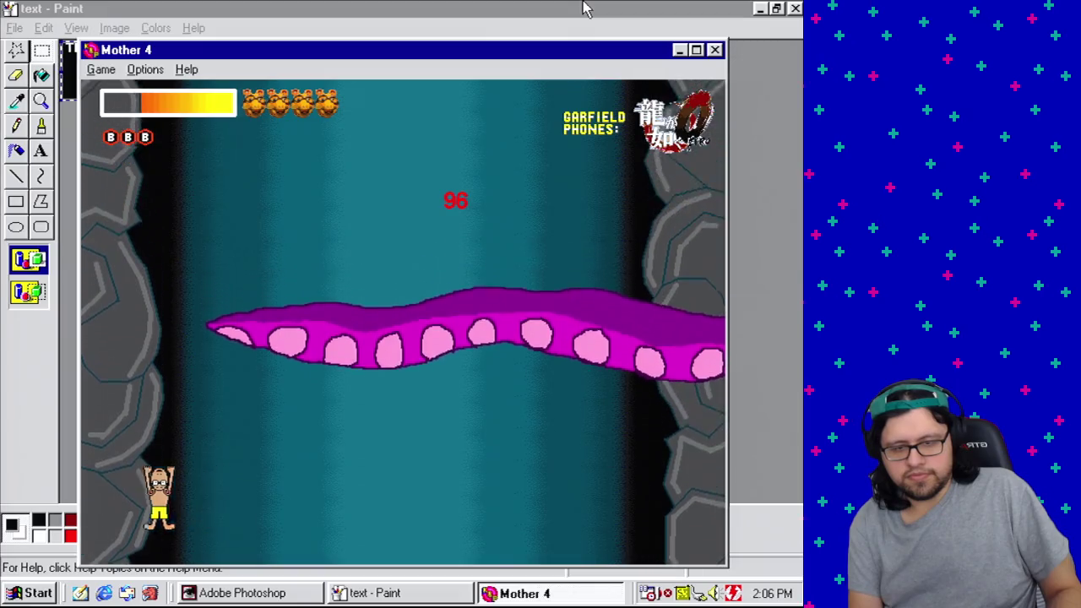
pyautogui.press('Left')
pyautogui.press('Up')
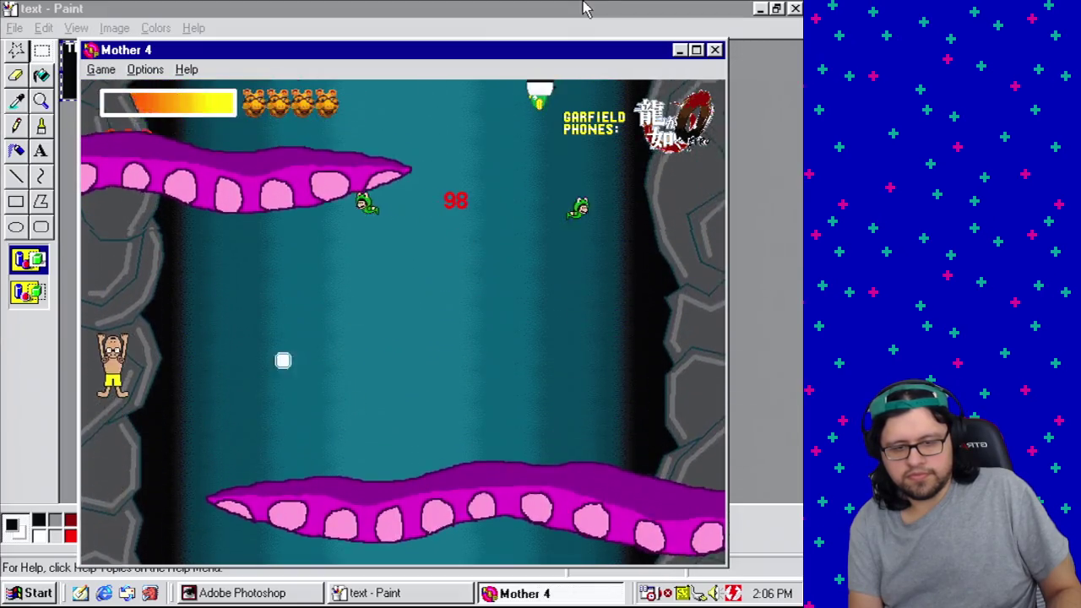
pyautogui.press('Right')
pyautogui.press('Down')
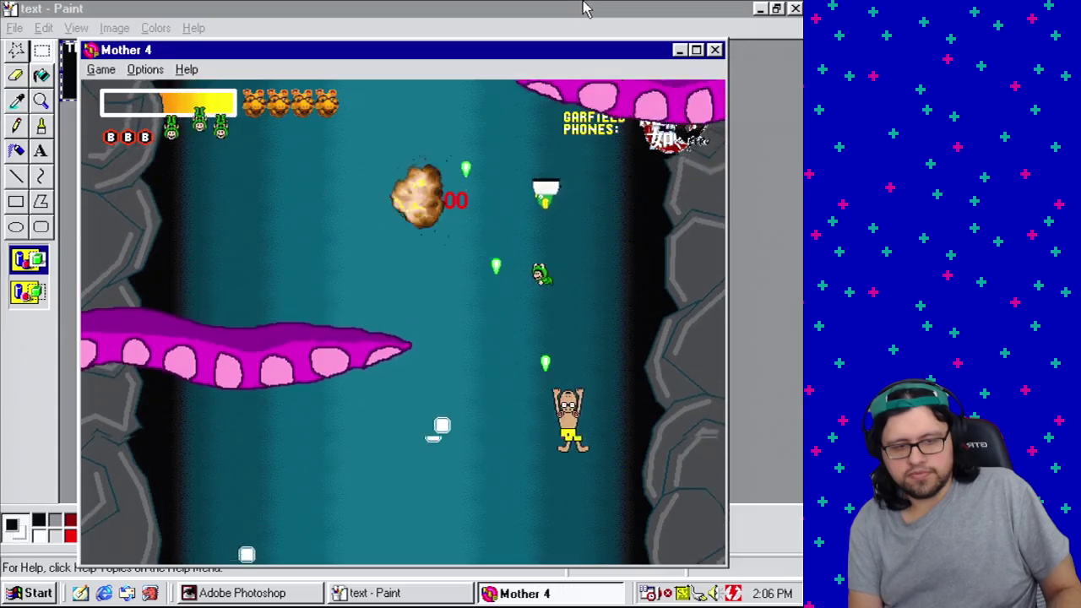
pyautogui.press('Left')
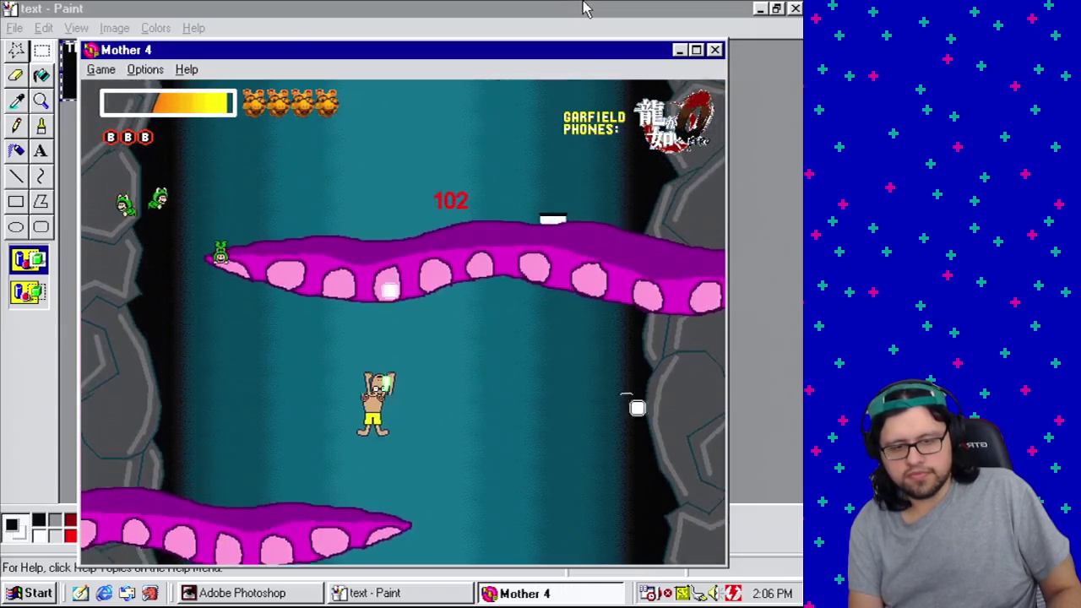
pyautogui.press('Left')
pyautogui.press('Up')
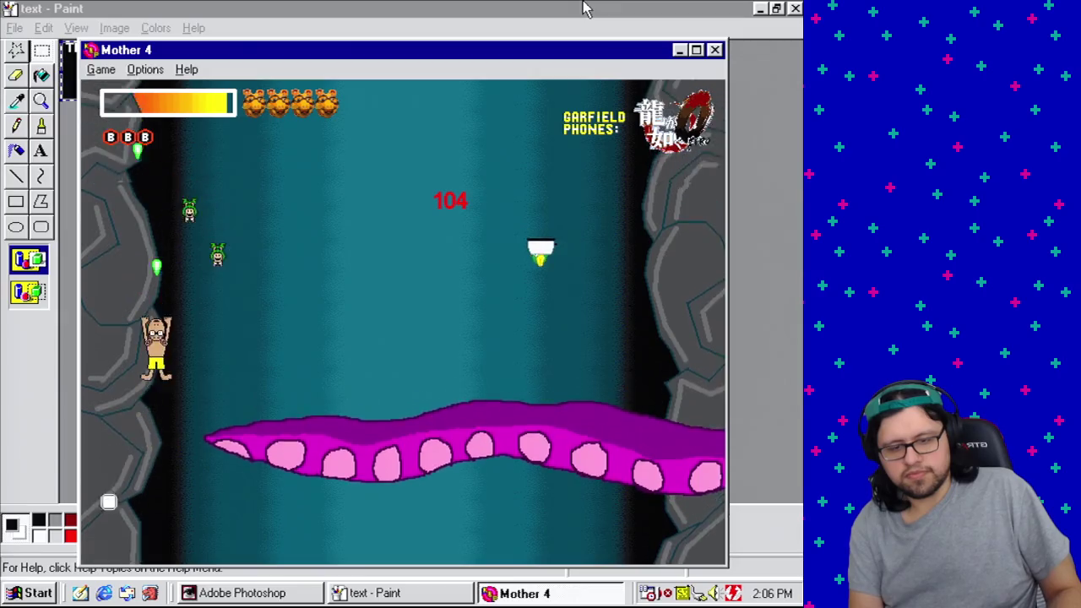
pyautogui.press('Right')
pyautogui.press('Down')
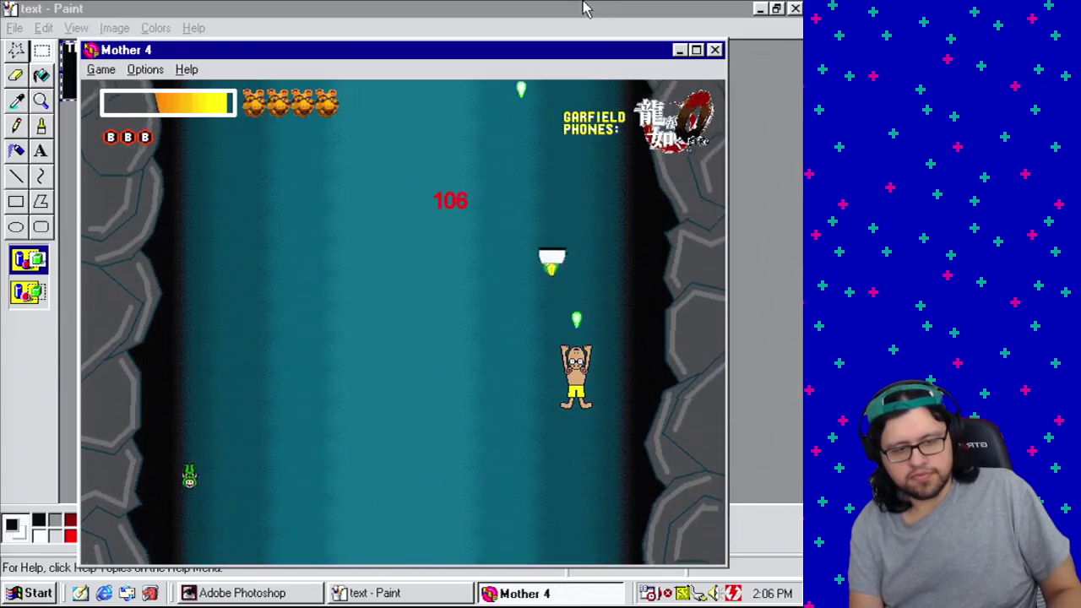
pyautogui.press('Left')
pyautogui.press('Down')
pyautogui.press('Right')
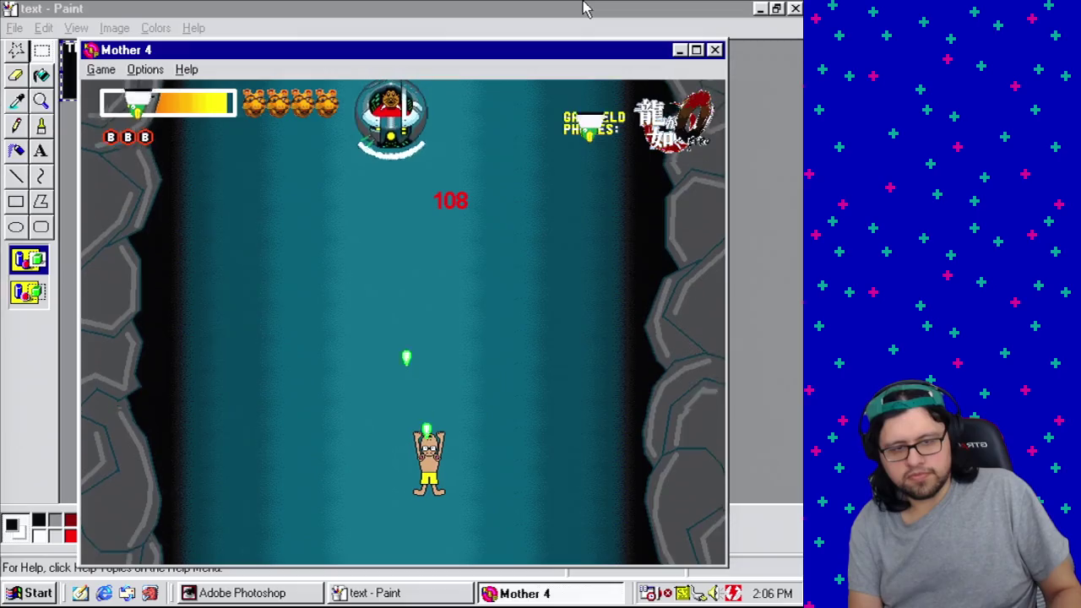
# Step: Dodge the descending boss pod, then close the Mother 4 game window
pyautogui.press('Right')
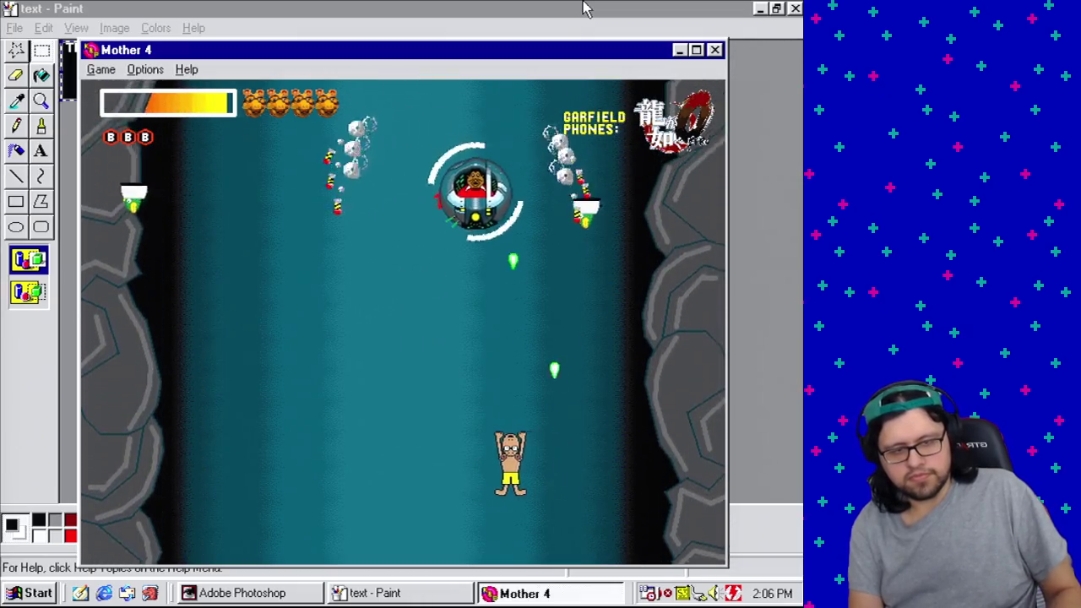
pyautogui.press('Left')
pyautogui.press('Up')
pyautogui.press('Down')
pyautogui.press('Left')
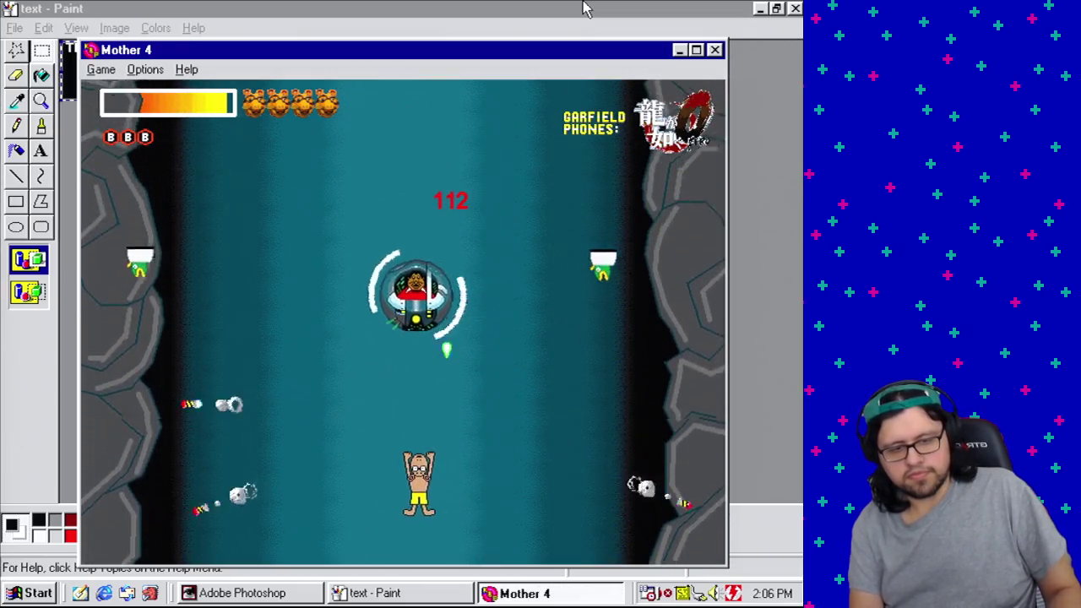
pyautogui.press('Left')
pyautogui.press('Right')
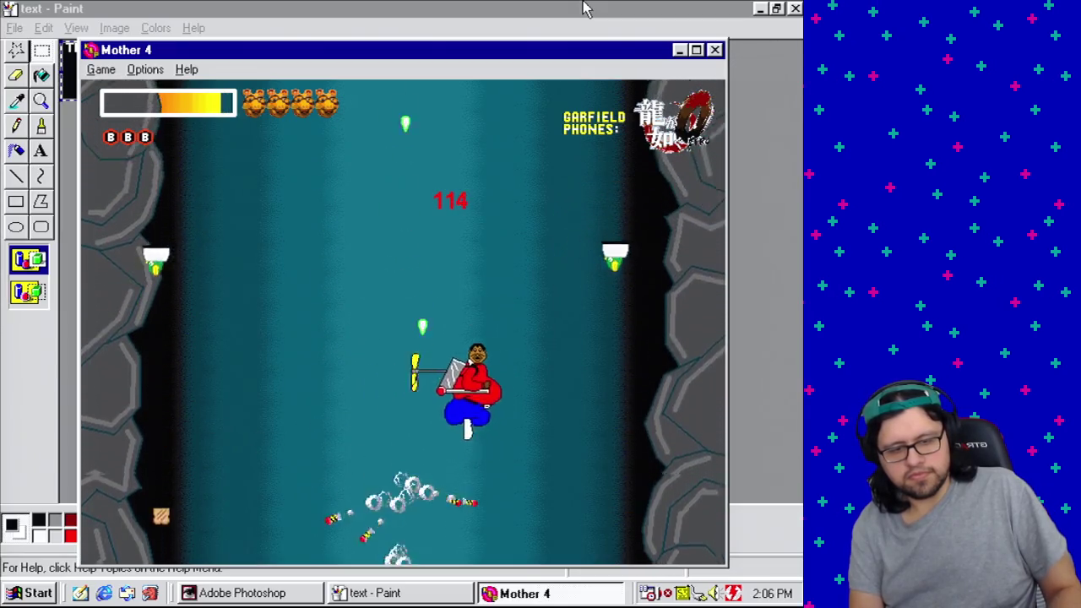
pyautogui.press('Right')
pyautogui.press('Left')
pyautogui.press('Right')
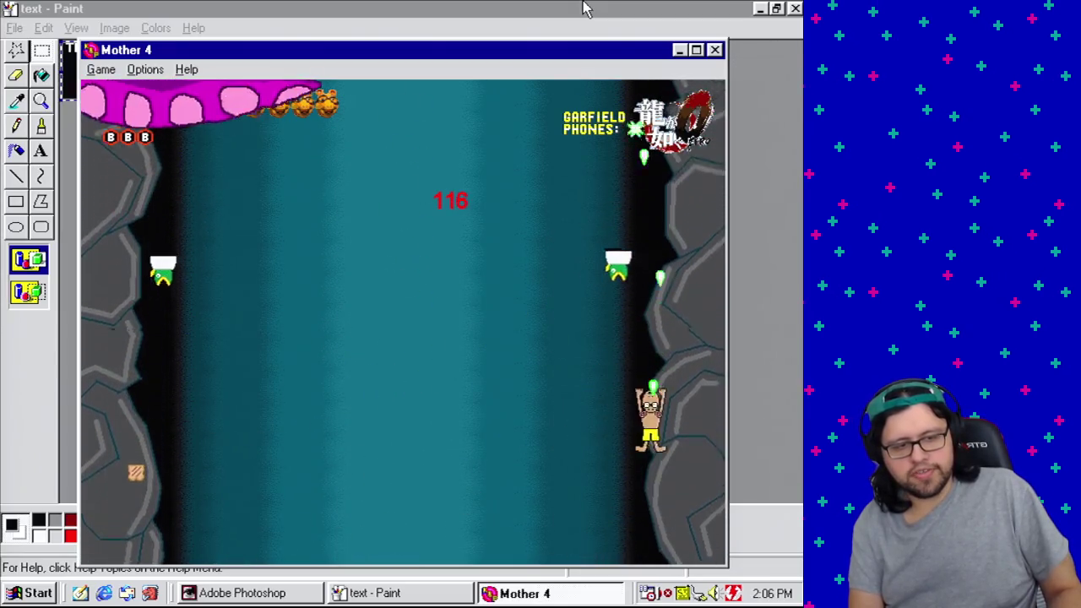
pyautogui.press('Left')
pyautogui.press('Right')
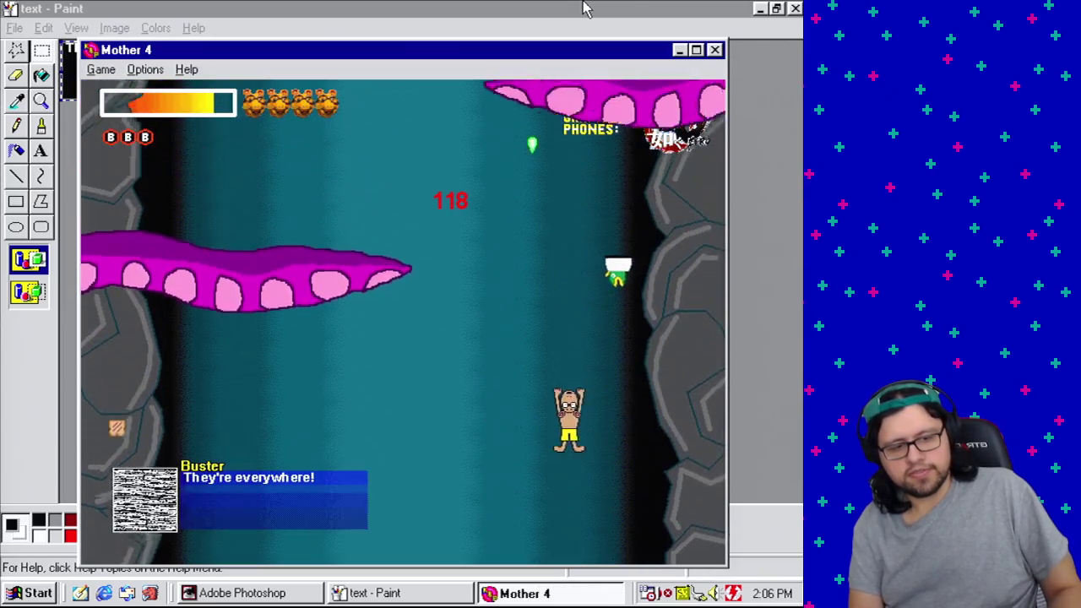
pyautogui.press('Right')
pyautogui.press('Left')
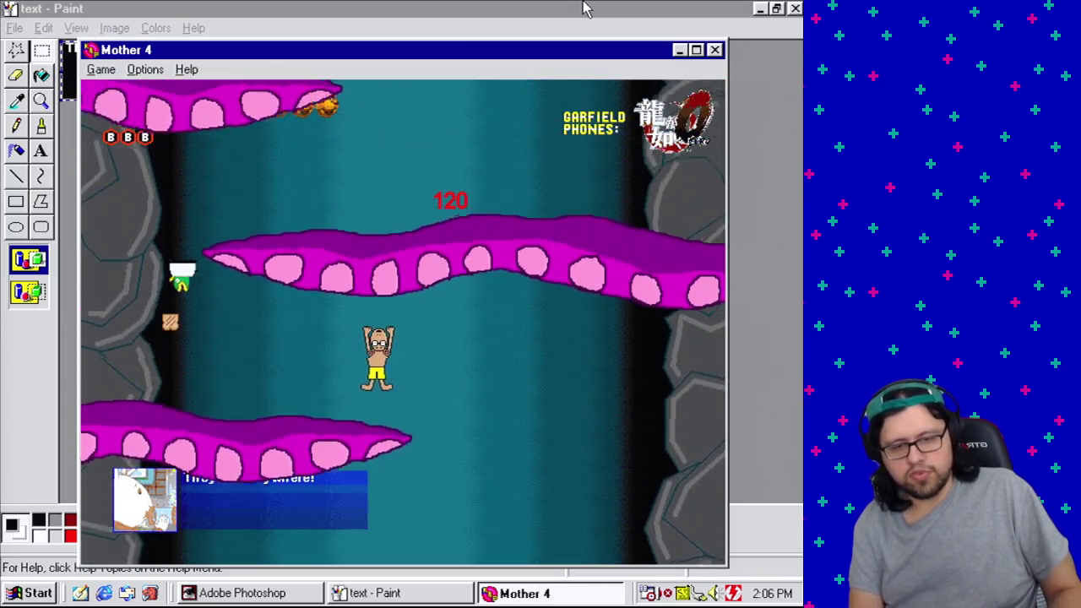
pyautogui.press('Left')
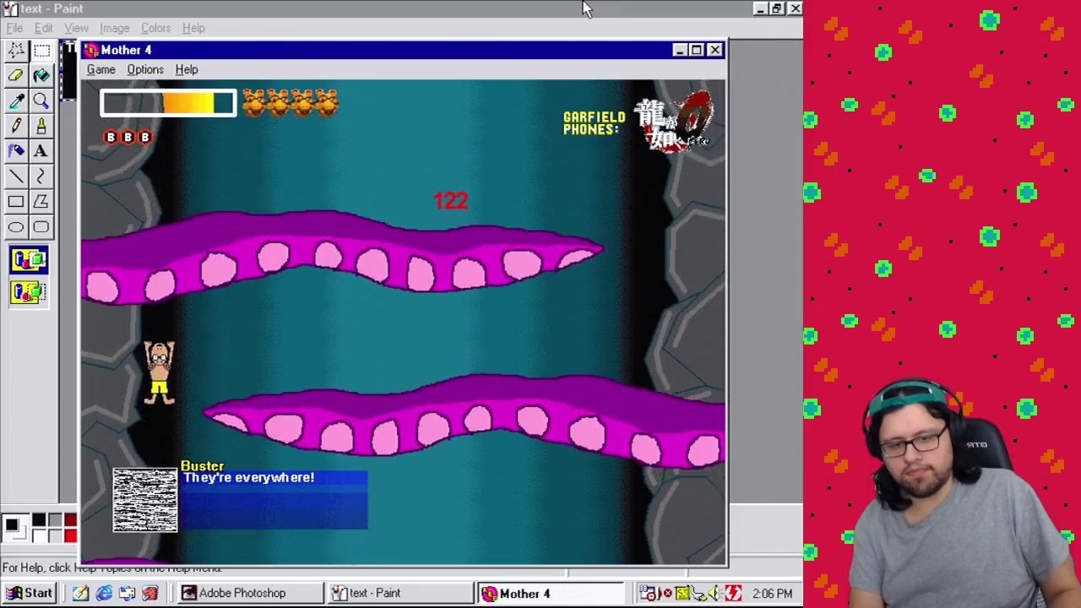
pyautogui.press('Right')
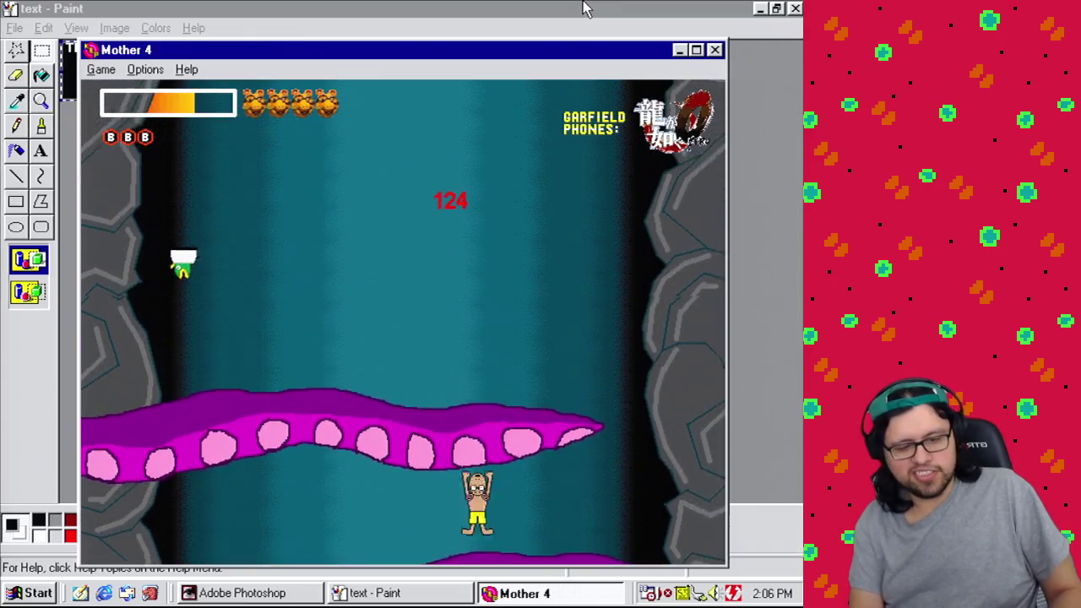
pyautogui.press('Right')
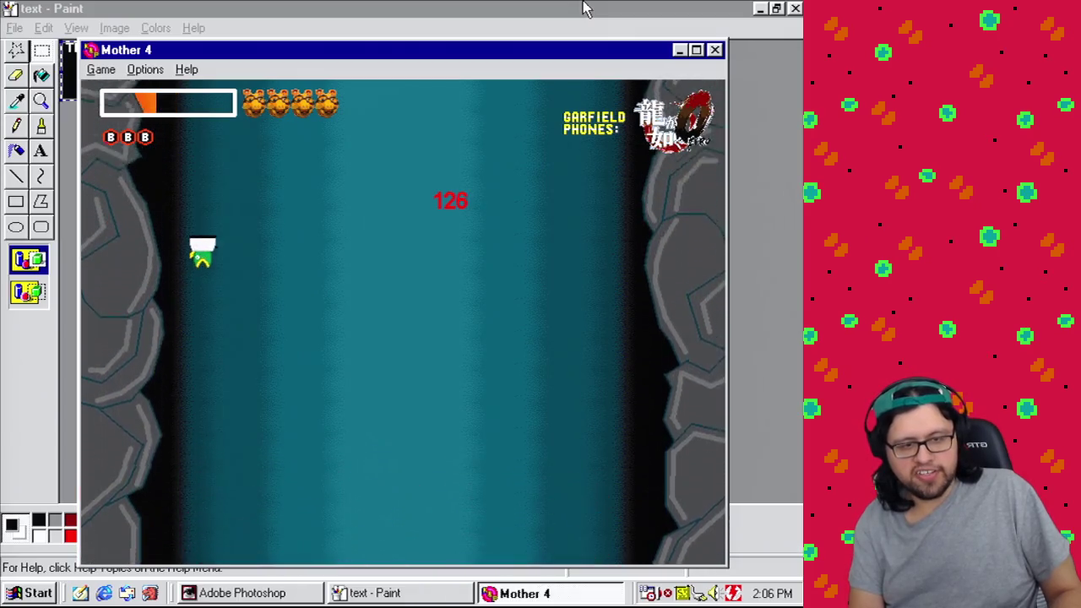
pyautogui.press('Left')
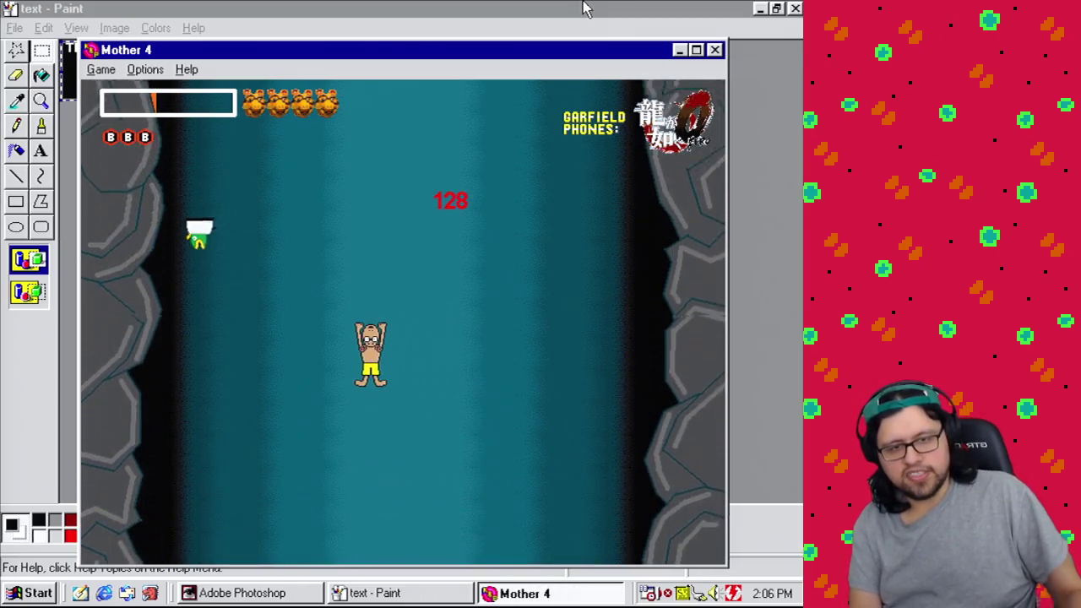
pyautogui.press('Left')
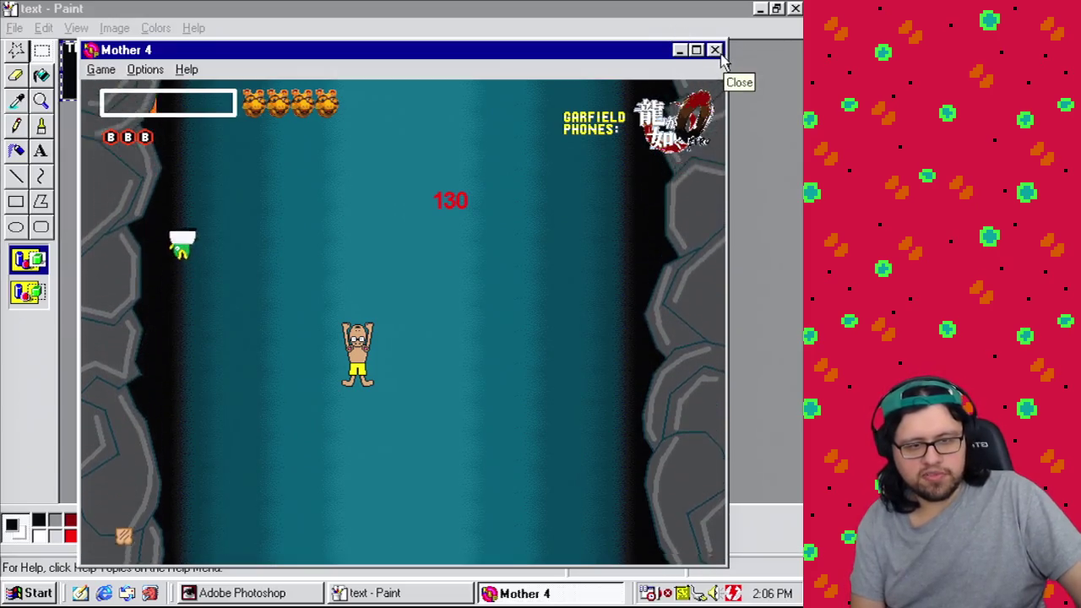
pyautogui.click(716, 50)
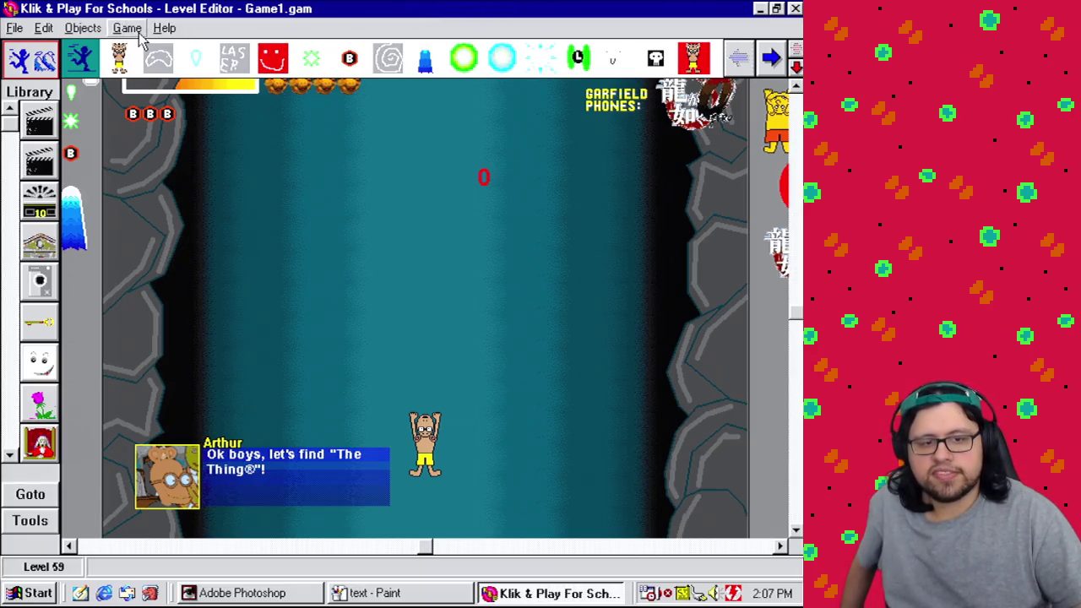
# Step: Switch Level 59 from its cave layout to the Event Editor via the Game menu
pyautogui.click(127, 28)
pyautogui.click(126, 28)
pyautogui.click(127, 28)
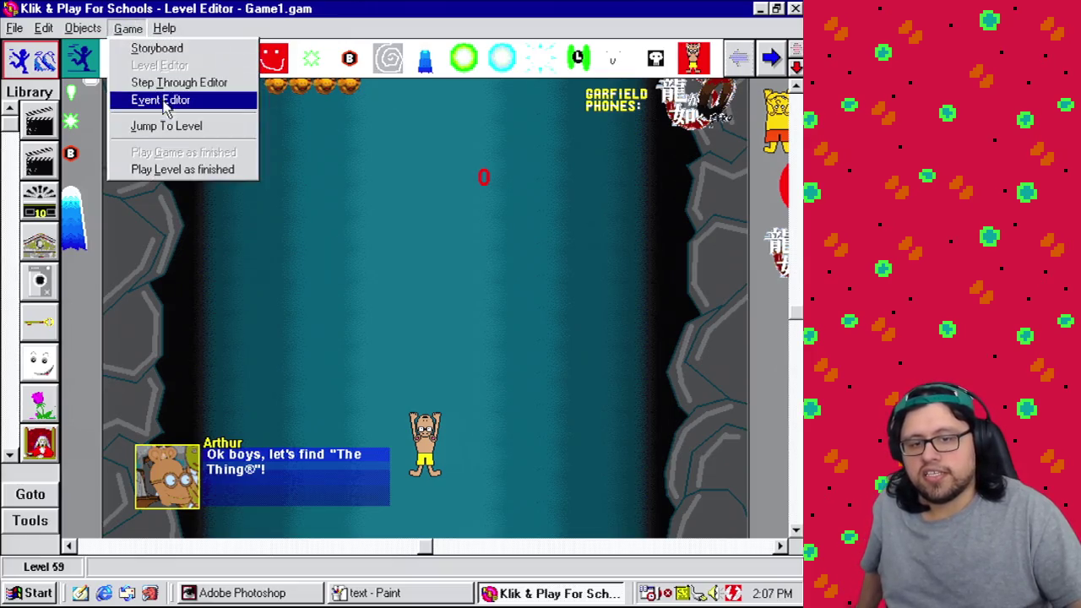
pyautogui.click(173, 99)
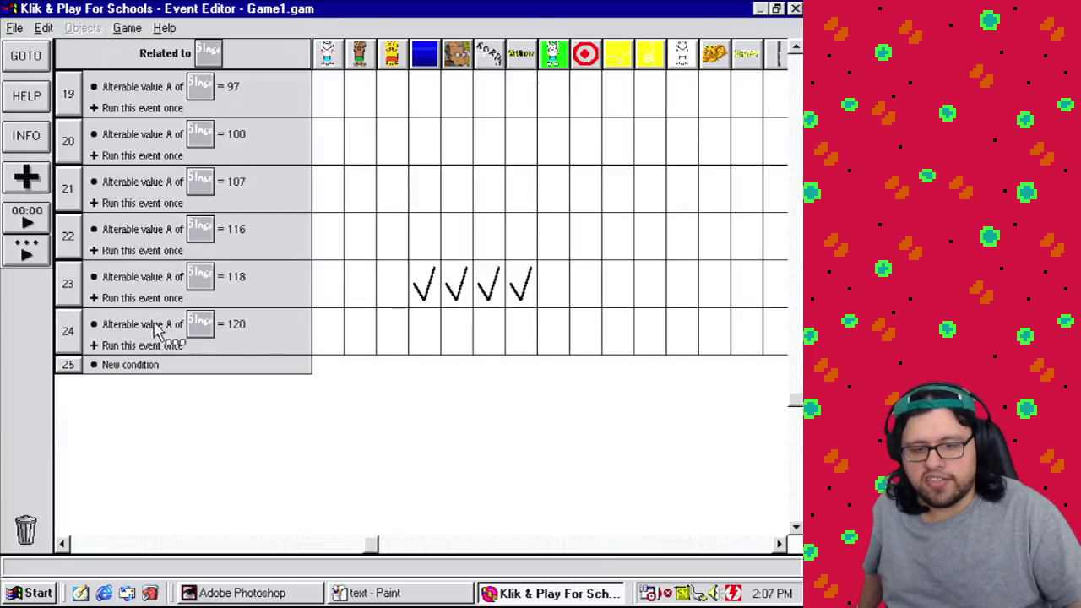
# Step: Copy event 24 into a new event 25 and change its value A comparison to 127
pyautogui.moveTo(152, 330); pyautogui.dragTo(134, 353)
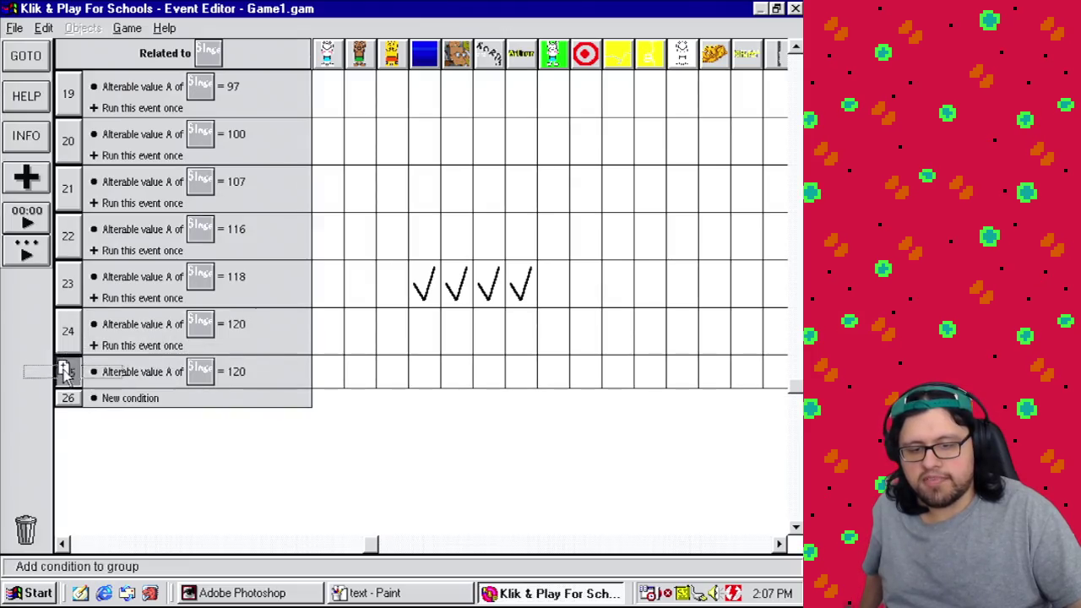
pyautogui.rightClick(164, 378)
pyautogui.click(179, 387)
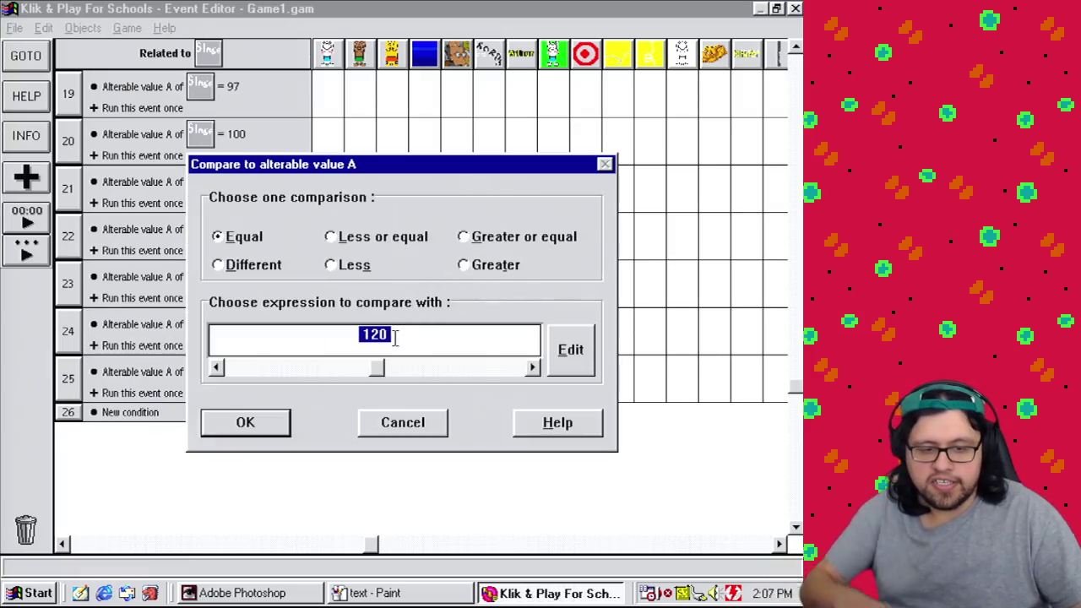
pyautogui.moveTo(394, 337); pyautogui.dragTo(380, 346)
pyautogui.click(272, 431)
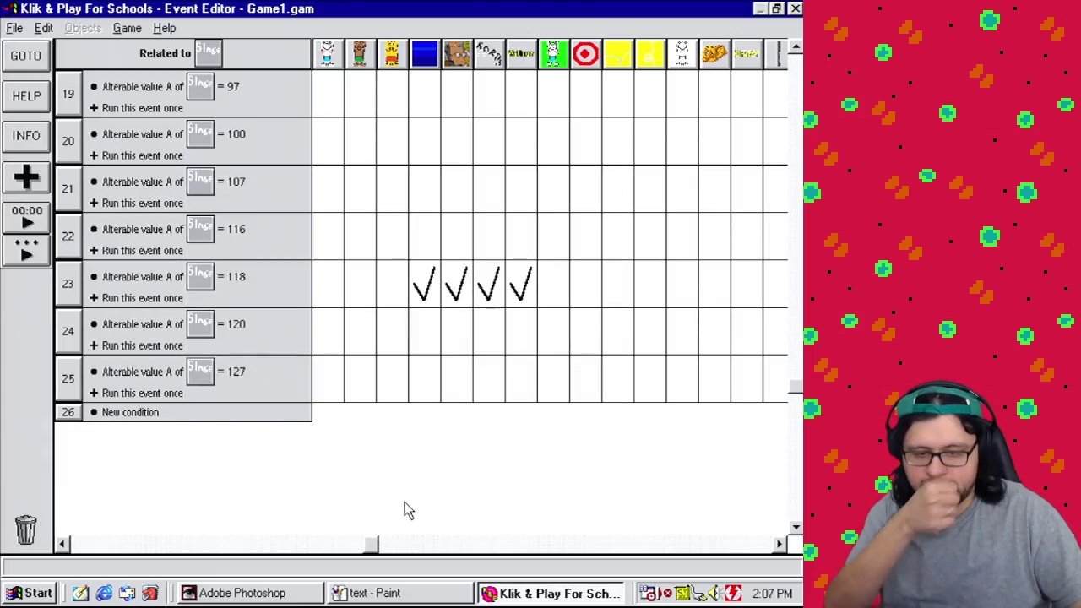
# Step: Add a Create object action in event 25 that spawns Frog Luigi above the cave
pyautogui.moveTo(378, 547)
pyautogui.mouseDown()
pyautogui.moveTo(191, 522)
pyautogui.moveTo(96, 490)
pyautogui.moveTo(82, 522)
pyautogui.mouseUp()
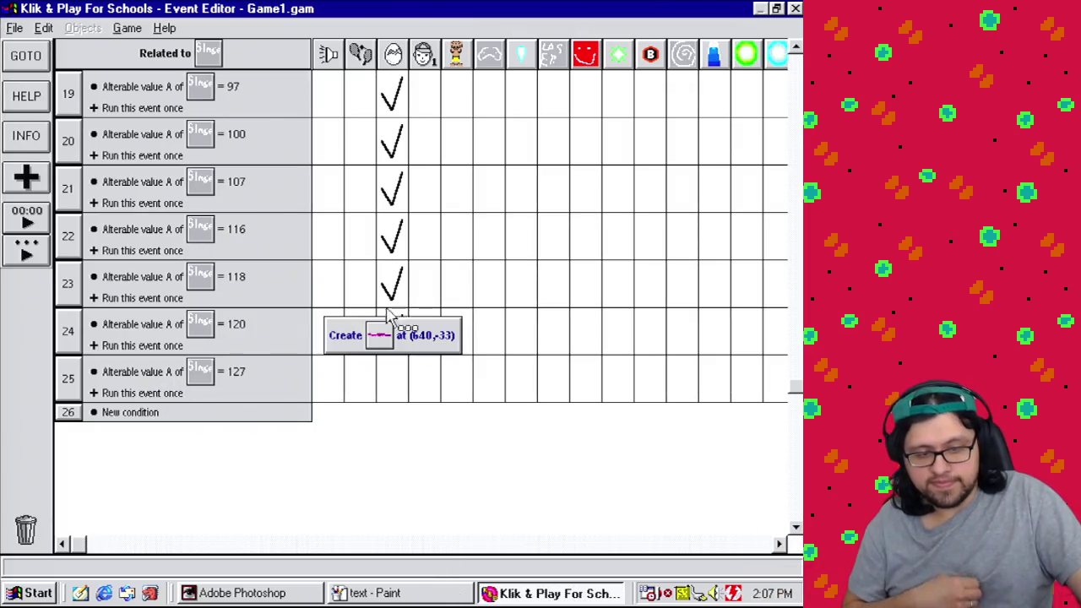
pyautogui.moveTo(400, 200)
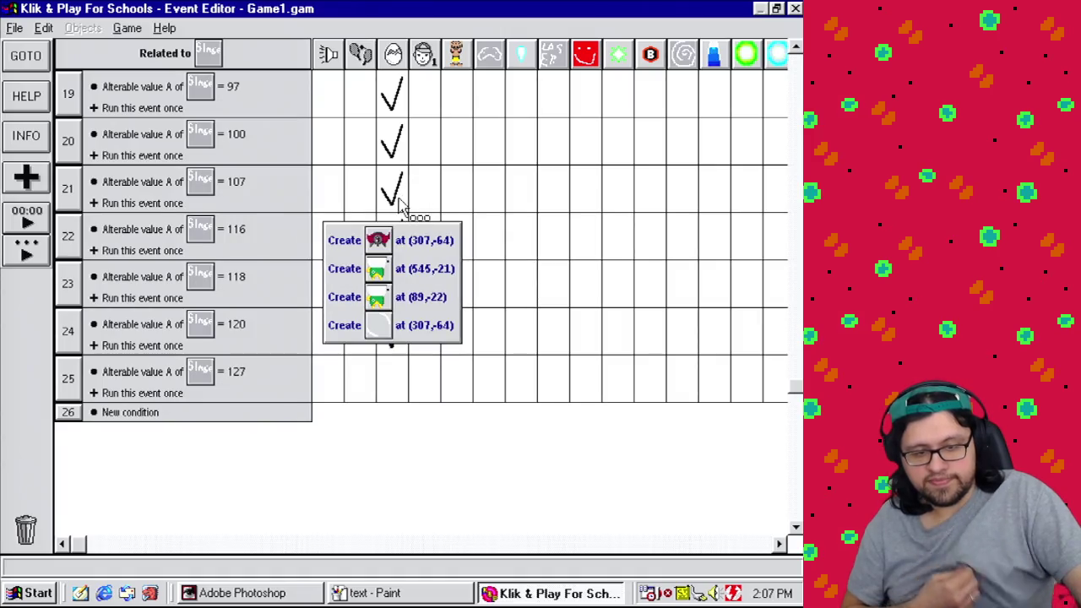
pyautogui.click(397, 390)
pyautogui.click(426, 402)
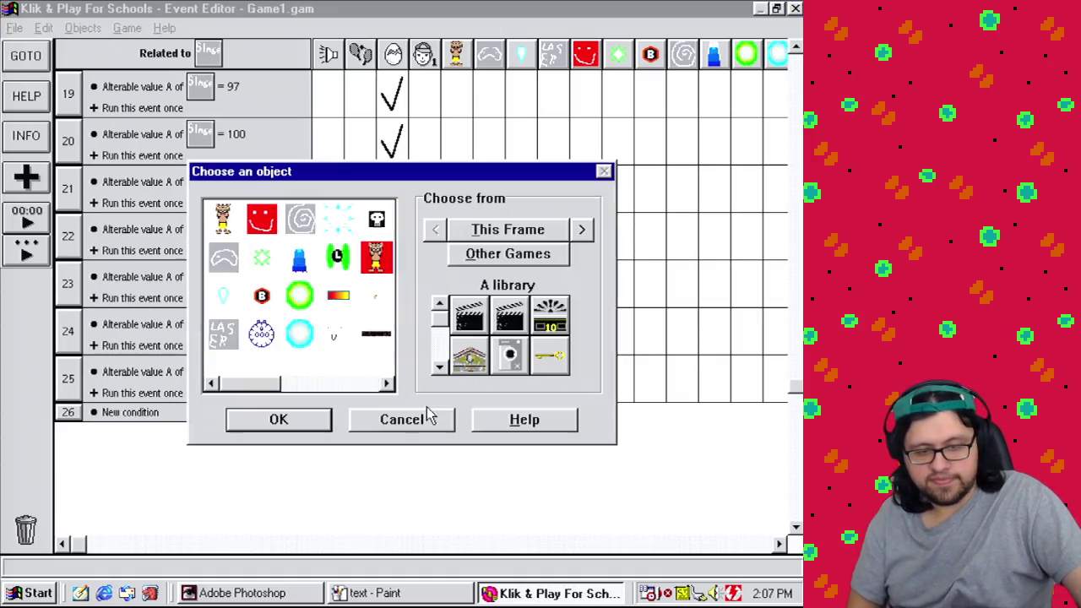
pyautogui.click(350, 384)
pyautogui.click(379, 384)
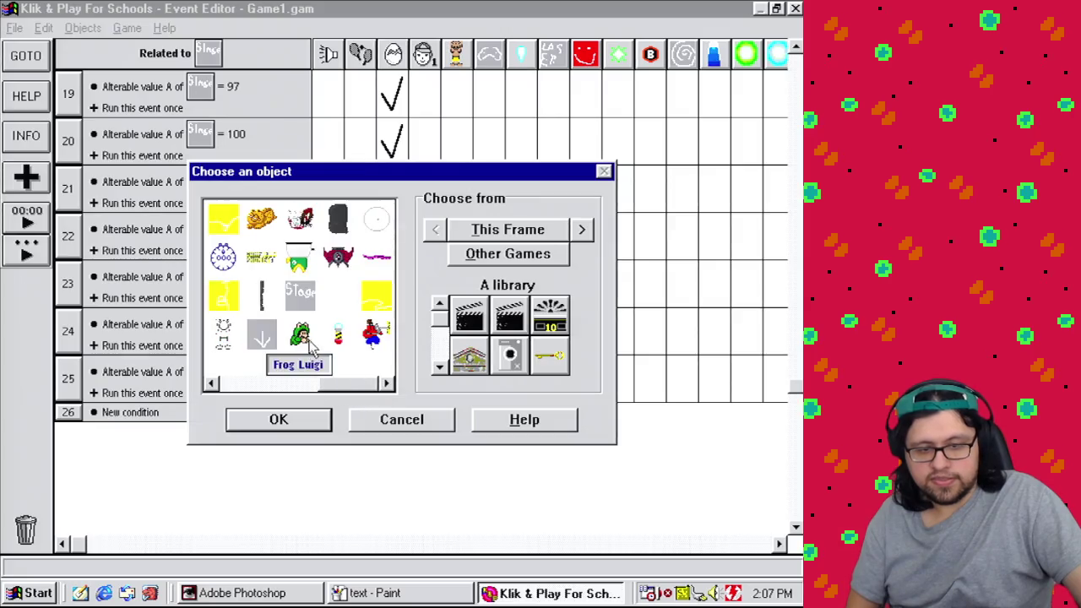
pyautogui.doubleClick(309, 362)
pyautogui.click(414, 317)
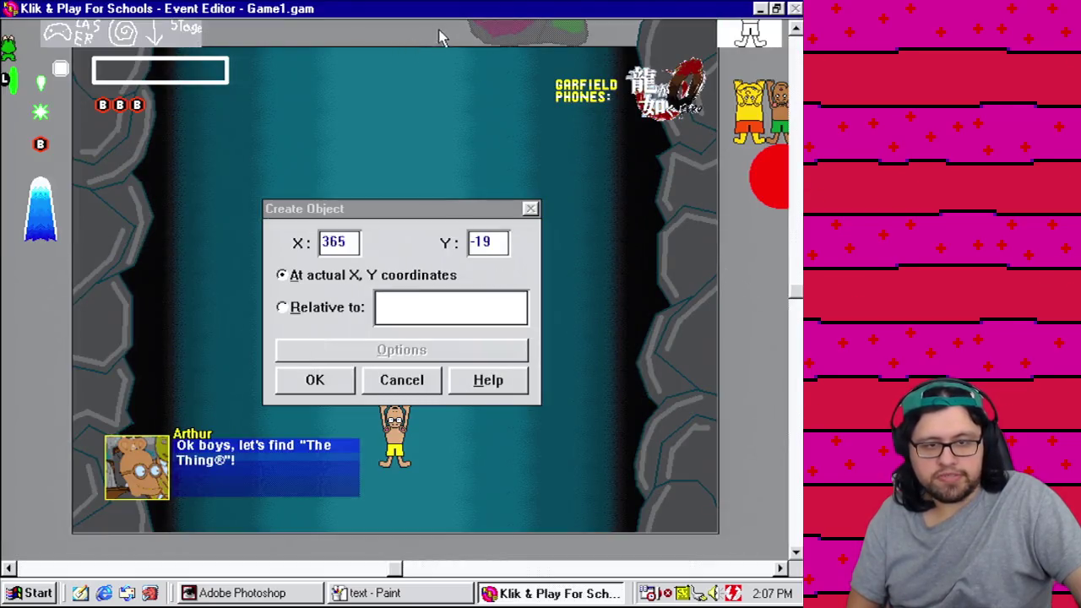
pyautogui.click(316, 380)
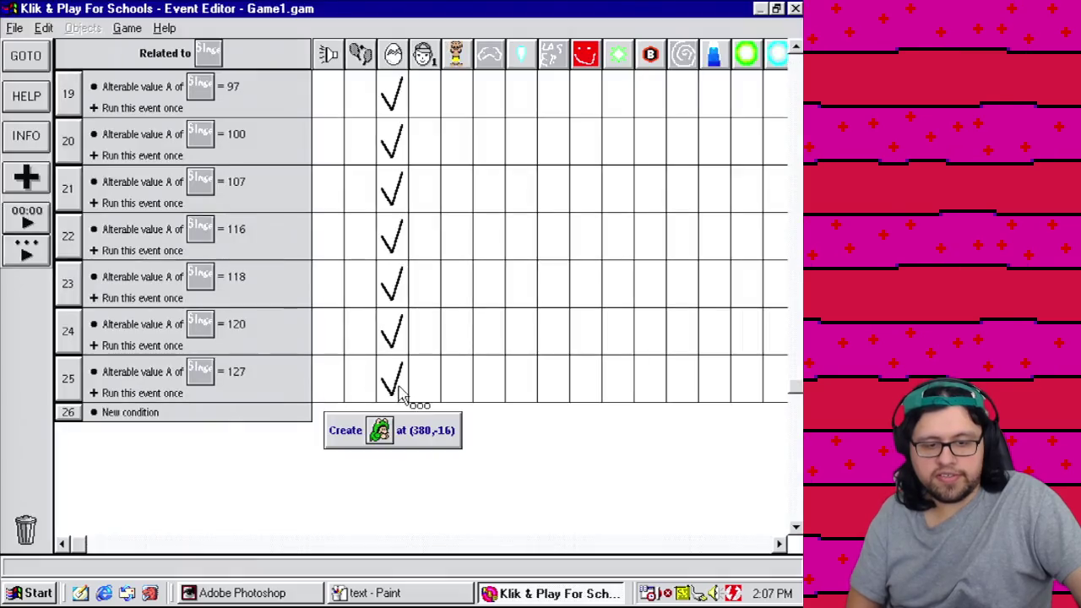
# Step: Add a Create action for the Ray Light object at (256,-20)
pyautogui.click(391, 380)
pyautogui.click(427, 402)
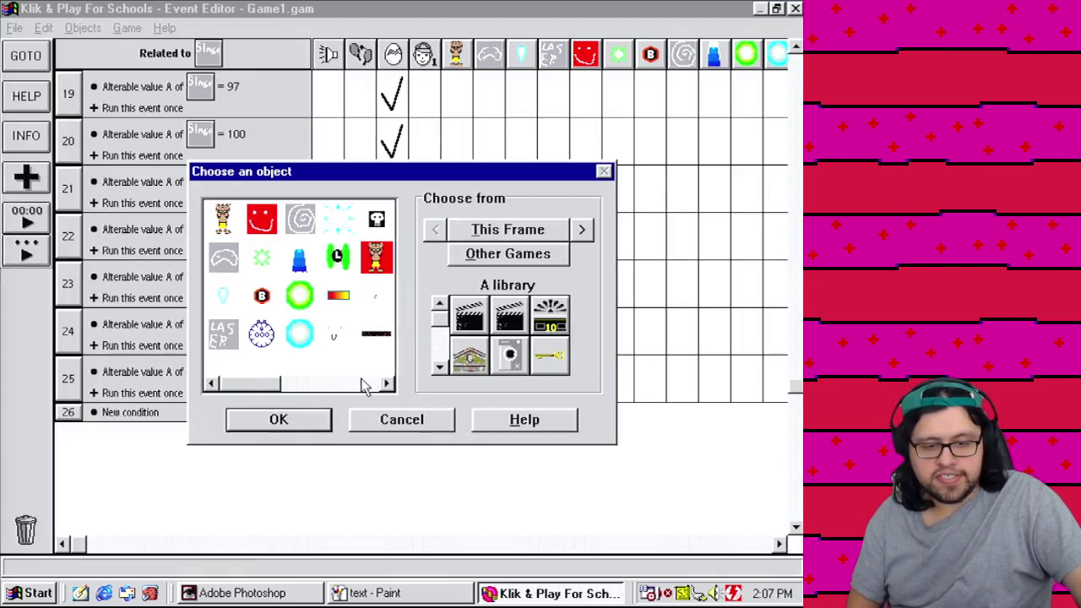
pyautogui.click(363, 384)
pyautogui.doubleClick(296, 336)
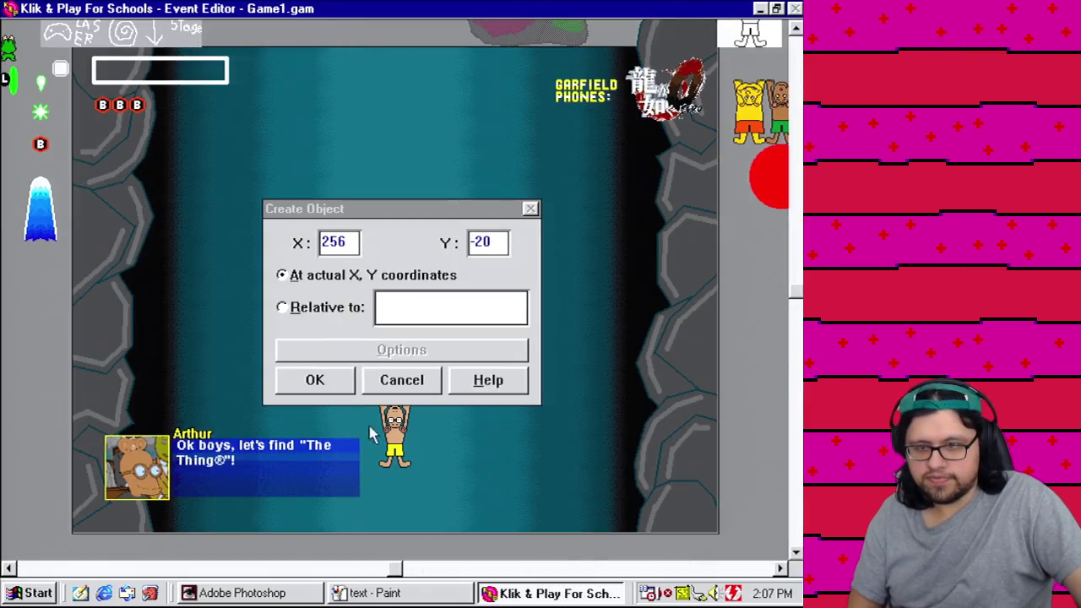
pyautogui.click(326, 382)
# Step: Add a Create action placing the Missile object just above the cave top
pyautogui.rightClick(397, 396)
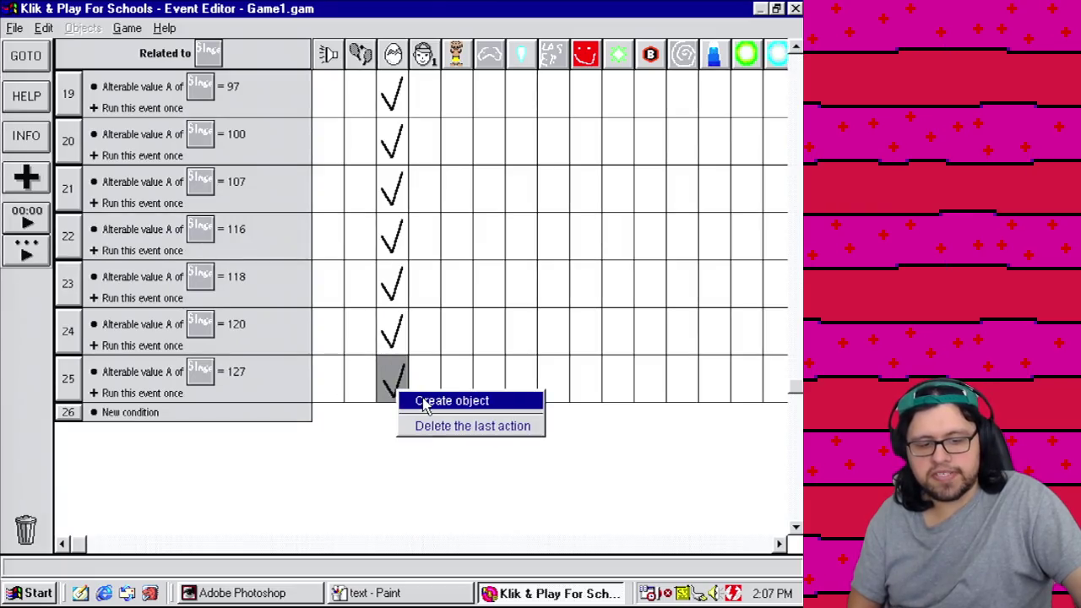
pyautogui.click(422, 401)
pyautogui.click(364, 386)
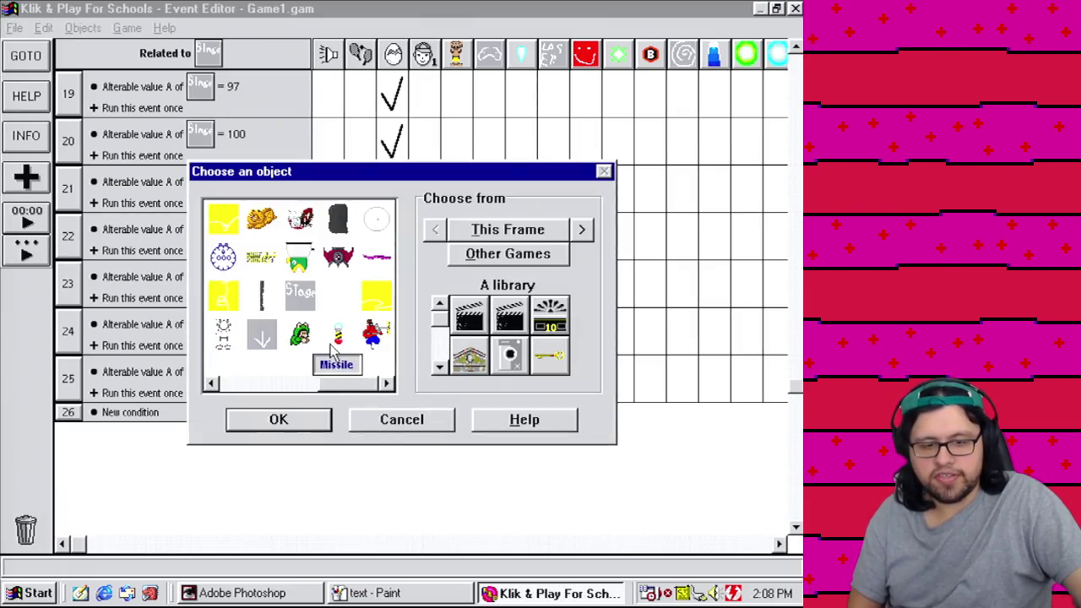
pyautogui.doubleClick(299, 335)
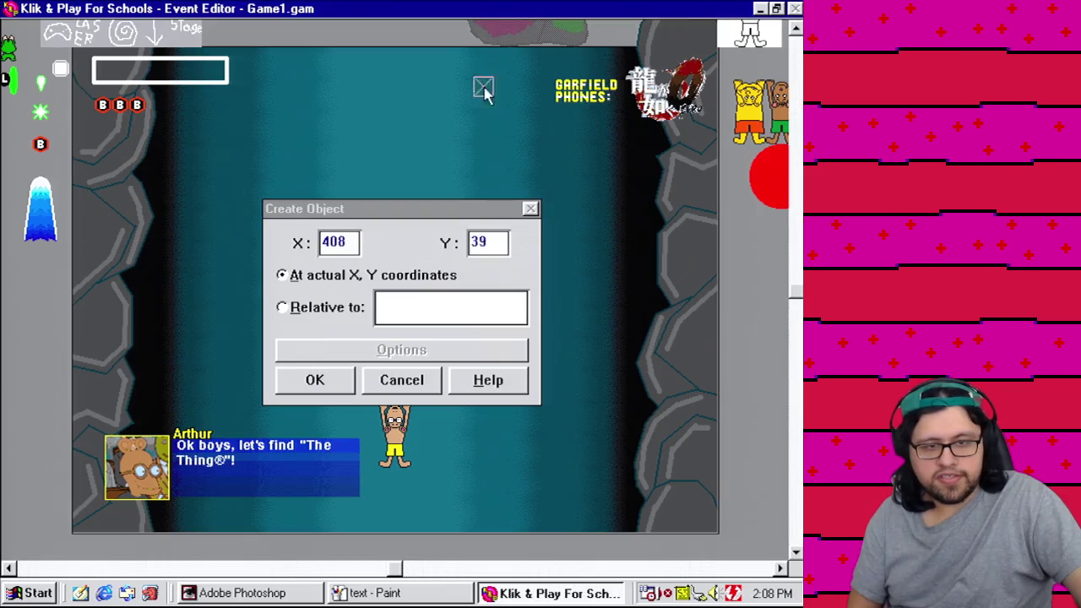
pyautogui.click(428, 31)
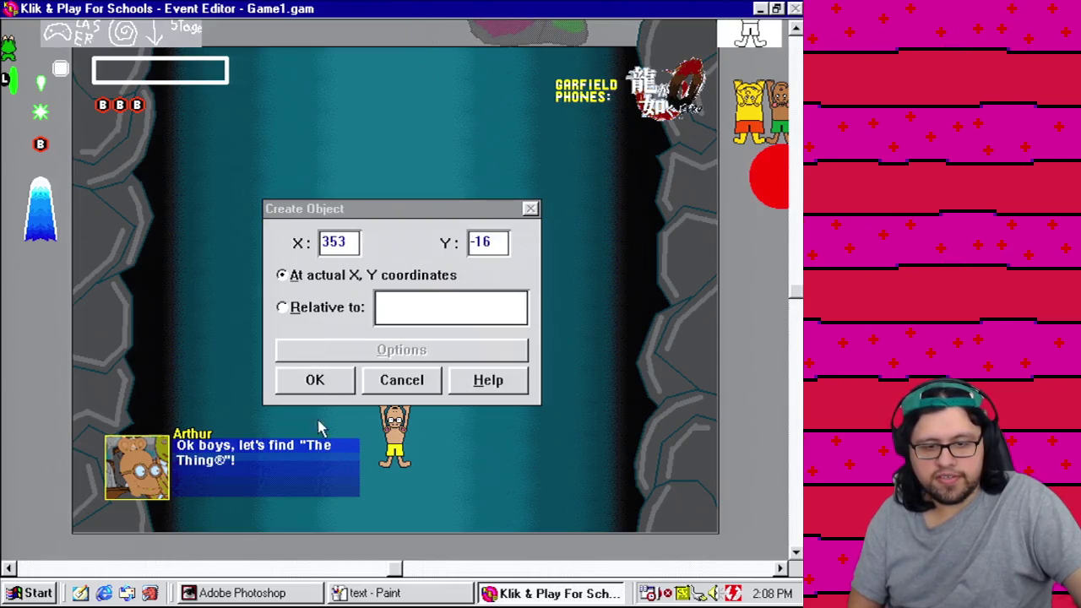
pyautogui.click(325, 387)
# Step: Add another Create object action in event 25 positioned above the cave
pyautogui.rightClick(402, 400)
pyautogui.click(418, 404)
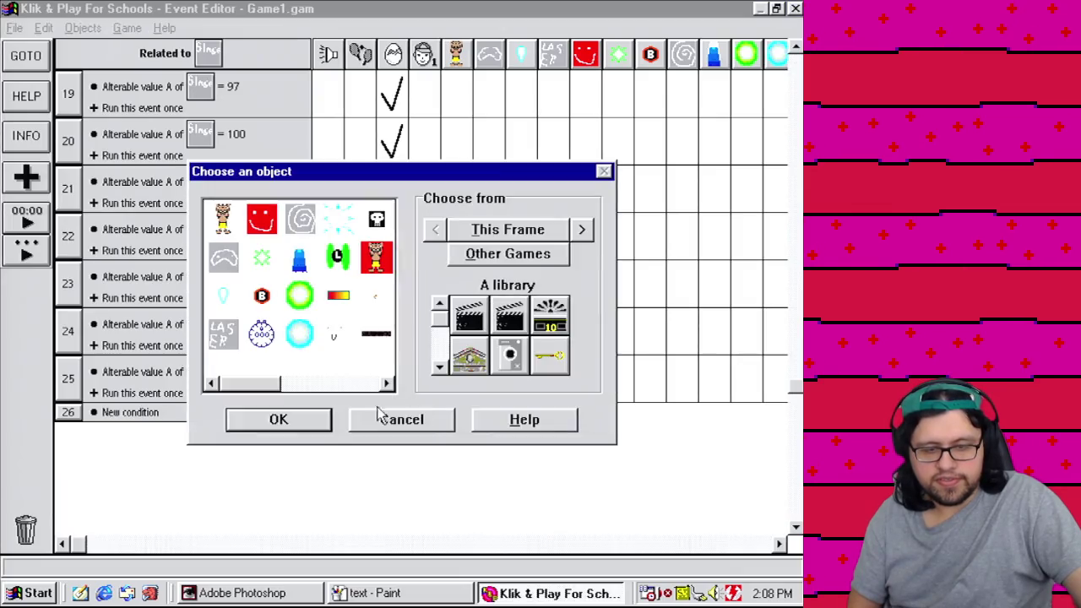
pyautogui.click(321, 385)
pyautogui.click(368, 385)
pyautogui.doubleClick(264, 338)
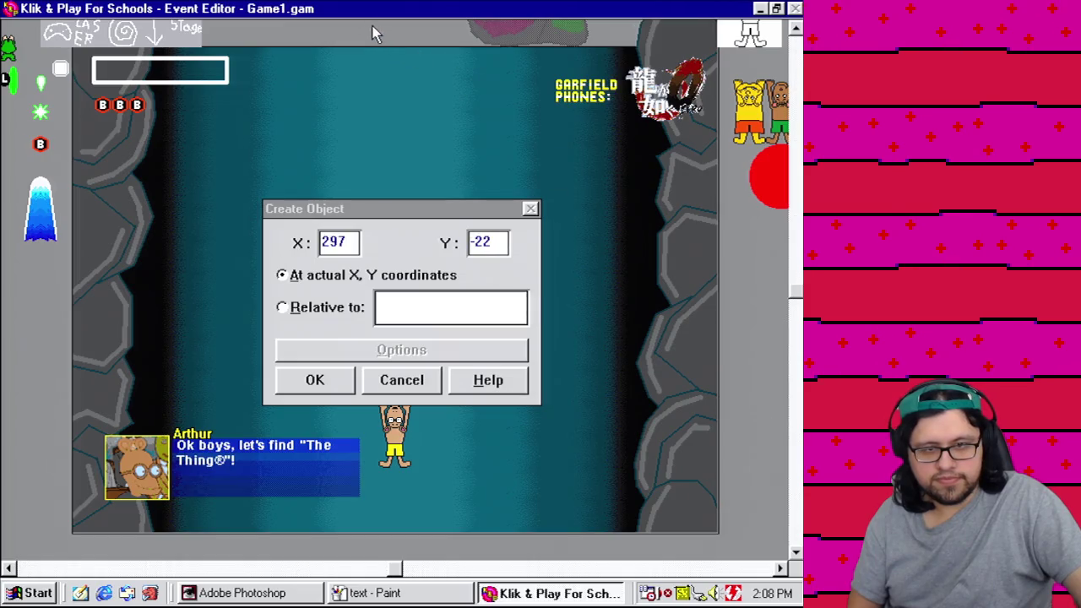
pyautogui.click(337, 389)
# Step: Add a further Create object action in event 25 placed above the cave
pyautogui.click(391, 386)
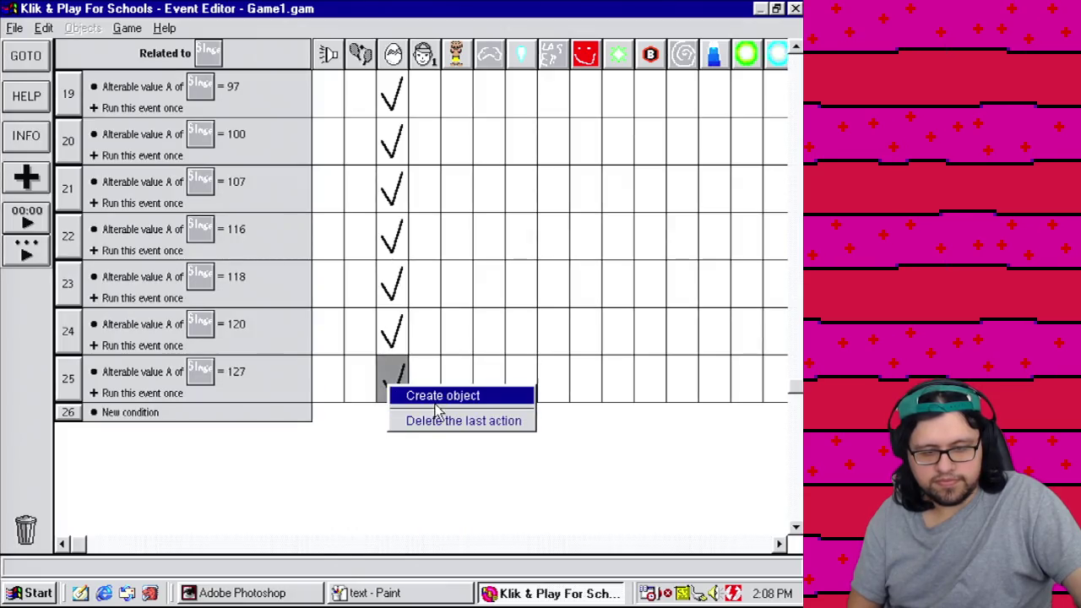
pyautogui.click(436, 402)
pyautogui.moveTo(380, 384); pyautogui.dragTo(354, 399)
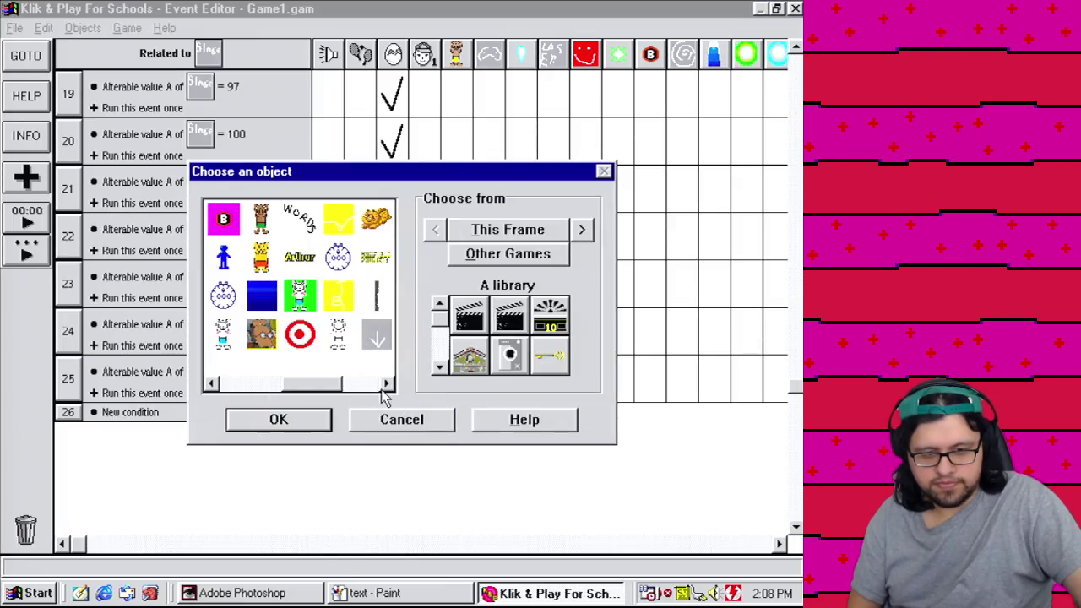
pyautogui.click(382, 385)
pyautogui.doubleClick(302, 339)
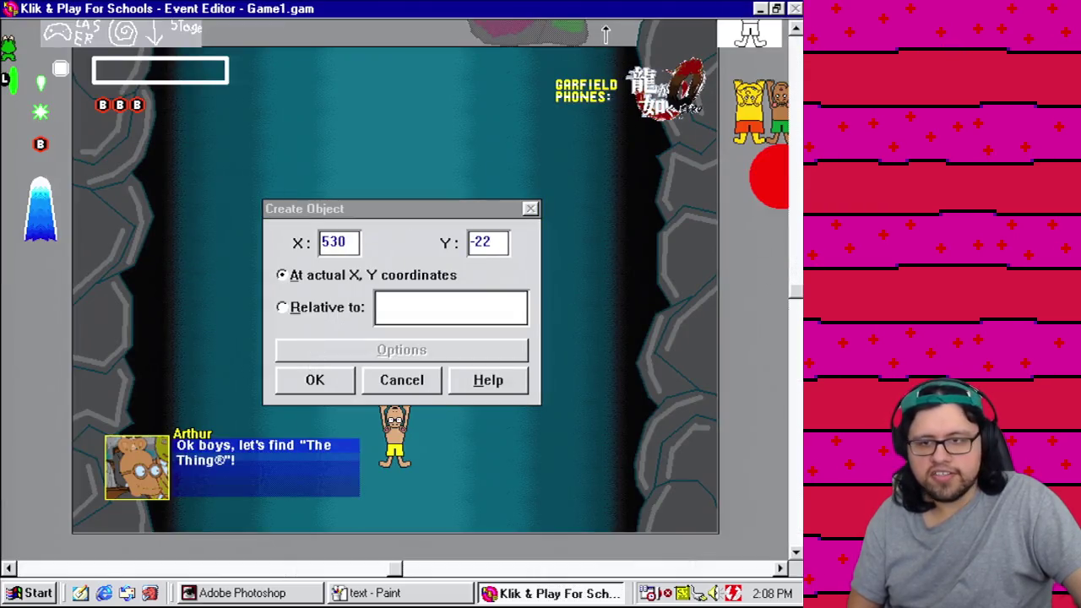
pyautogui.click(312, 377)
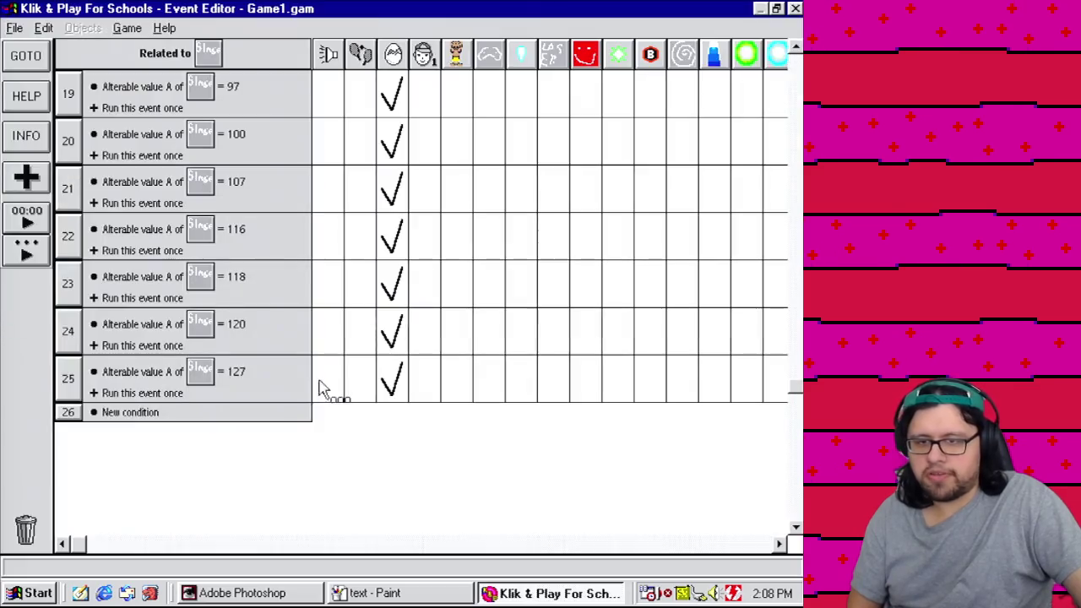
# Step: Add a final Create object action spawning an object above the cave's left side
pyautogui.click(390, 382)
pyautogui.click(408, 394)
pyautogui.click(363, 385)
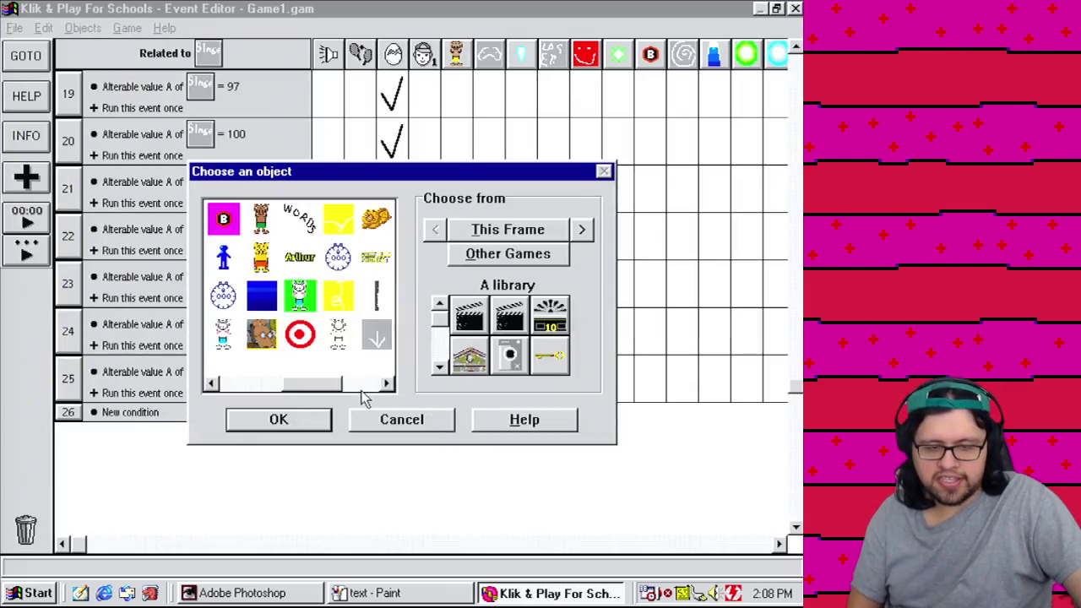
pyautogui.click(362, 384)
pyautogui.doubleClick(300, 335)
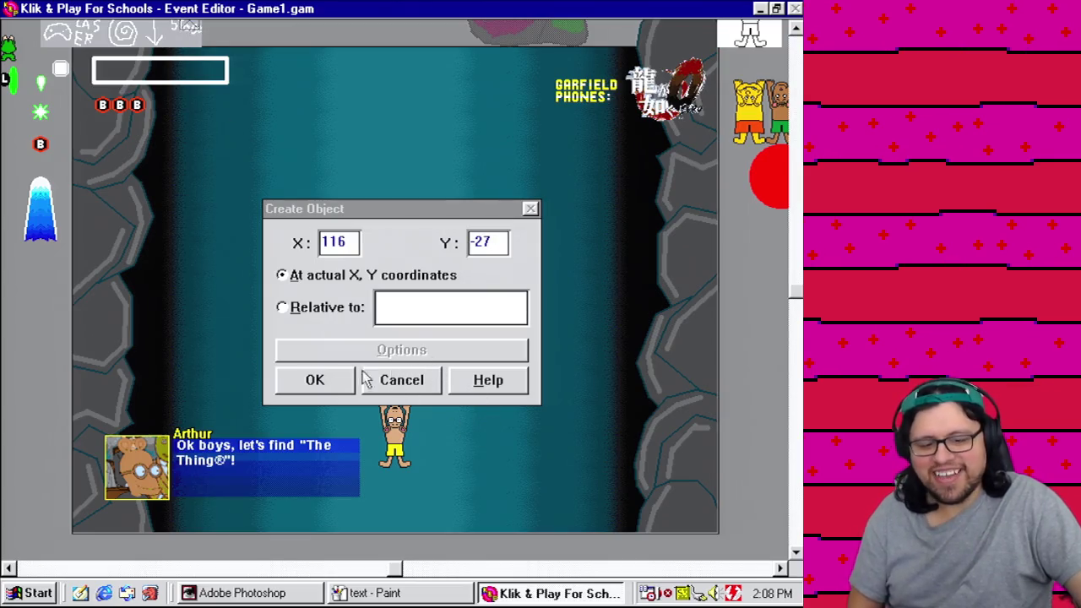
pyautogui.click(324, 380)
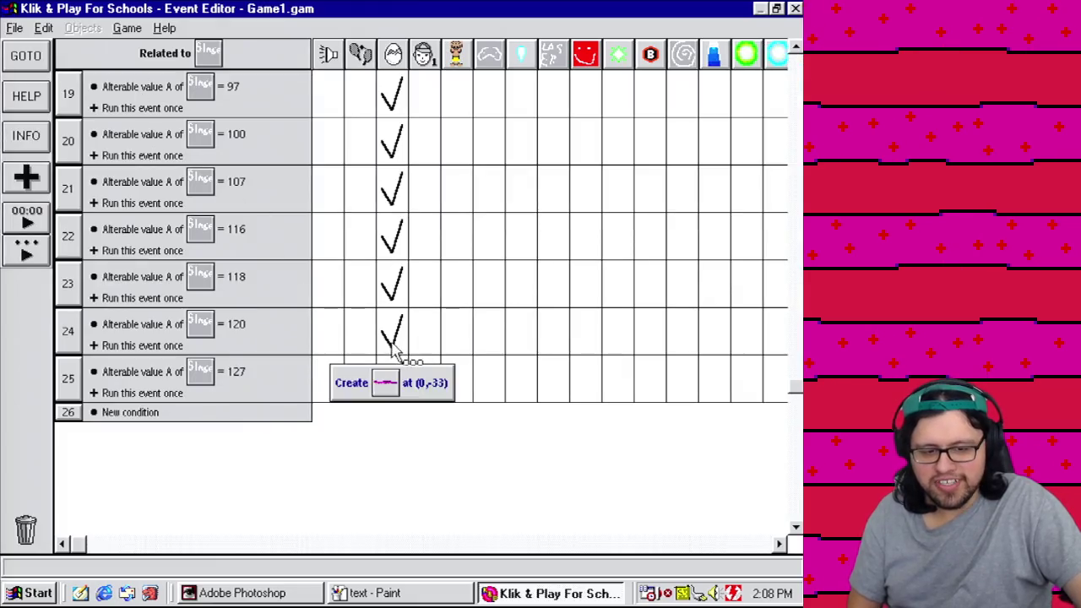
# Step: Save Game1.gam and run the level in the Step Through Editor
pyautogui.click(14, 28)
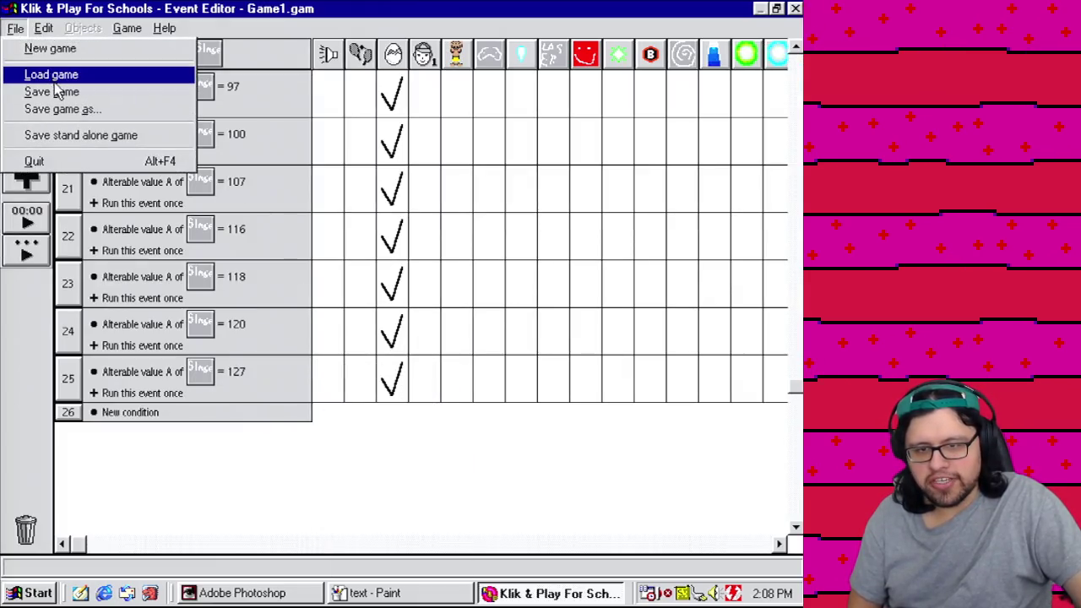
pyautogui.click(58, 100)
pyautogui.click(303, 471)
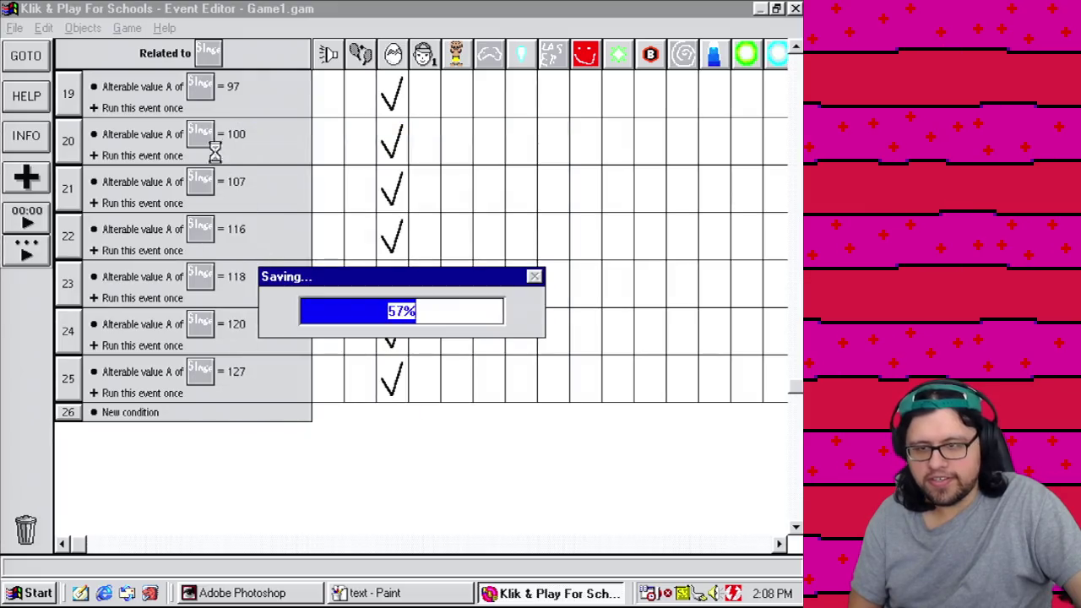
pyautogui.click(127, 28)
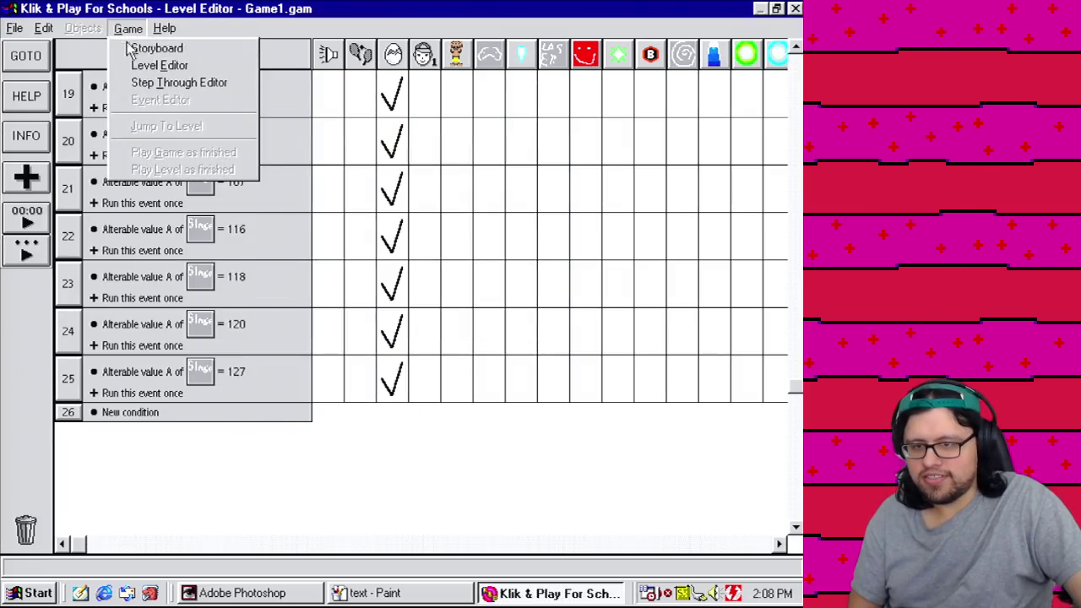
pyautogui.click(161, 77)
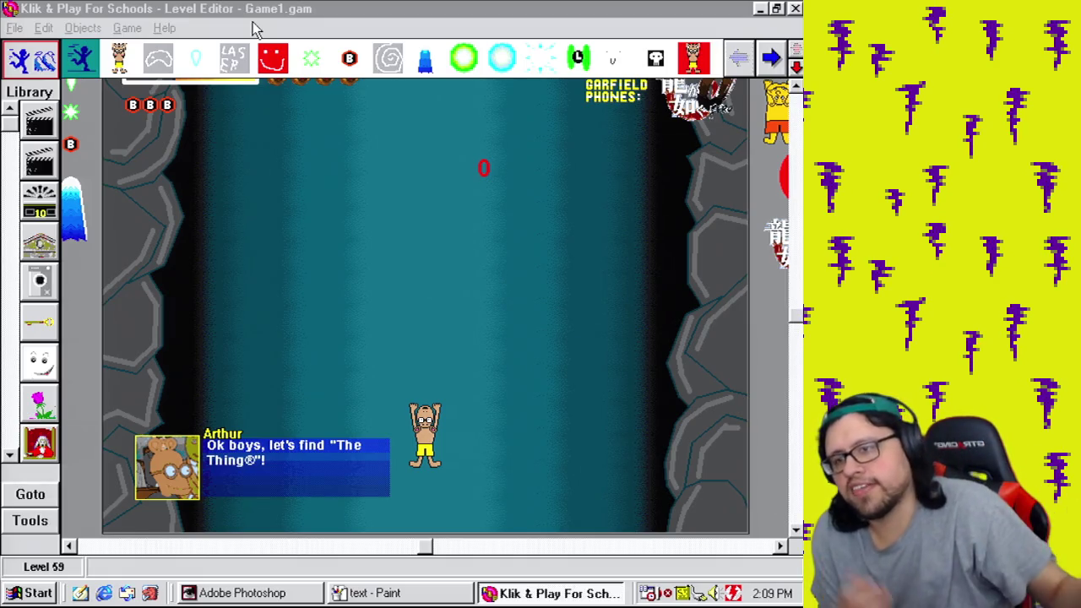
# Step: Play the level as finished, steering around the worm and shooting the enemies
pyautogui.click(129, 29)
pyautogui.click(166, 173)
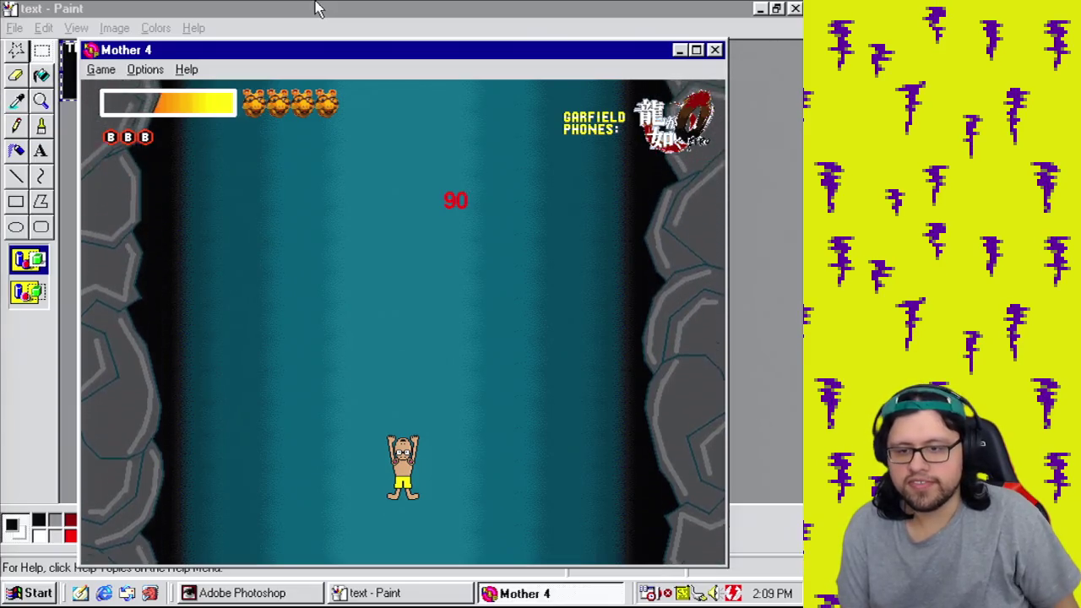
pyautogui.press('Left')
pyautogui.press('Down')
pyautogui.press('Right')
pyautogui.press('Up')
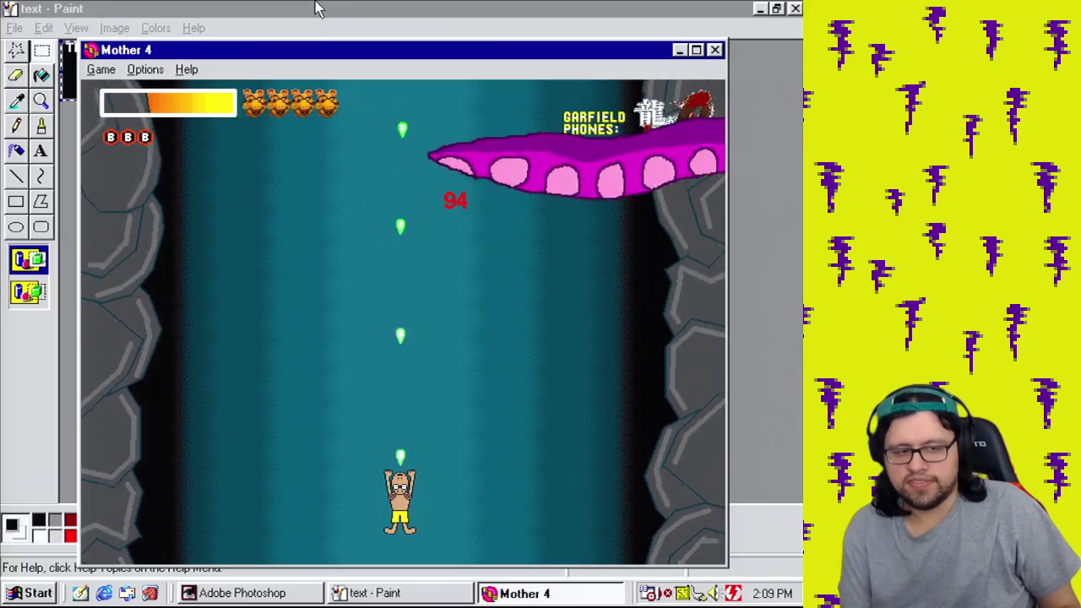
pyautogui.press('Left')
pyautogui.press('Up')
pyautogui.press('Left')
pyautogui.press('Up')
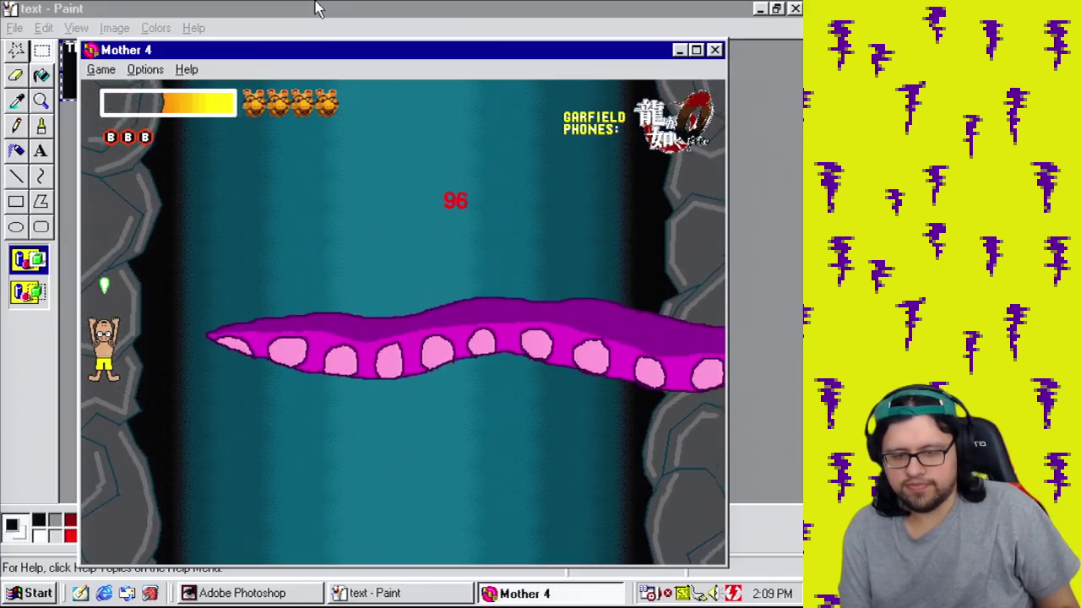
pyautogui.press('Right')
pyautogui.press('Down')
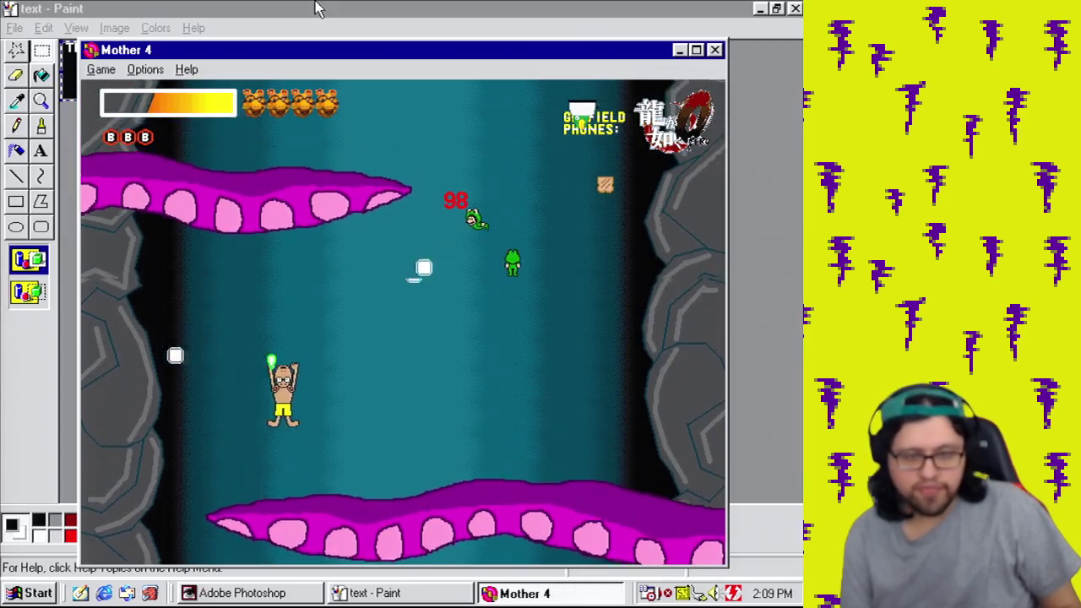
pyautogui.press('Right')
pyautogui.press('Left')
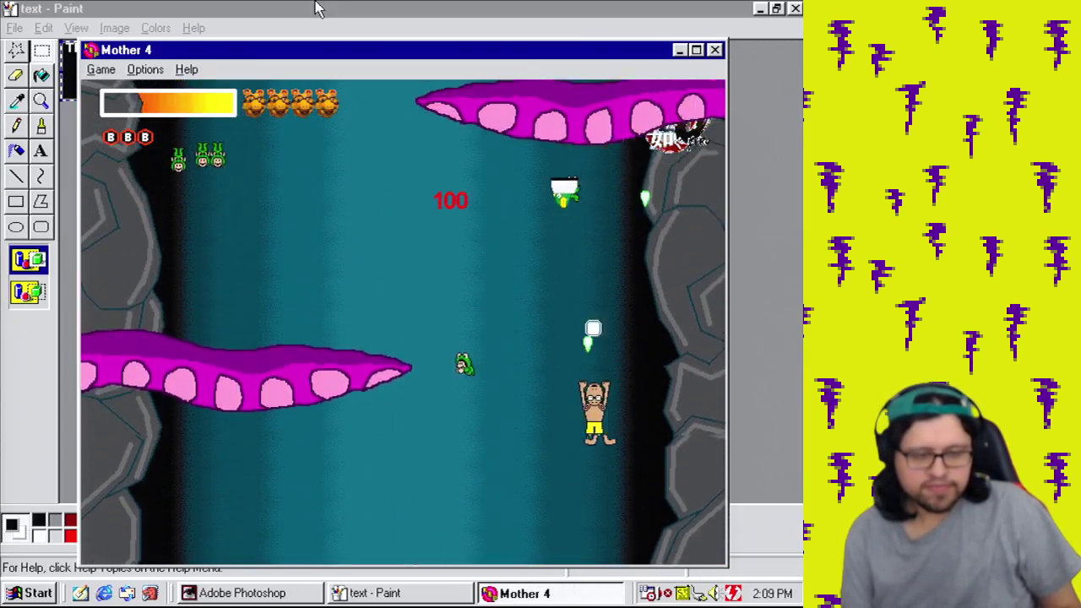
pyautogui.press('Up')
pyautogui.press('Left')
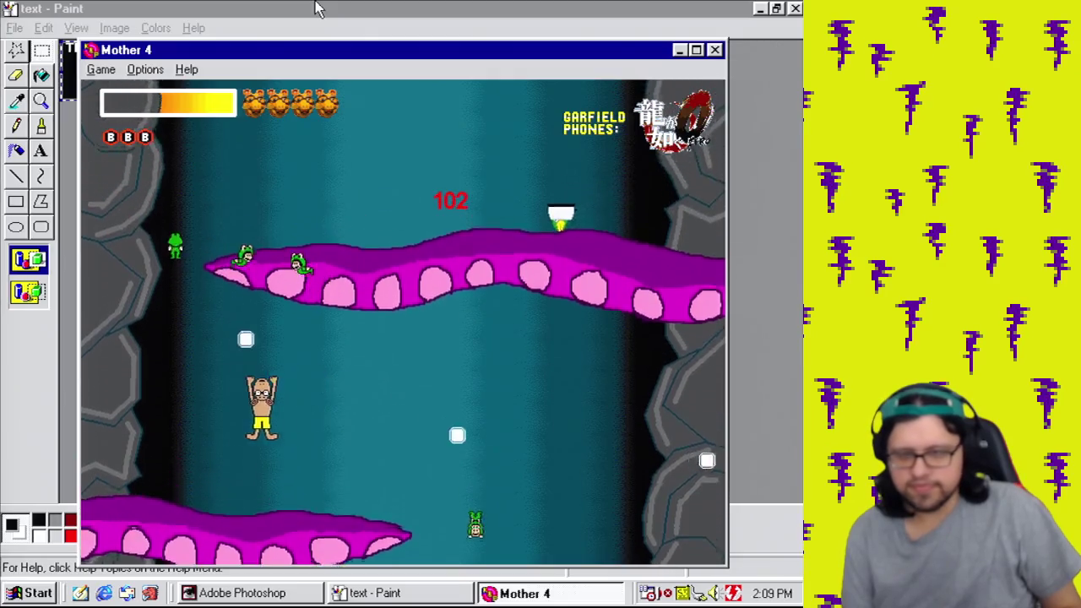
pyautogui.press('Up')
pyautogui.press('Right')
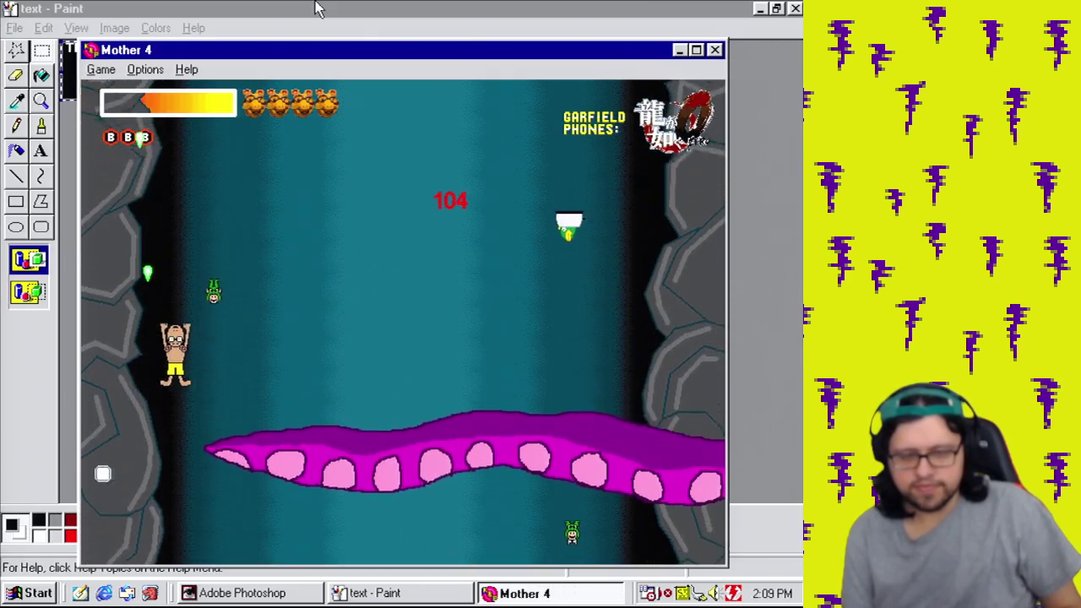
pyautogui.press('Right')
pyautogui.press('Down')
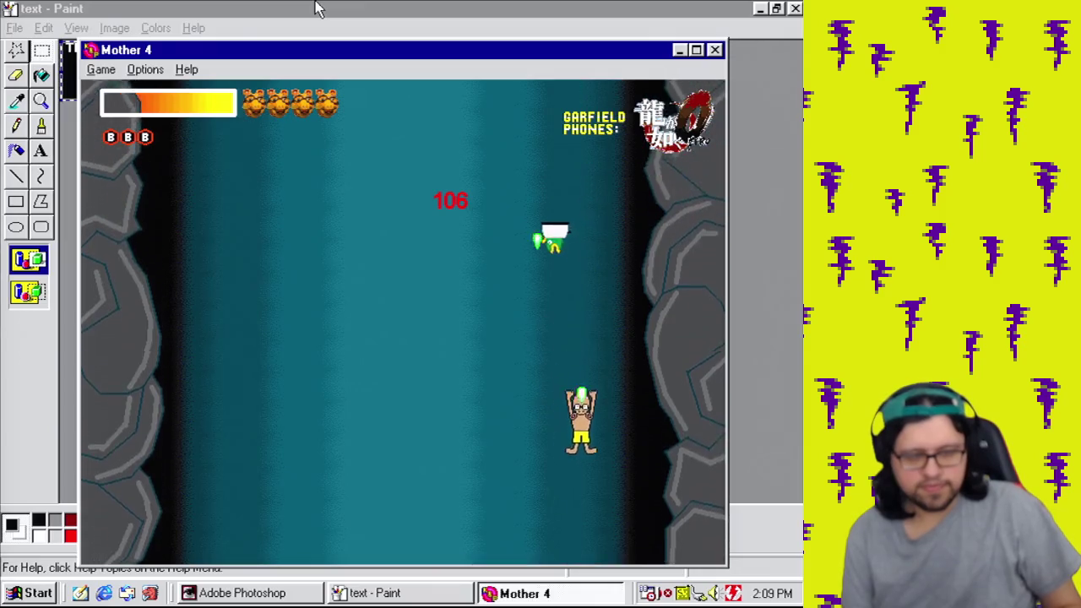
# Step: Dodge the descending enemy ship and keep moving across the cave until the counter reaches 136
pyautogui.press('Right')
pyautogui.press('Up')
pyautogui.press('Left')
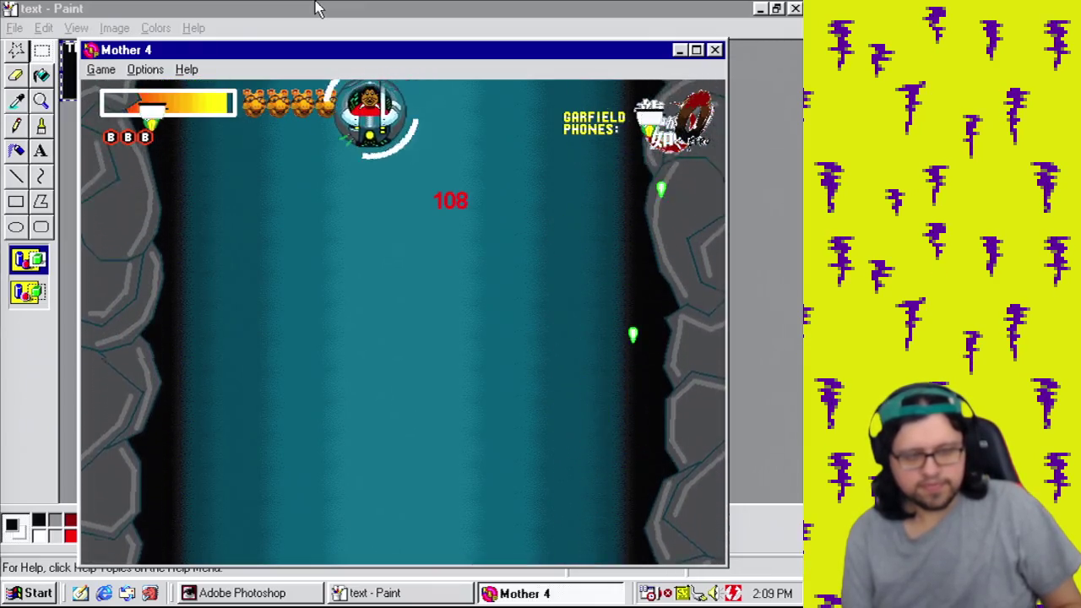
pyautogui.press('Left')
pyautogui.press('Up')
pyautogui.press('Right')
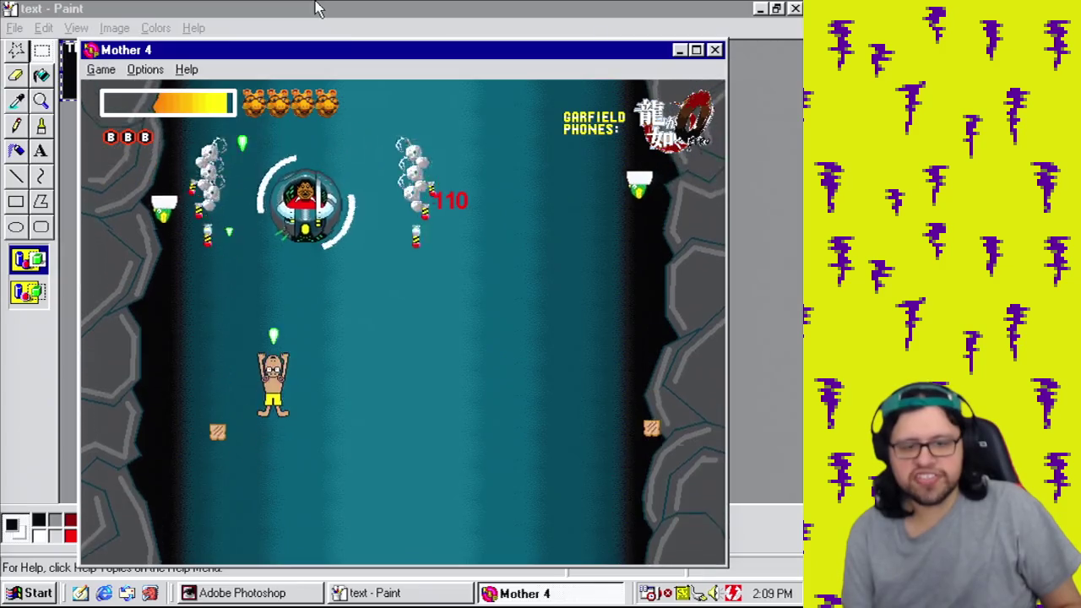
pyautogui.press('Left')
pyautogui.press('Left')
pyautogui.press('Down')
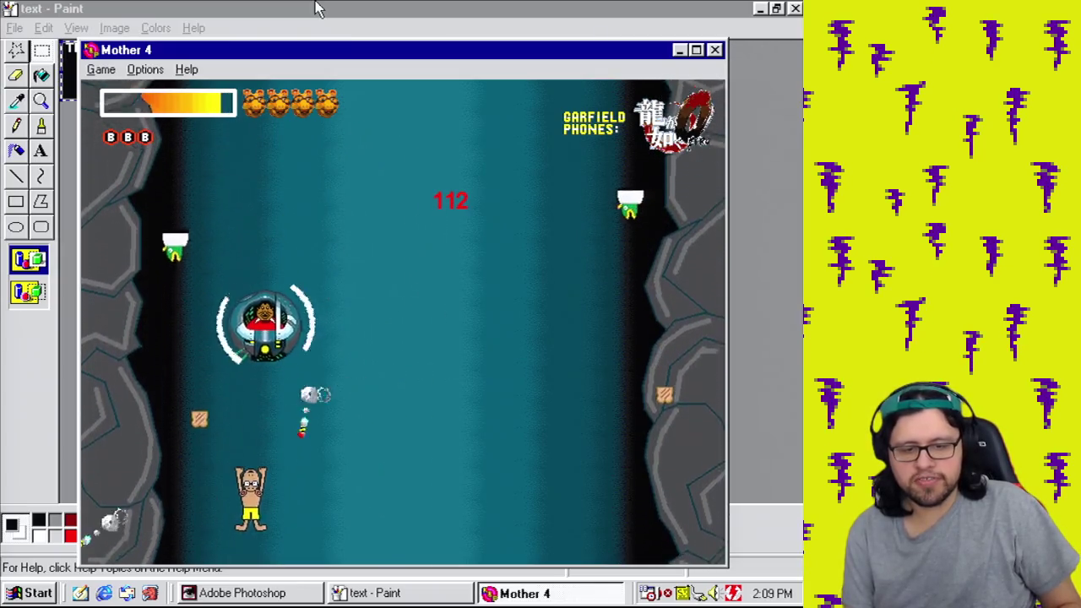
pyautogui.press('Up')
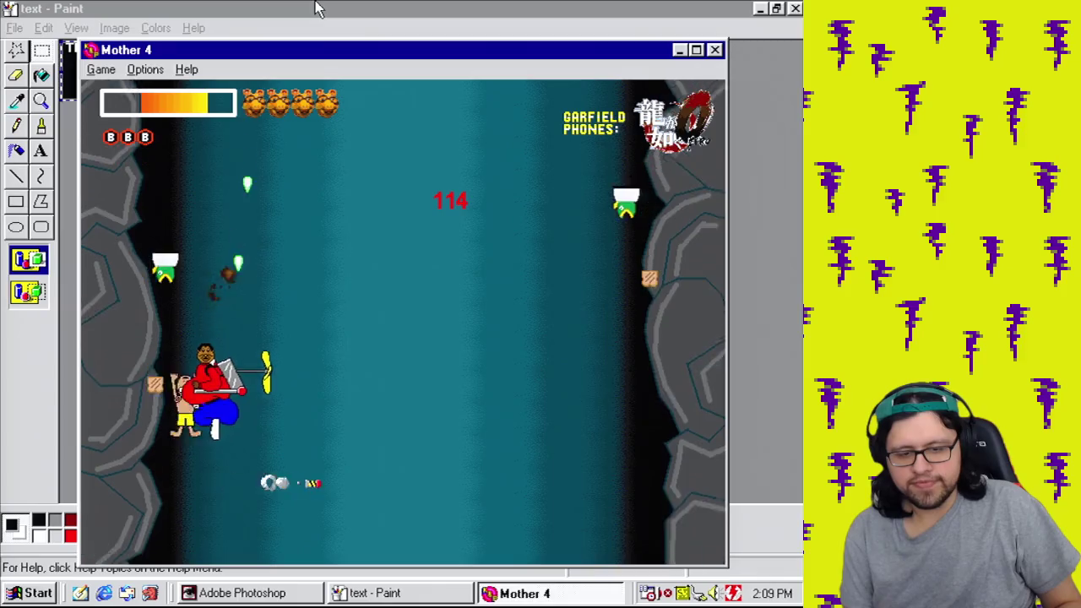
pyautogui.press('Left')
pyautogui.press('Left')
pyautogui.press('Right')
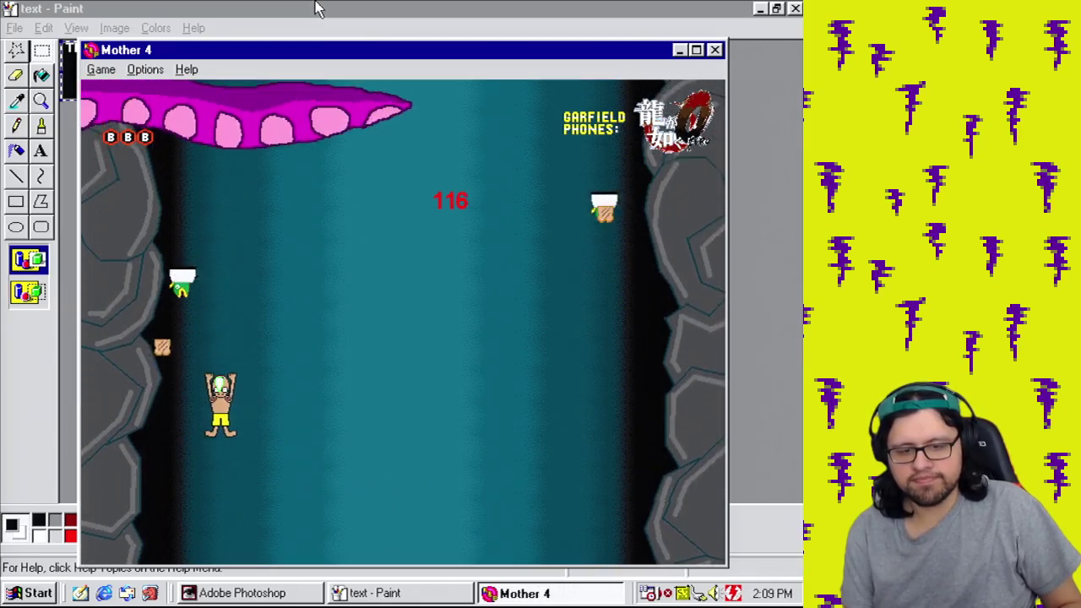
pyautogui.press('Right')
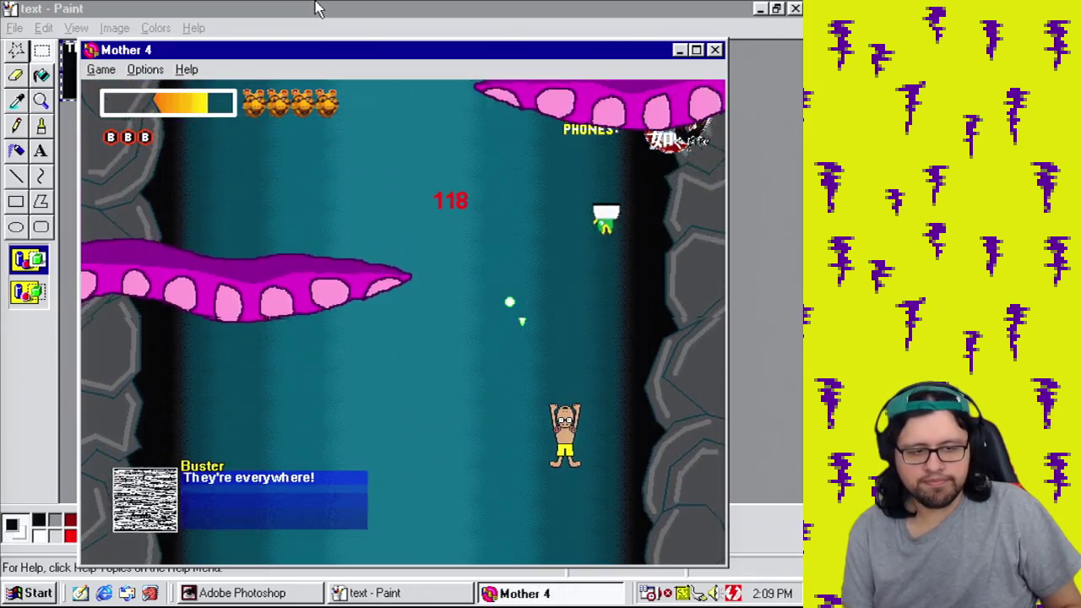
pyautogui.press('Up')
pyautogui.press('Left')
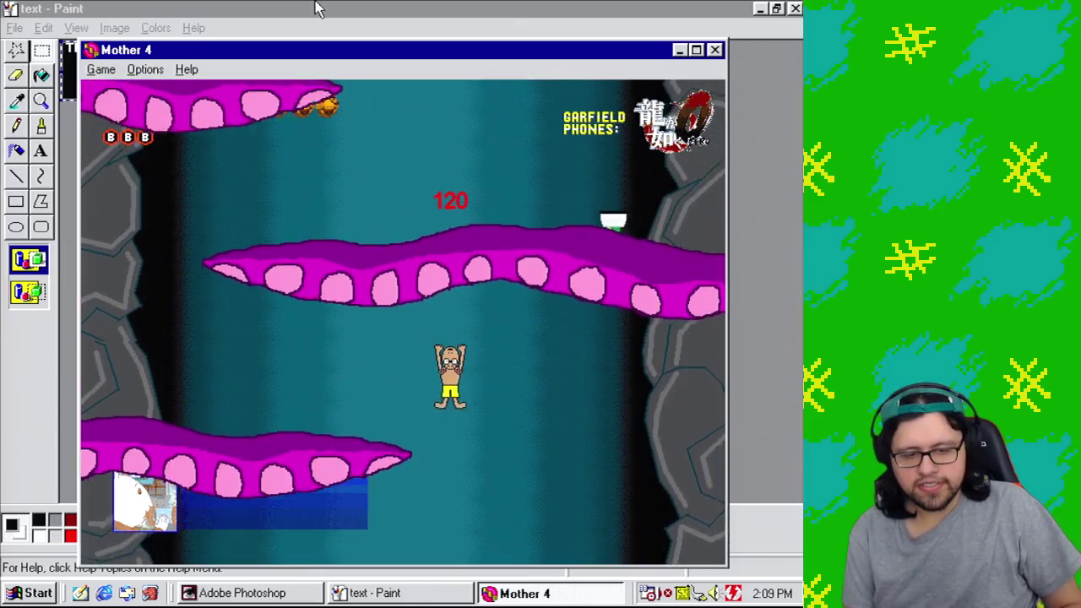
pyautogui.press('Right')
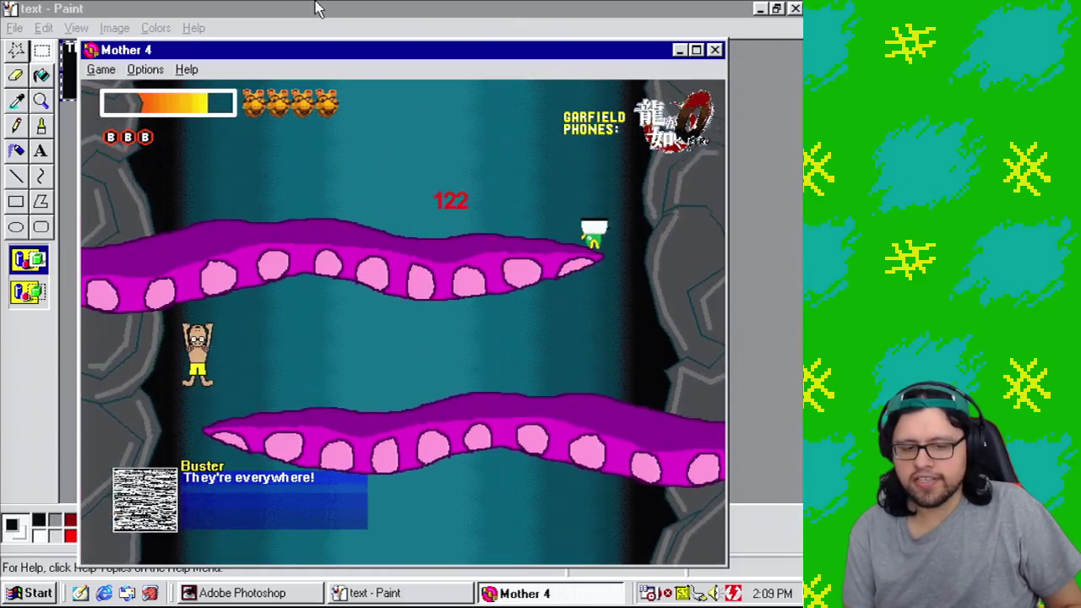
pyautogui.press('Right')
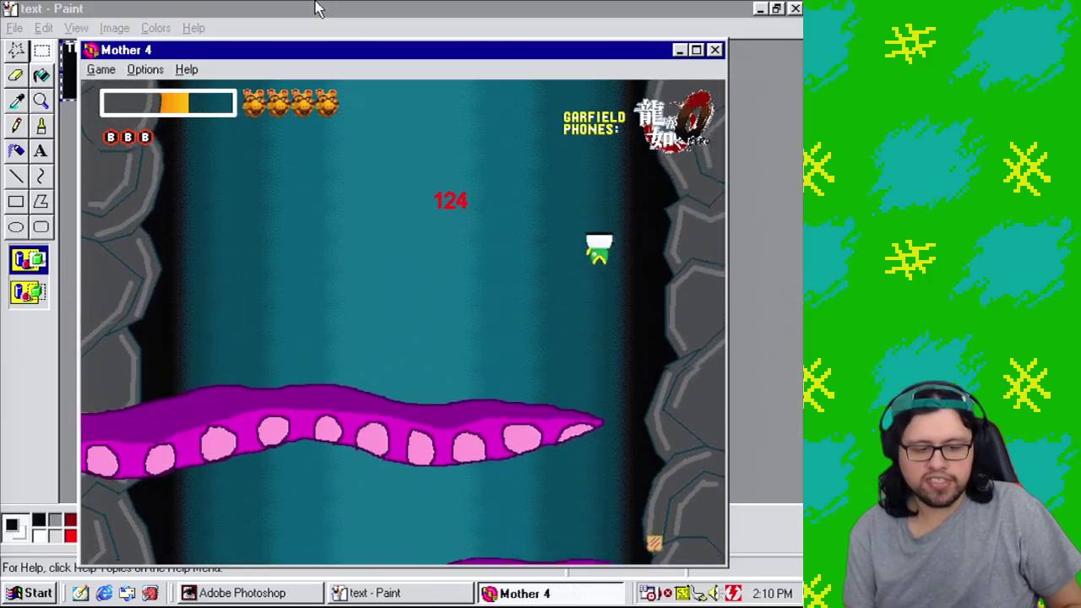
pyautogui.press('Up')
pyautogui.press('Left')
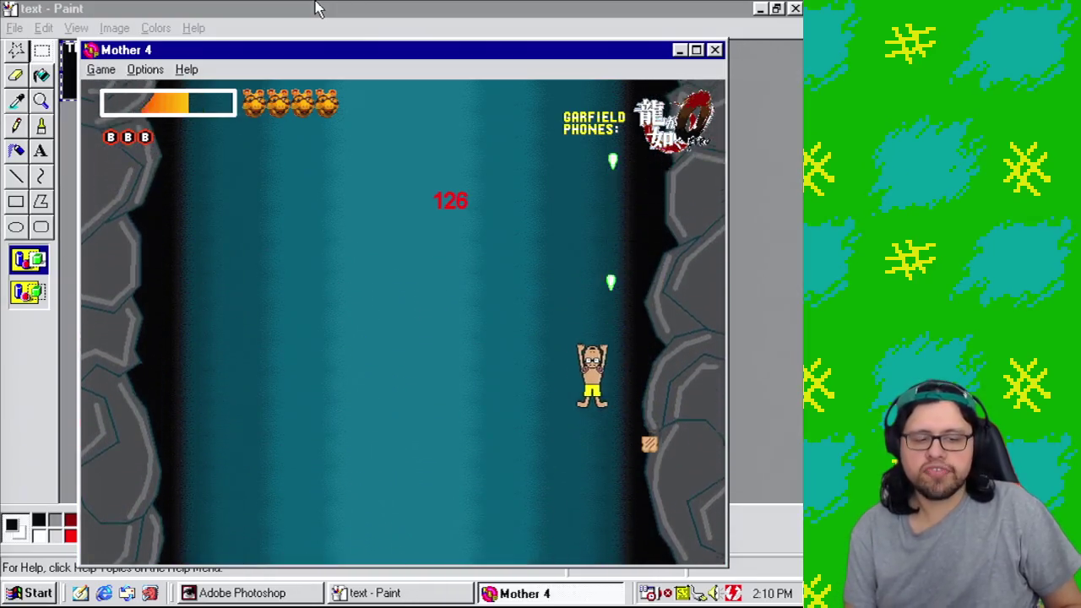
pyautogui.press('Right')
pyautogui.press('Left')
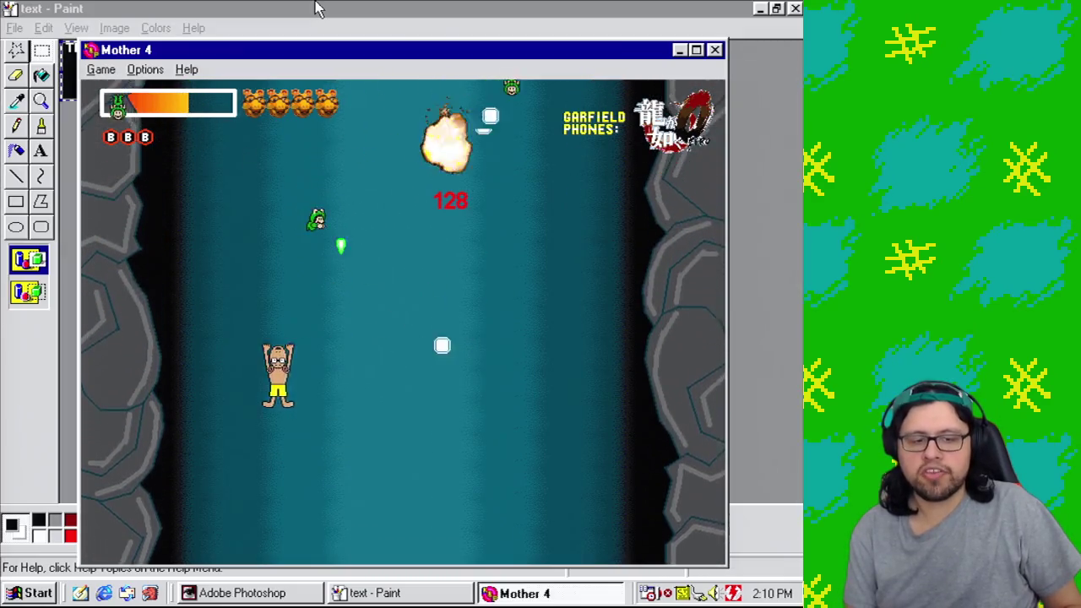
pyautogui.press('Right')
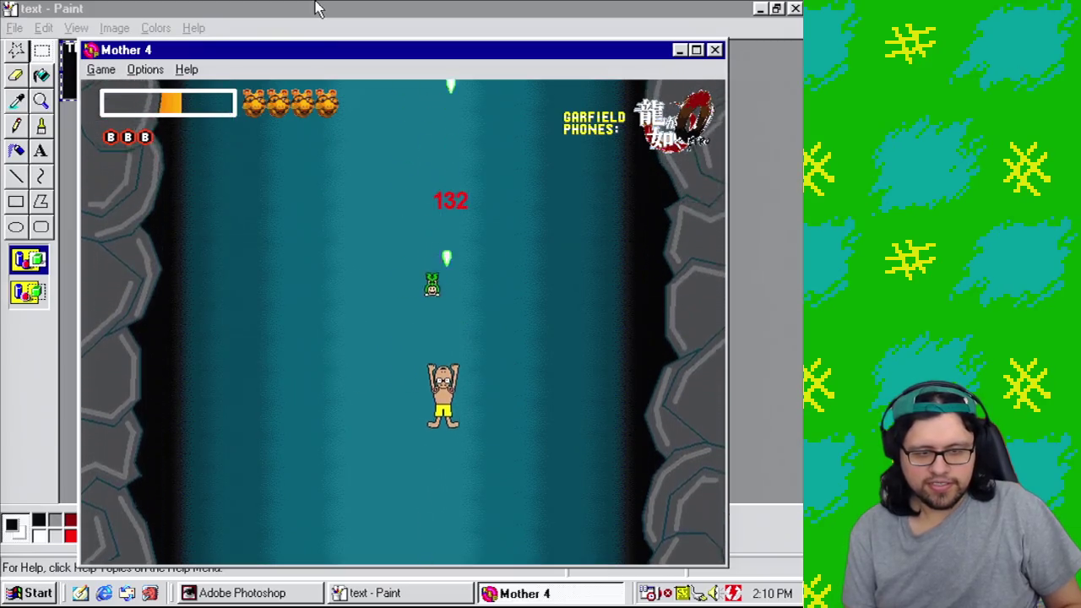
pyautogui.press('Left')
pyautogui.press('Right')
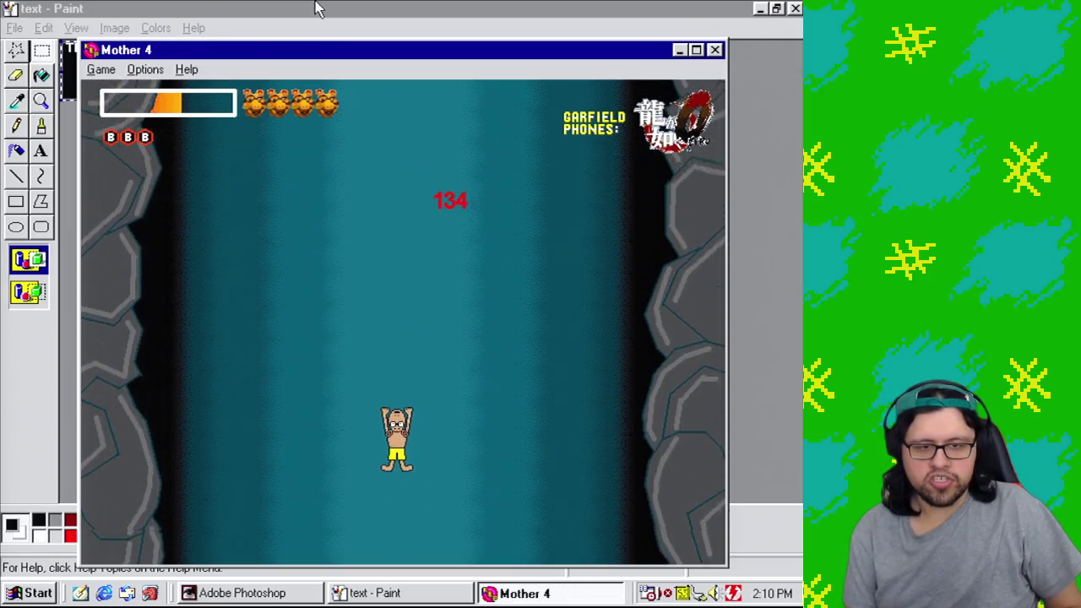
# Step: End the test play and save the game as Game1.gam
pyautogui.click(715, 50)
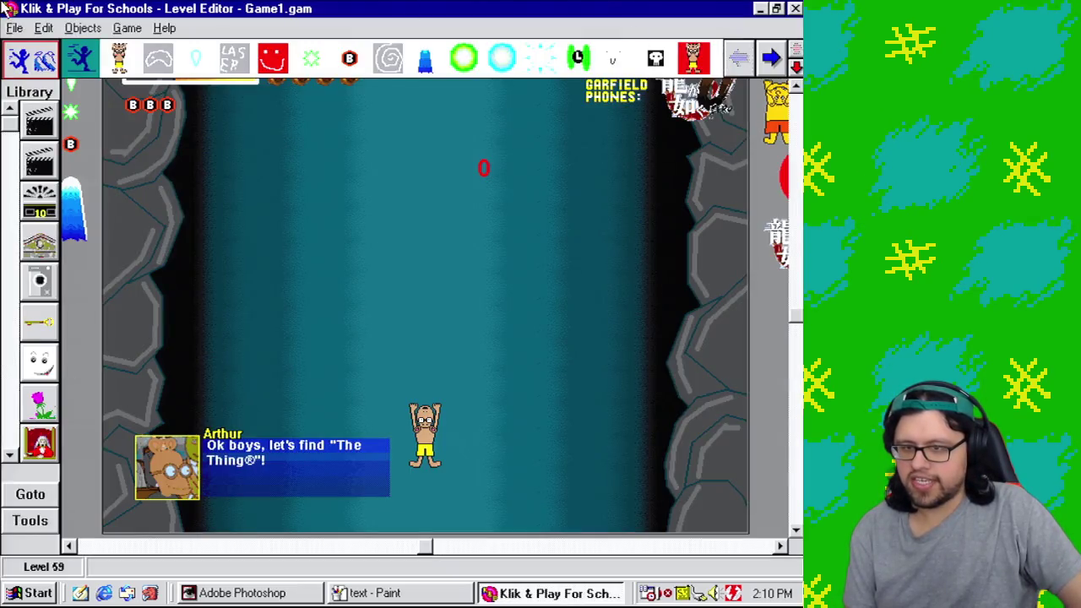
pyautogui.click(16, 30)
pyautogui.click(51, 91)
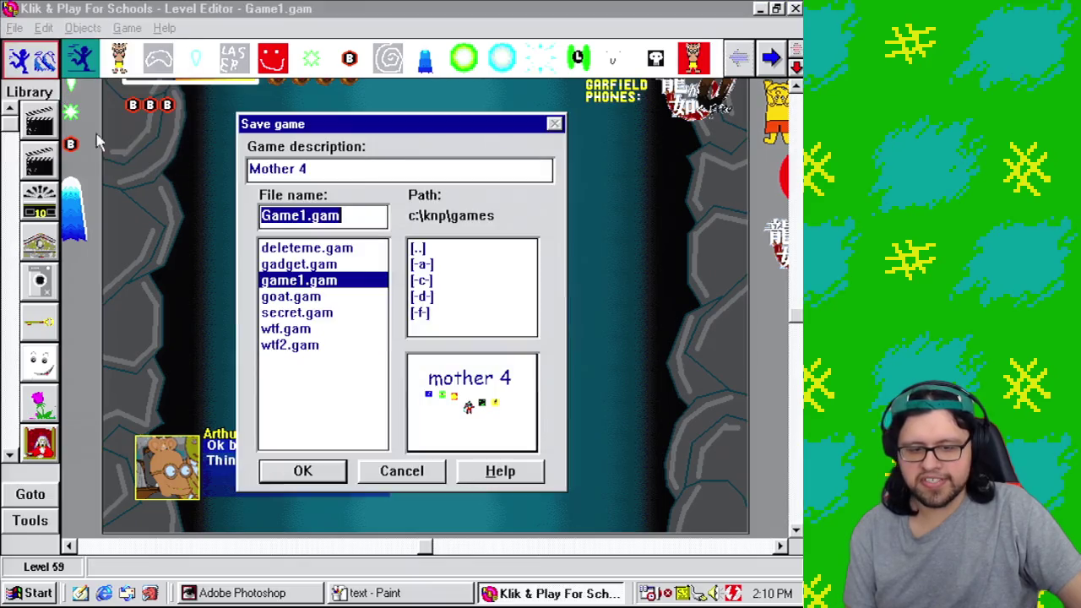
pyautogui.click(324, 475)
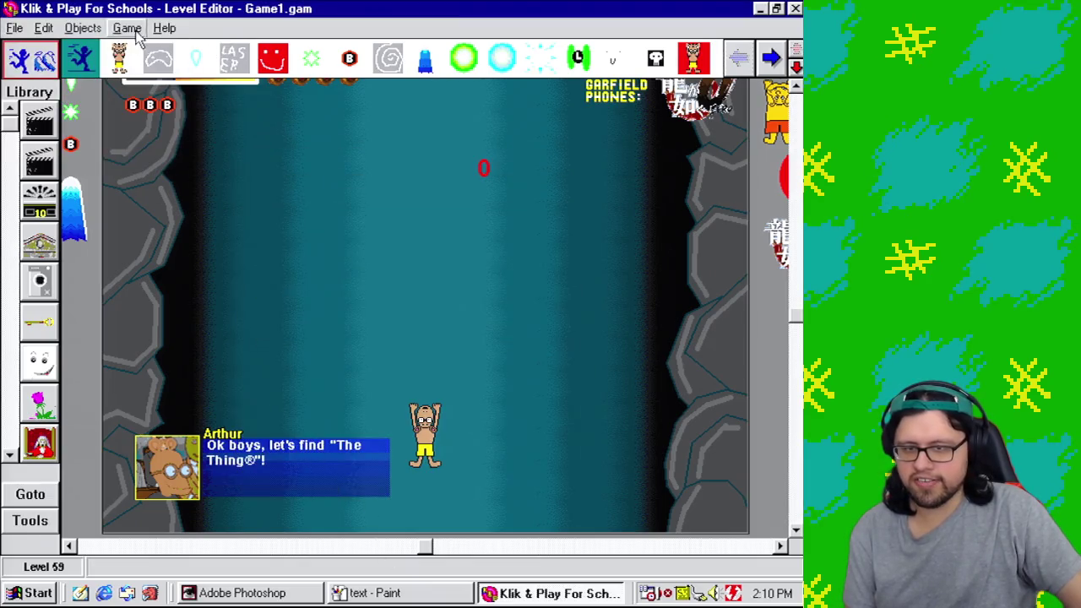
# Step: Open the Event Editor, show all events unfiltered, then return to the Level Editor
pyautogui.click(132, 30)
pyautogui.click(230, 108)
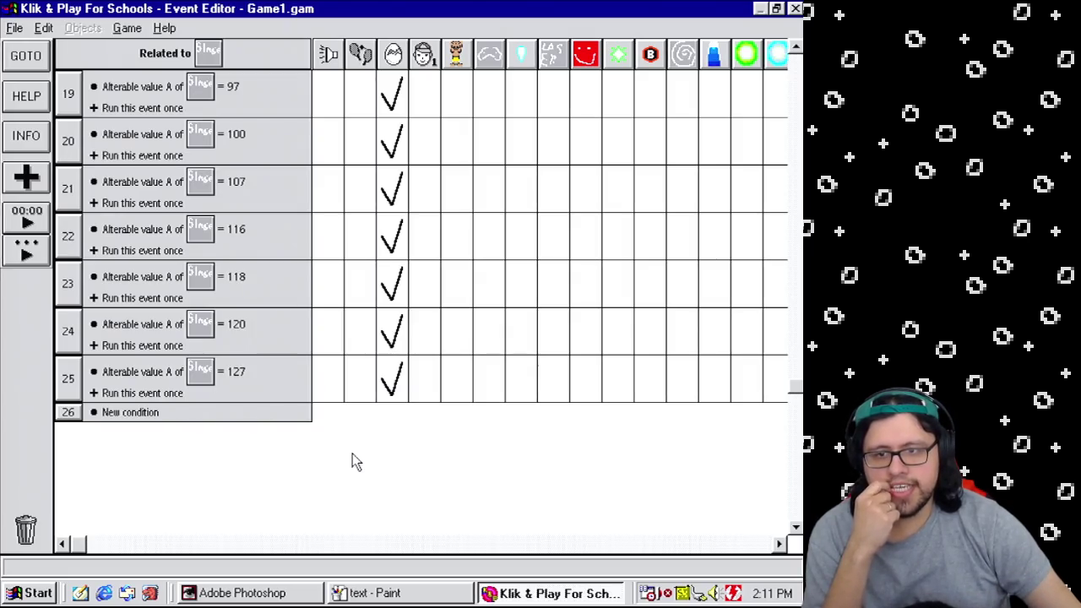
pyautogui.click(126, 28)
pyautogui.click(217, 13)
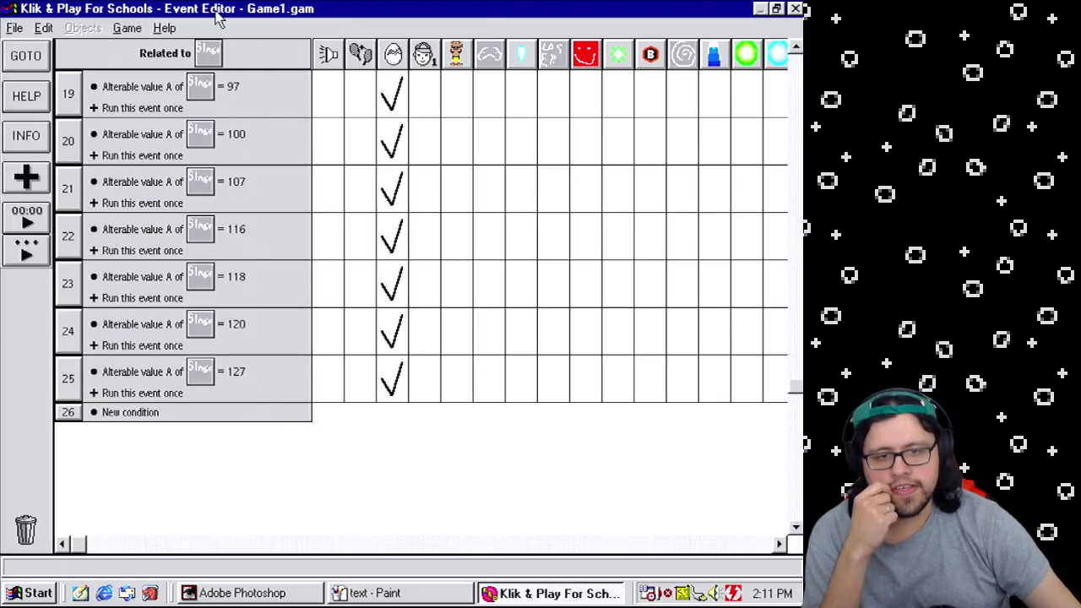
pyautogui.click(173, 61)
pyautogui.click(216, 90)
pyautogui.click(126, 28)
pyautogui.click(160, 64)
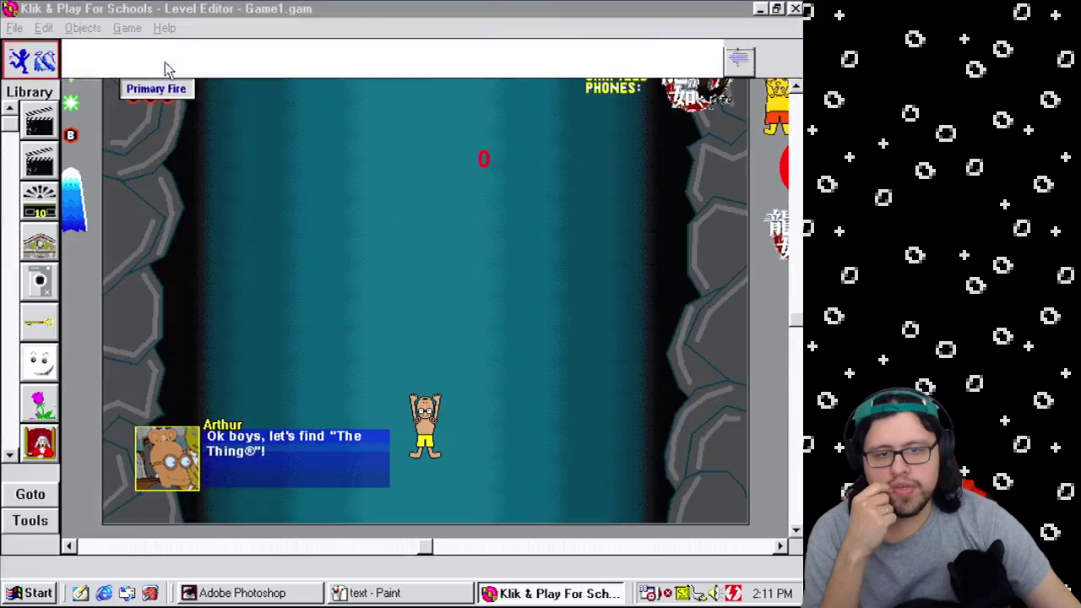
# Step: Review Level 59's cave layout with Arthur below his opening dialogue box
pyautogui.scroll(3, 425, 307)
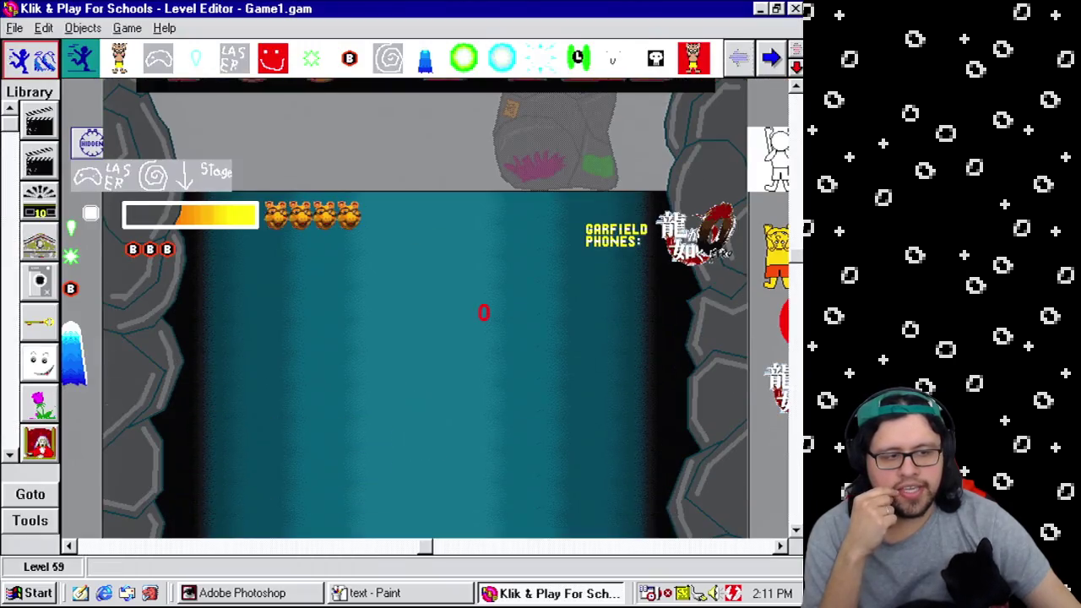
pyautogui.scroll(-5, 777, 326)
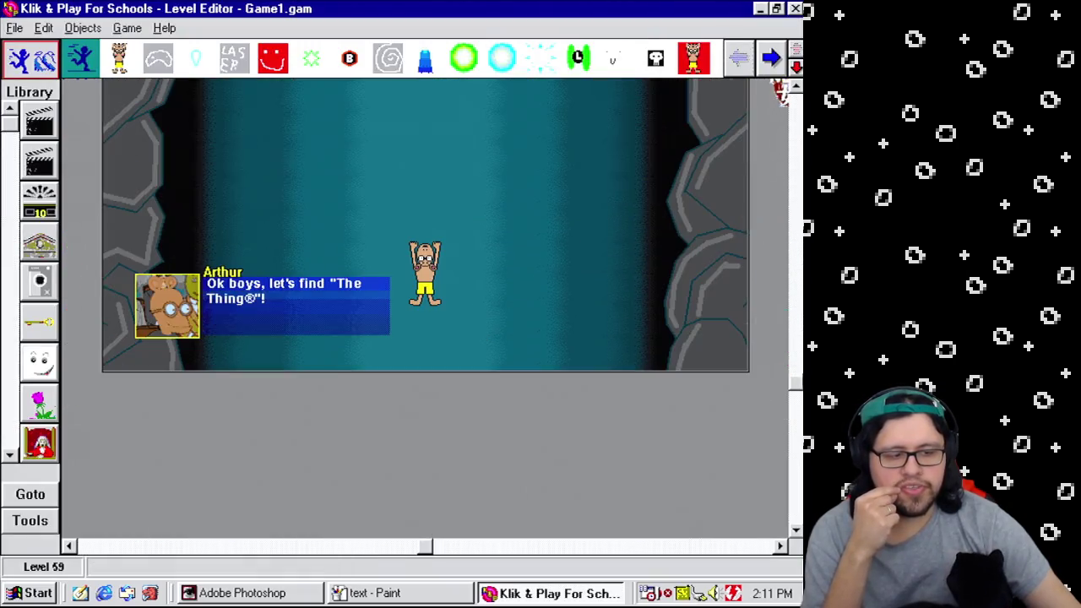
pyautogui.scroll(3, 796, 325)
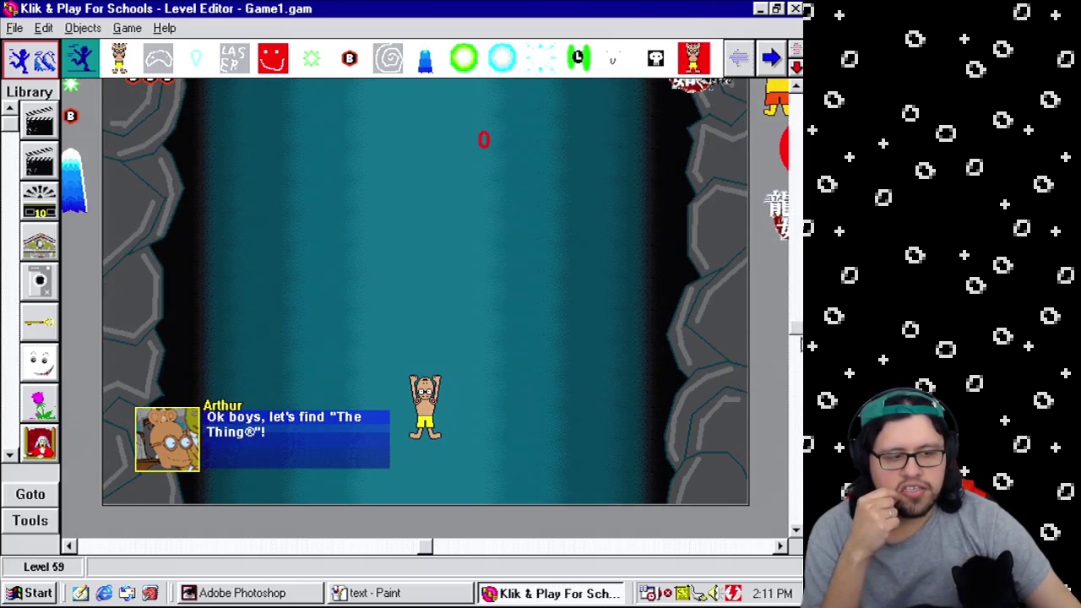
pyautogui.scroll(2, 798, 337)
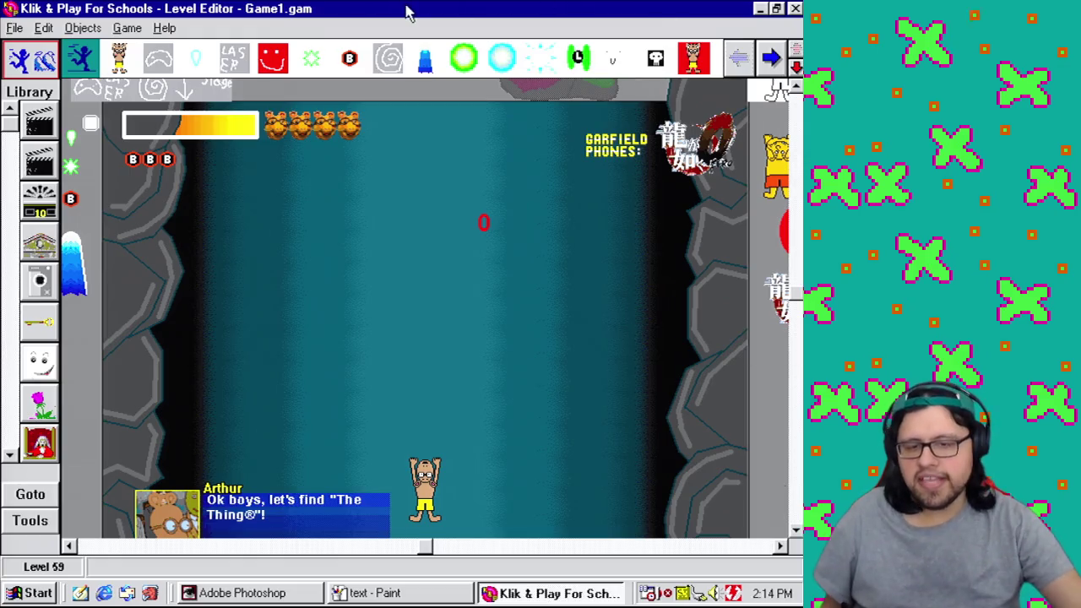
pyautogui.click(14, 28)
# Step: Save Game1.gam
pyautogui.moveTo(44, 18)
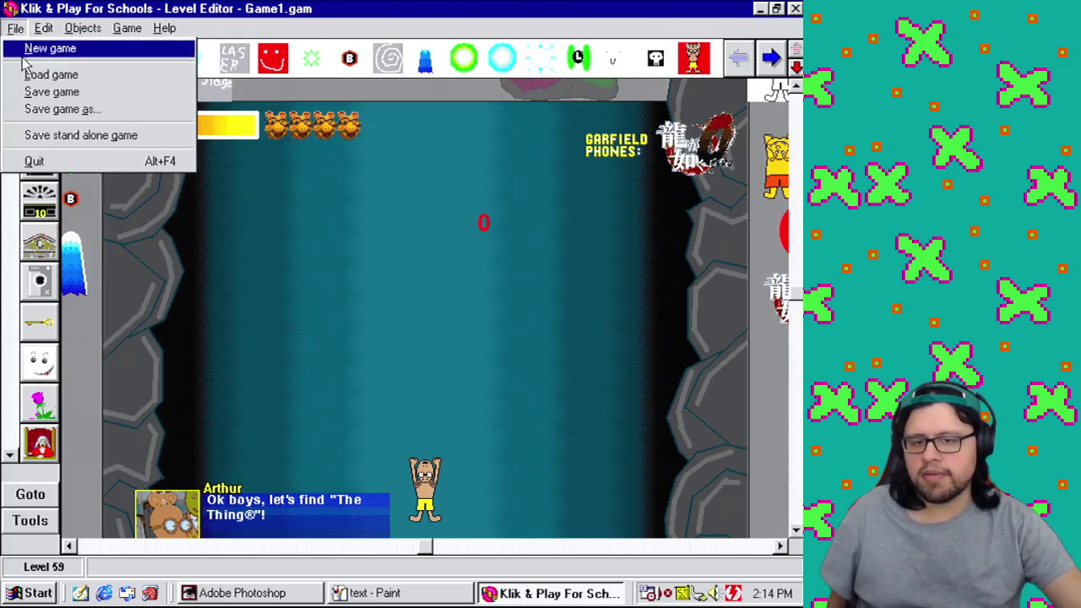
pyautogui.click(50, 91)
pyautogui.click(304, 471)
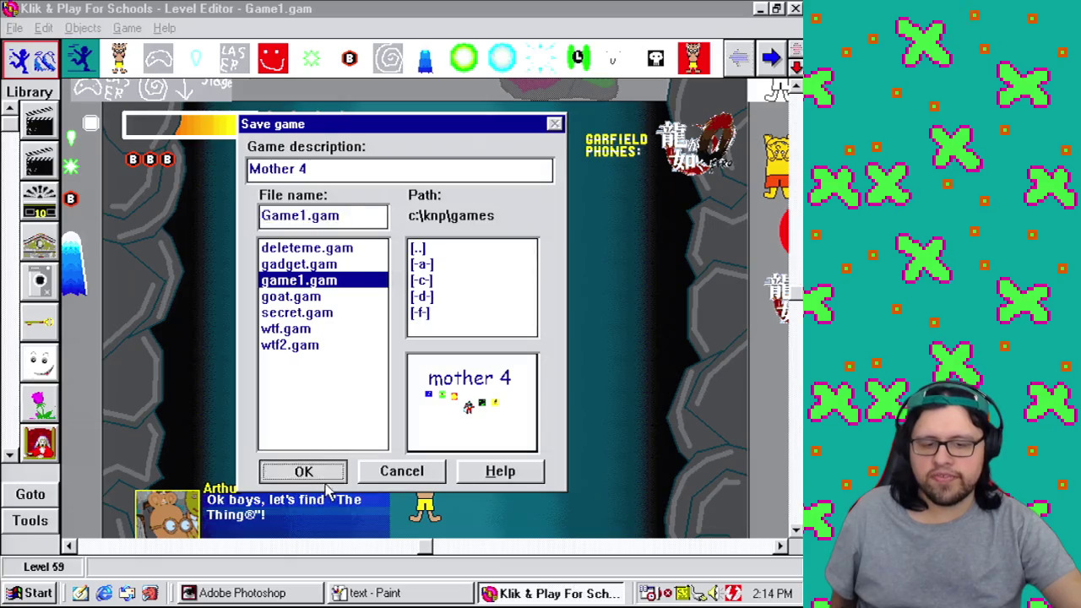
# Step: From the Storyboard, open Frame 9's level in the Level Editor
pyautogui.click(126, 28)
pyautogui.click(148, 47)
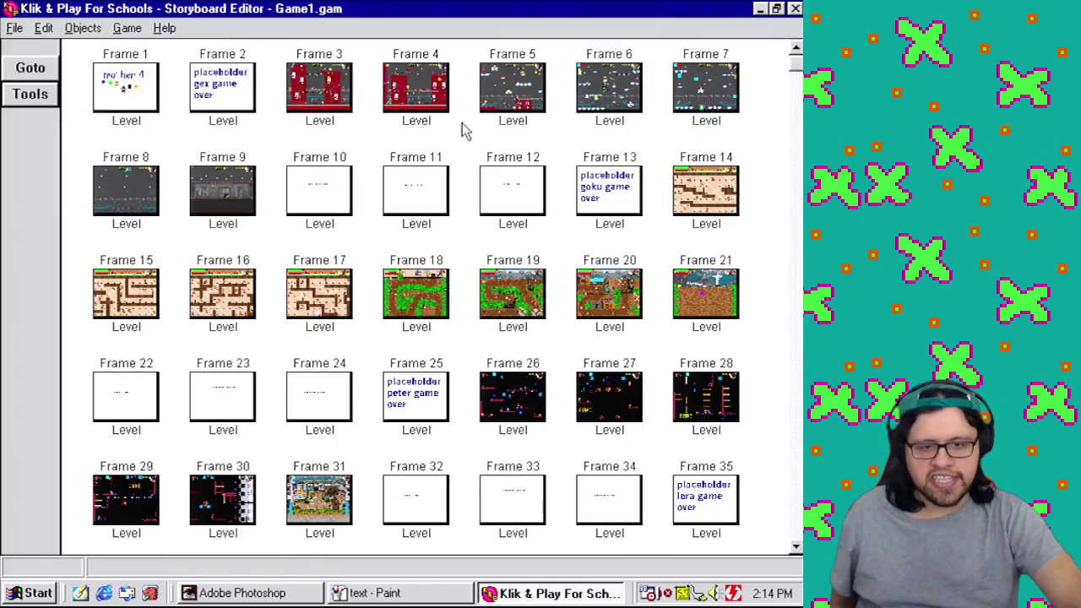
pyautogui.rightClick(235, 180)
pyautogui.click(253, 215)
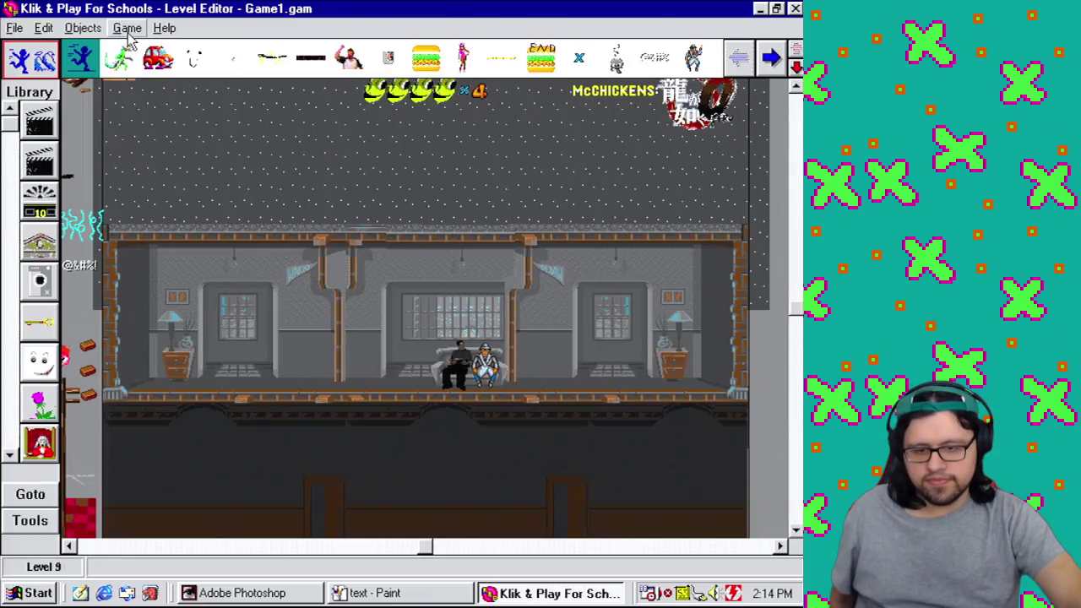
# Step: Open level 9's Event Editor and scroll through all its events
pyautogui.click(128, 30)
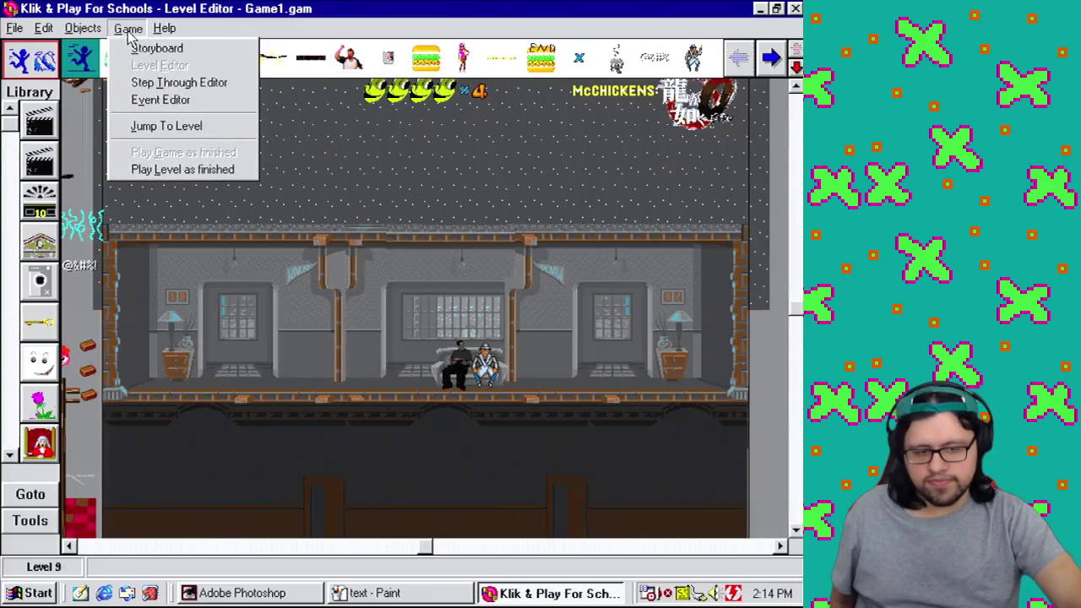
pyautogui.click(160, 99)
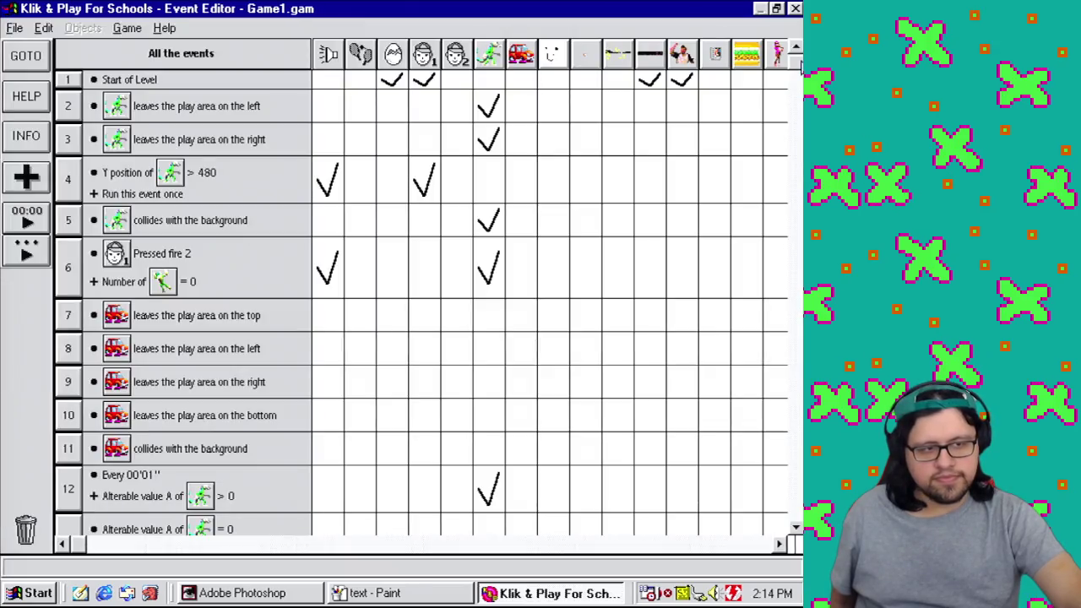
pyautogui.moveTo(800, 67); pyautogui.dragTo(795, 499)
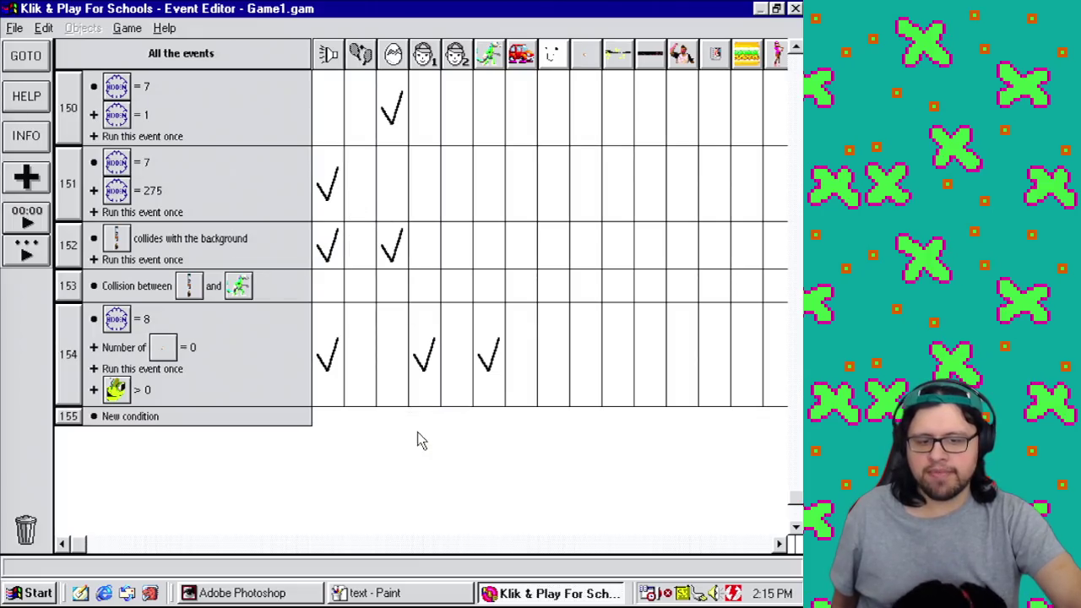
pyautogui.scroll(3, 422, 440)
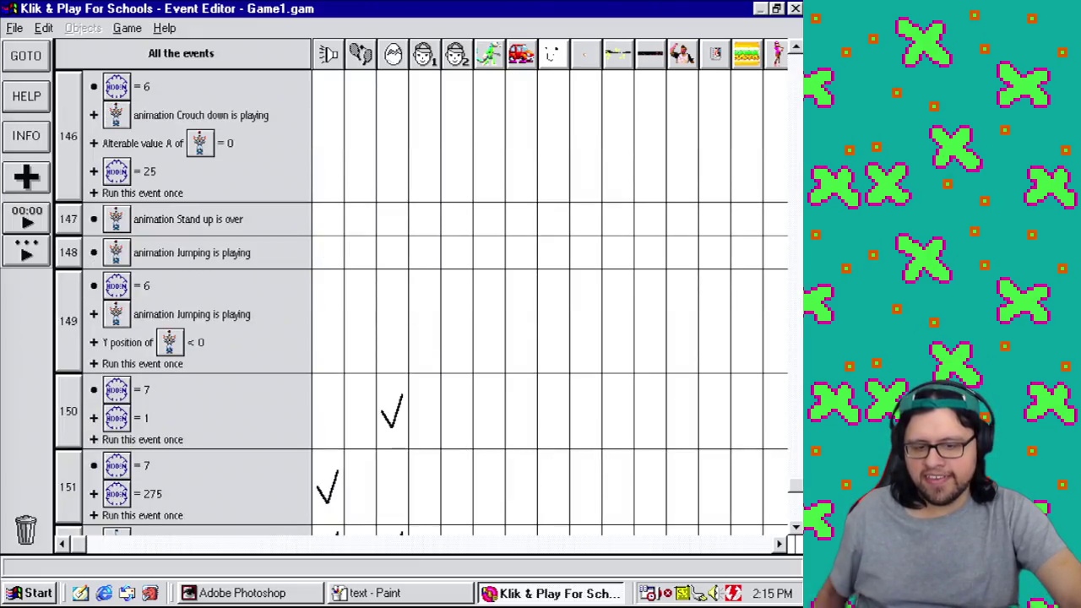
pyautogui.scroll(3, 338, 346)
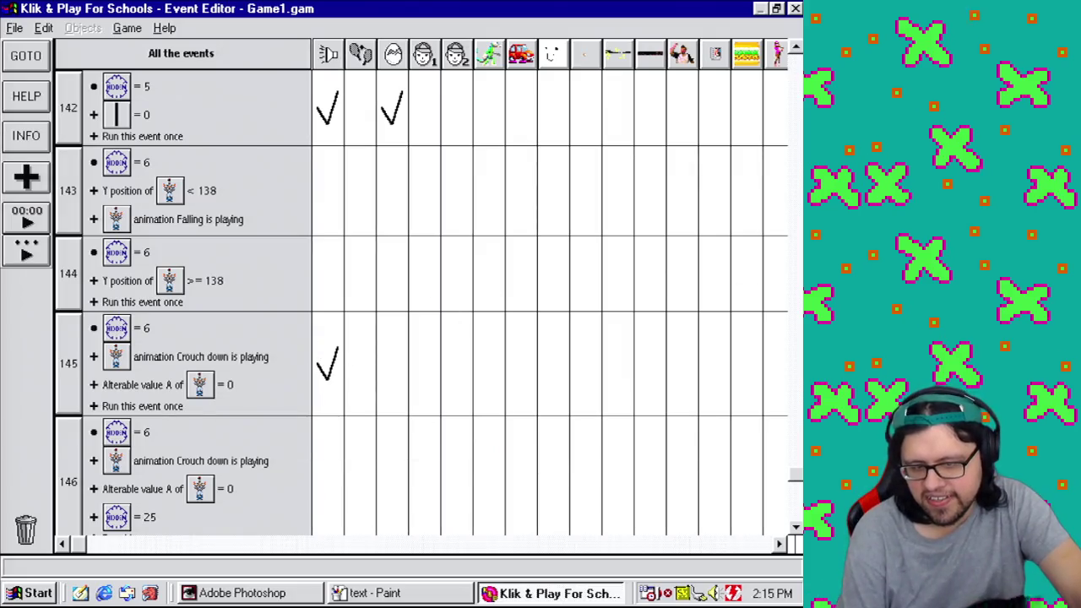
pyautogui.scroll(3, 422, 338)
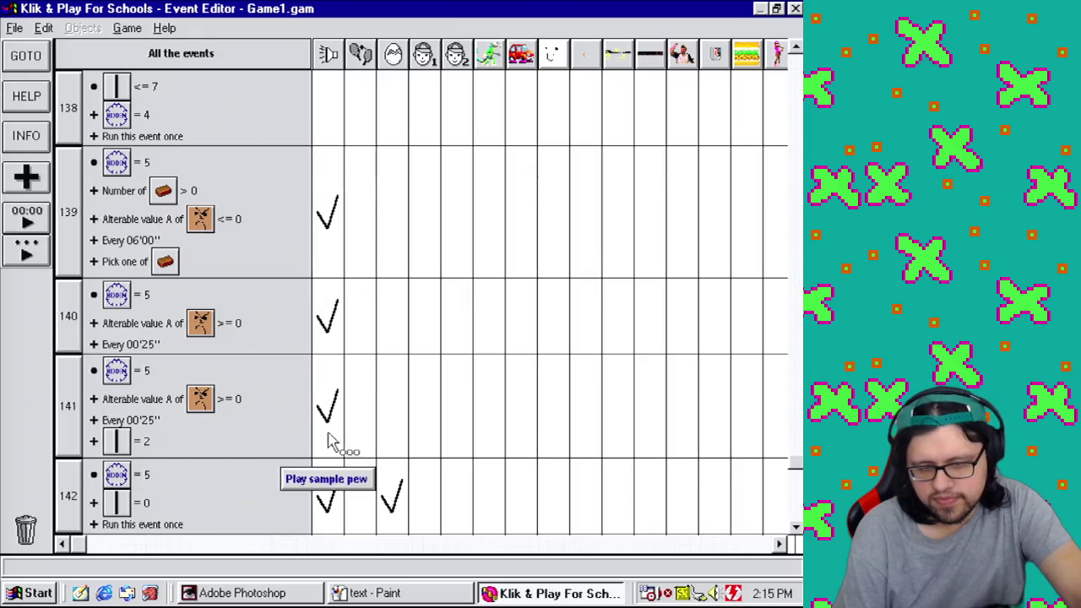
pyautogui.scroll(5, 331, 441)
pyautogui.scroll(3, 331, 441)
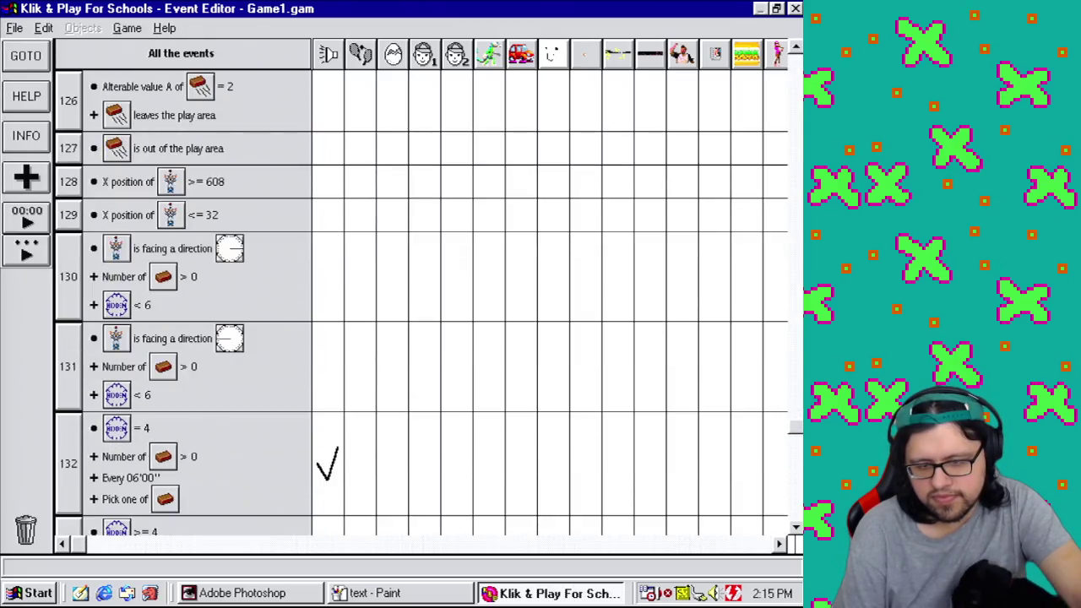
pyautogui.scroll(10, 422, 304)
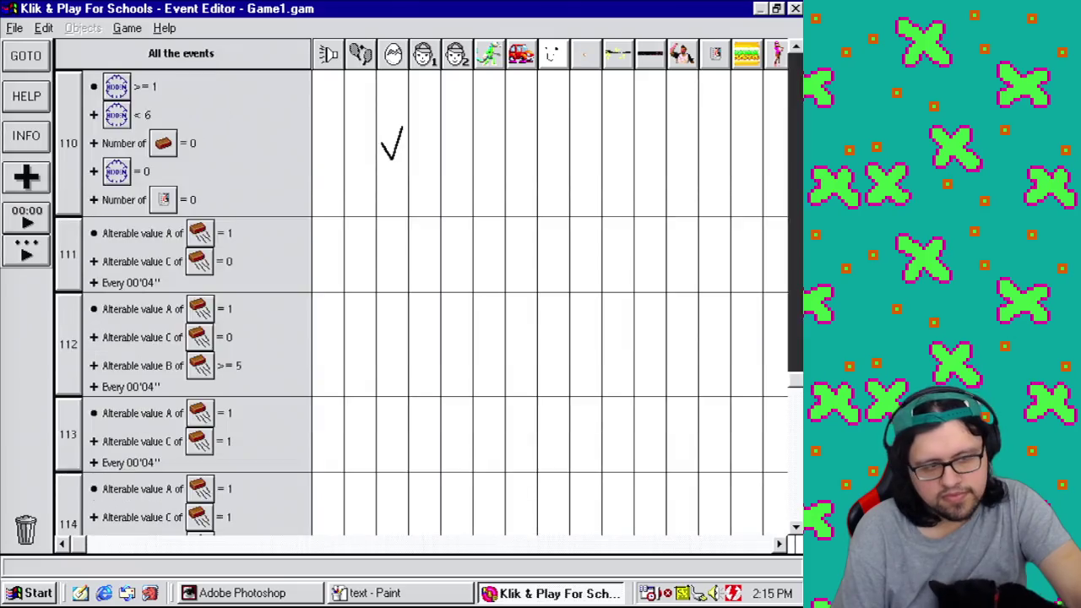
pyautogui.scroll(10, 789, 314)
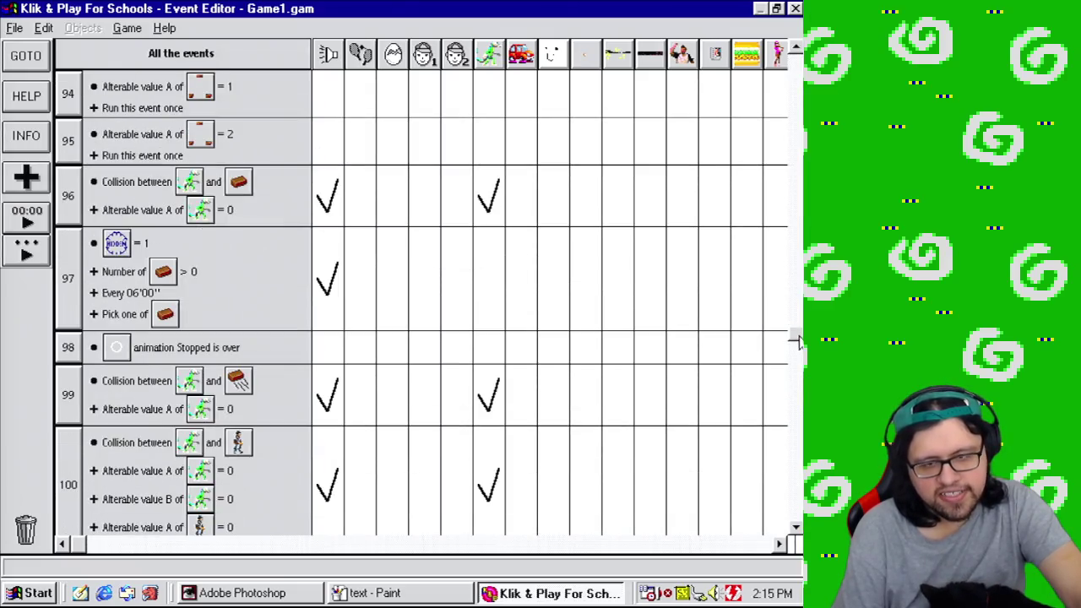
pyautogui.moveTo(798, 340); pyautogui.dragTo(796, 52)
pyautogui.click(128, 28)
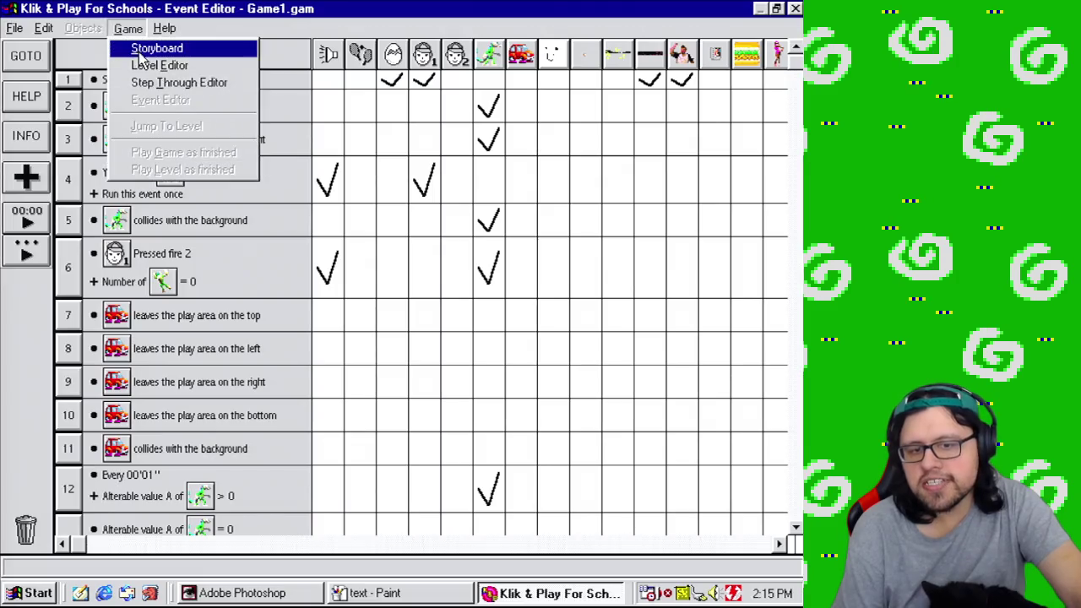
# Step: Return to the Storyboard, scroll down to Frame 59 and open its level for editing
pyautogui.click(141, 51)
pyautogui.press('Escape')
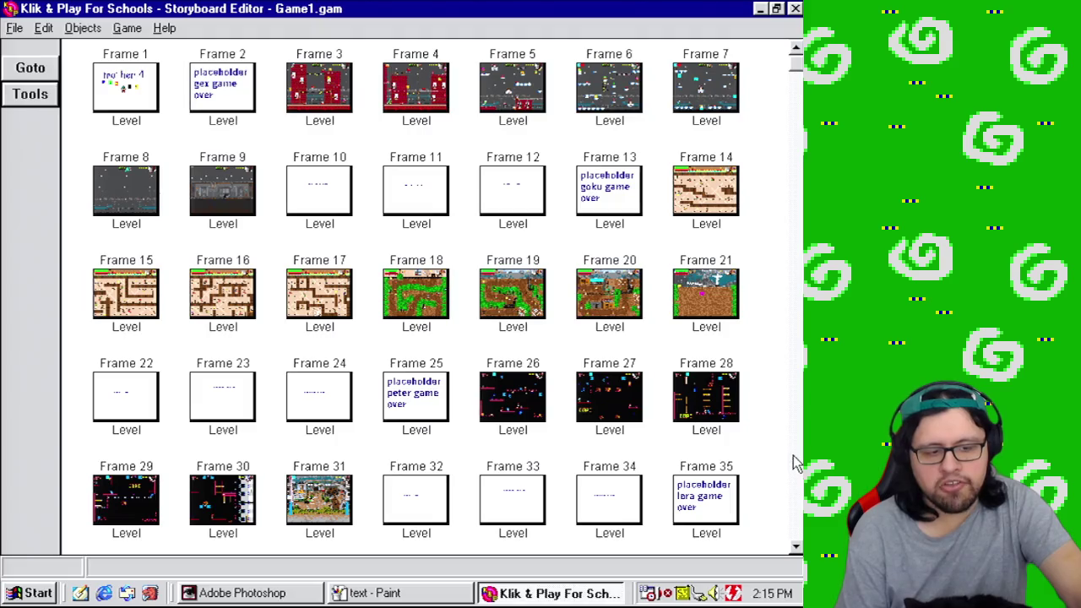
pyautogui.click(797, 500)
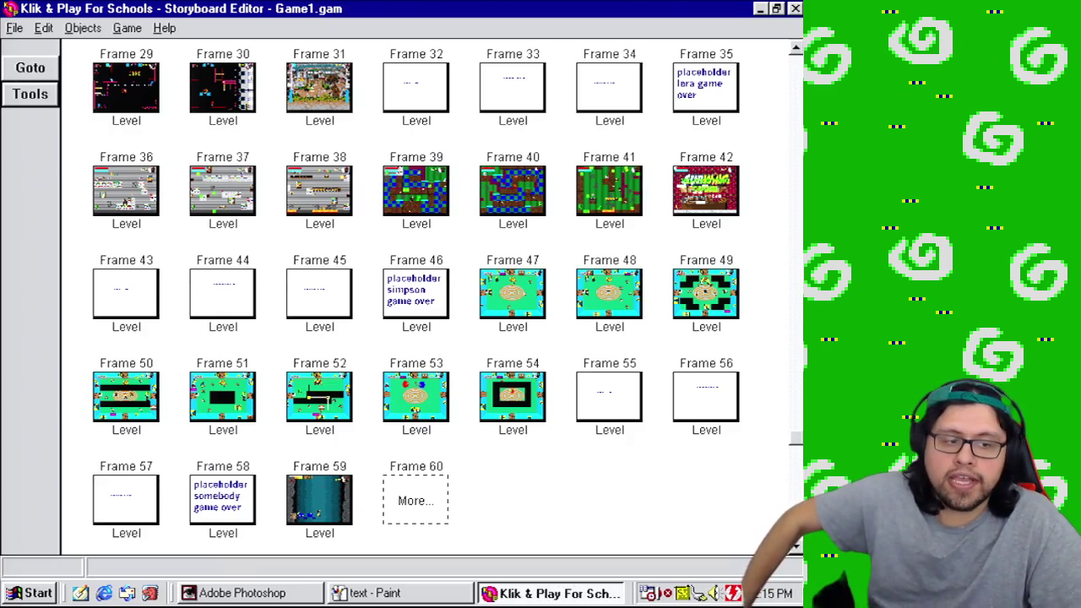
pyautogui.click(728, 179)
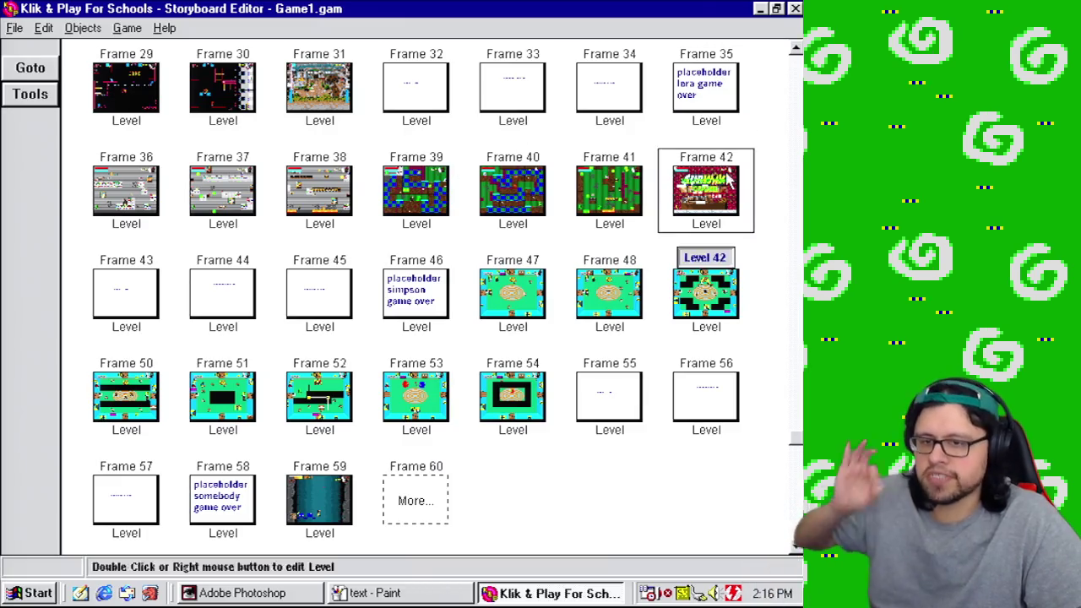
pyautogui.click(800, 248)
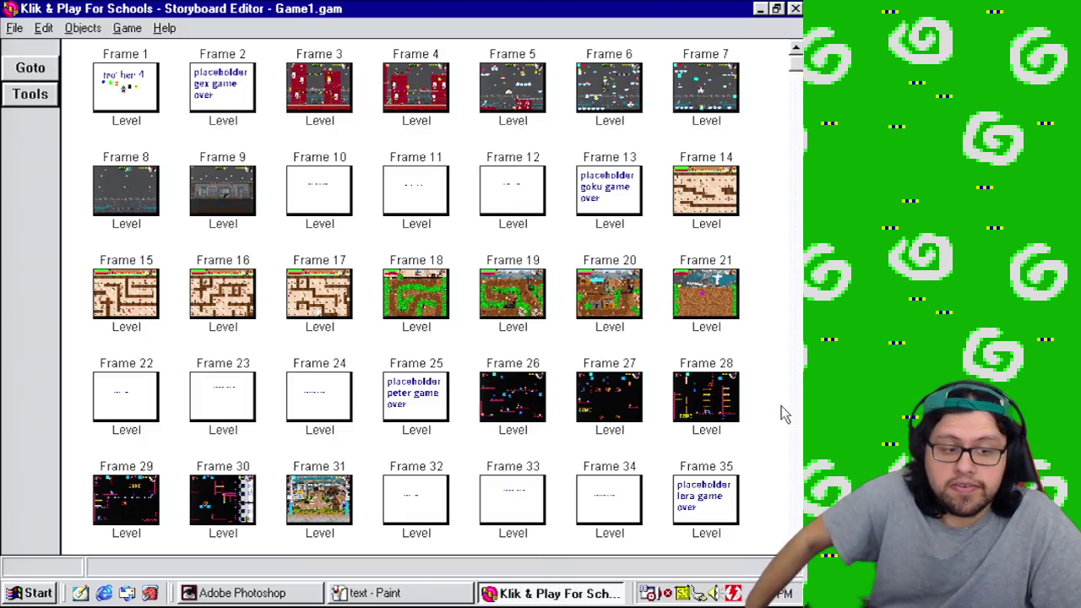
pyautogui.scroll(-5, 764, 473)
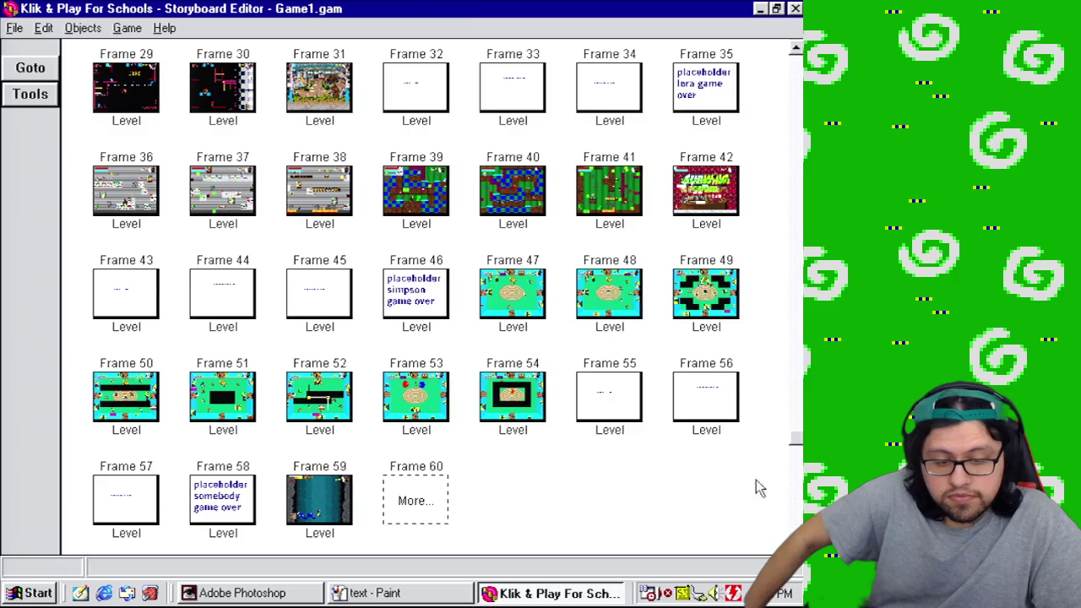
pyautogui.rightClick(344, 509)
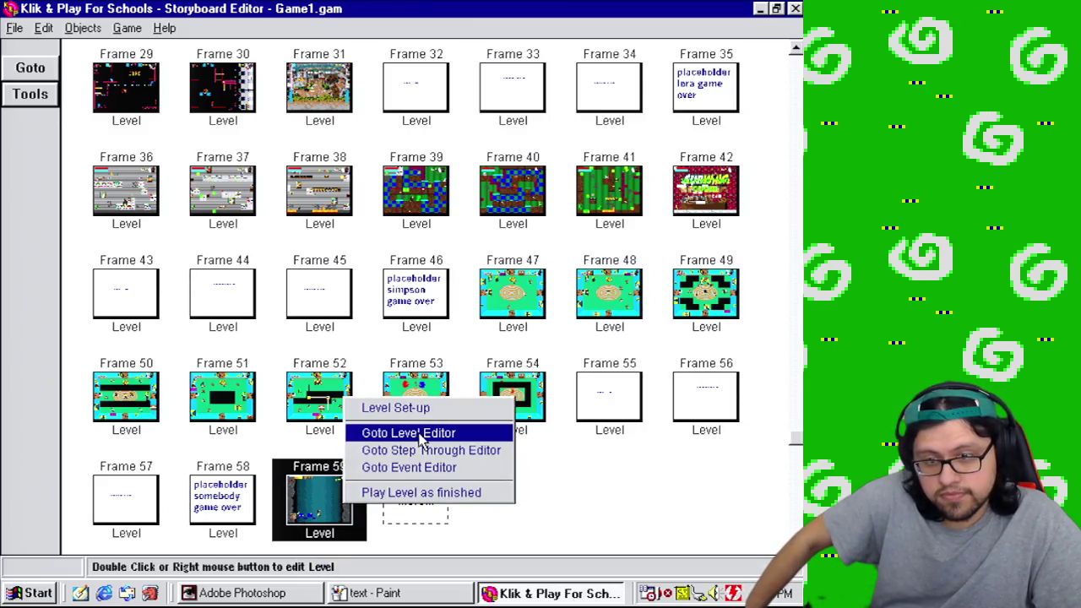
pyautogui.click(421, 436)
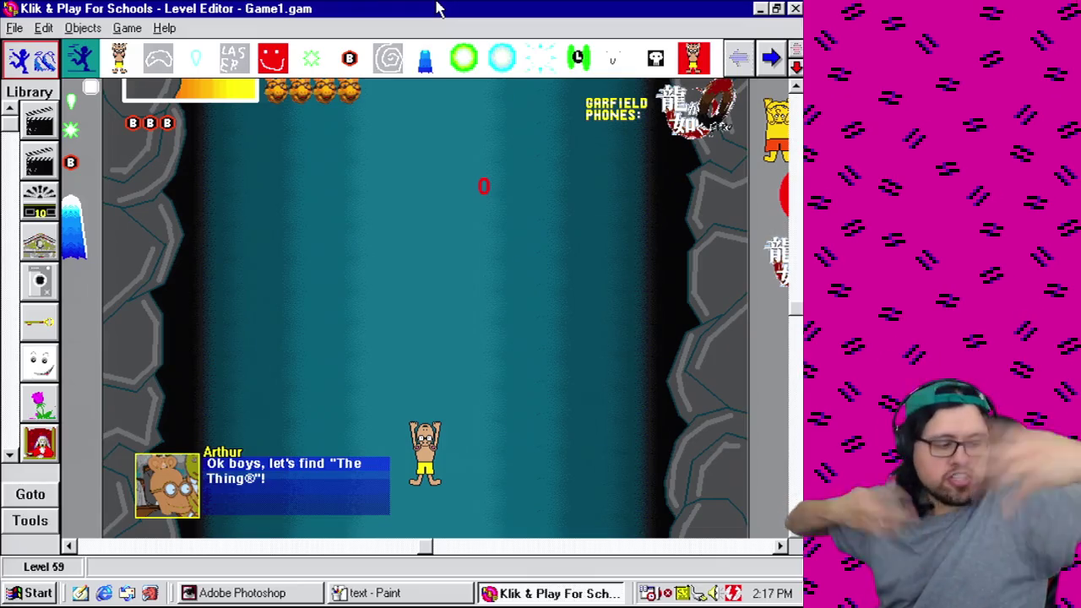
# Step: Launch Notepad from the Start menu
pyautogui.click(44, 592)
pyautogui.moveTo(118, 305)
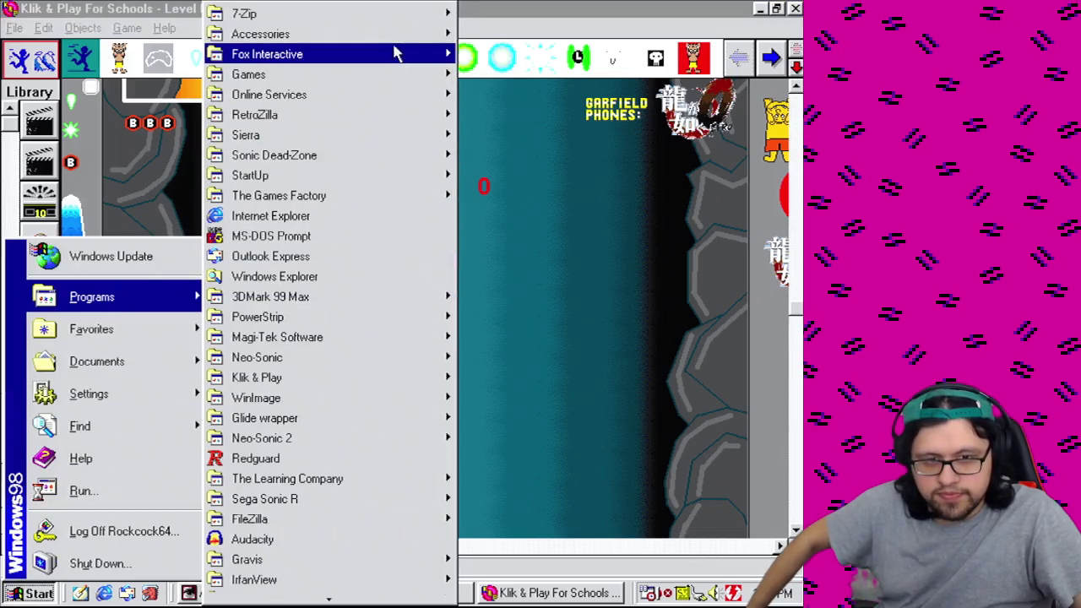
pyautogui.moveTo(397, 33)
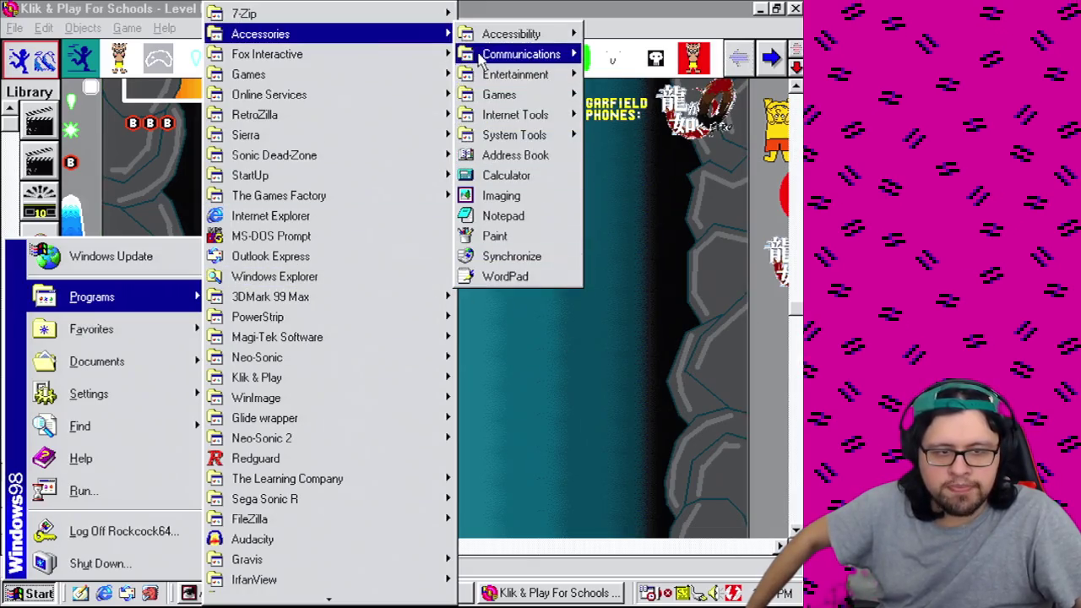
pyautogui.moveTo(534, 140)
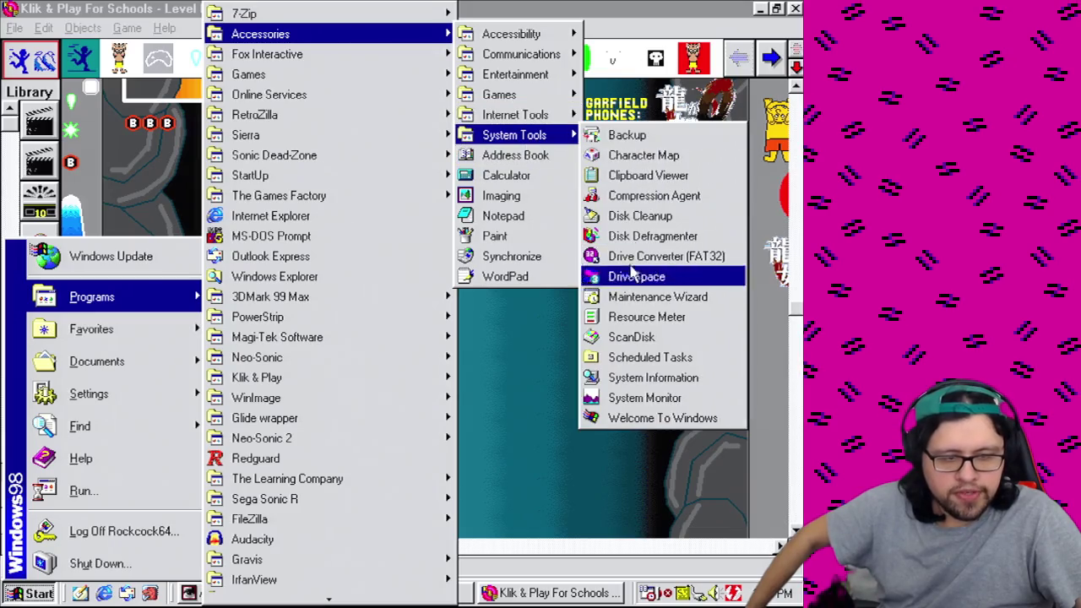
pyautogui.moveTo(544, 74)
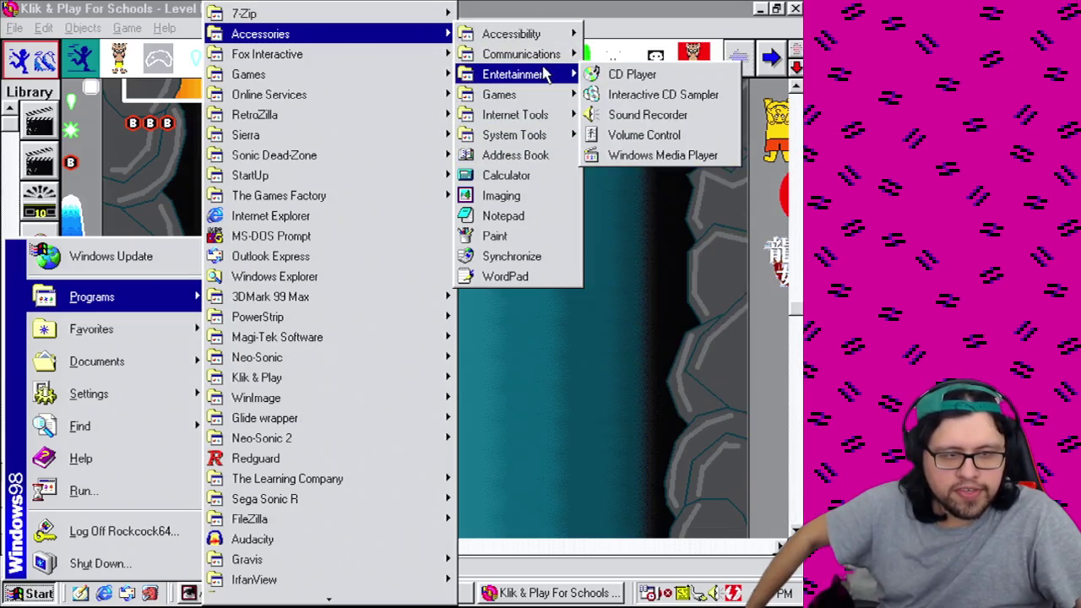
pyautogui.moveTo(523, 34)
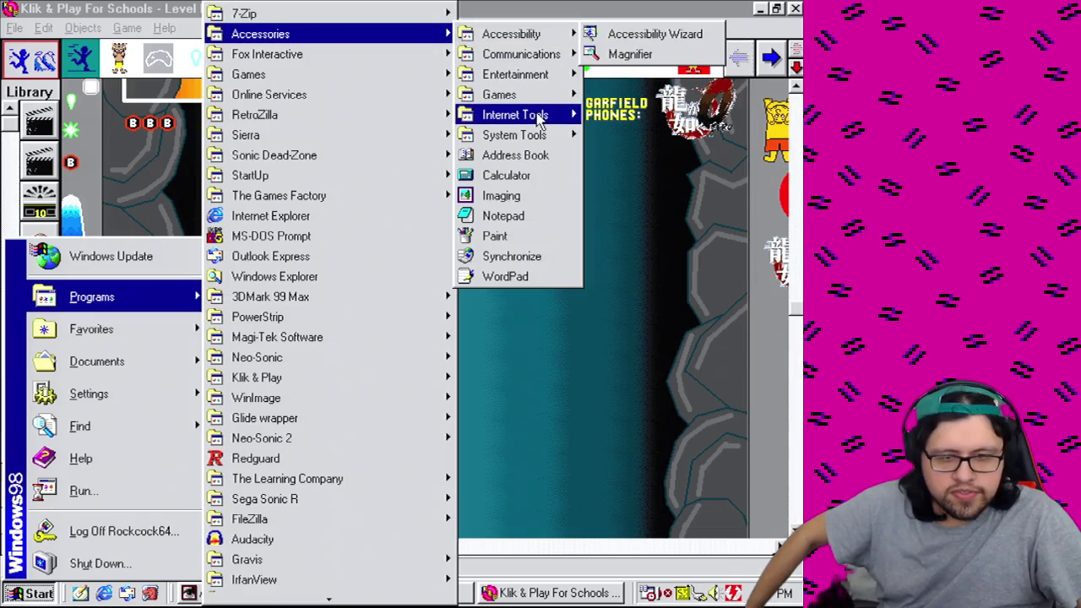
pyautogui.moveTo(538, 115)
pyautogui.moveTo(532, 95)
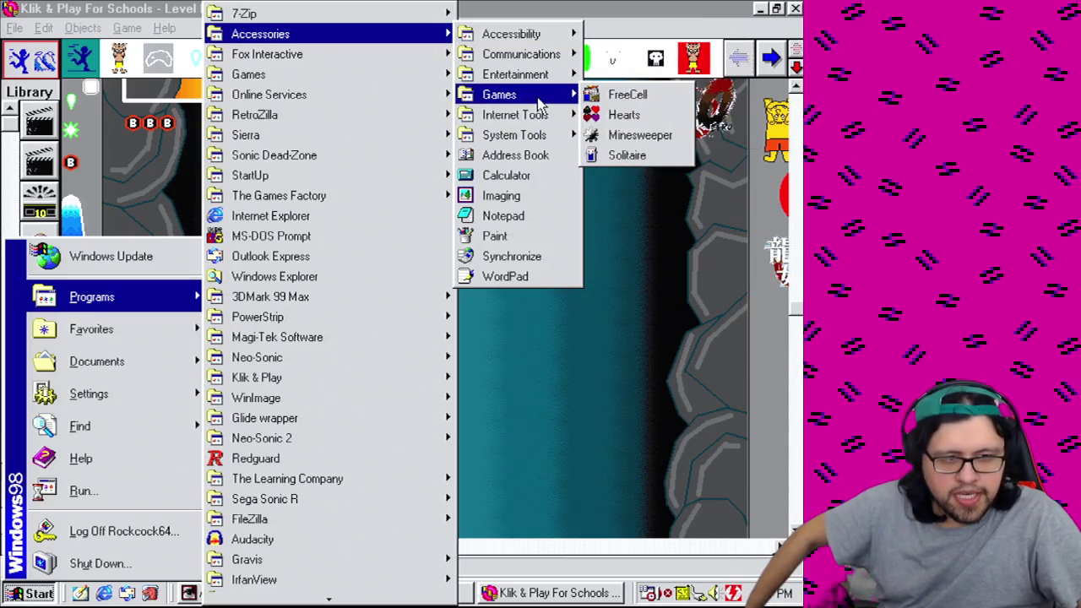
pyautogui.click(504, 216)
pyautogui.write('Art')
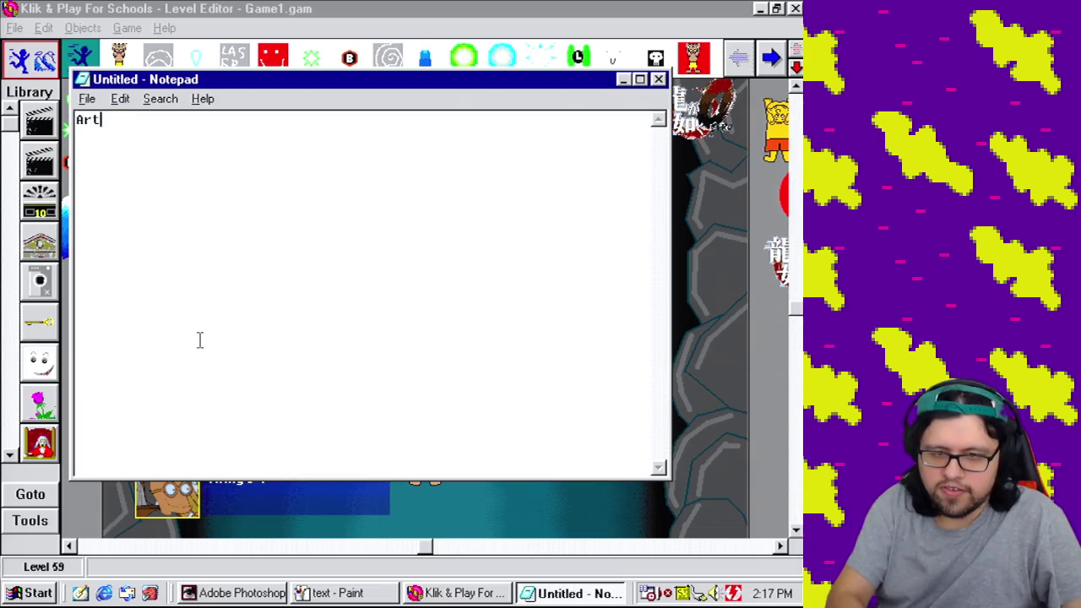
# Step: Type the 'Arthur stage ideas' heading and missiles idea, detailed 'Can start slower and pick up speed'
pyautogui.write('hur stage ideas -M')
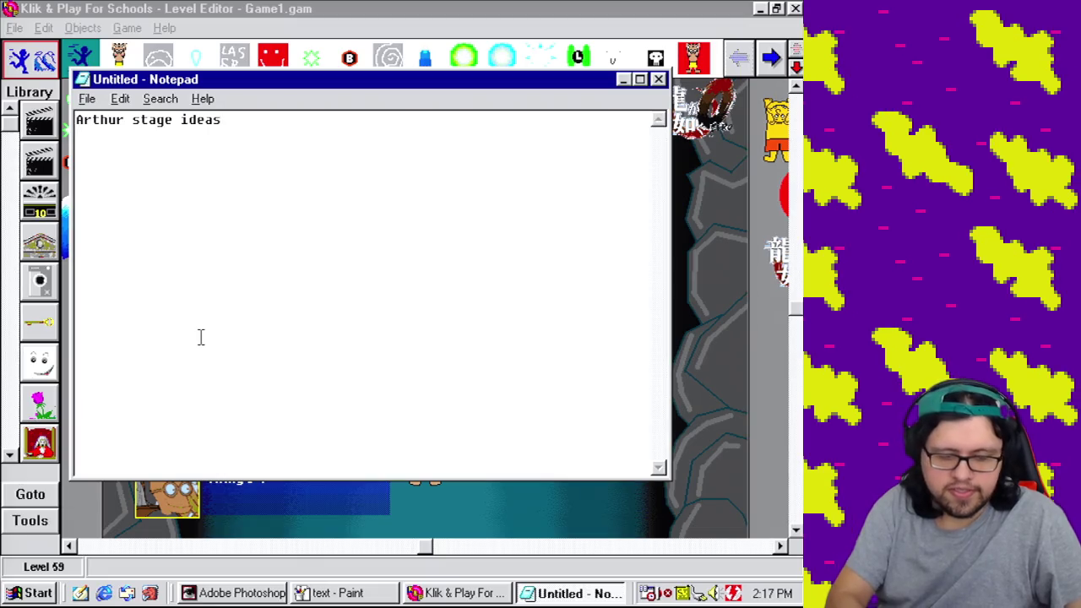
pyautogui.write('issiles')
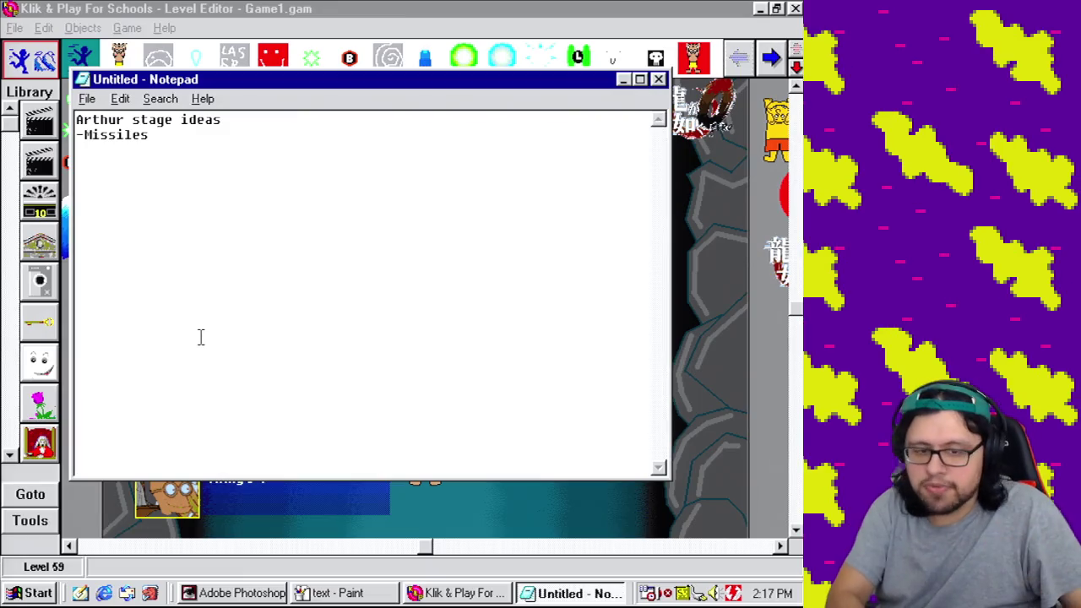
pyautogui.write(' coming from')
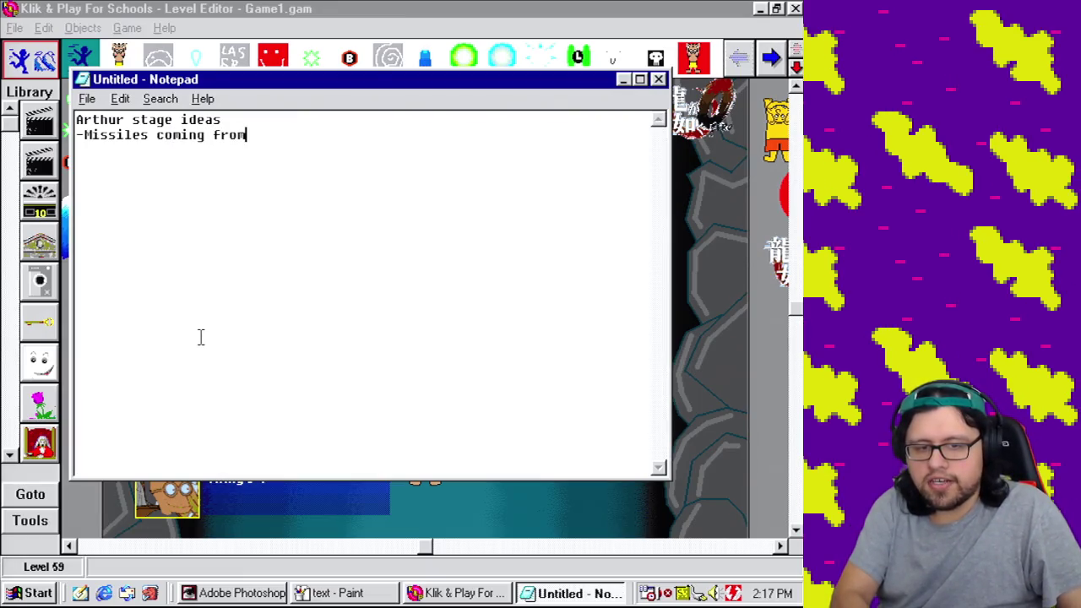
pyautogui.write(' top of scre')
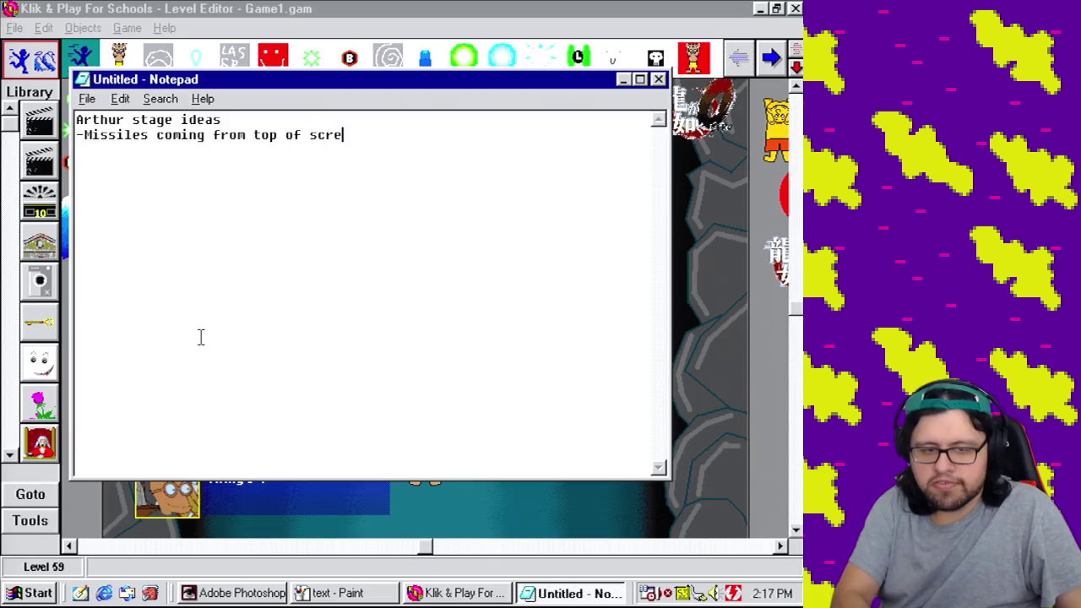
pyautogui.write('en')
pyautogui.press('Return')
pyautogui.write('-')
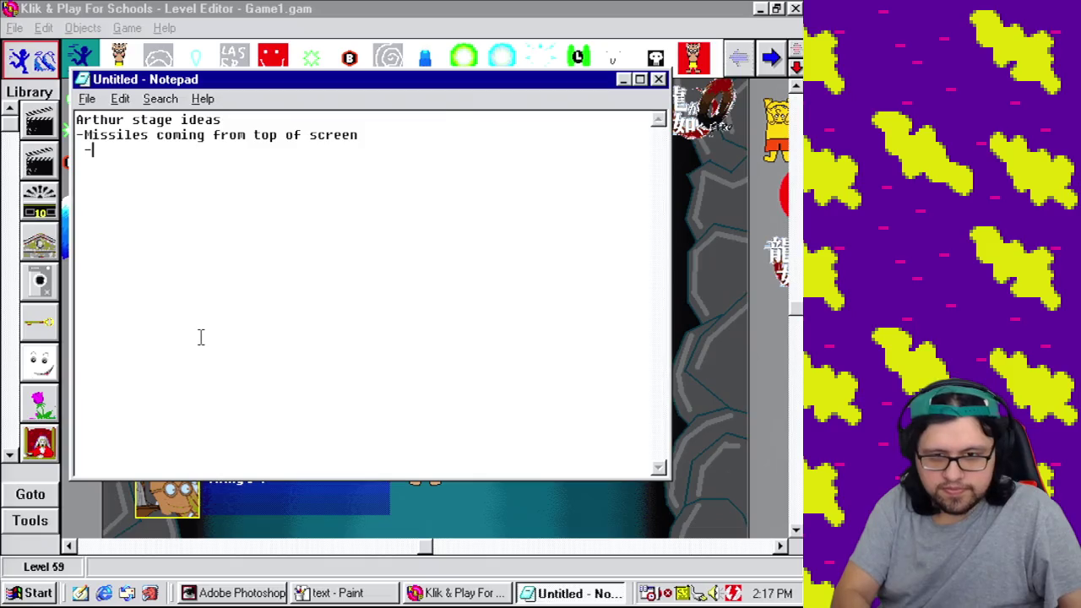
pyautogui.write('Can start ')
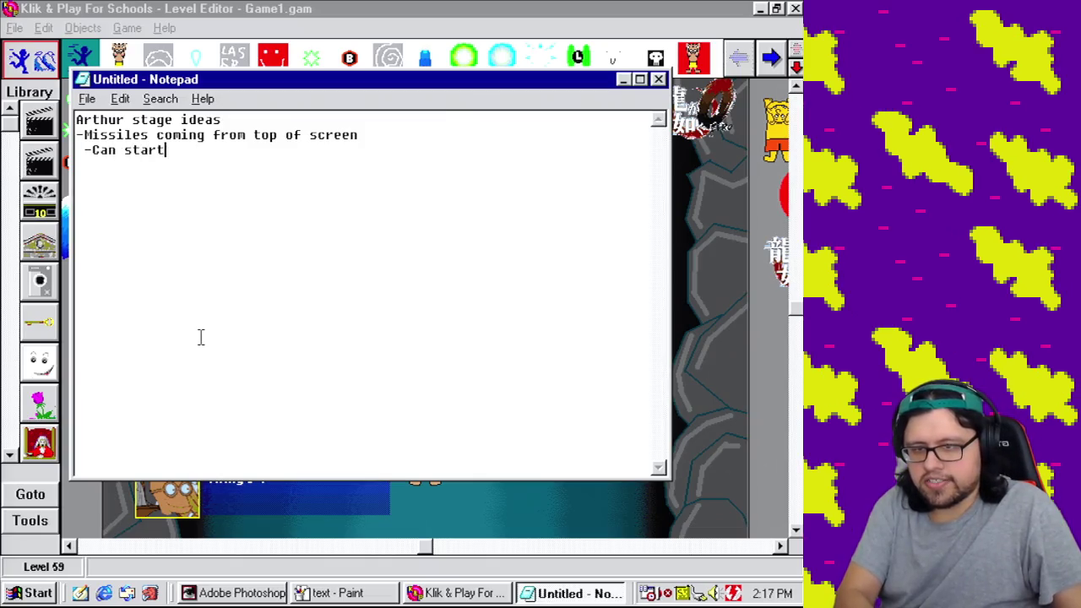
pyautogui.write('slower abd')
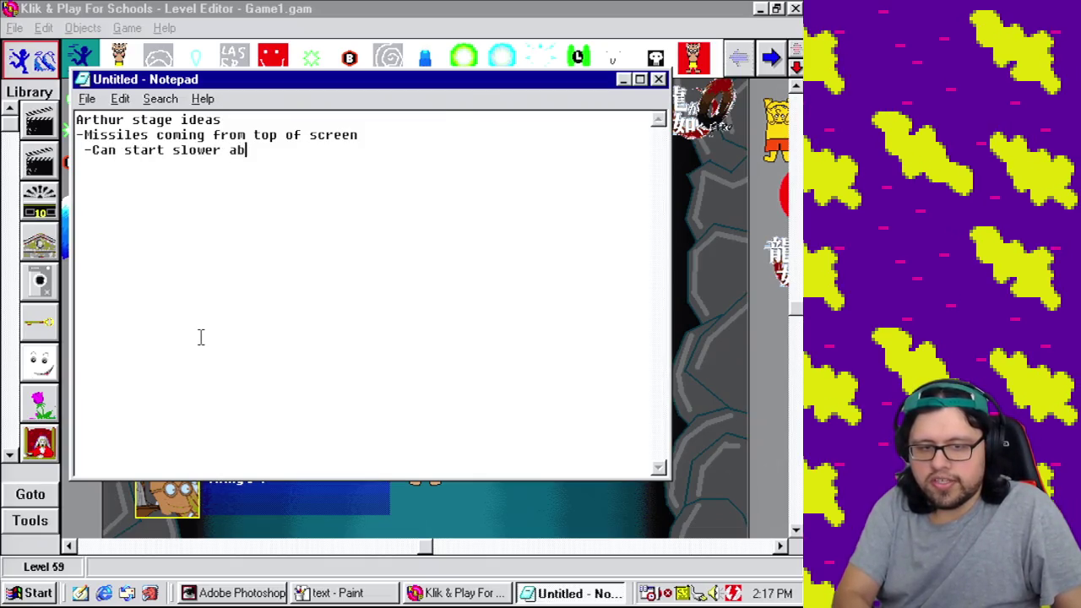
pyautogui.press('BackSpace')
pyautogui.press('BackSpace')
pyautogui.press('BackSpace')
pyautogui.write('pi')
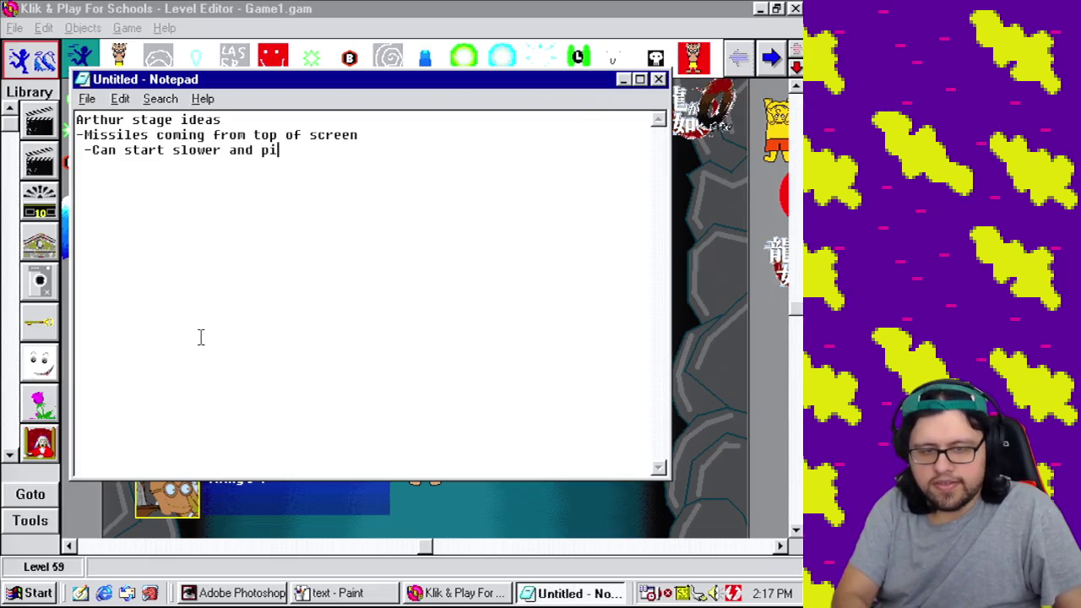
pyautogui.write('ck up speed in a')
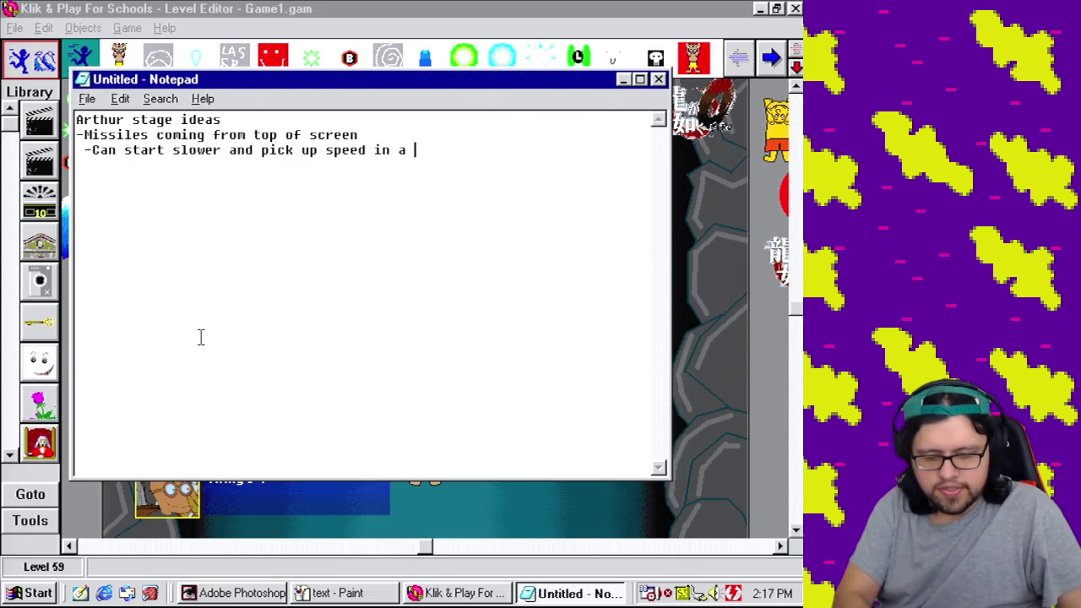
# Step: Add the area denial vertical tentacles idea with its 'stay a few seconds before leaving' detail
pyautogui.write('quick w')
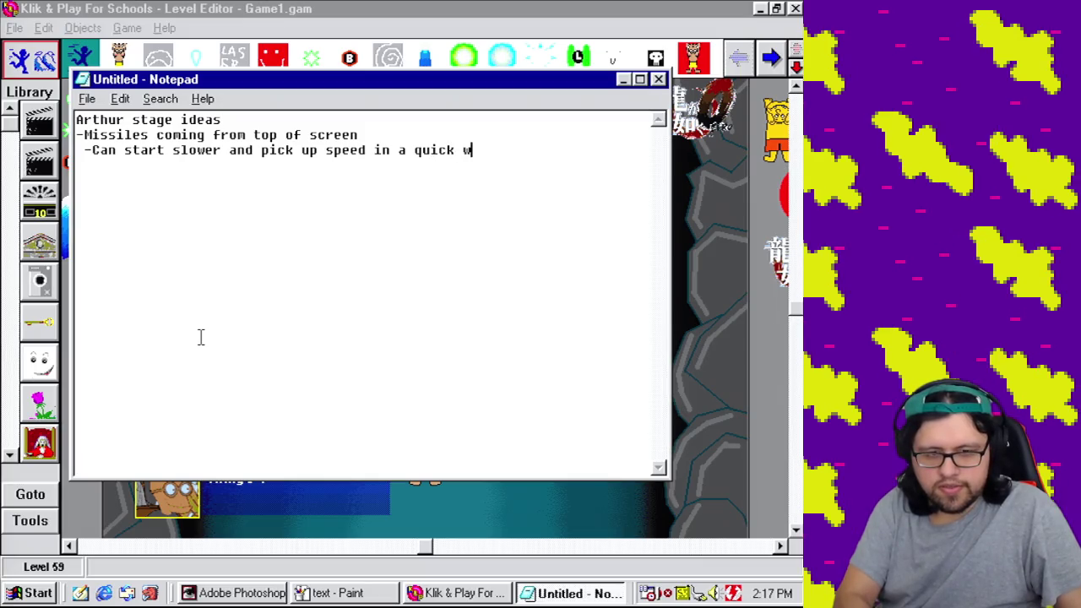
pyautogui.write('ave')
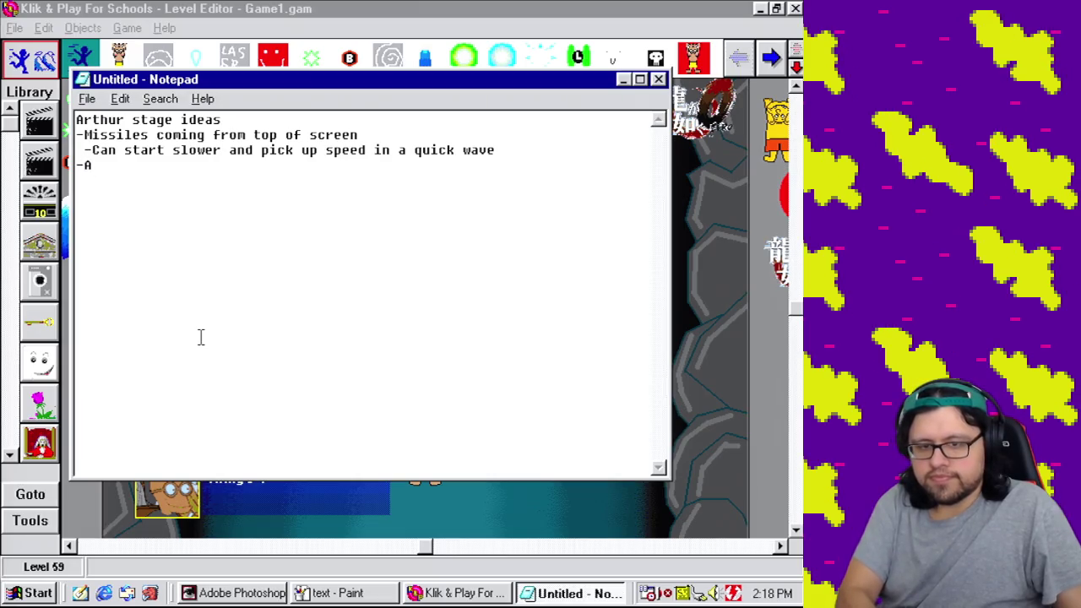
pyautogui.write(' -Area denu')
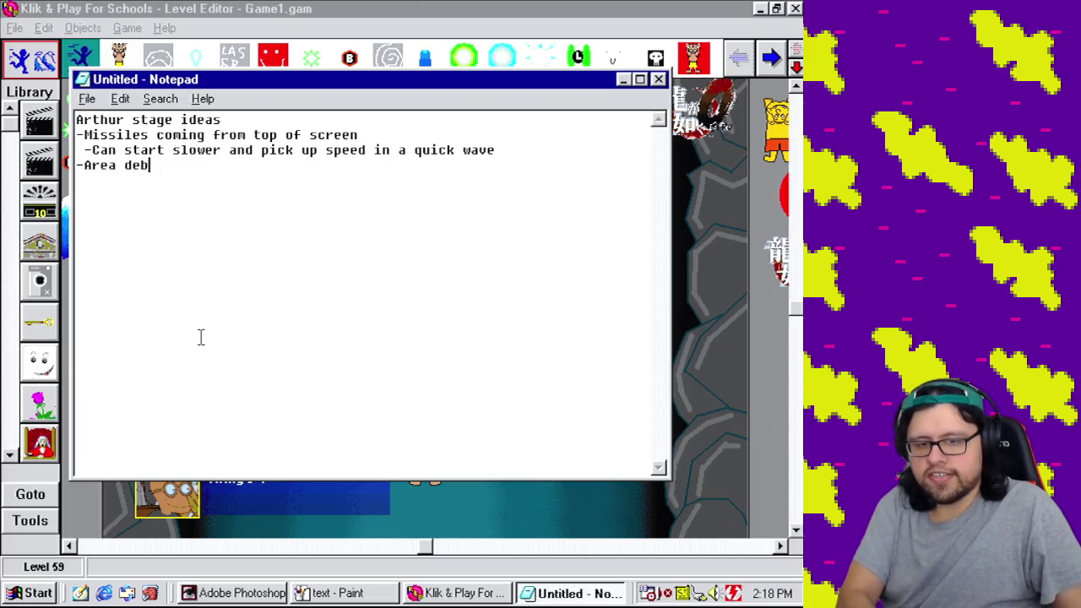
pyautogui.press('BackSpace')
pyautogui.press('BackSpace')
pyautogui.write('nua')
pyautogui.press('BackSpace')
pyautogui.press('BackSpace')
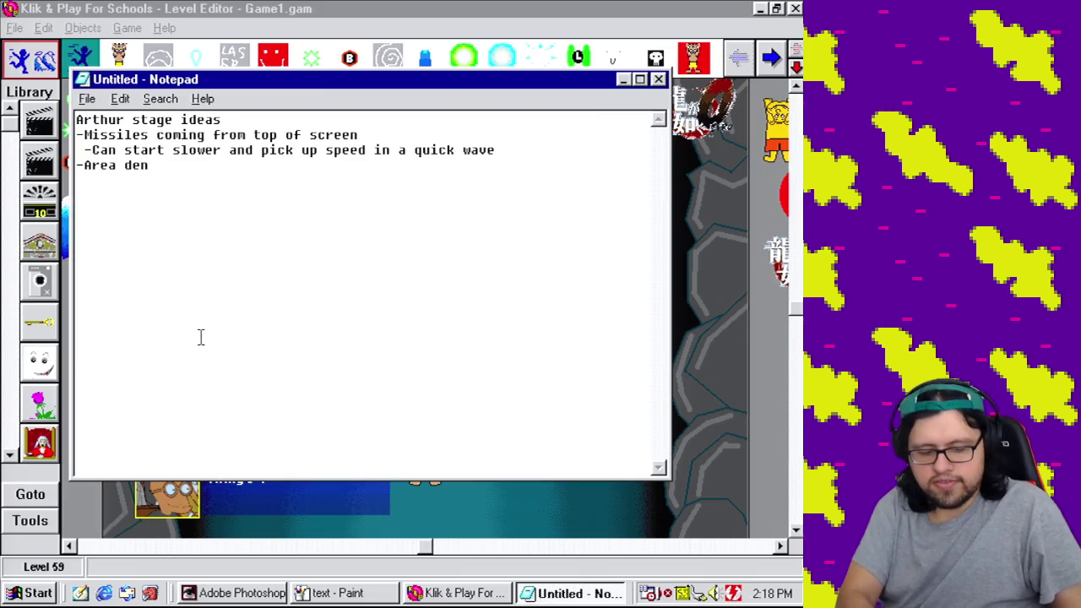
pyautogui.write('ial vertical')
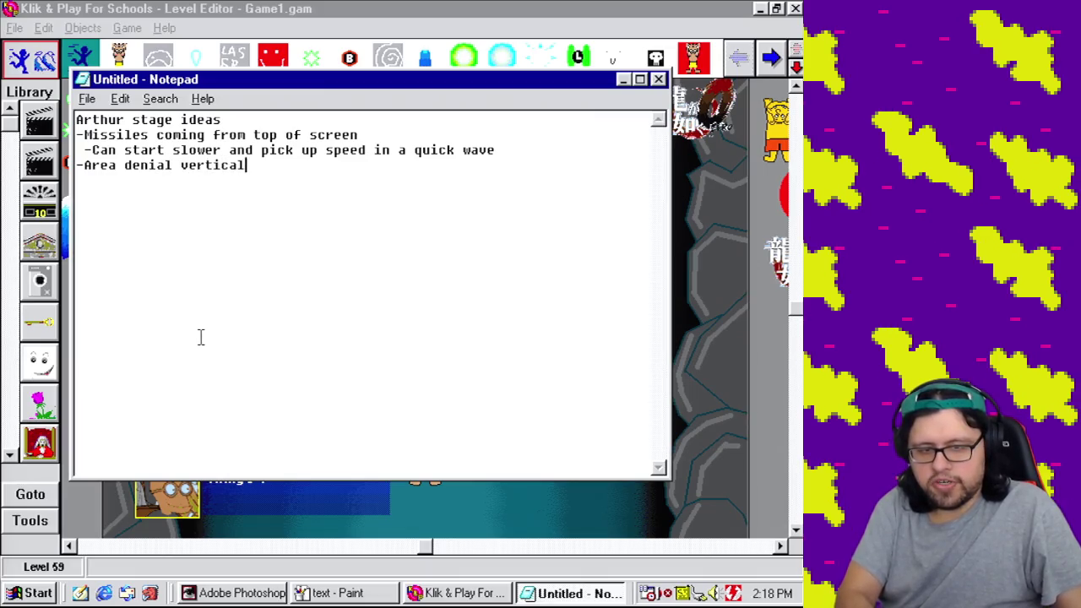
pyautogui.write(' tentacles f')
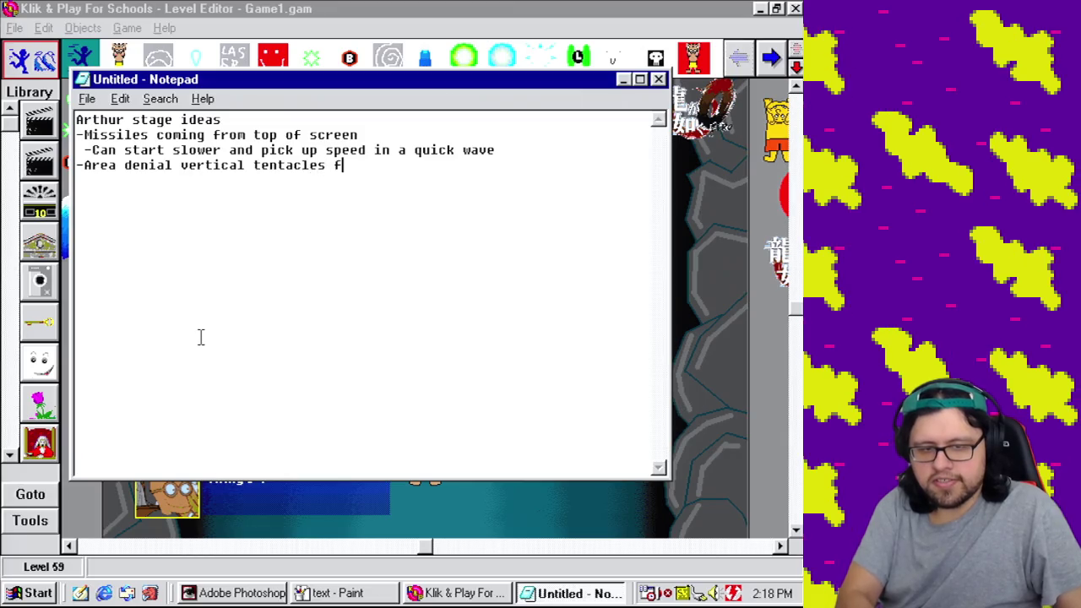
pyautogui.write('rom top of ')
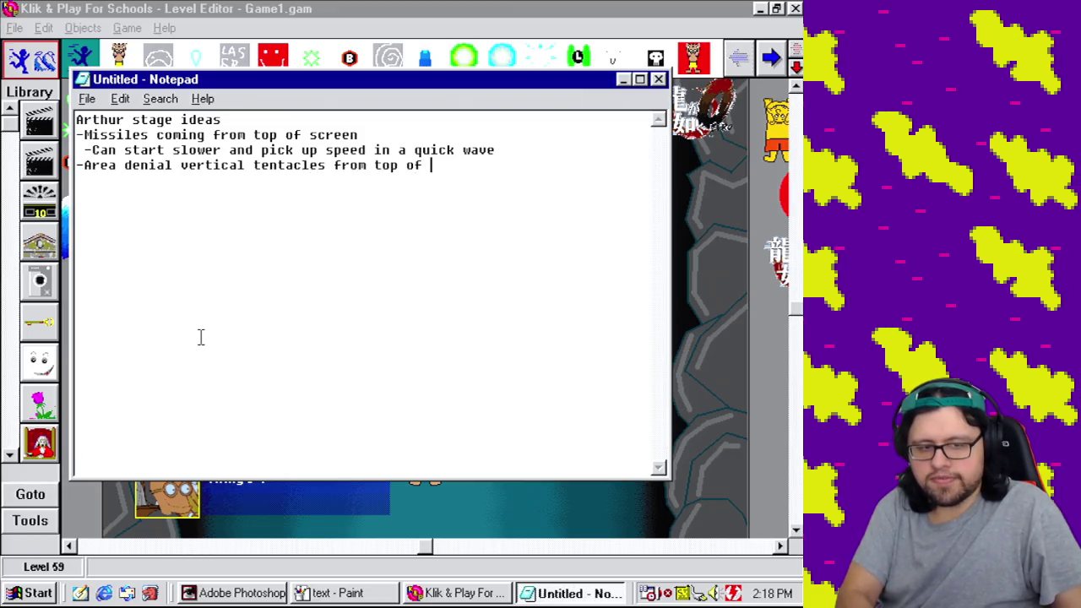
pyautogui.write('screen')
pyautogui.press('Return')
pyautogui.write('-')
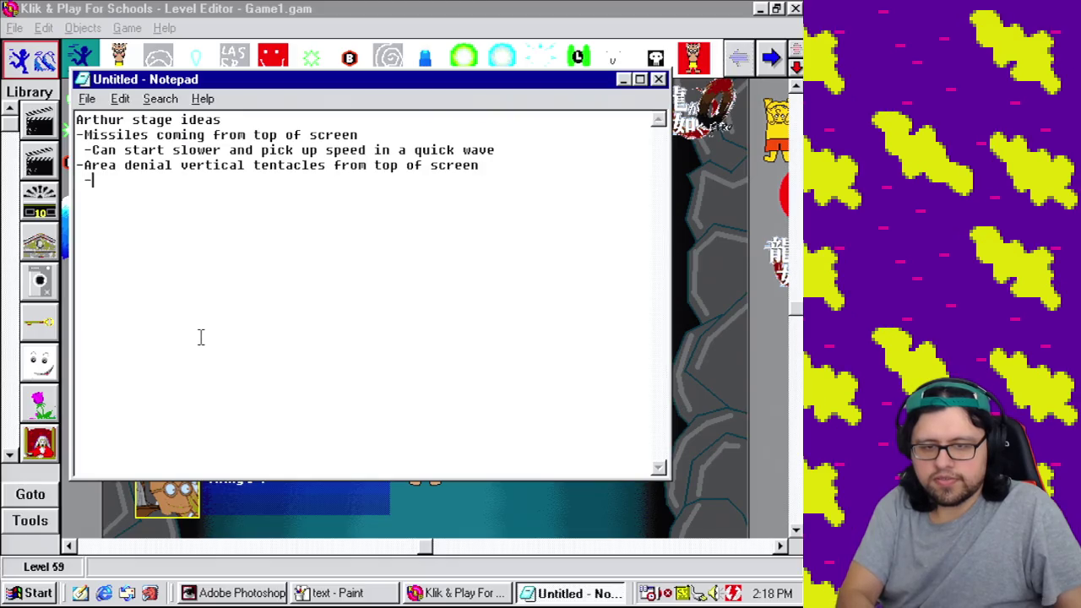
pyautogui.write('Com')
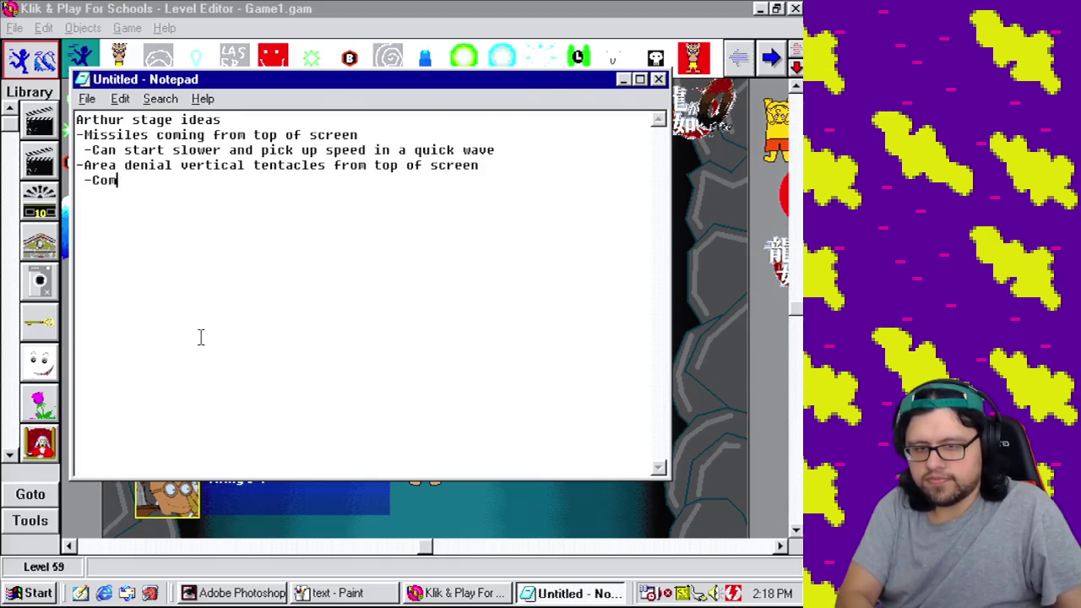
pyautogui.write('e on s')
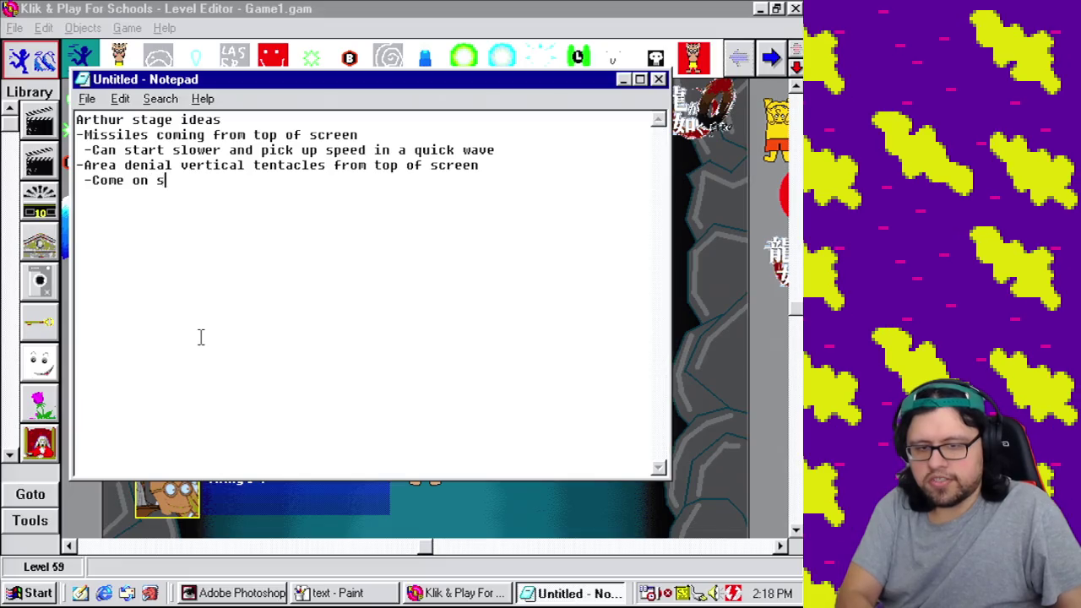
pyautogui.write('tage ant')
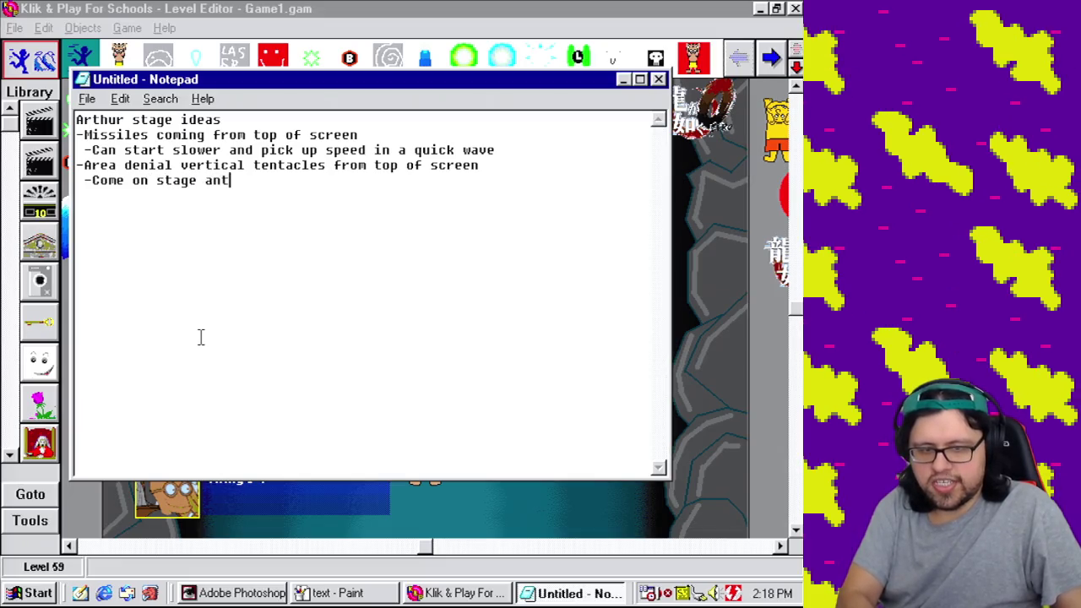
pyautogui.write(' s')
pyautogui.press('BackSpace')
pyautogui.press('BackSpace')
pyautogui.press('BackSpace')
pyautogui.write('d st')
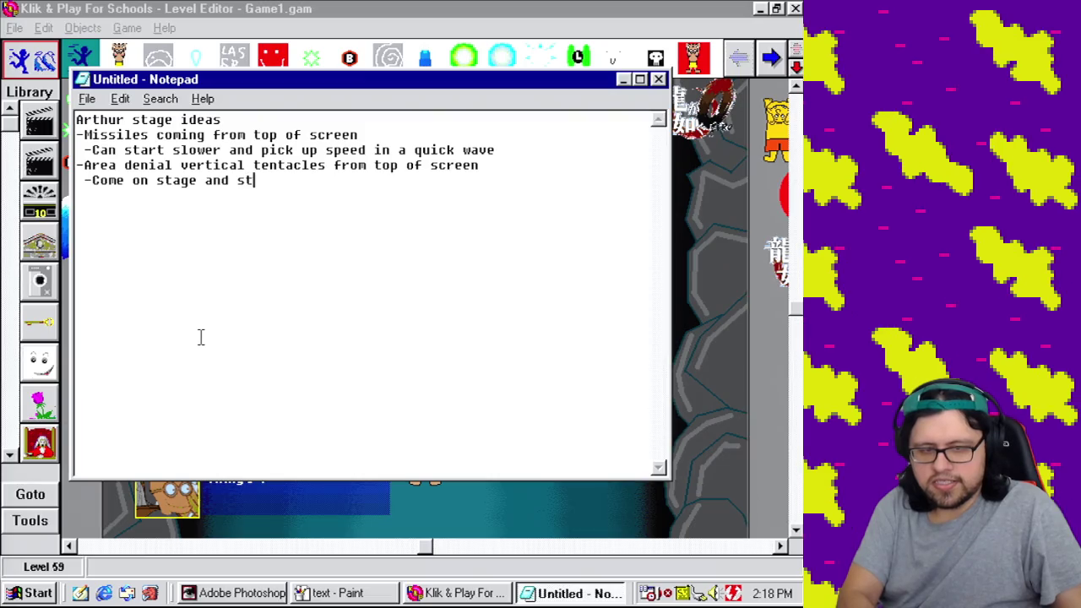
pyautogui.write('ay for a d')
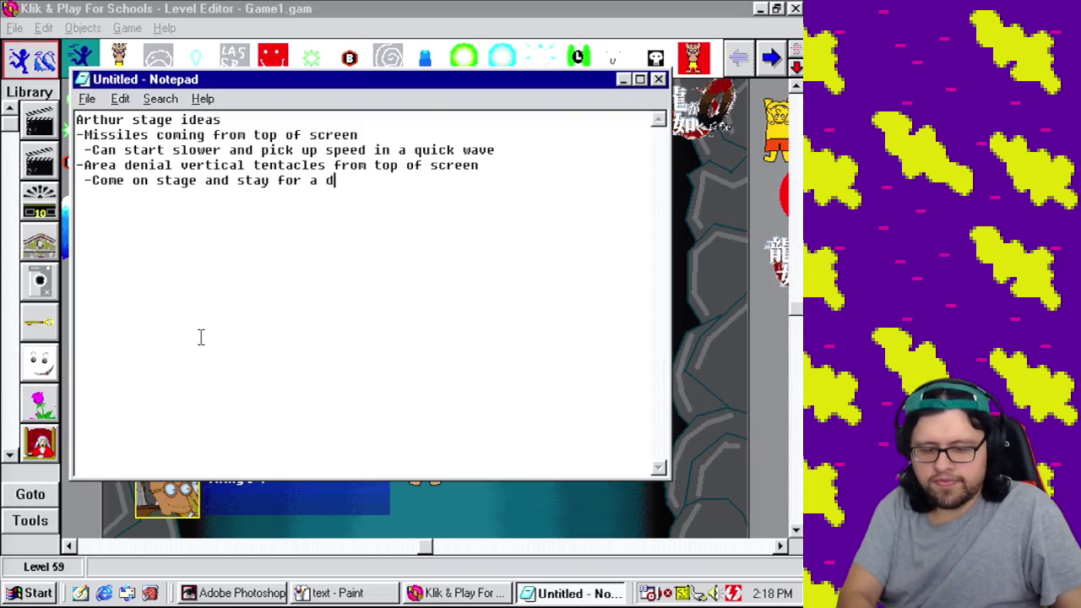
pyautogui.press('BackSpace')
pyautogui.write('fec se')
pyautogui.press('BackSpace')
pyautogui.press('BackSpace')
pyautogui.press('BackSpace')
pyautogui.press('BackSpace')
pyautogui.write('w')
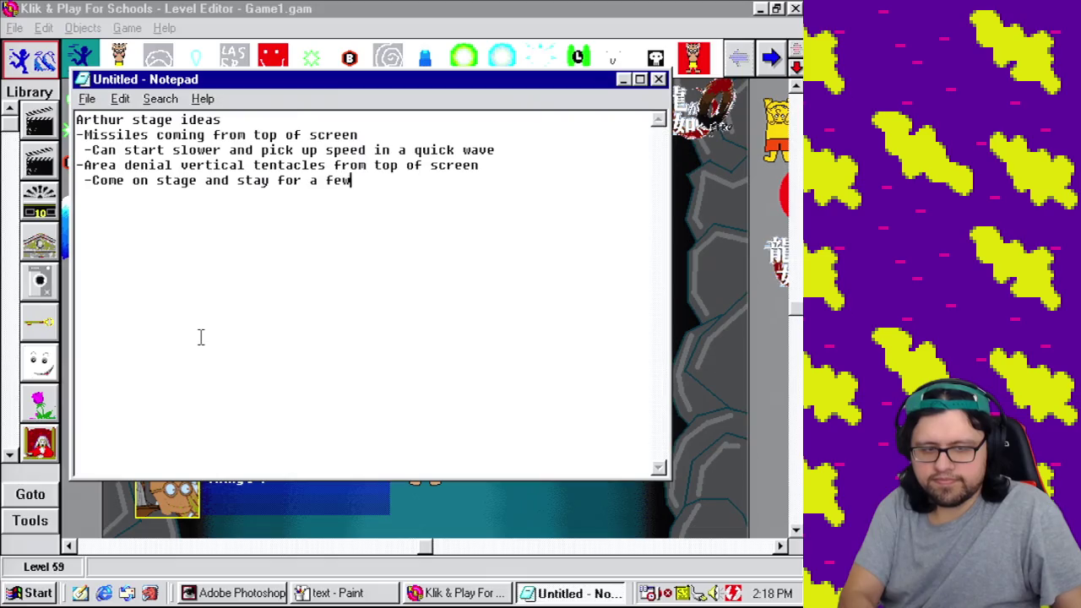
pyautogui.write(' seconds before ')
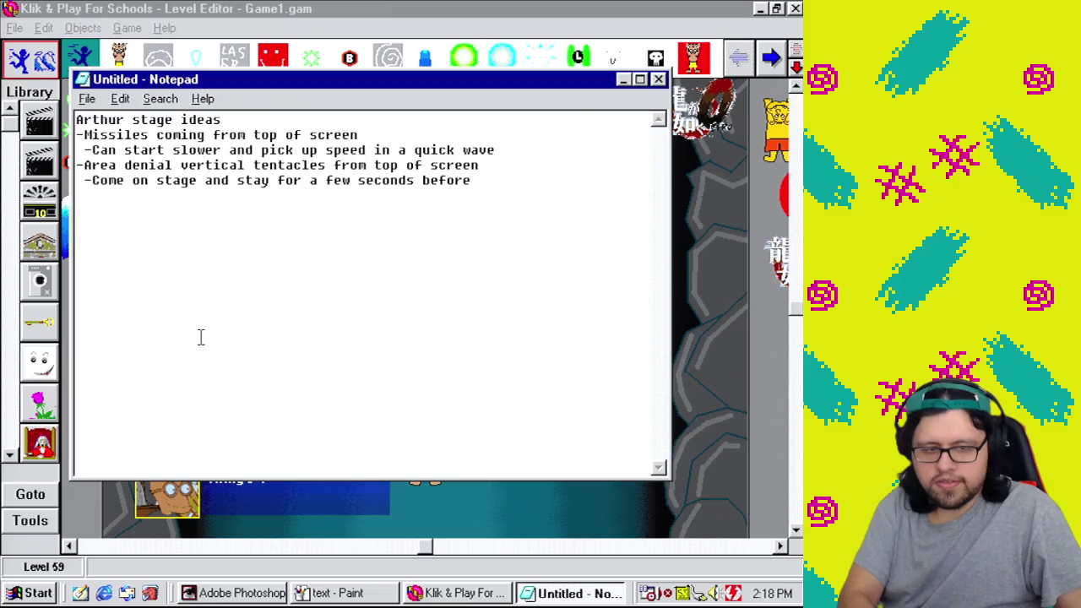
pyautogui.write('leaving')
# Step: Indent the missiles and tentacles detail lines and begin a '-Whirl' item
pyautogui.press('Return')
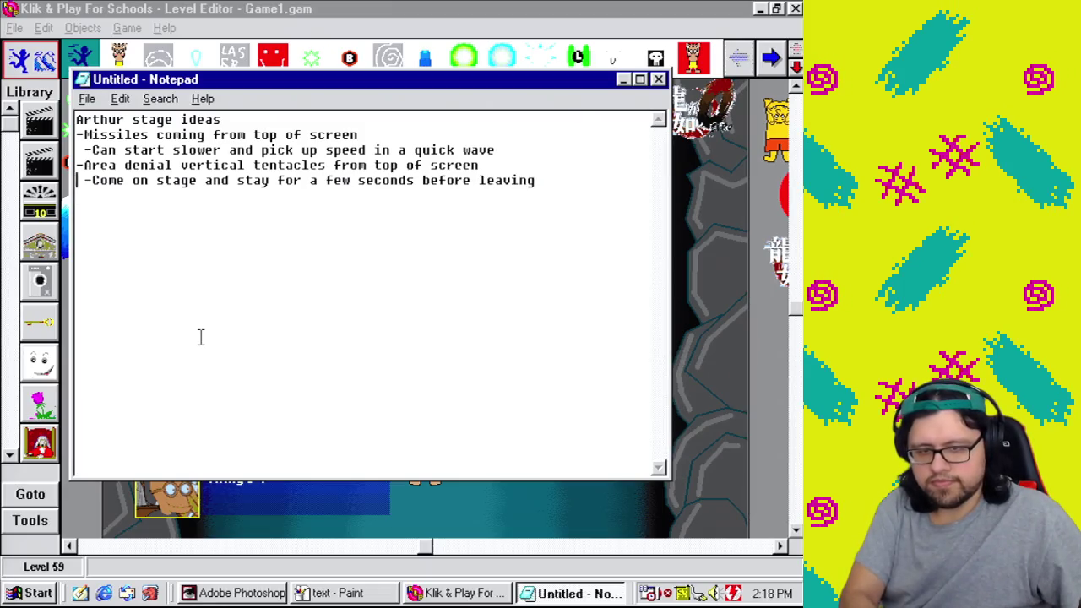
pyautogui.press('Up')
pyautogui.press('Left')
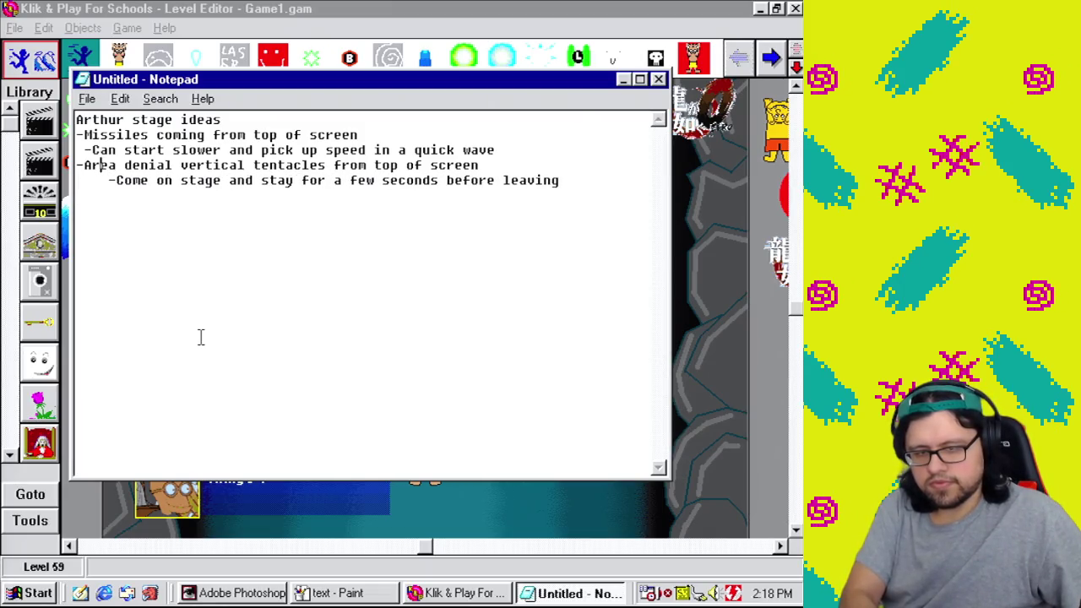
pyautogui.press('Left')
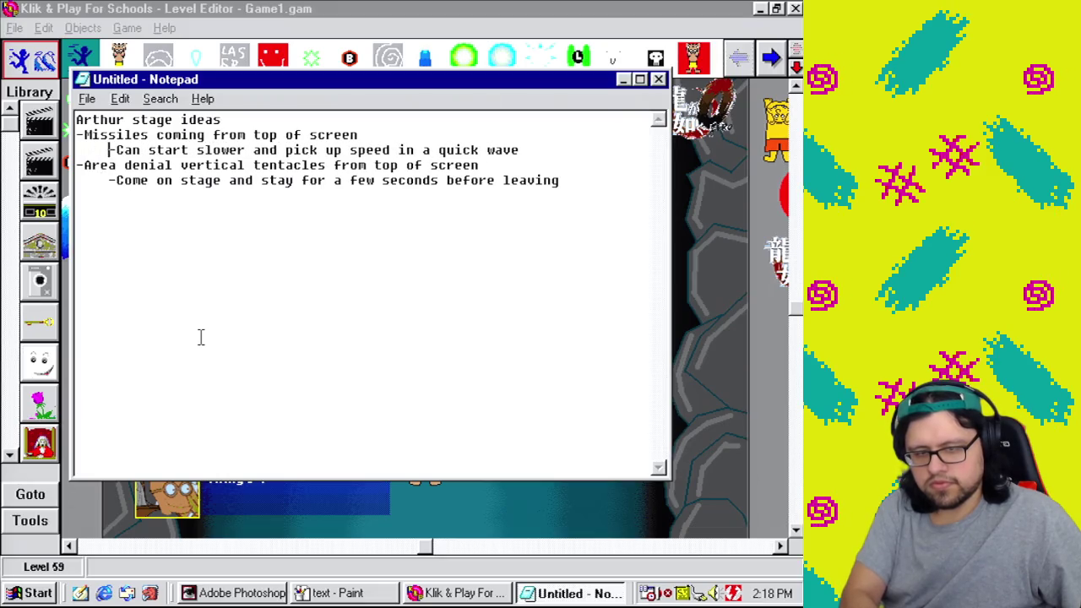
pyautogui.press('Down')
pyautogui.press('Down')
pyautogui.press('Down')
pyautogui.write('-')
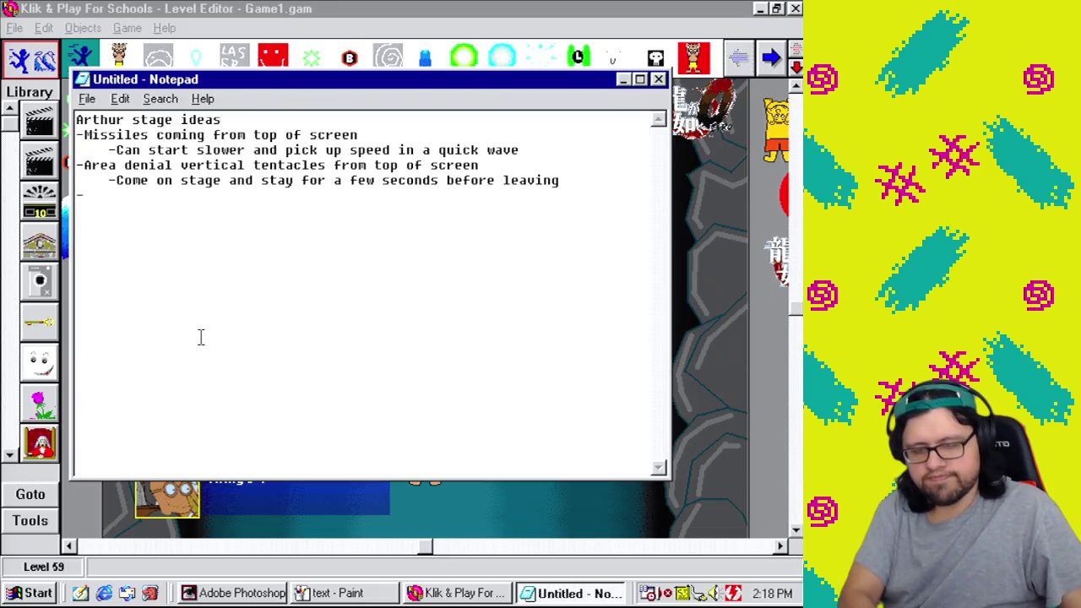
pyautogui.write('Whirl')
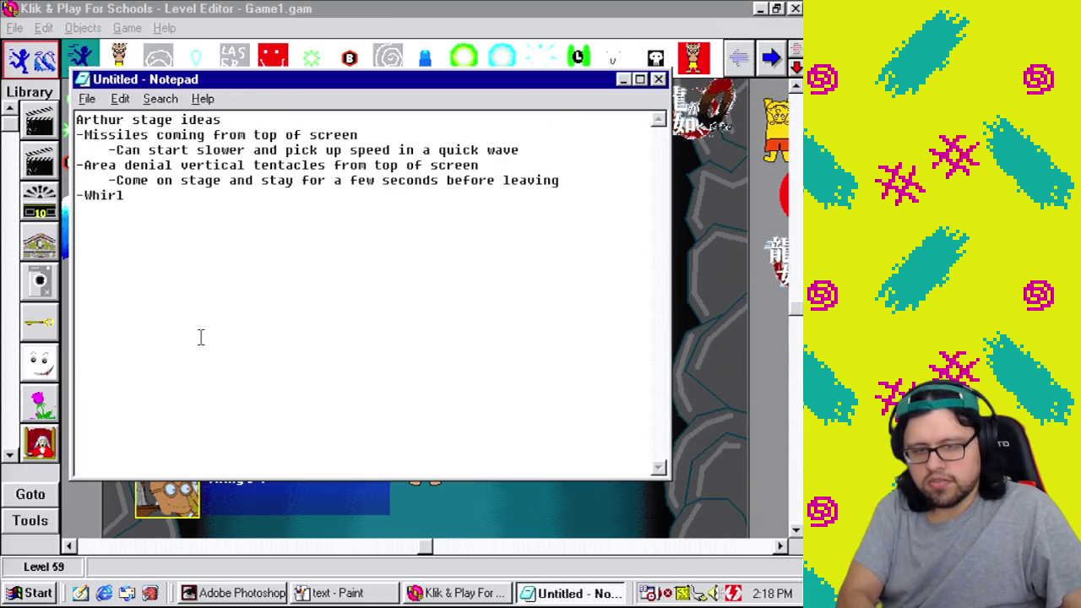
# Step: Replace 'Whirl' with the idea 'Enemies from bottom of screen'
pyautogui.press('BackSpace')
pyautogui.press('BackSpace')
pyautogui.press('BackSpace')
pyautogui.write('E')
pyautogui.press('BackSpace')
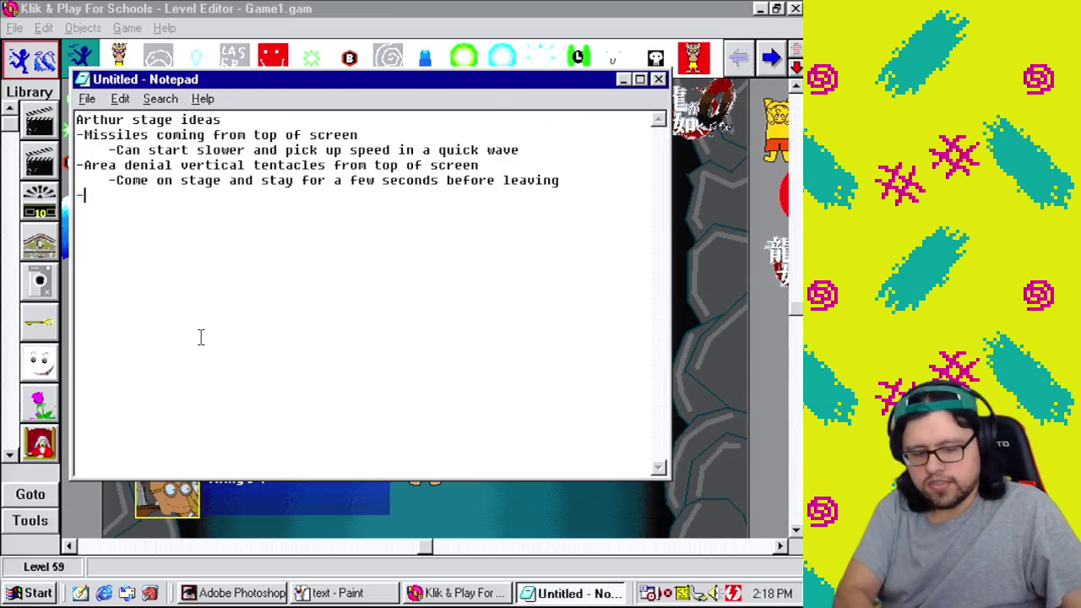
pyautogui.write('Enemeis')
pyautogui.press('BackSpace')
pyautogui.press('BackSpace')
pyautogui.press('BackSpace')
pyautogui.write('ies ')
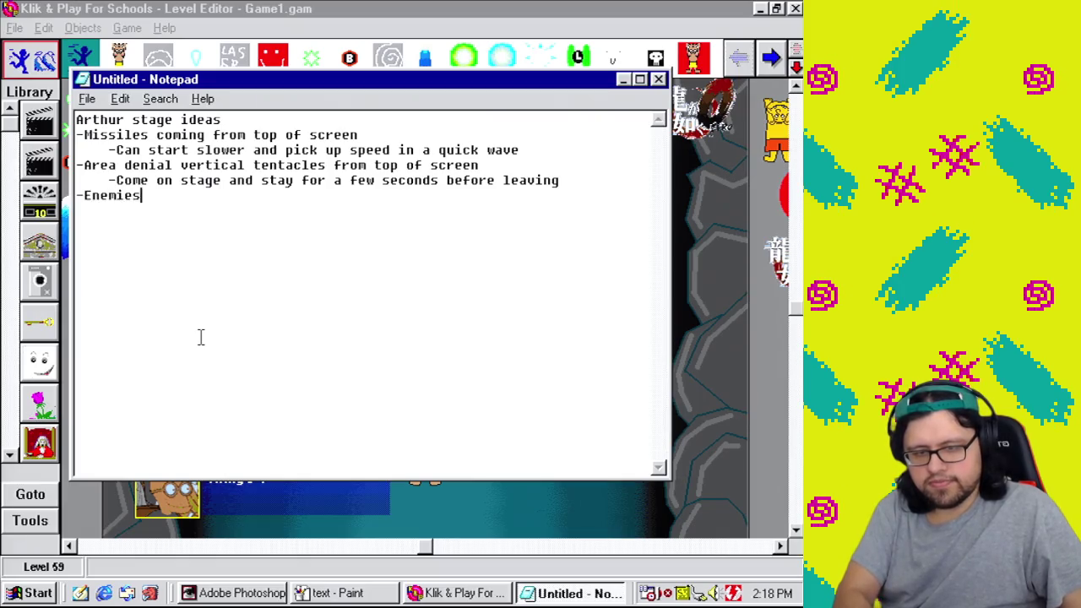
pyautogui.write('frpom')
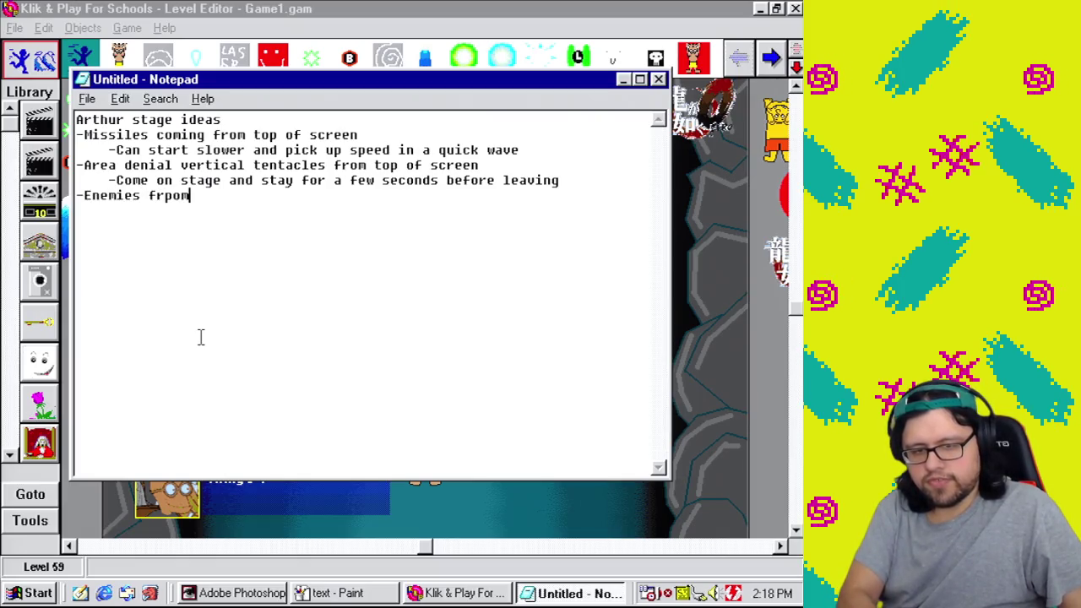
pyautogui.press('BackSpace')
pyautogui.press('BackSpace')
pyautogui.press('BackSpace')
pyautogui.write('om bottom')
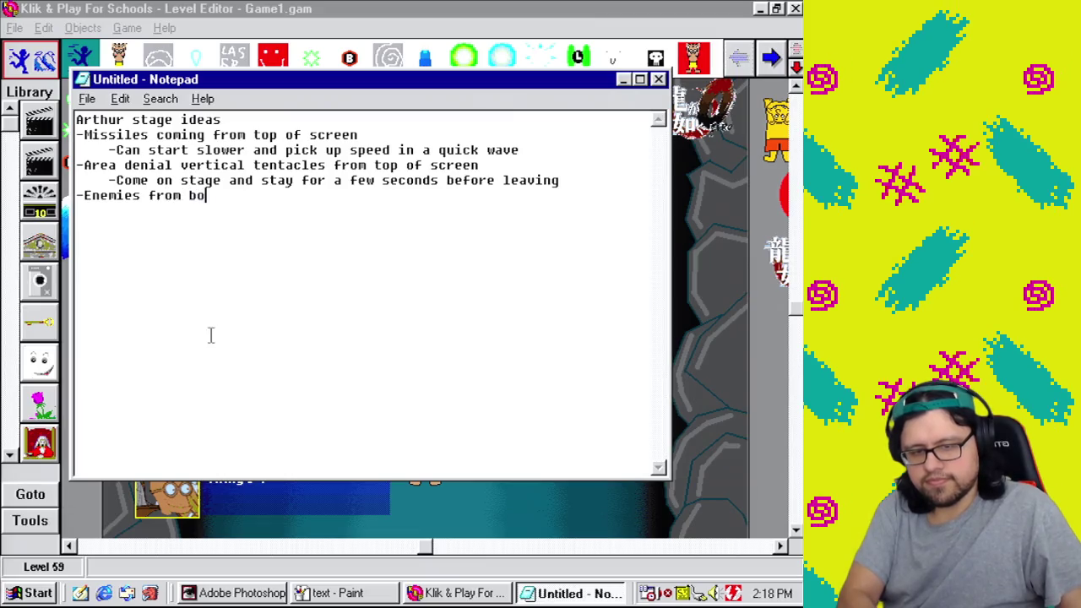
pyautogui.write(' of screen')
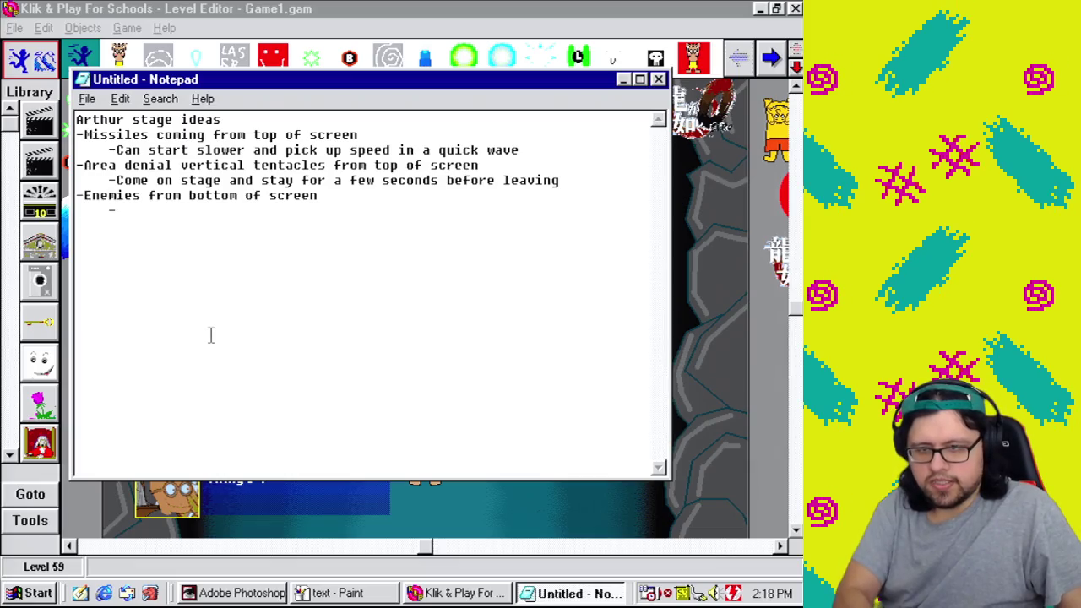
pyautogui.write('Conn')
# Step: Add sub-points about enemies coming in from the bottom and a possible warning arrow
pyautogui.press('BackSpace')
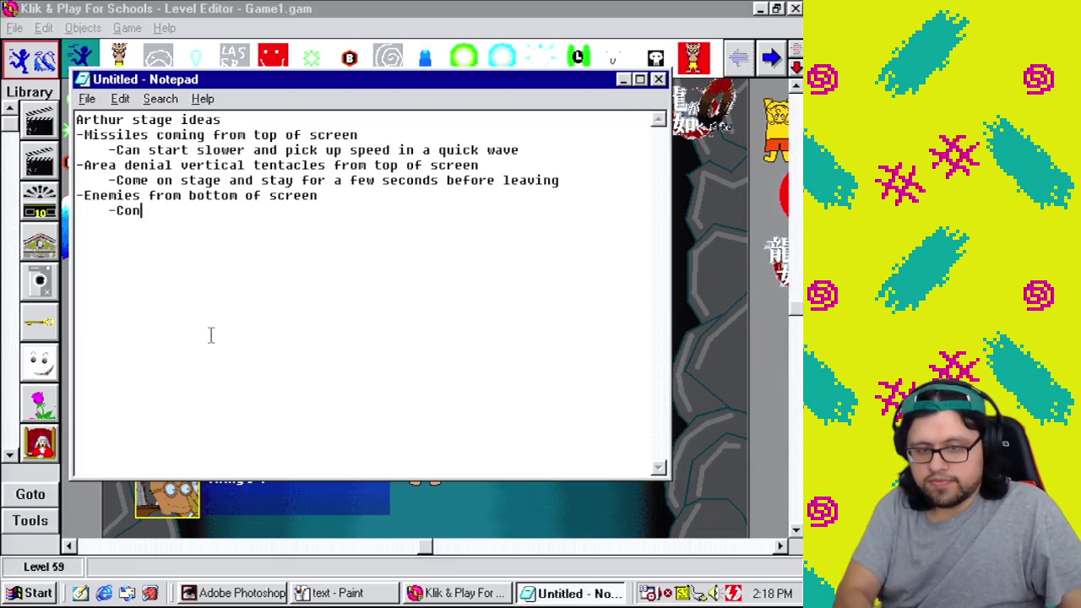
pyautogui.write('me in frombot')
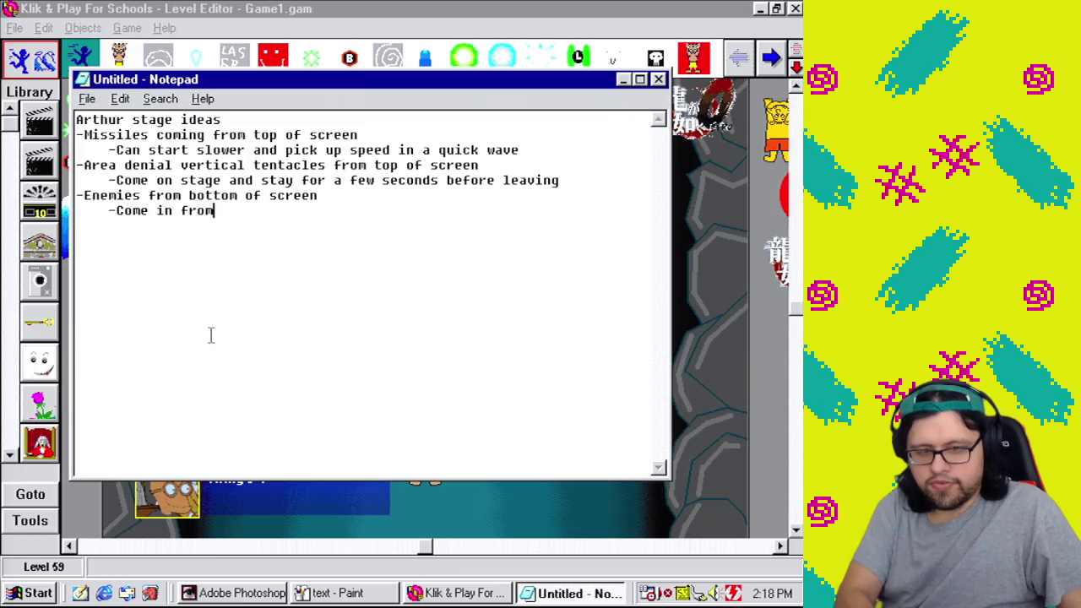
pyautogui.press('BackSpace')
pyautogui.press('BackSpace')
pyautogui.press('BackSpace')
pyautogui.write('botto')
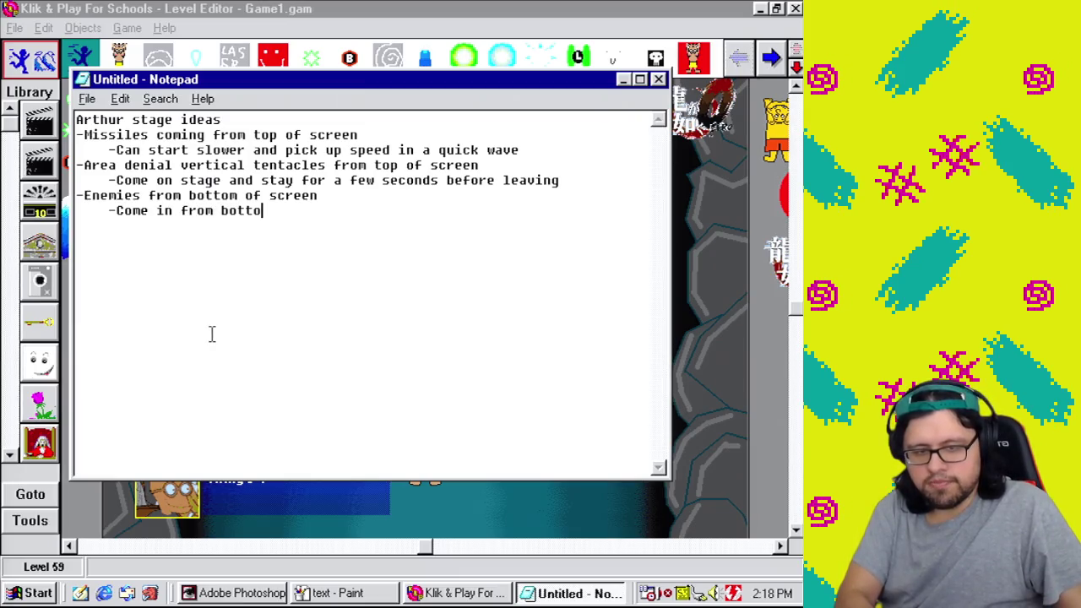
pyautogui.write('m and then stick around at top of screen')
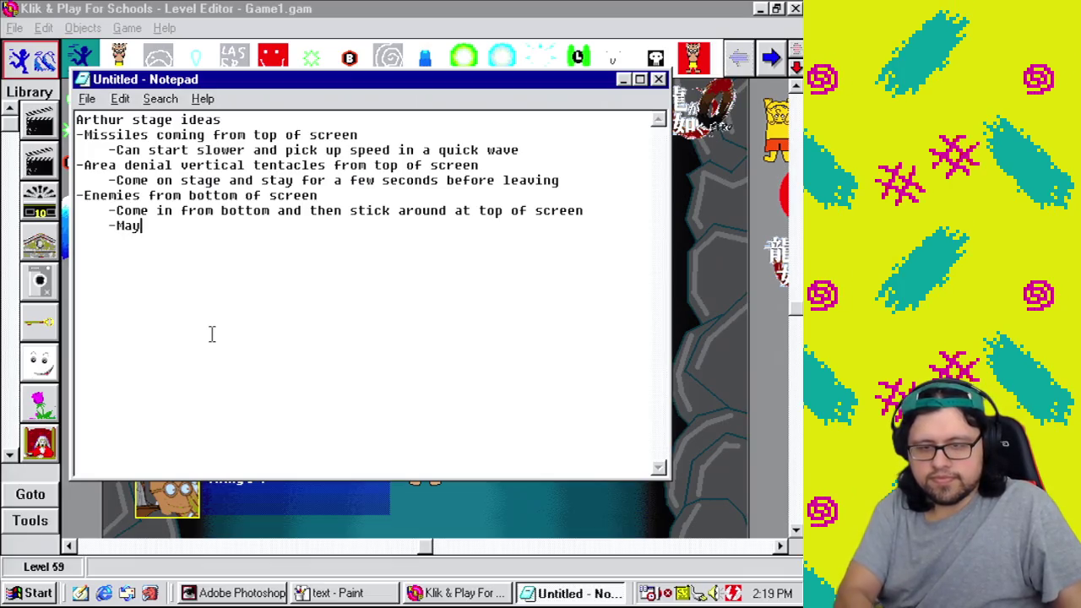
pyautogui.write('be a warning arrow at bo')
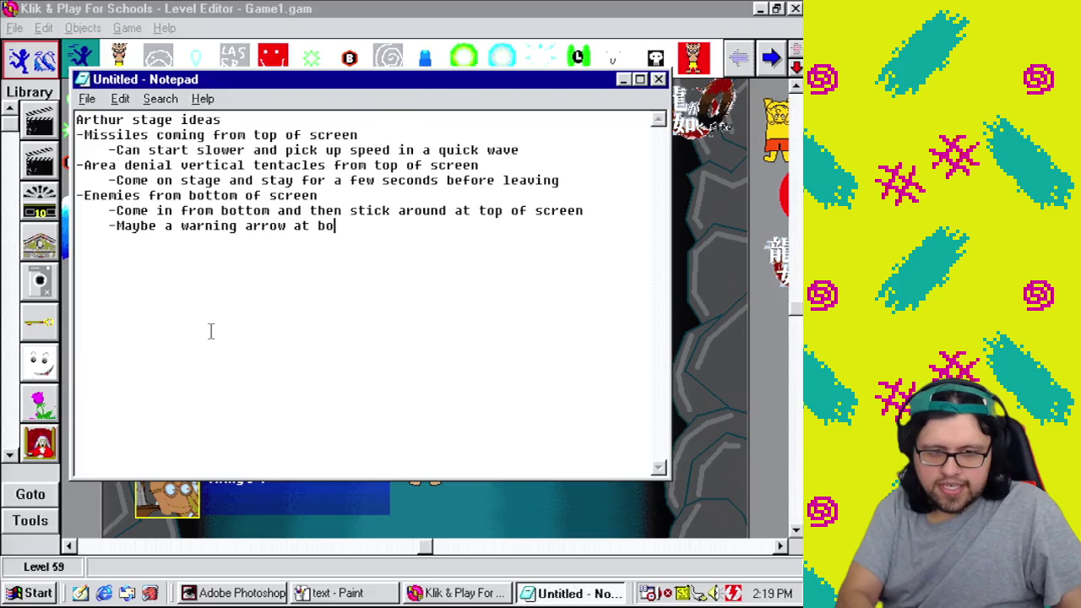
pyautogui.write('ttom of screen?')
pyautogui.write('-Whi')
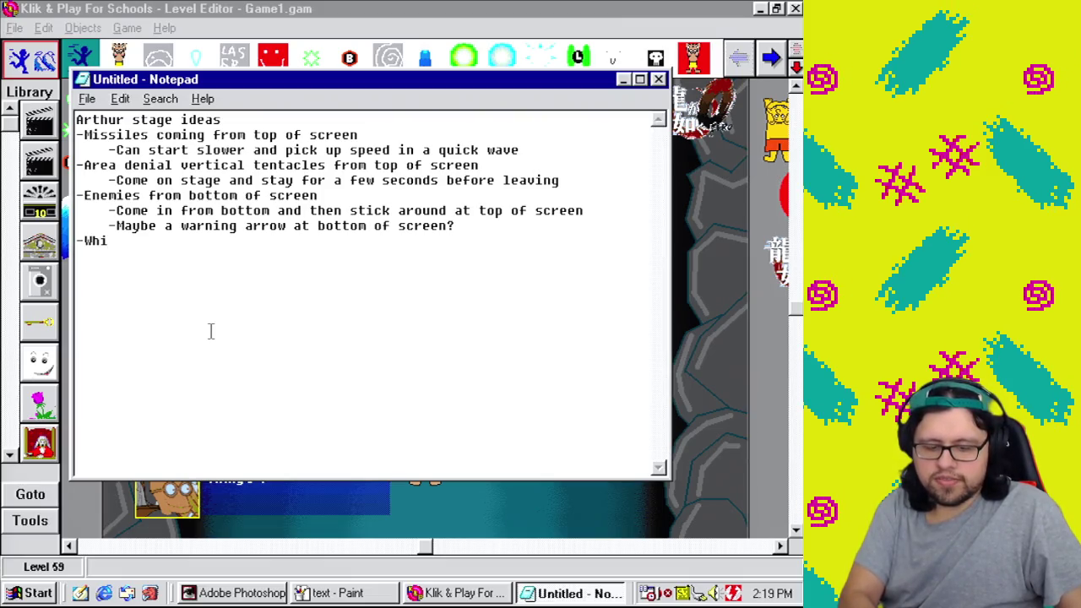
# Step: Add 'Whirlpool' with sub-points 'Alternate area denial object' and 'Maybe does damage, maybe pulls you in?'
pyautogui.write('rlpool')
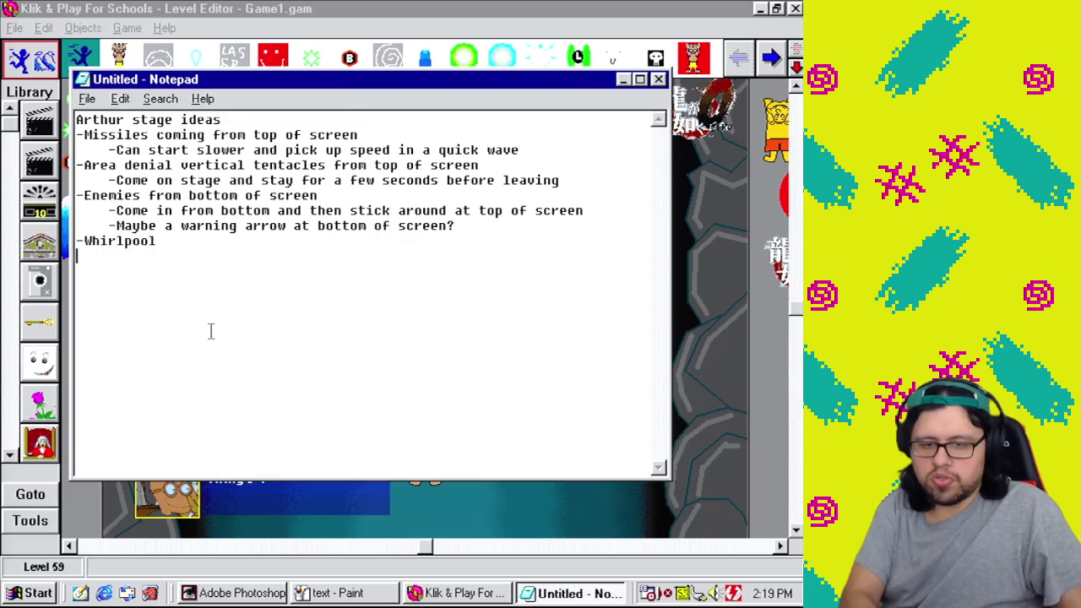
pyautogui.write(' Al')
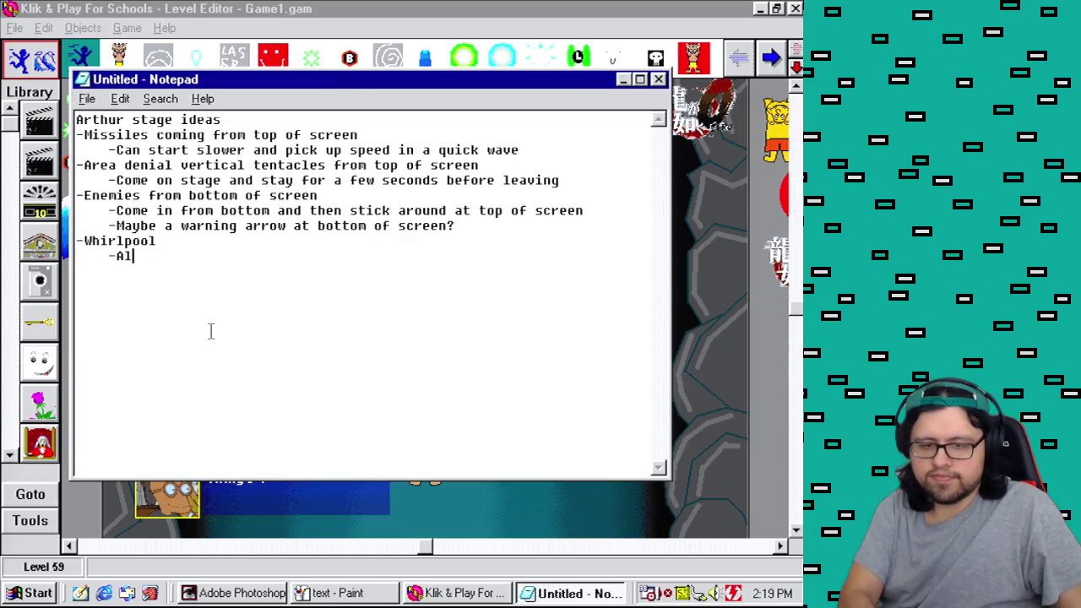
pyautogui.write('ternate area denial ')
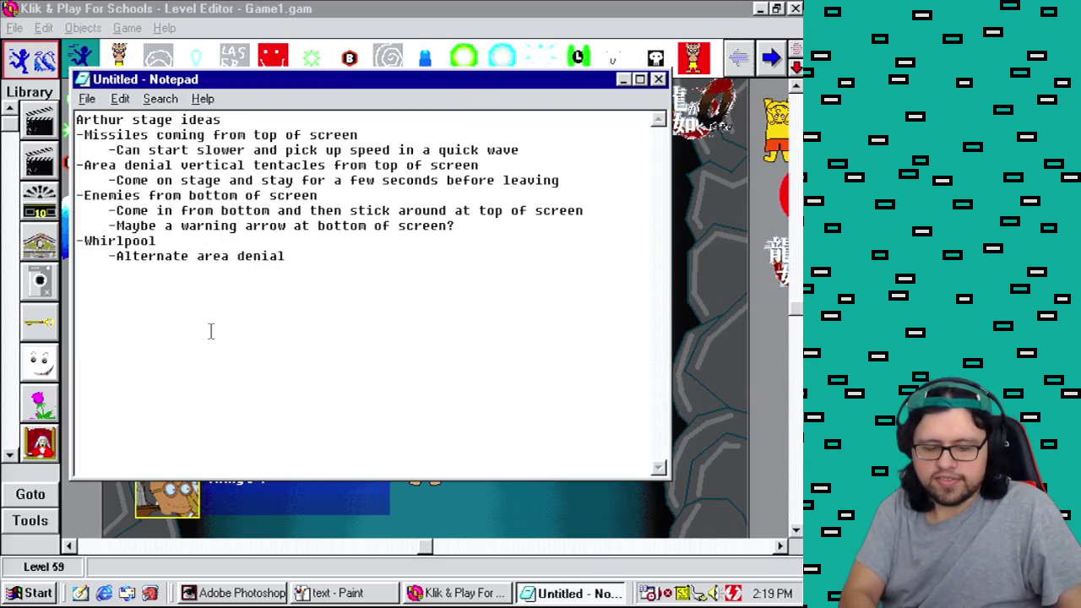
pyautogui.write('object')
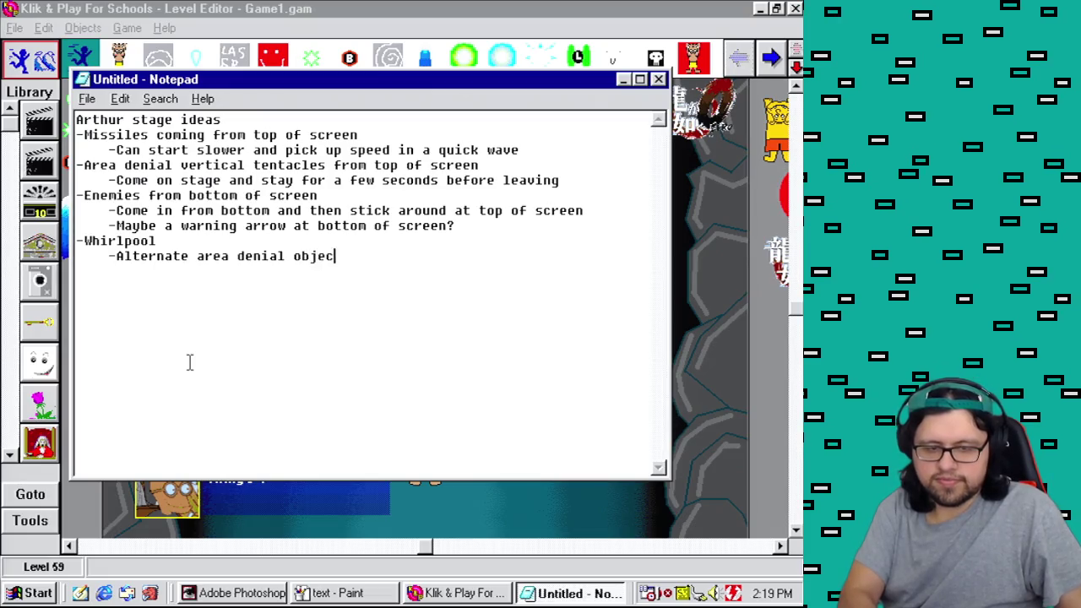
pyautogui.press('Return')
pyautogui.write('-')
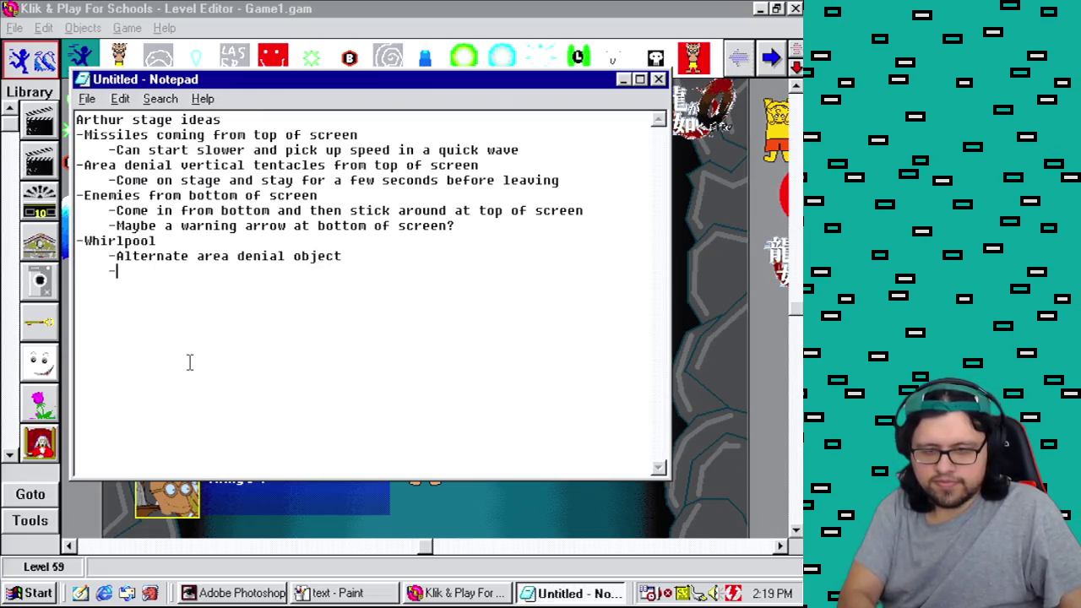
pyautogui.write('Maybe doe')
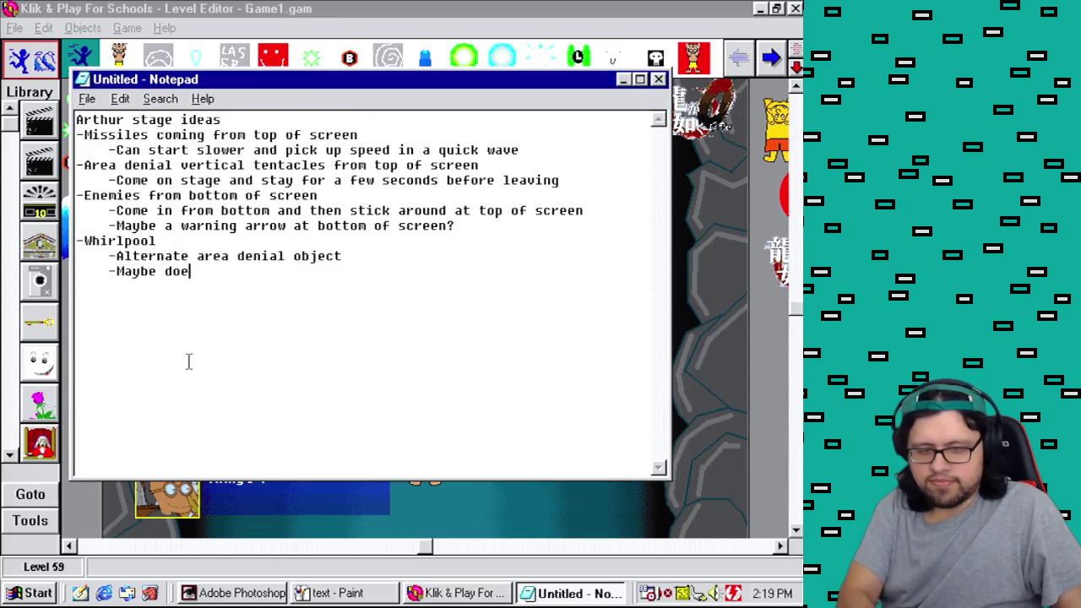
pyautogui.write('s damage, any')
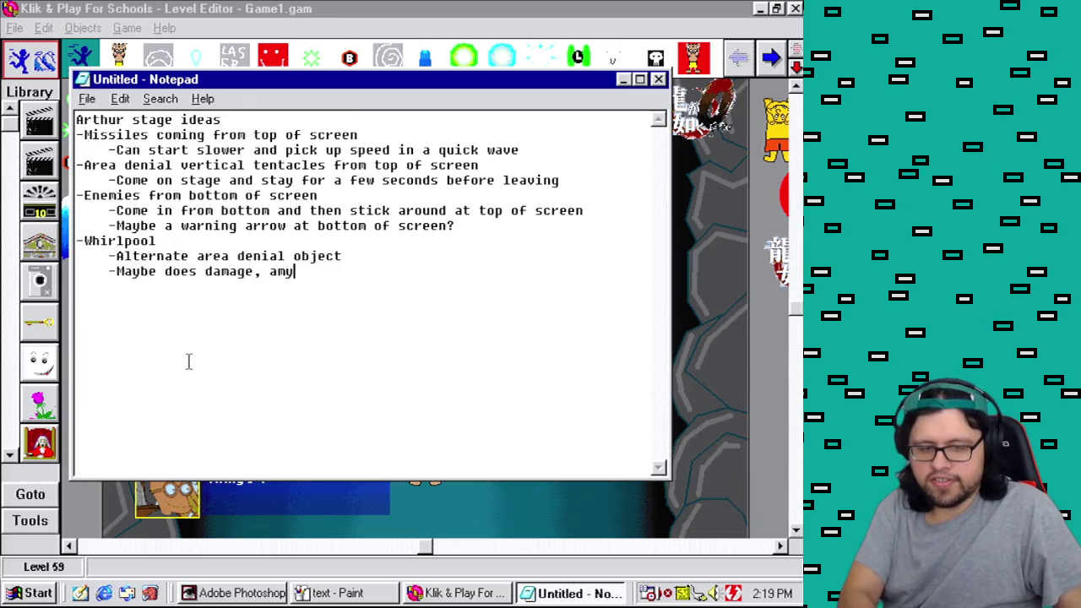
pyautogui.press('BackSpace')
pyautogui.press('BackSpace')
pyautogui.press('BackSpace')
pyautogui.write('maybe pulls you in?')
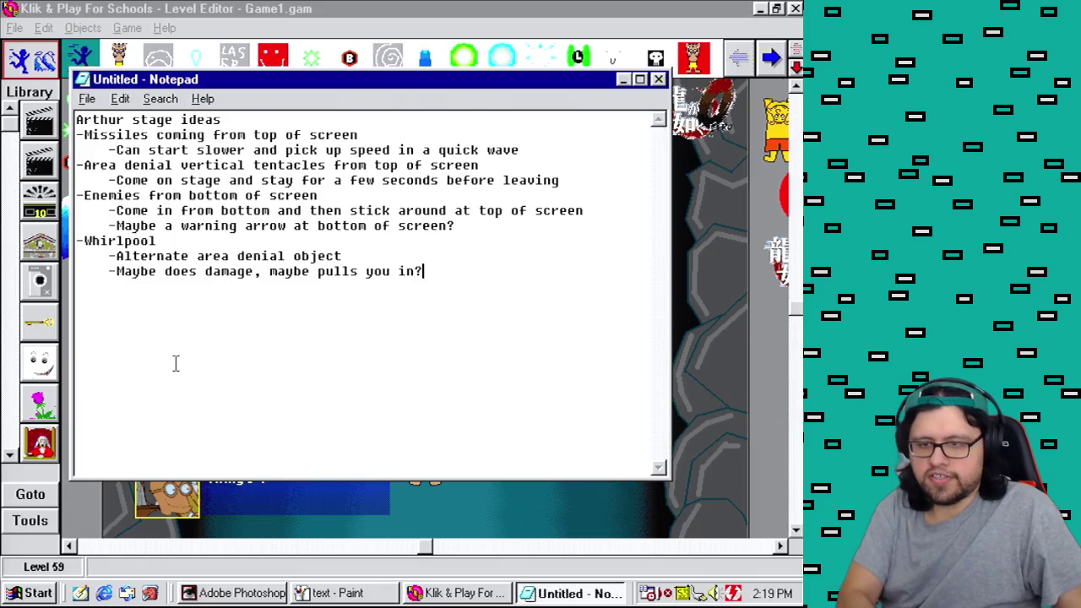
# Step: Save the ideas list as arthurideas and bring Photoshop to the front
pyautogui.click(87, 99)
pyautogui.click(107, 159)
pyautogui.write('arthurideas')
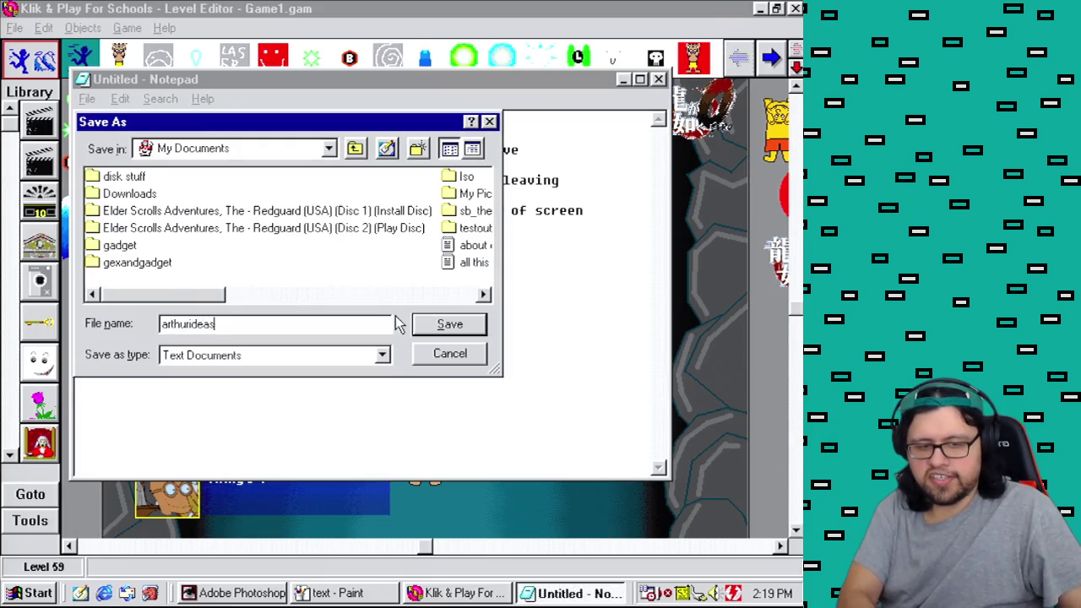
pyautogui.press('Return')
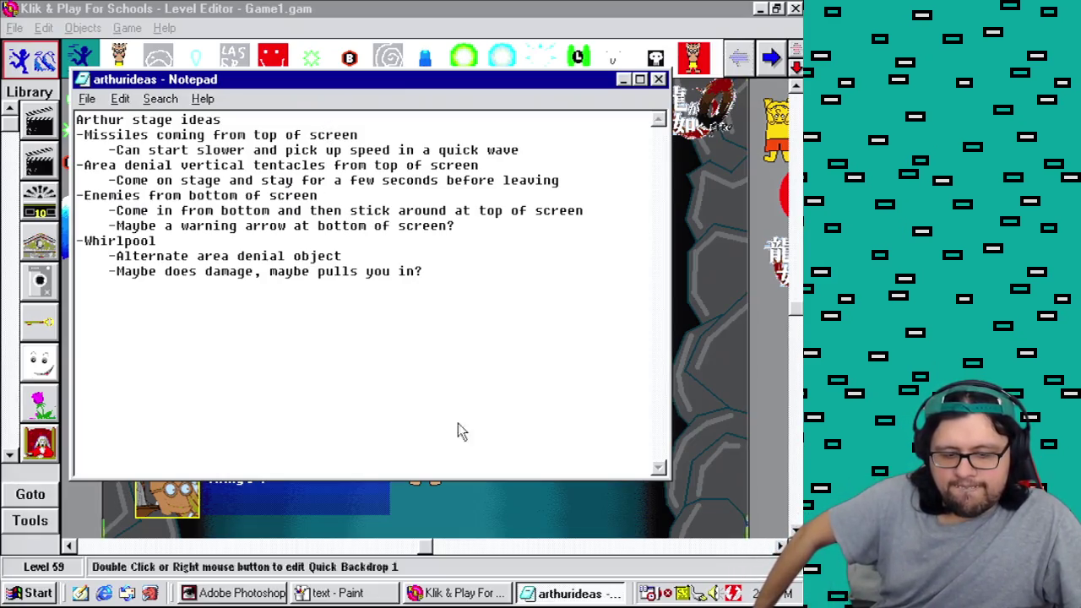
pyautogui.click(249, 592)
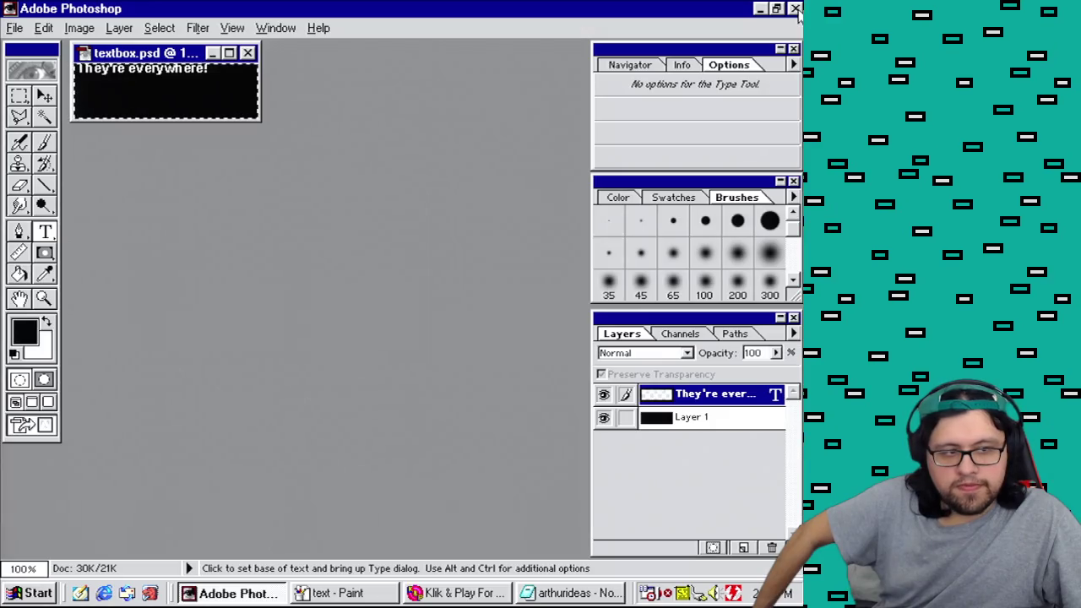
# Step: Close Photoshop without saving textbox.psd, then close Paint, saving its image
pyautogui.hotkey('ctrl', 'w')
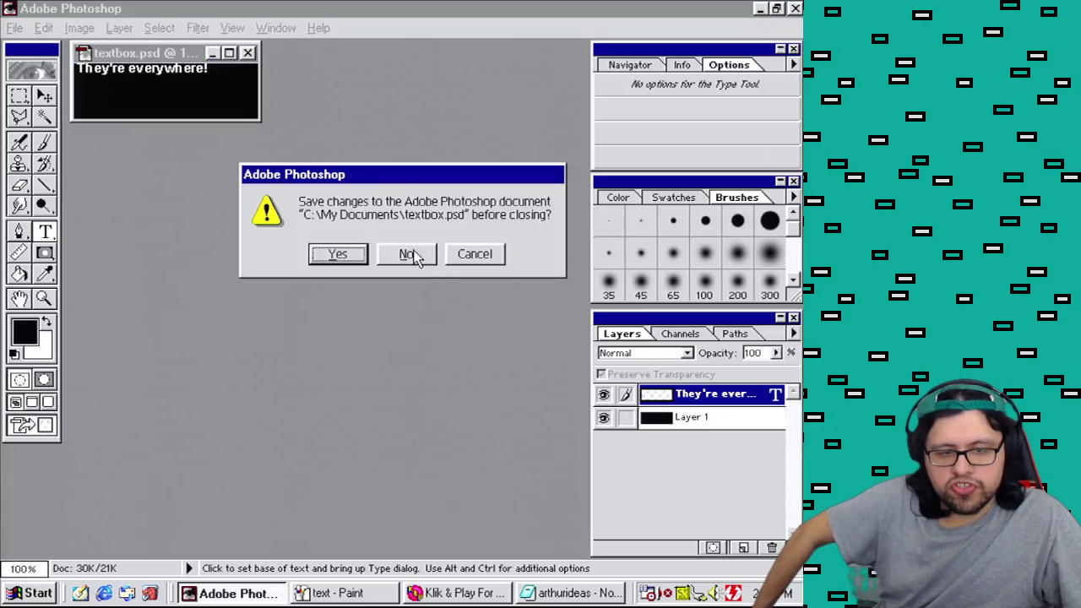
pyautogui.click(338, 254)
pyautogui.click(231, 594)
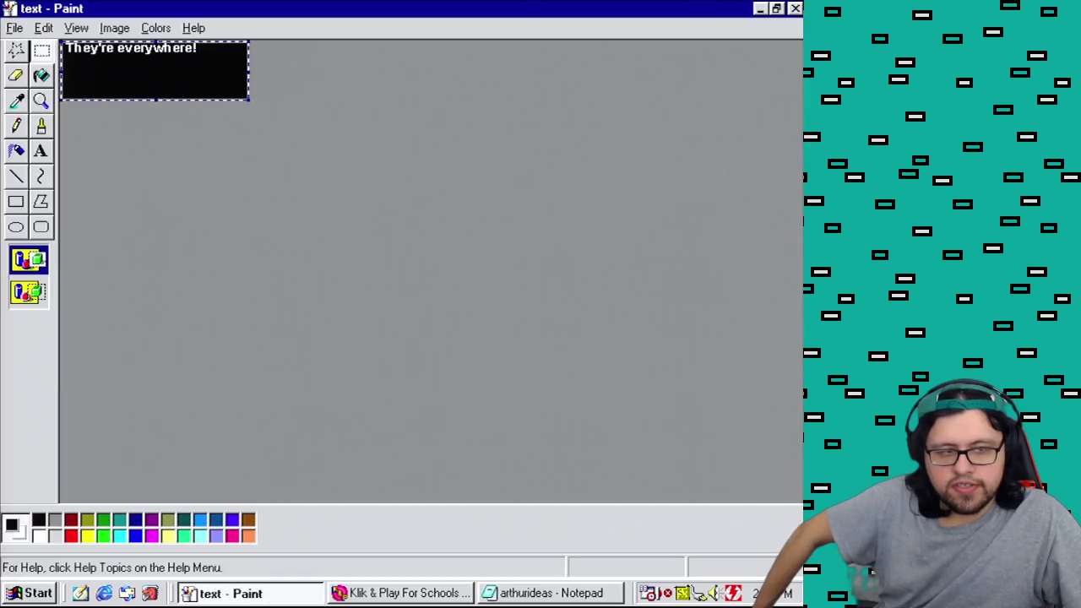
pyautogui.hotkey('alt', 'F4')
pyautogui.click(318, 331)
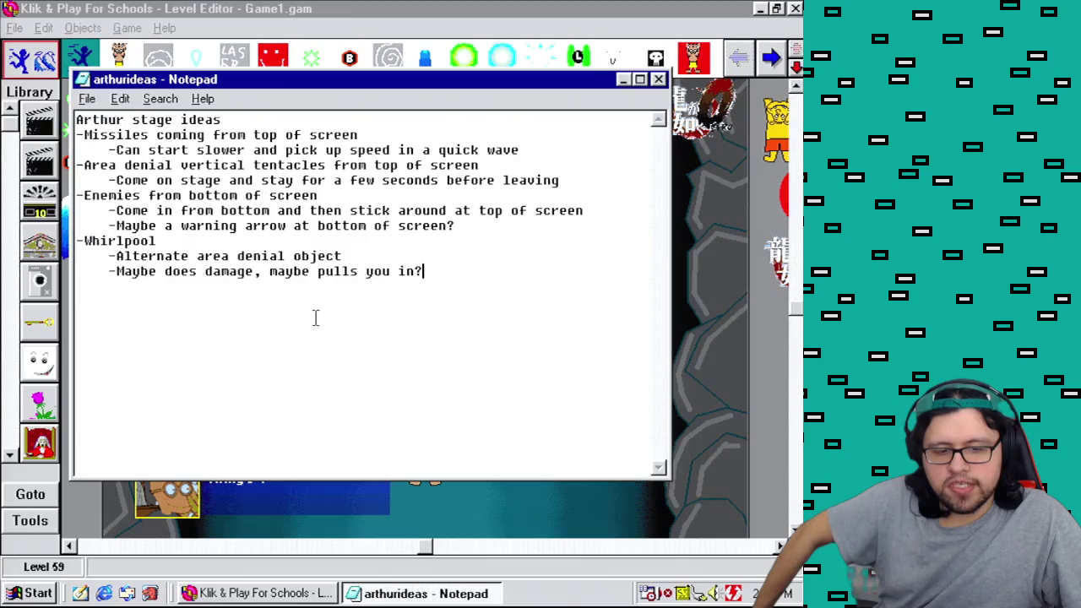
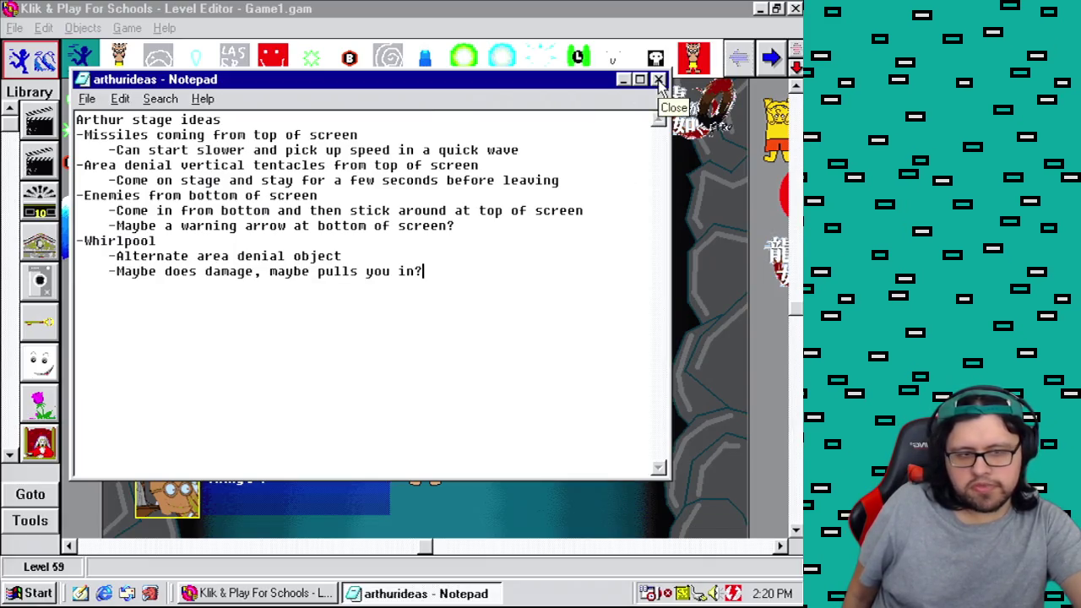
# Step: Put the Notepad idea notes away to reveal the level
pyautogui.click(623, 79)
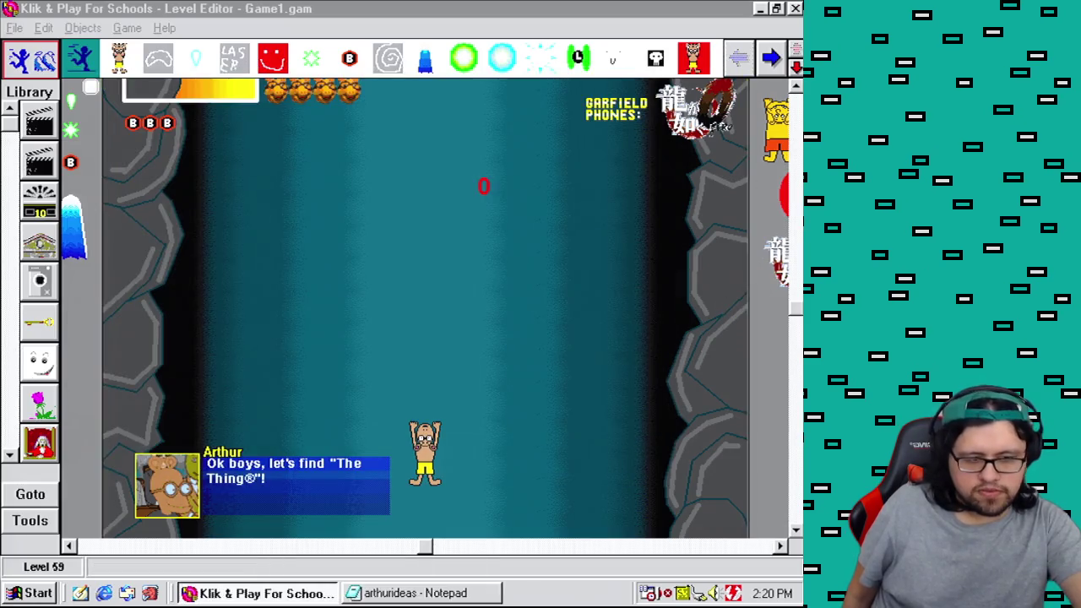
pyautogui.click(750, 546)
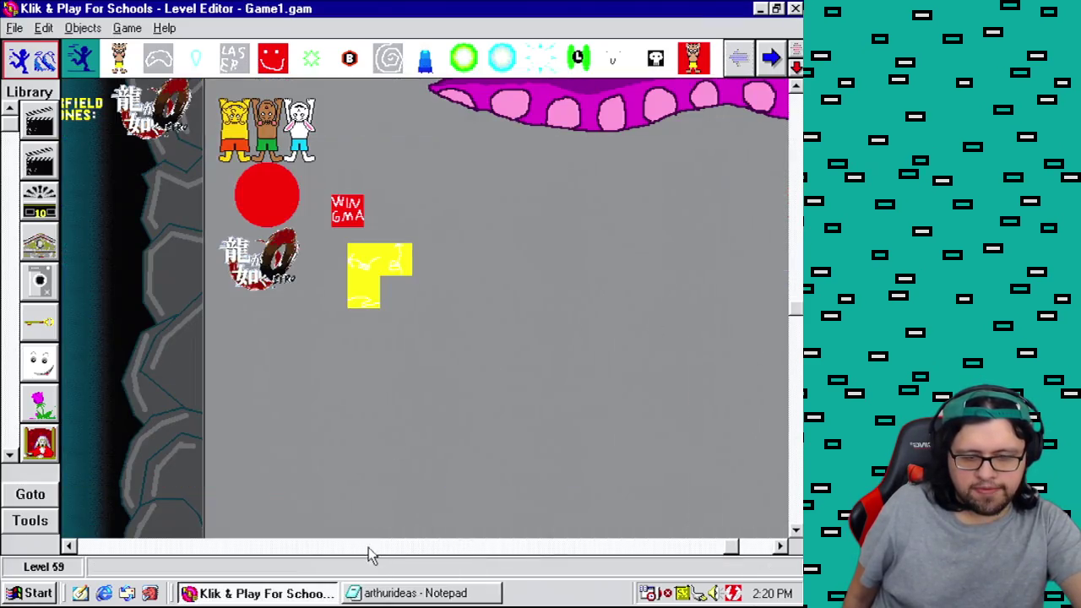
pyautogui.click(369, 546)
pyautogui.moveTo(426, 546); pyautogui.dragTo(336, 546)
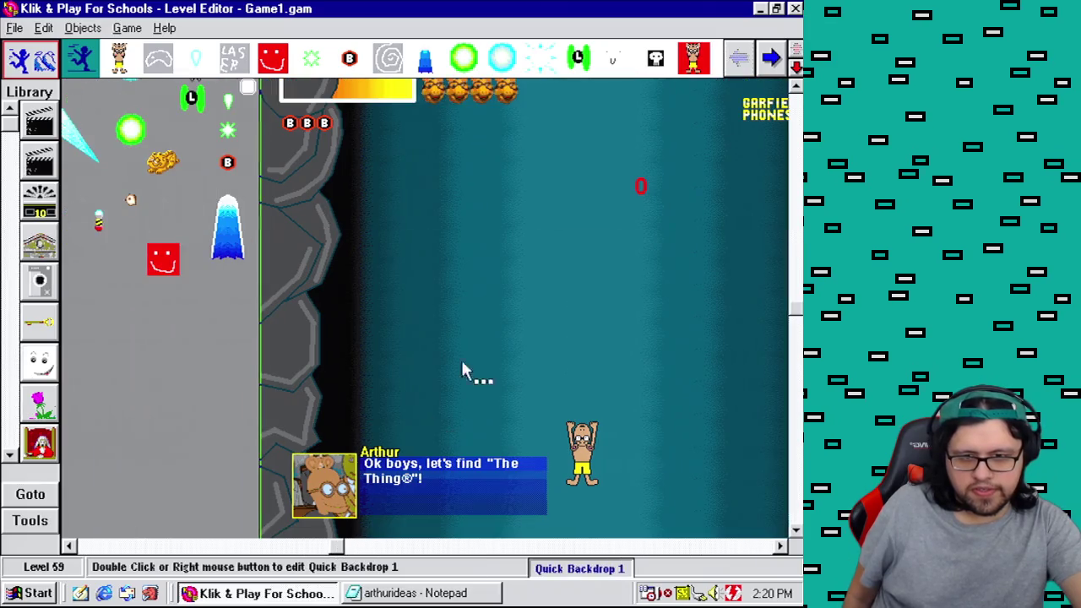
# Step: Copy the first downward-facing frame of the Missile's animation without changing it
pyautogui.rightClick(98, 230)
pyautogui.click(150, 274)
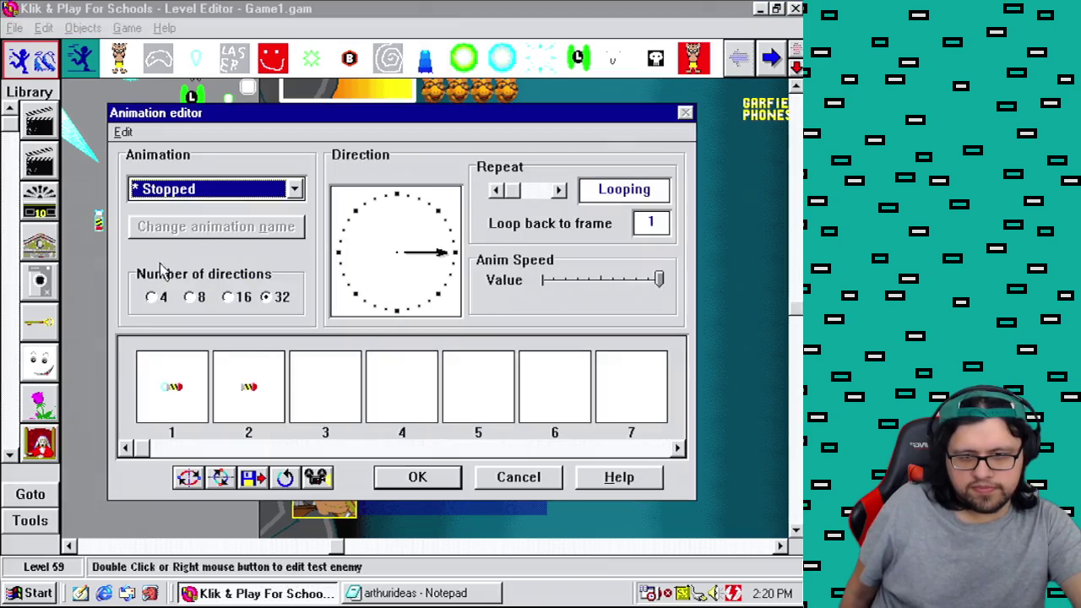
pyautogui.click(397, 312)
pyautogui.click(174, 375)
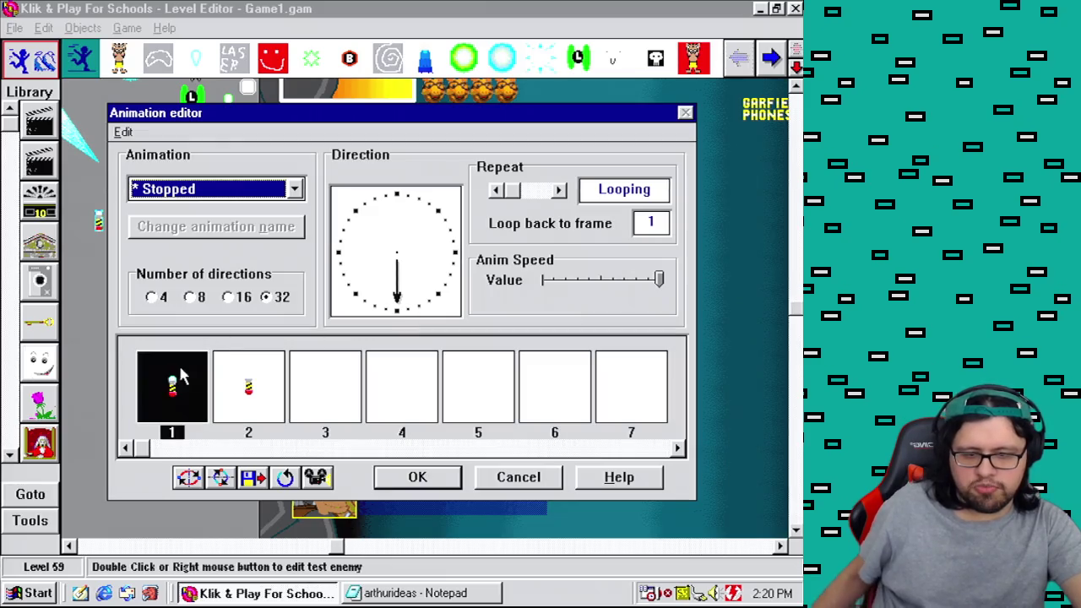
pyautogui.click(124, 132)
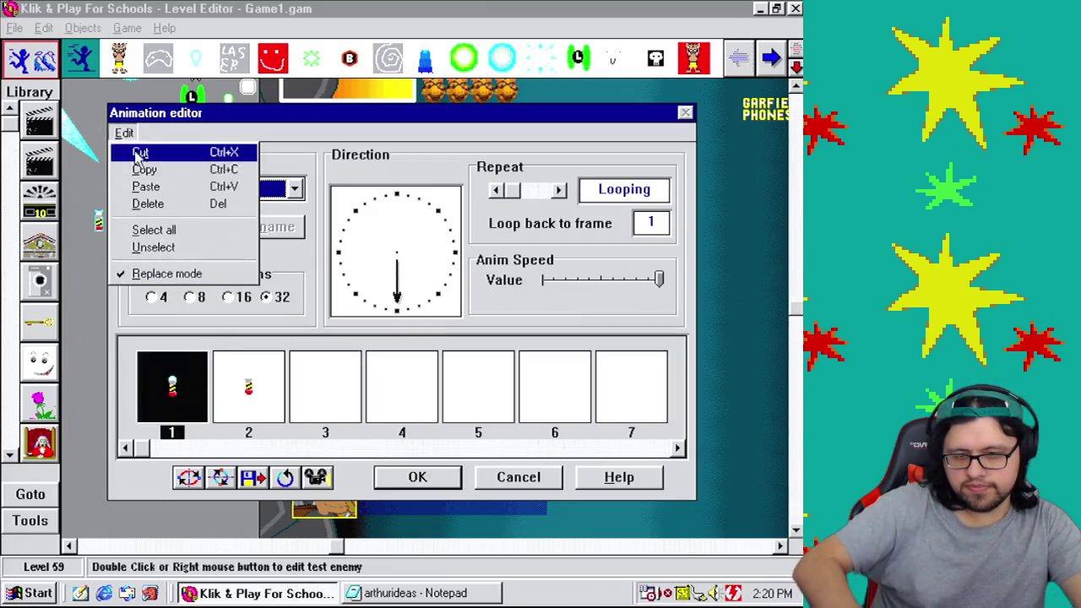
pyautogui.click(145, 166)
pyautogui.click(524, 479)
# Step: Bring up the object-creation tools and start a new active object
pyautogui.rightClick(98, 226)
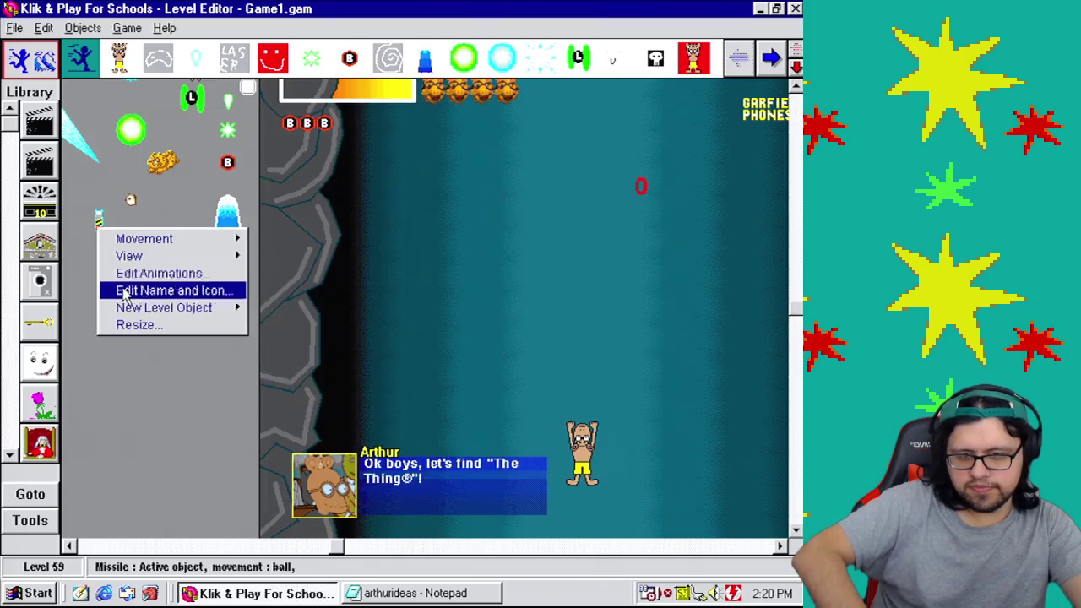
pyautogui.click(87, 248)
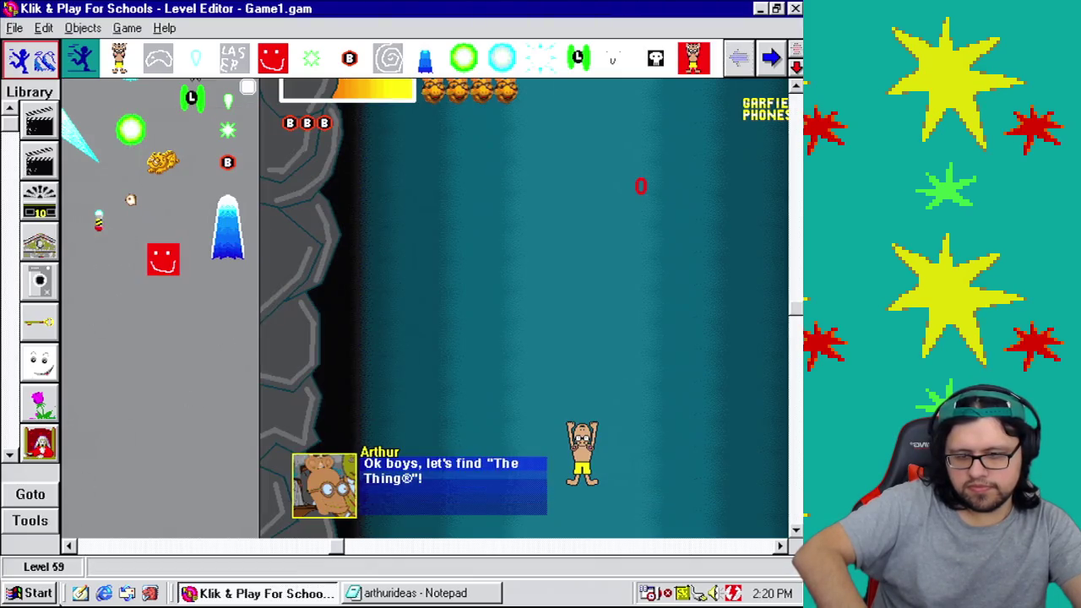
pyautogui.click(46, 521)
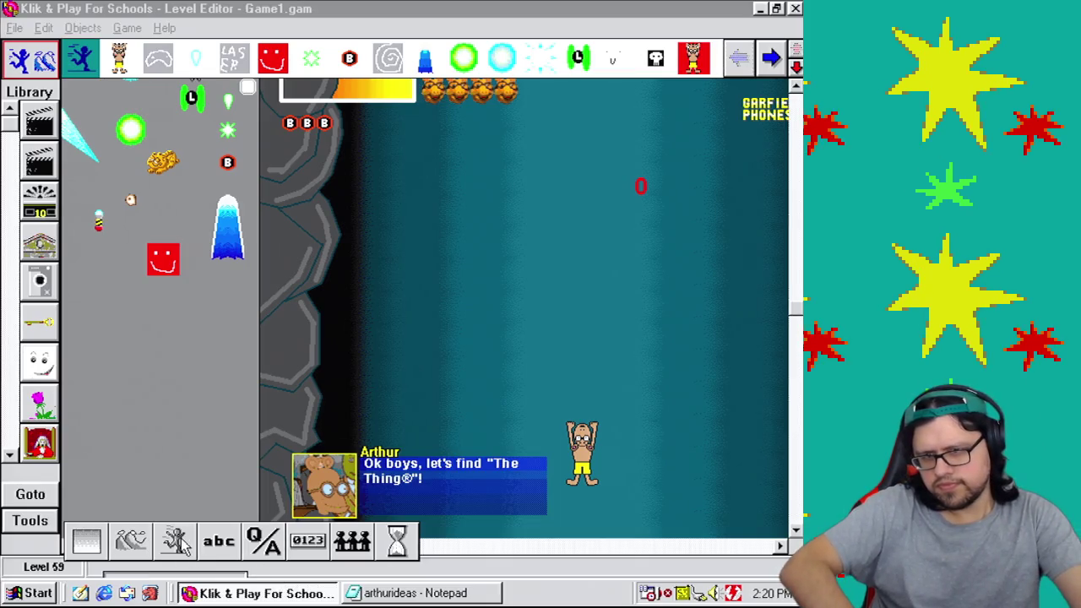
pyautogui.click(179, 543)
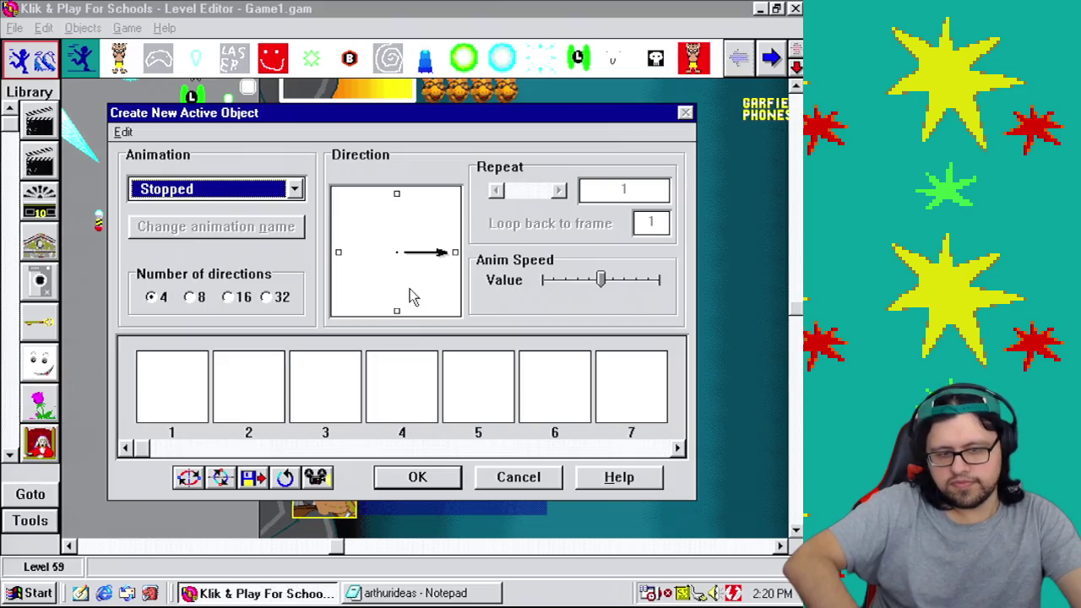
# Step: Paste the downward missile into frame 1, set it Looping, and delete an extra enlarged frame
pyautogui.click(396, 312)
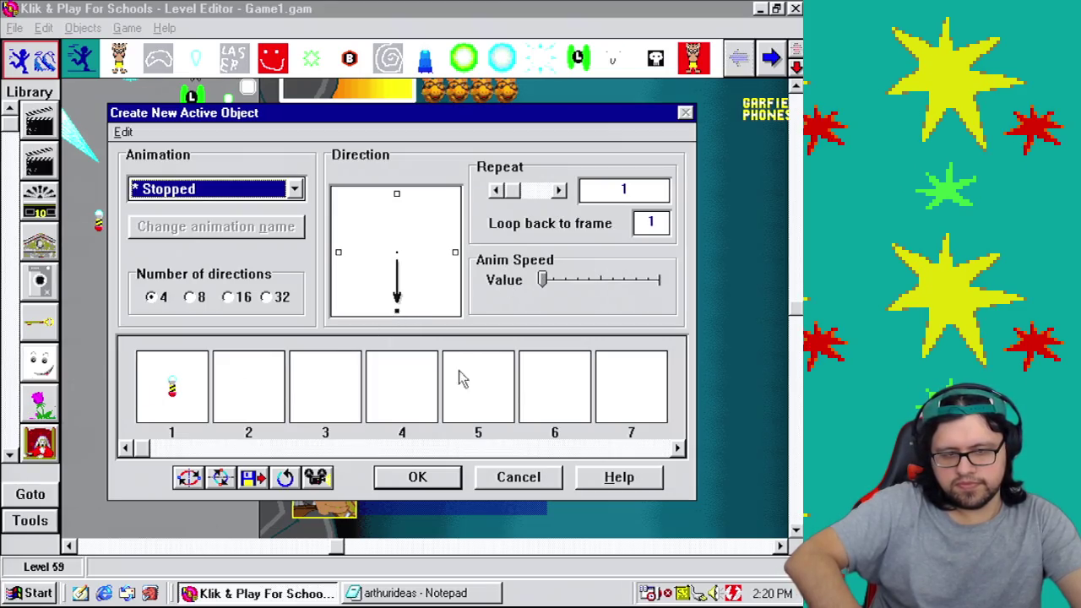
pyautogui.click(497, 190)
pyautogui.click(172, 397)
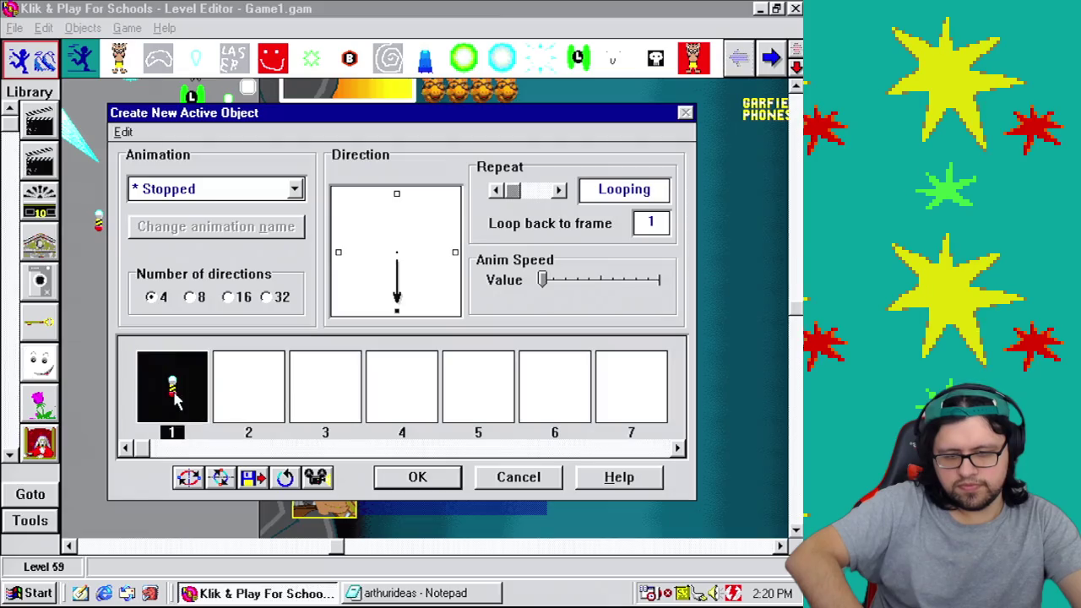
pyautogui.rightClick(173, 393)
pyautogui.click(241, 448)
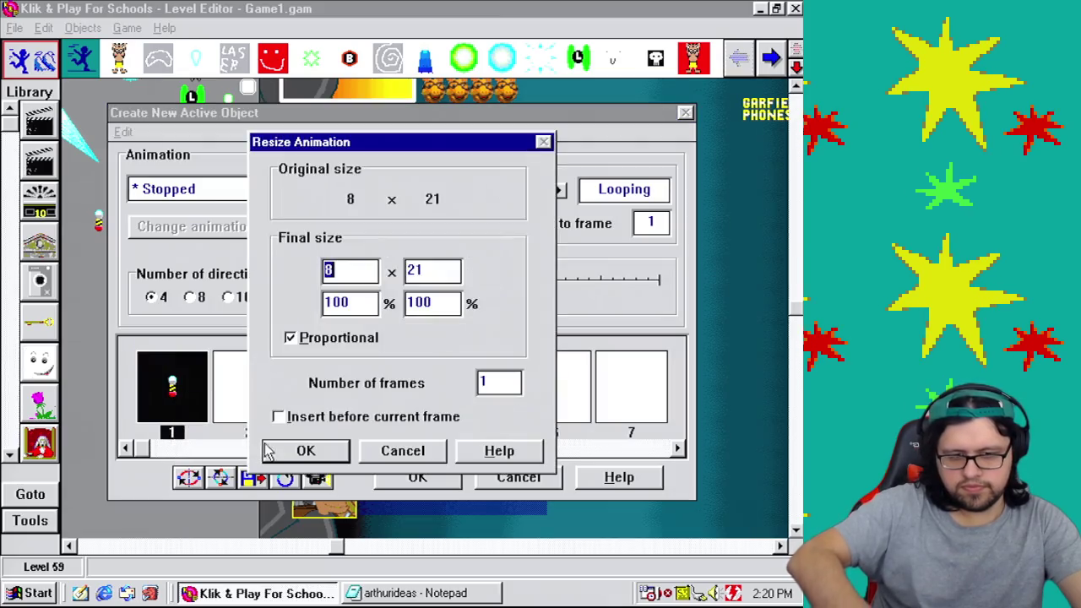
pyautogui.press('Tab')
pyautogui.press('Tab')
pyautogui.write('200')
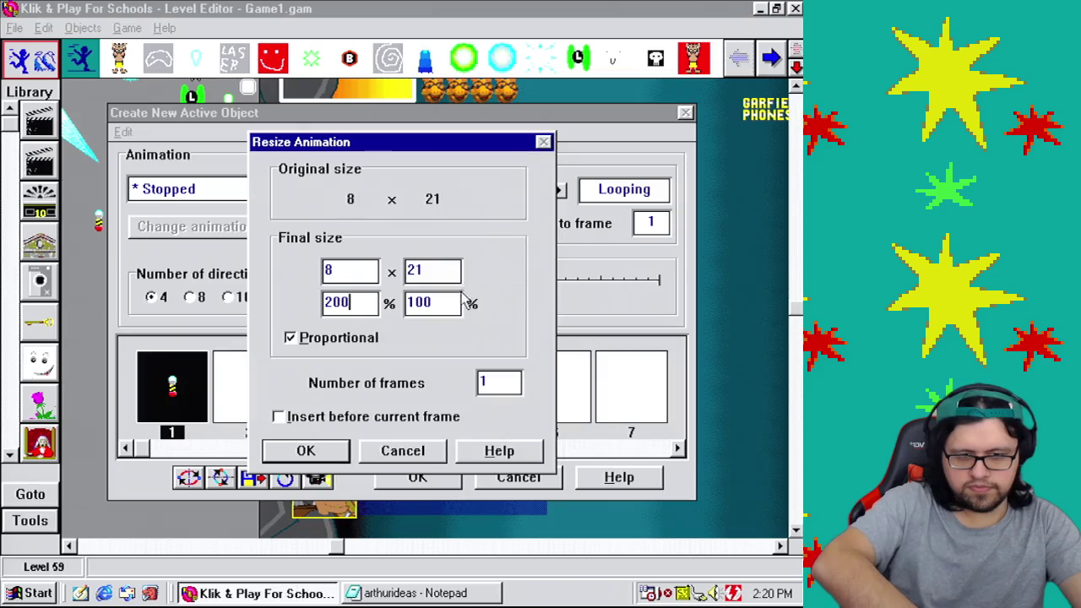
pyautogui.click(446, 271)
pyautogui.click(342, 452)
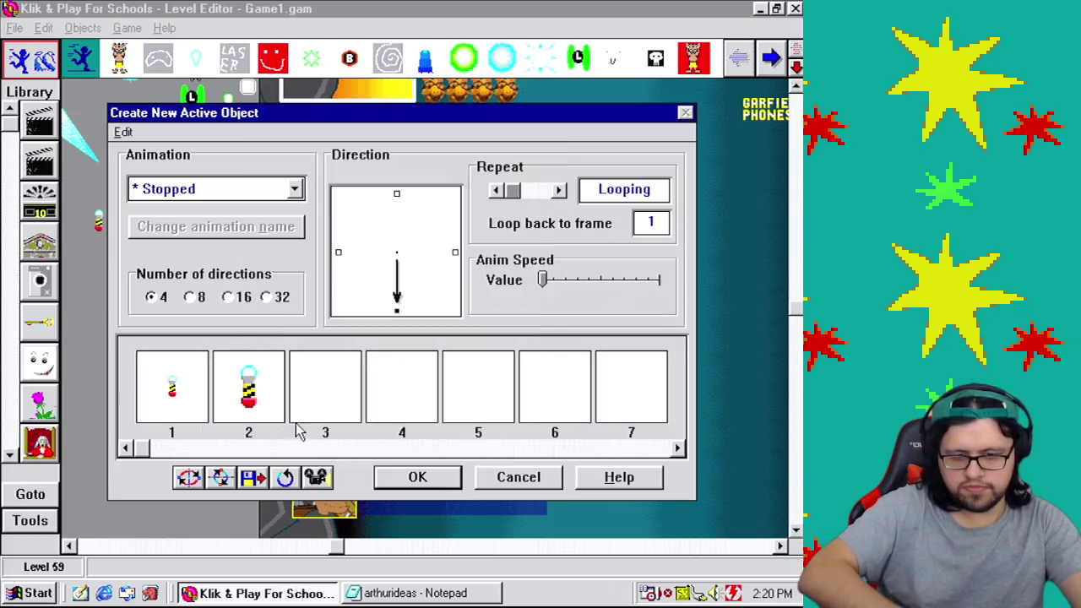
pyautogui.click(242, 397)
pyautogui.press('Delete')
# Step: Resize frame 1 to 200% width and height (16 x 42) and finish the object
pyautogui.click(193, 363)
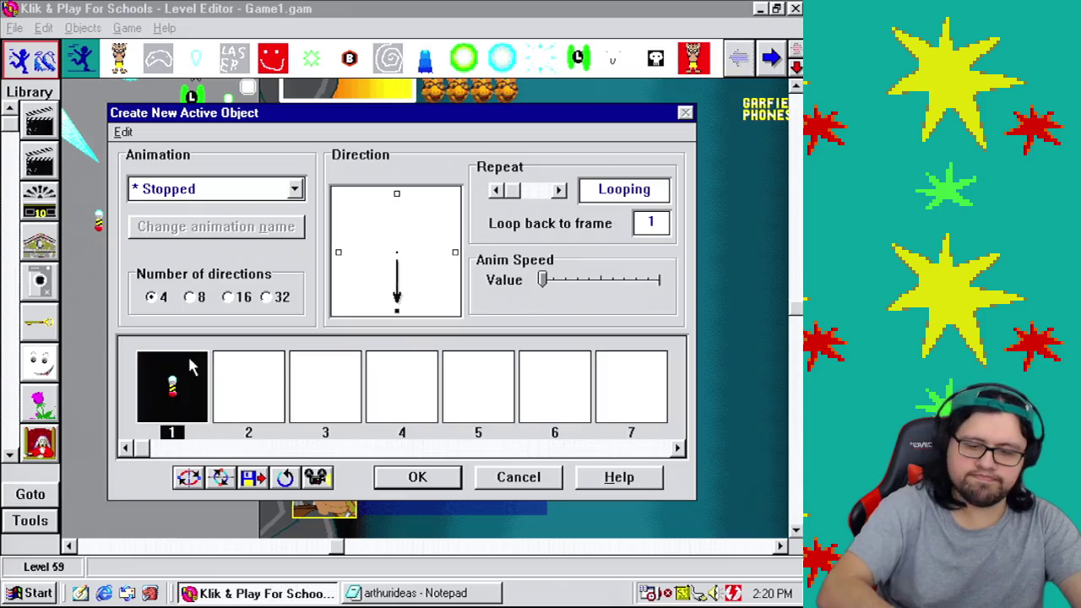
pyautogui.rightClick(191, 376)
pyautogui.click(267, 429)
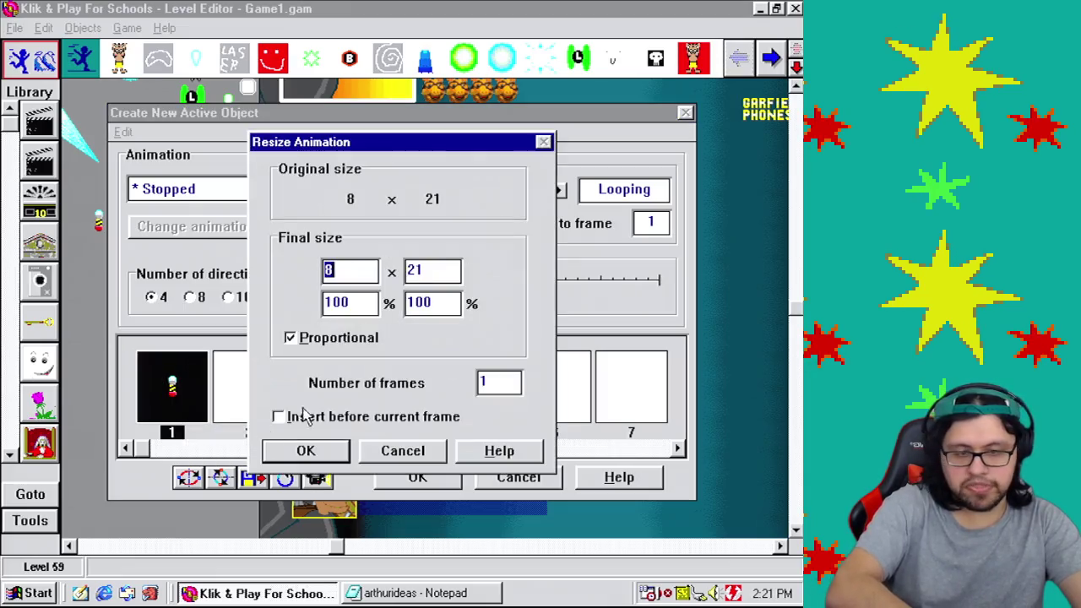
pyautogui.doubleClick(350, 302)
pyautogui.write('200')
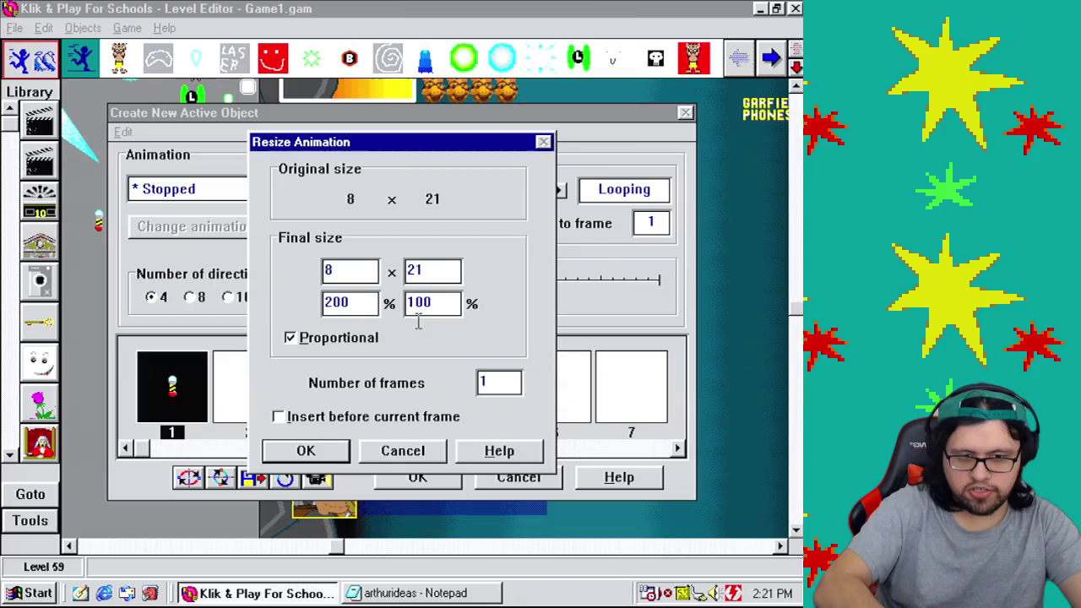
pyautogui.doubleClick(432, 302)
pyautogui.write('200')
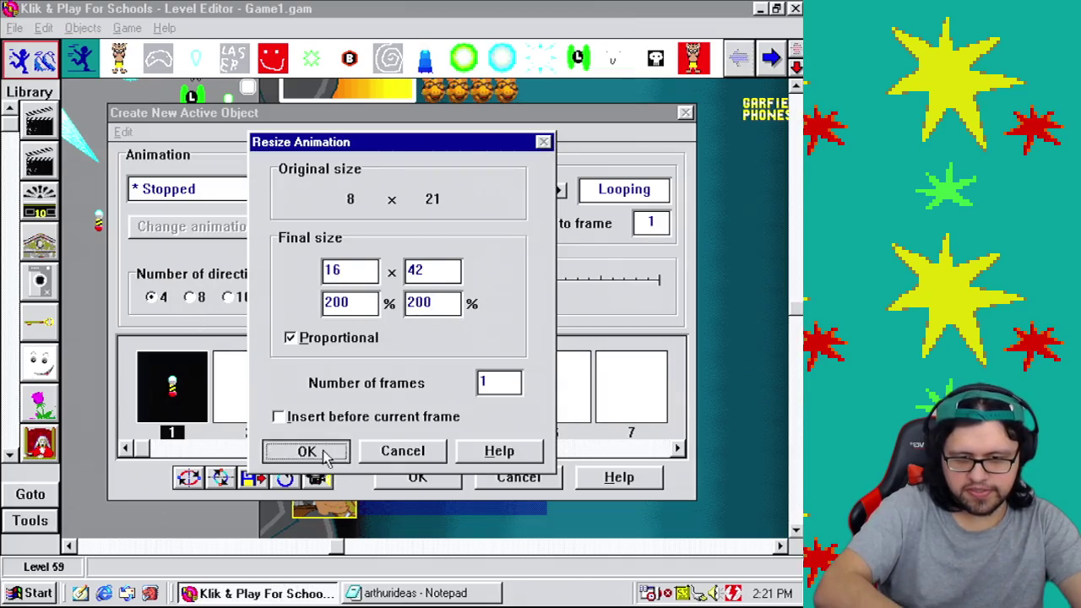
pyautogui.click(305, 450)
pyautogui.click(402, 478)
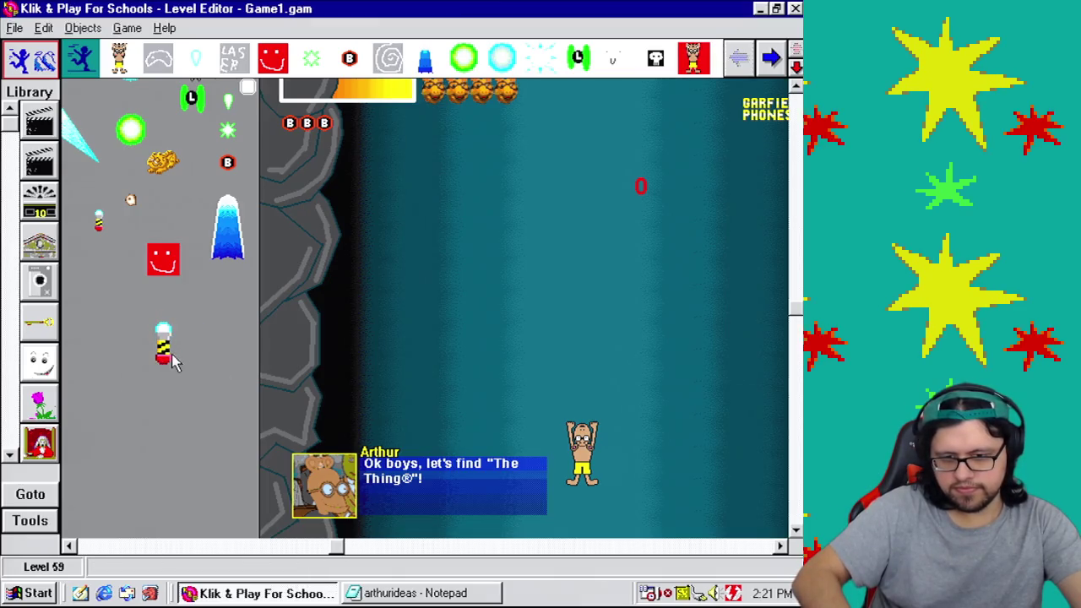
pyautogui.rightClick(164, 353)
# Step: Name the object 'Incoming missile' with a red-filled icon, then open frame 1 for editing
pyautogui.click(232, 415)
pyautogui.write('In')
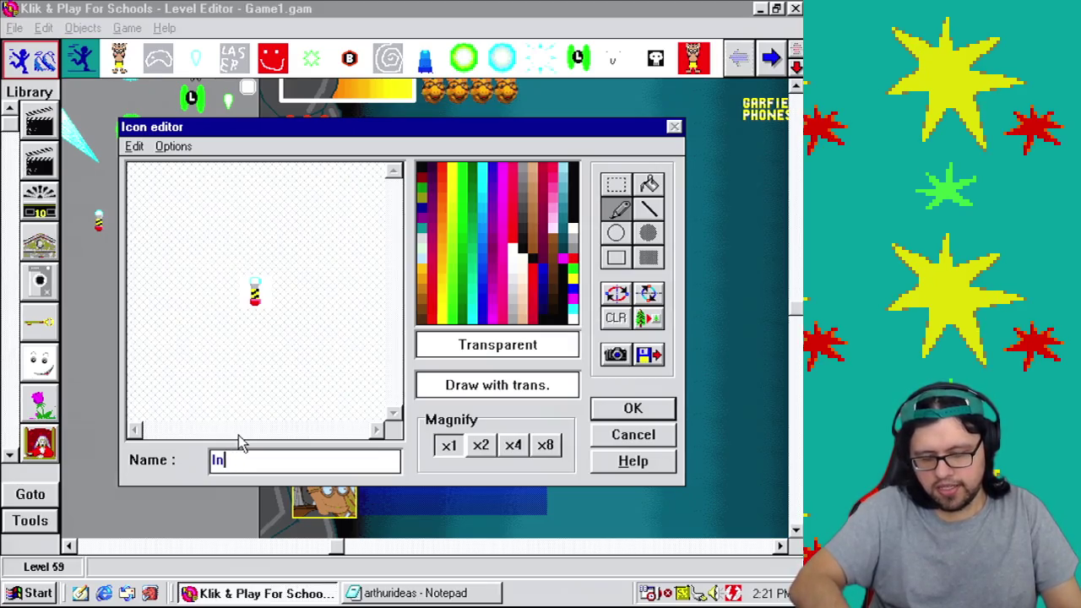
pyautogui.write('moming missile')
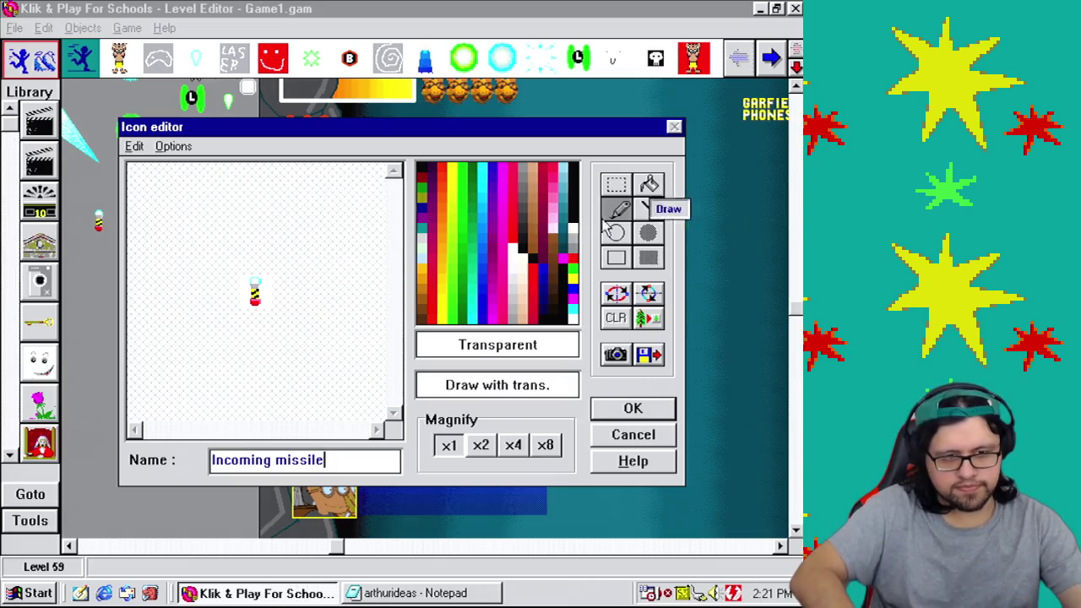
pyautogui.click(649, 184)
pyautogui.click(572, 259)
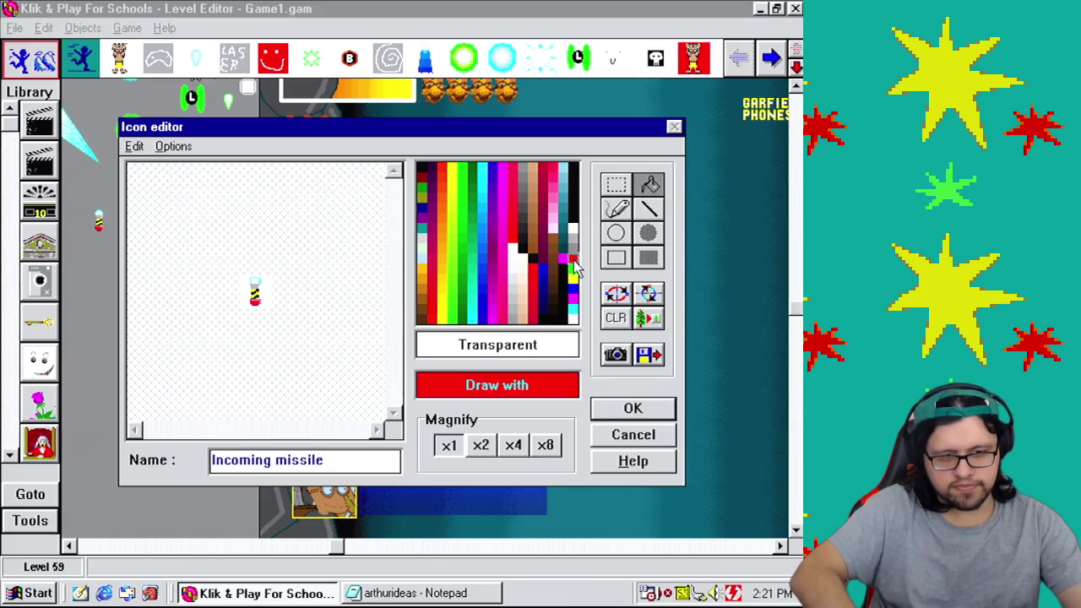
pyautogui.click(269, 284)
pyautogui.click(633, 409)
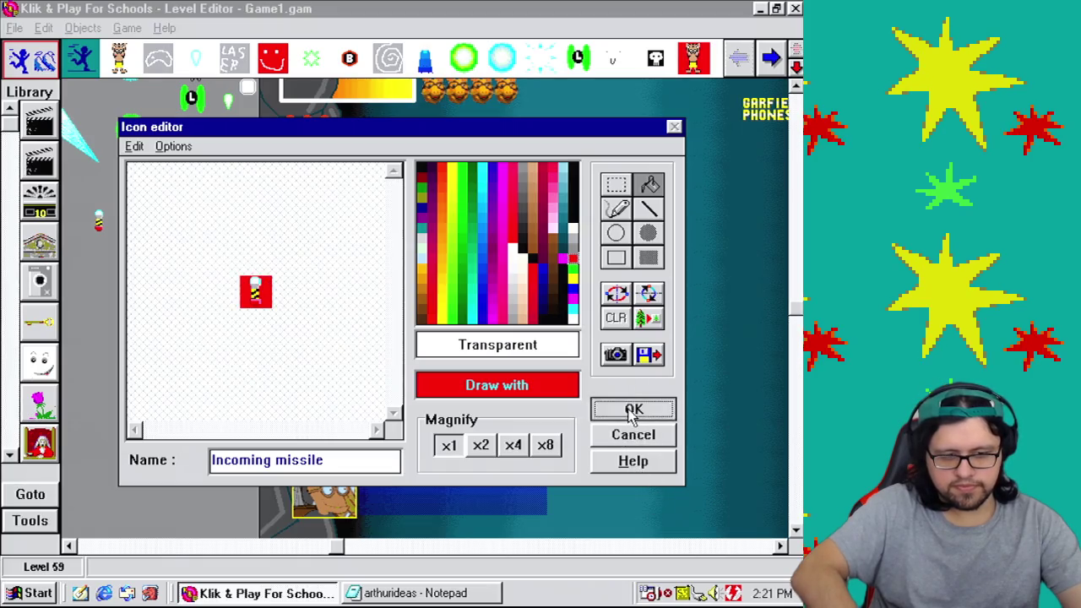
pyautogui.click(223, 398)
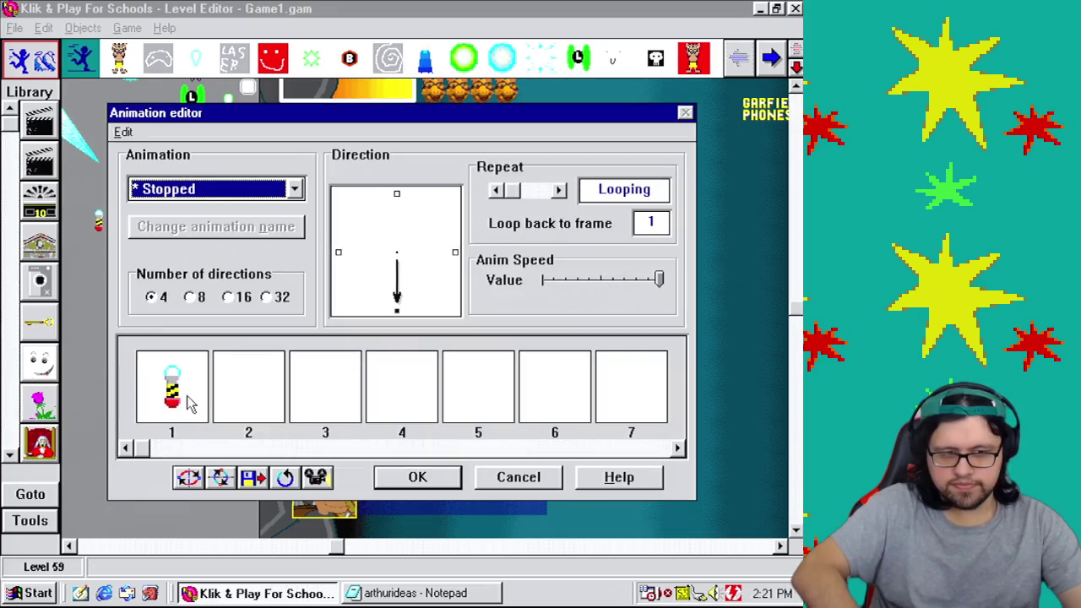
pyautogui.doubleClick(191, 403)
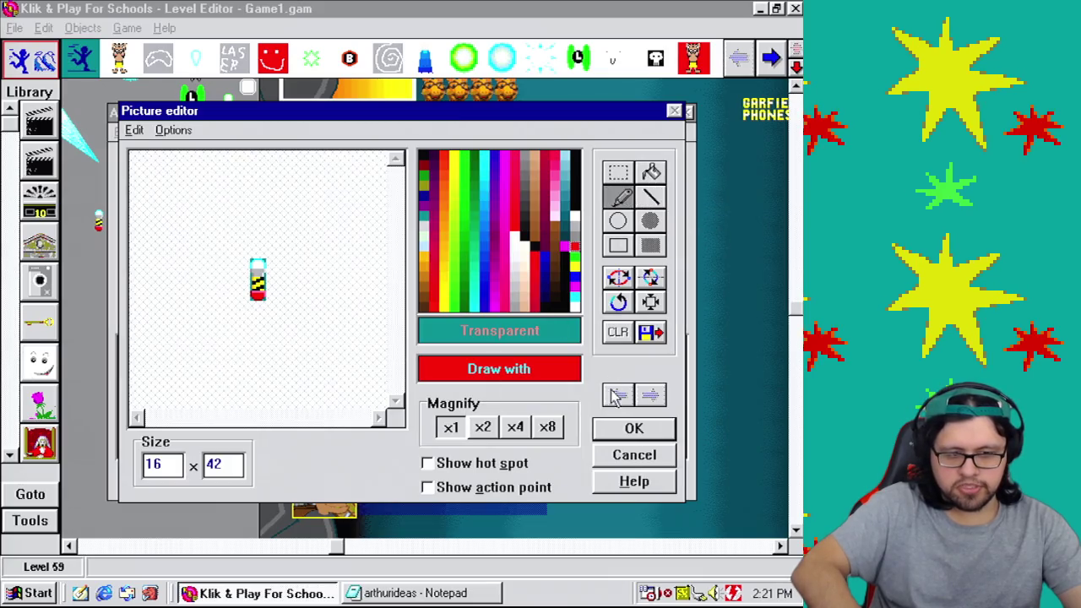
# Step: At 8x zoom, draw a dark-red outline rounding the missile's red bottom
pyautogui.click(550, 431)
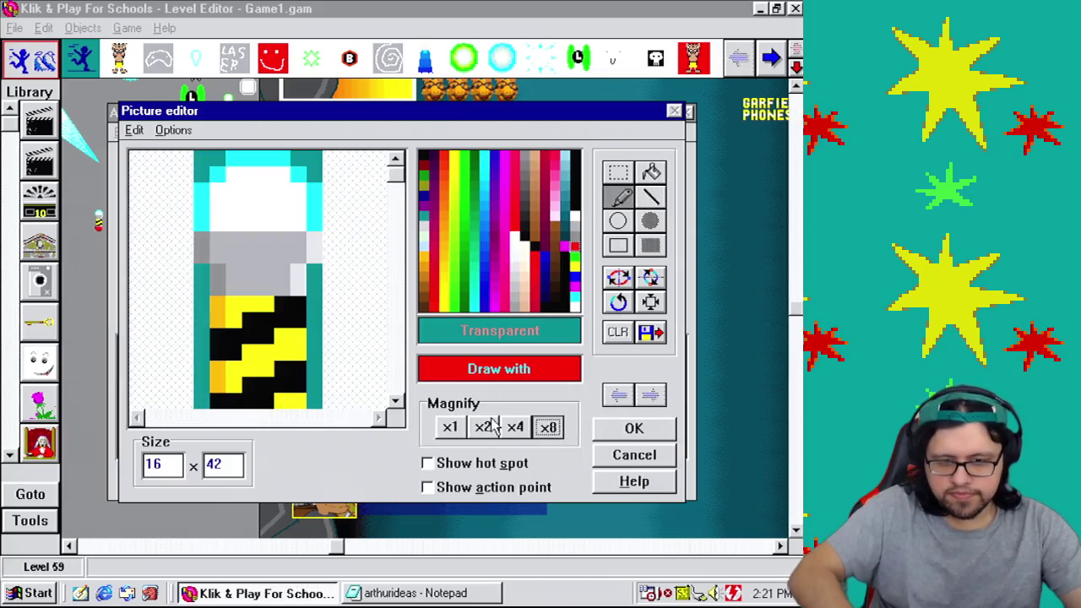
pyautogui.click(515, 427)
pyautogui.click(547, 427)
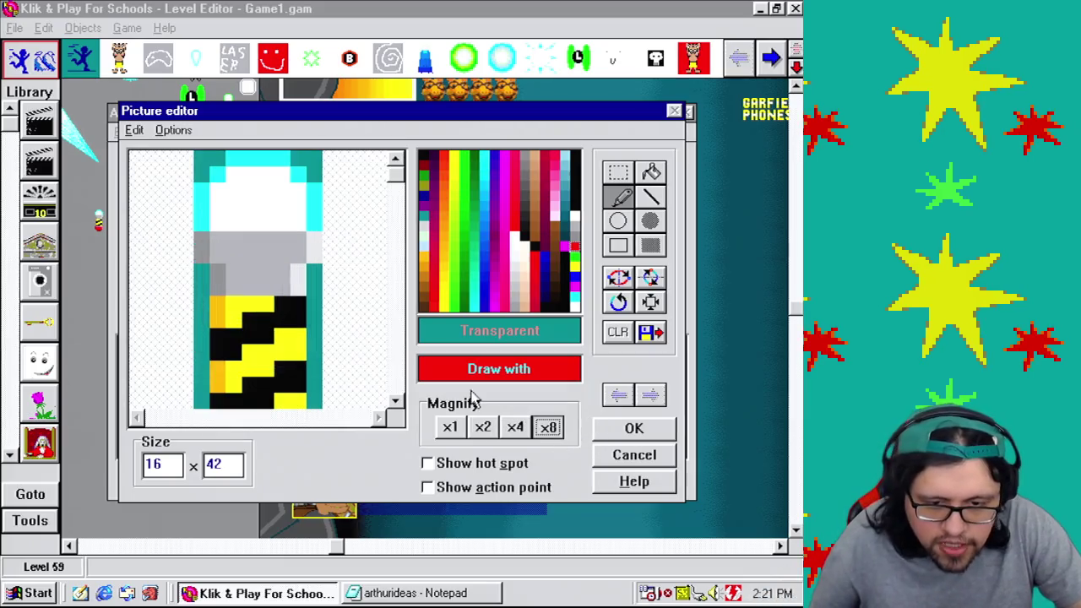
pyautogui.click(397, 388)
pyautogui.rightClick(296, 399)
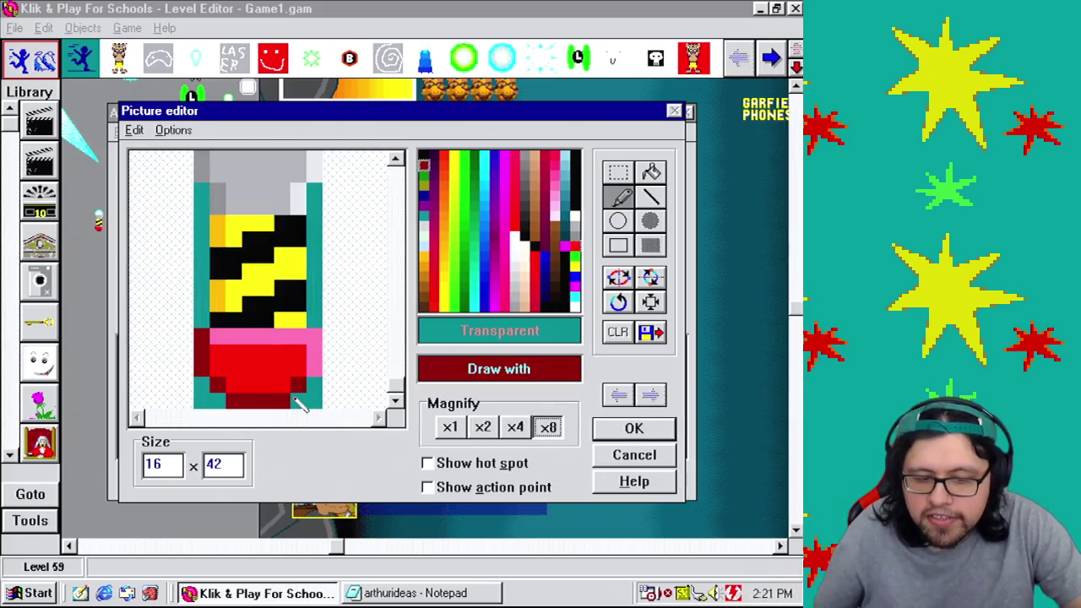
pyautogui.click(298, 402)
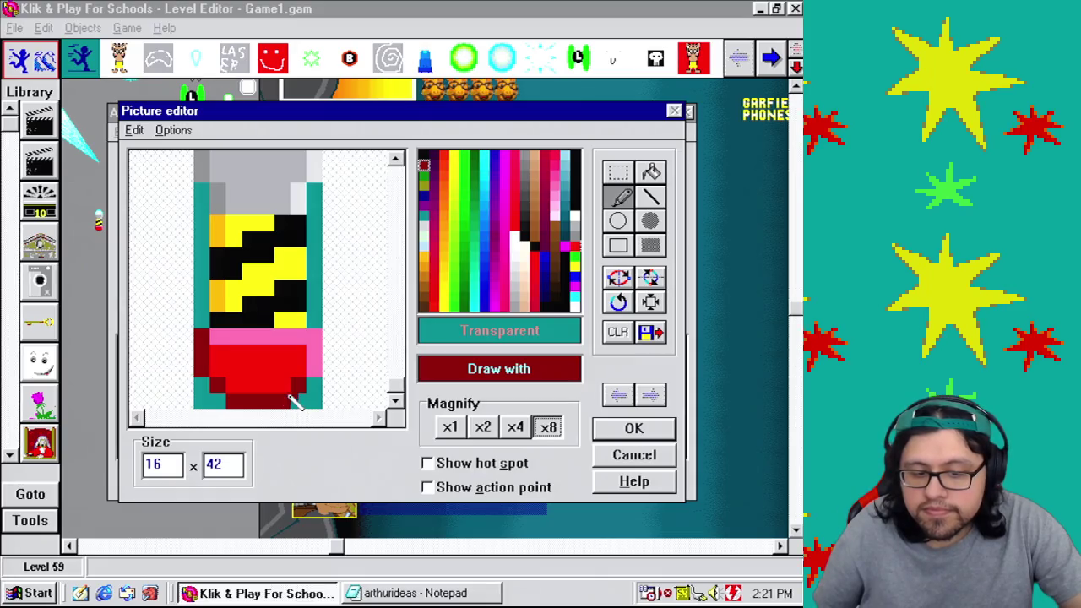
pyautogui.moveTo(292, 401)
pyautogui.mouseDown()
pyautogui.moveTo(245, 404)
pyautogui.moveTo(215, 387)
pyautogui.mouseUp()
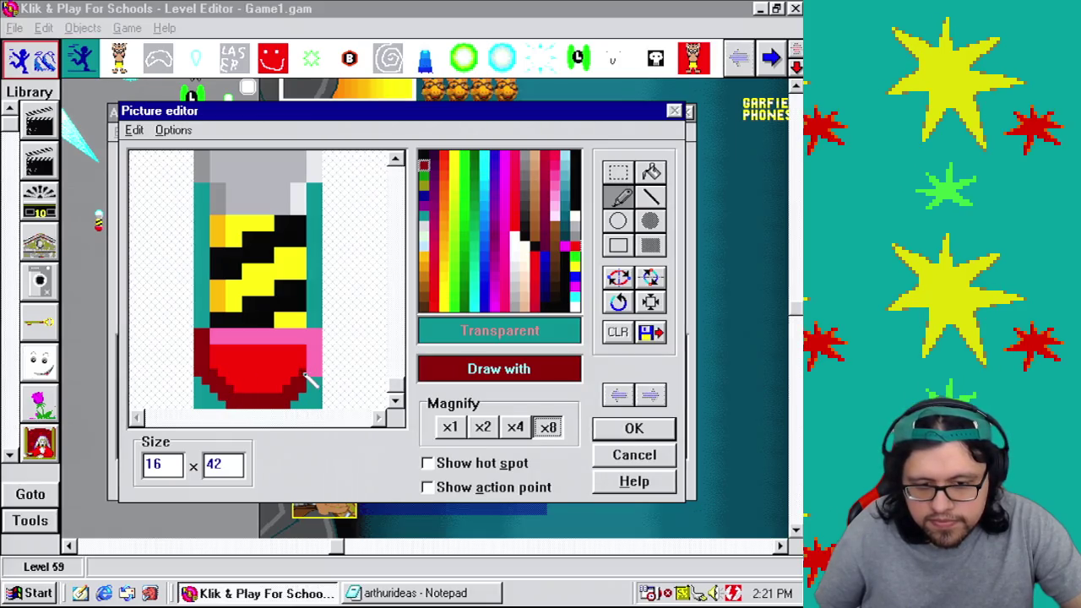
pyautogui.rightClick(273, 376)
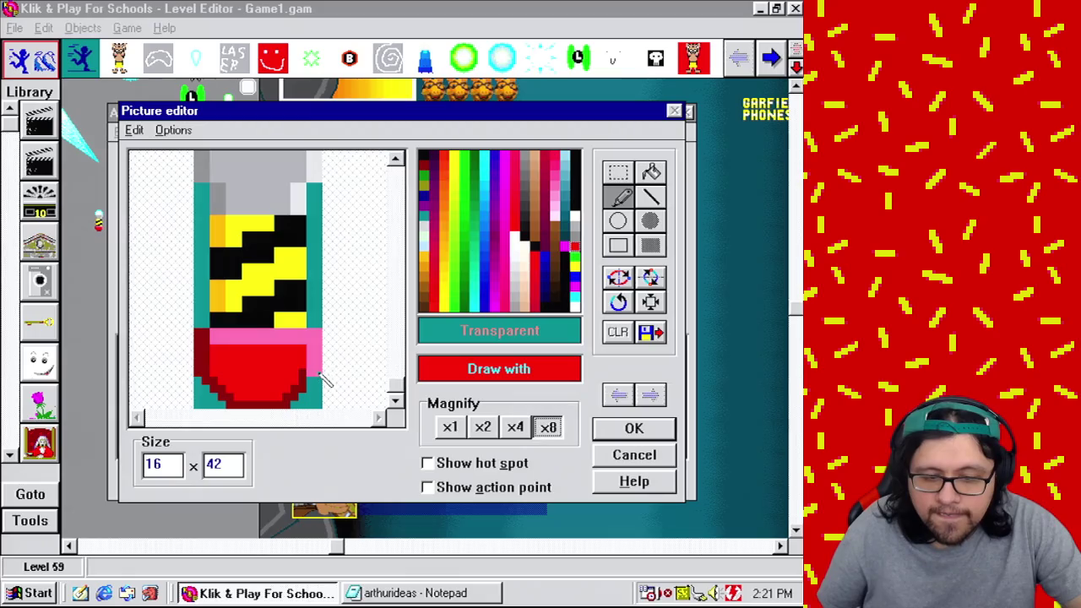
pyautogui.rightClick(309, 385)
pyautogui.click(310, 374)
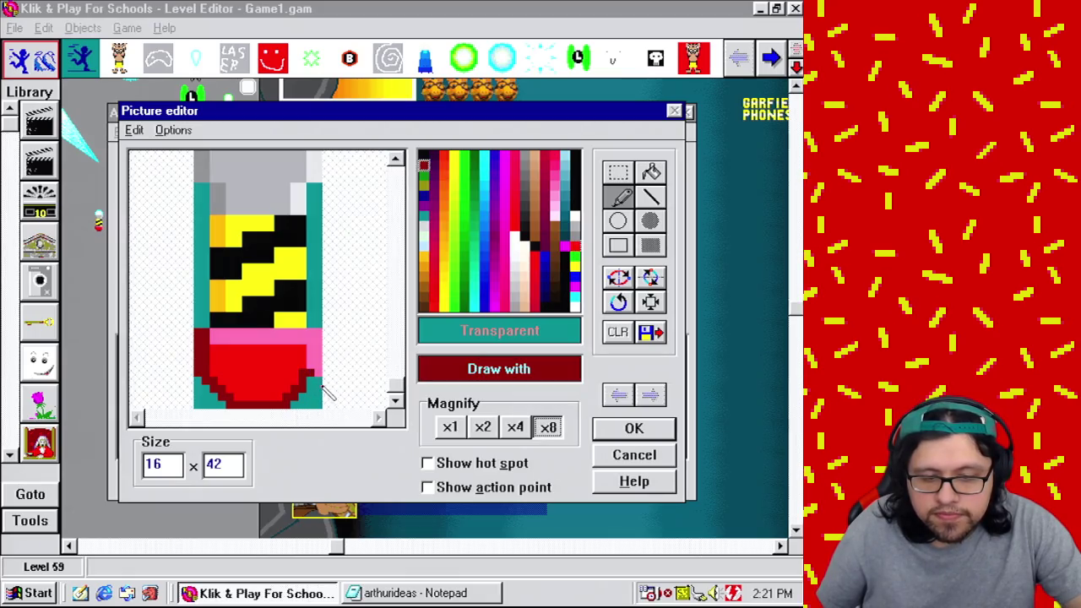
# Step: Paint bright red over part of the pink band and refine the base's dark-red edge
pyautogui.rightClick(326, 382)
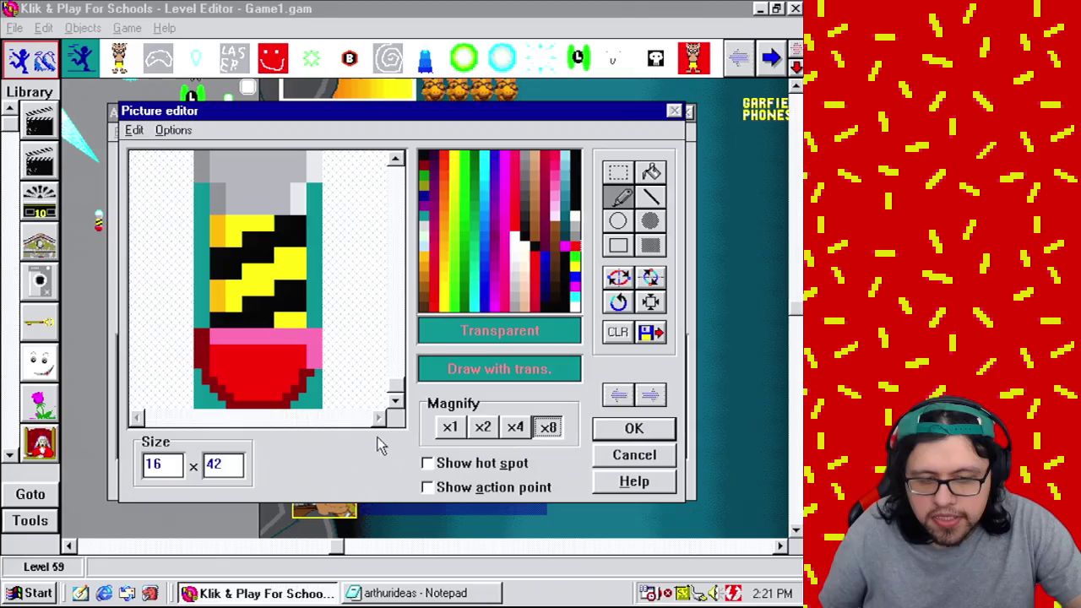
pyautogui.rightClick(306, 359)
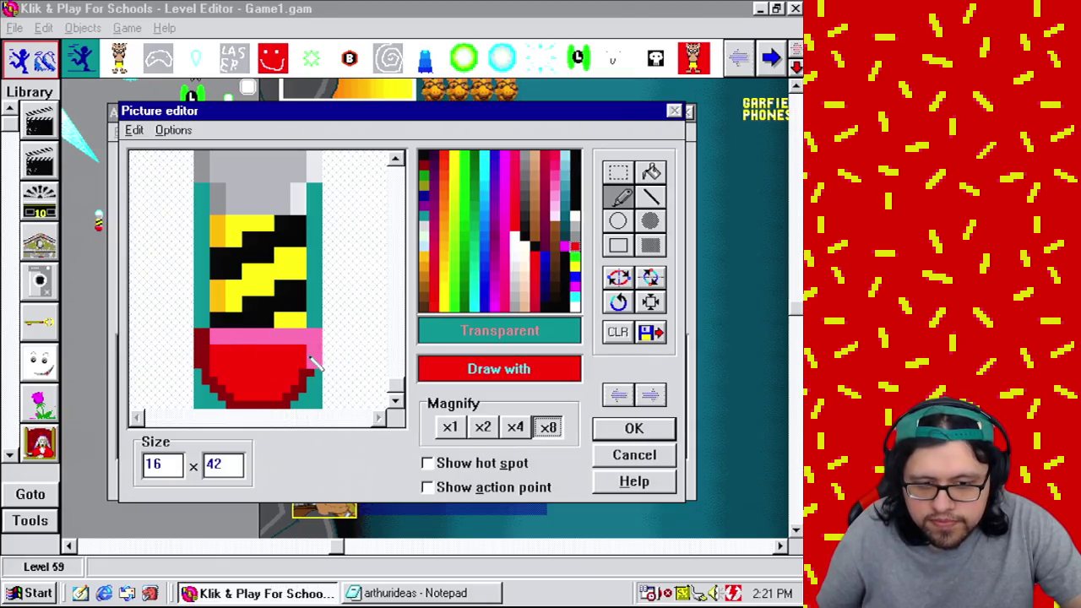
pyautogui.moveTo(215, 342); pyautogui.dragTo(292, 343)
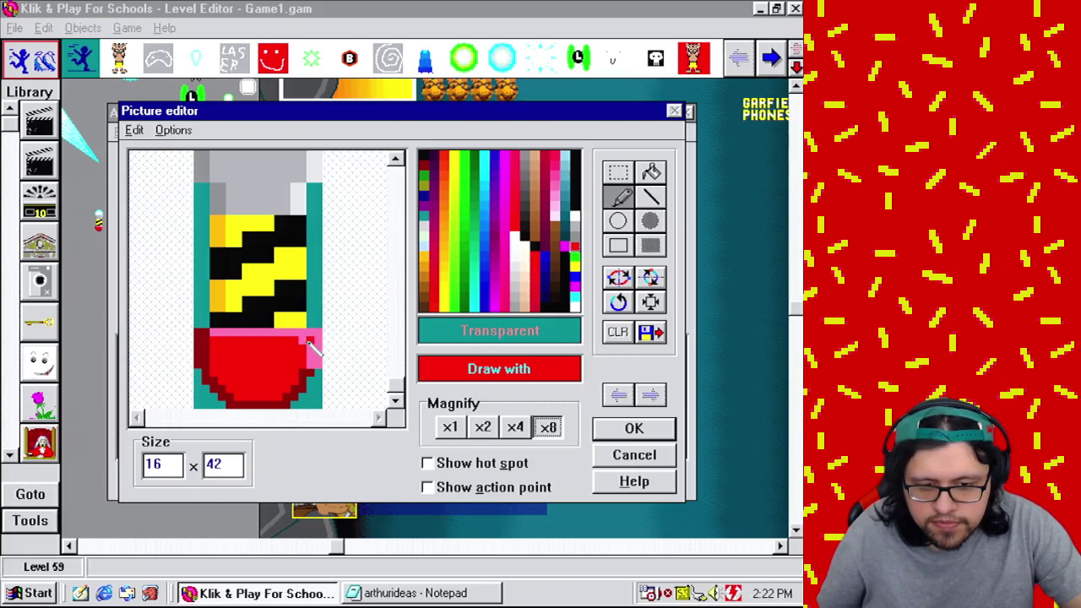
pyautogui.rightClick(318, 353)
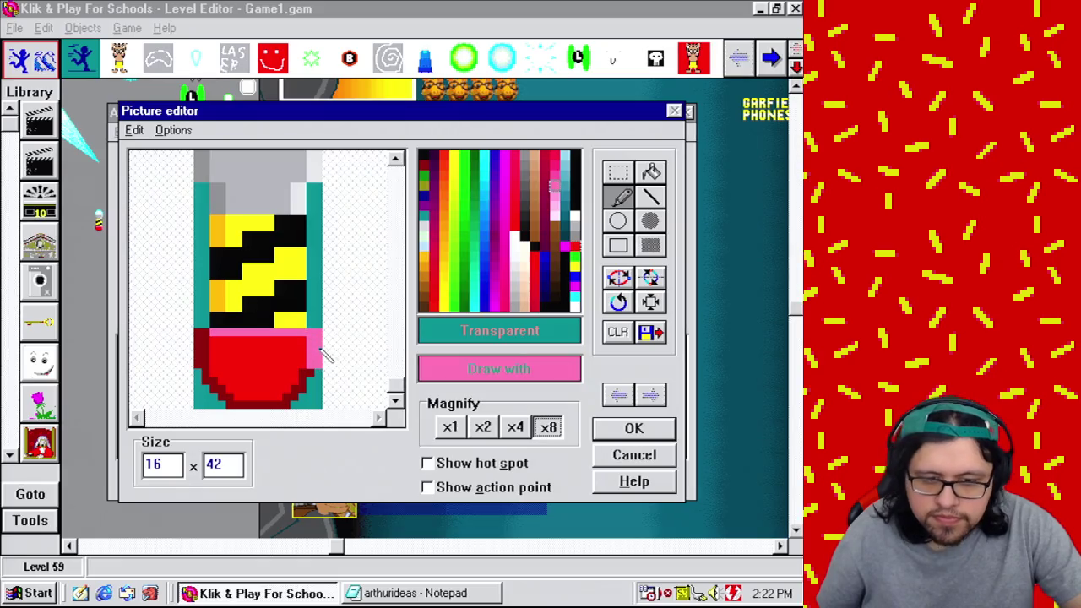
pyautogui.rightClick(230, 359)
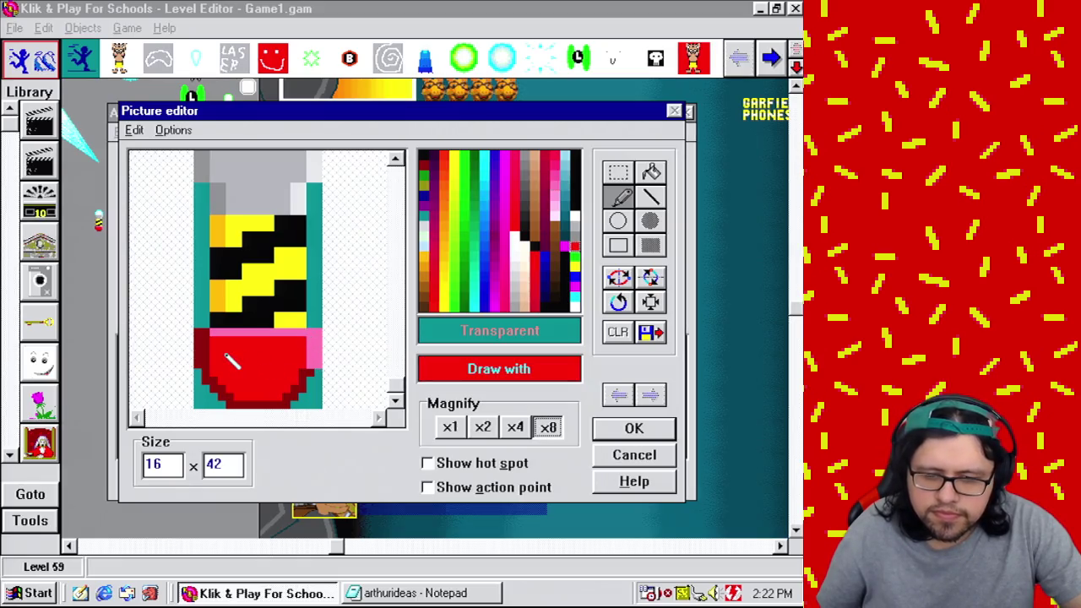
pyautogui.rightClick(309, 375)
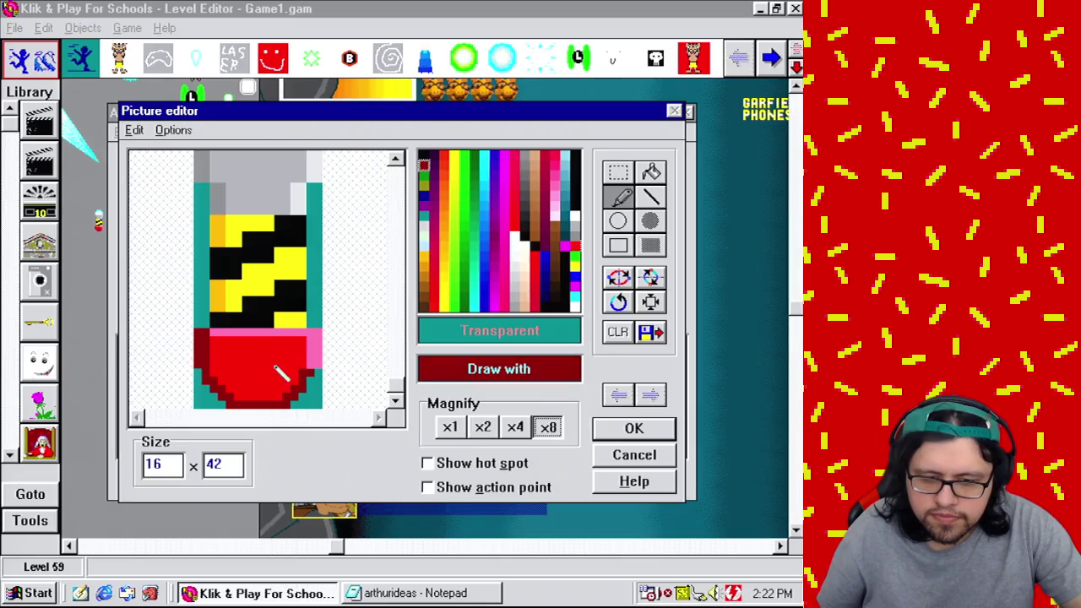
pyautogui.rightClick(229, 362)
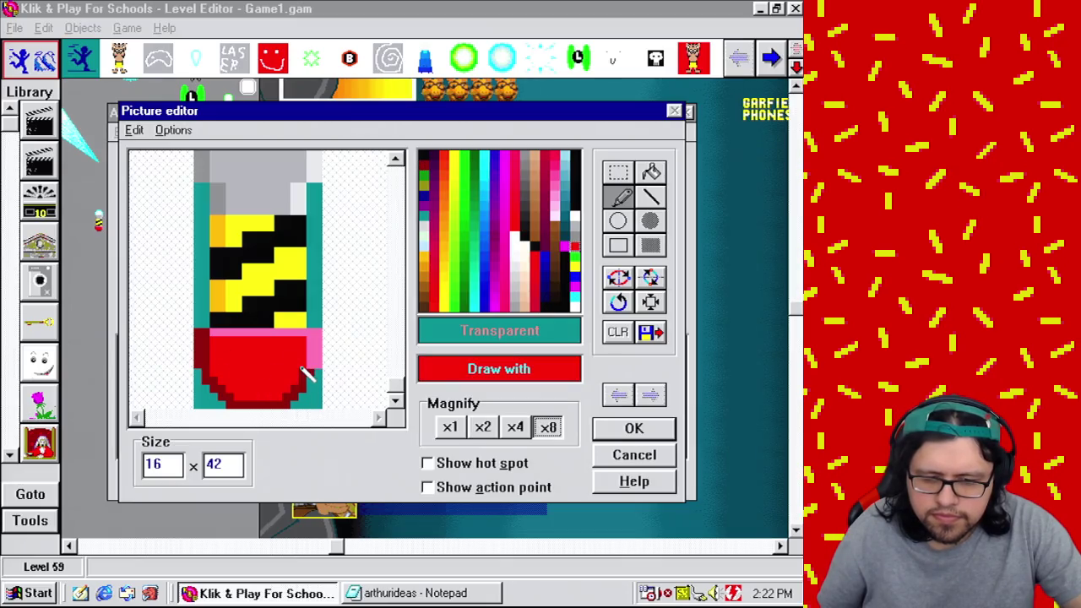
pyautogui.rightClick(307, 374)
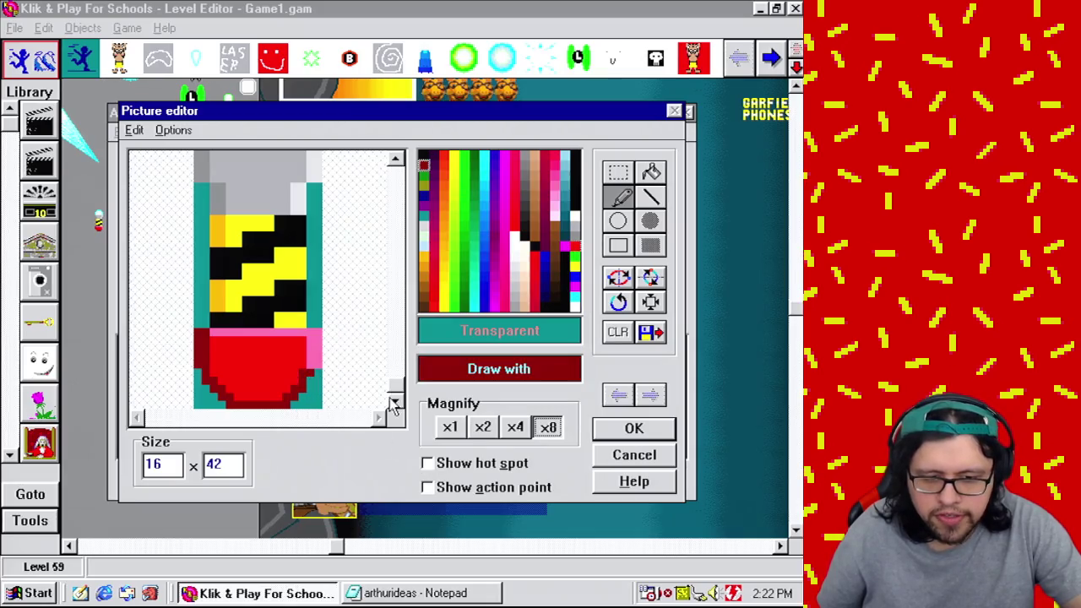
pyautogui.moveTo(395, 394); pyautogui.dragTo(390, 379)
# Step: Move up the sprite, sampling the yellow stripe and grey body colours
pyautogui.rightClick(280, 331)
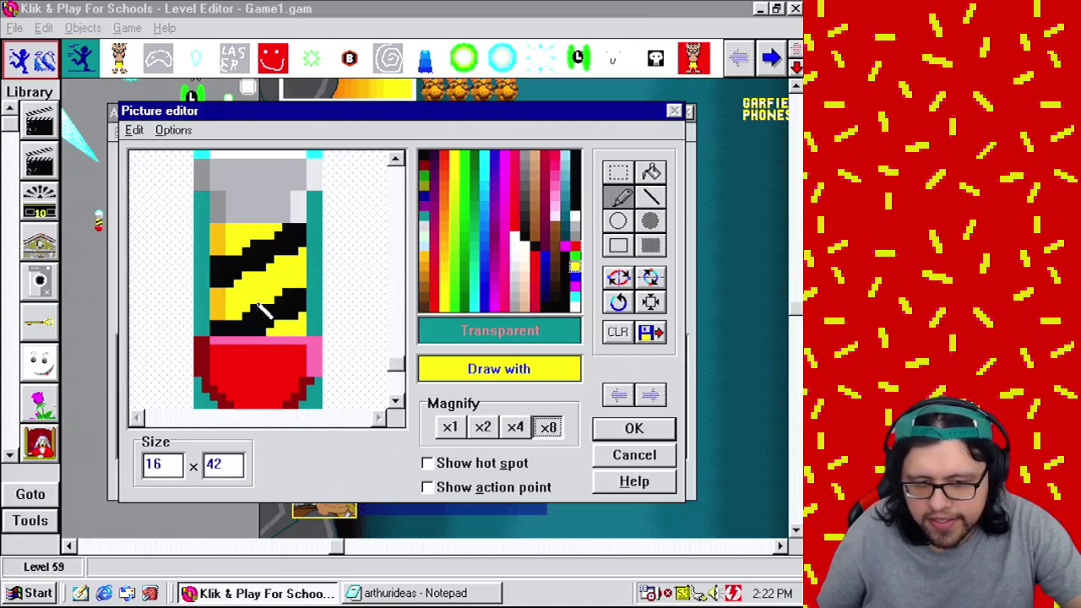
pyautogui.moveTo(395, 364); pyautogui.dragTo(397, 165)
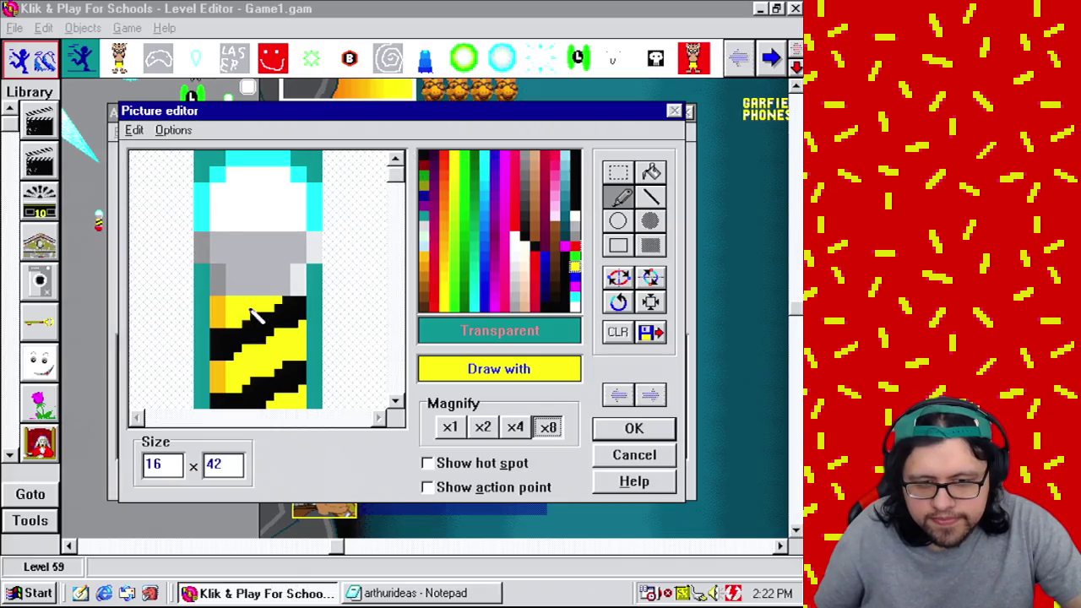
pyautogui.rightClick(270, 284)
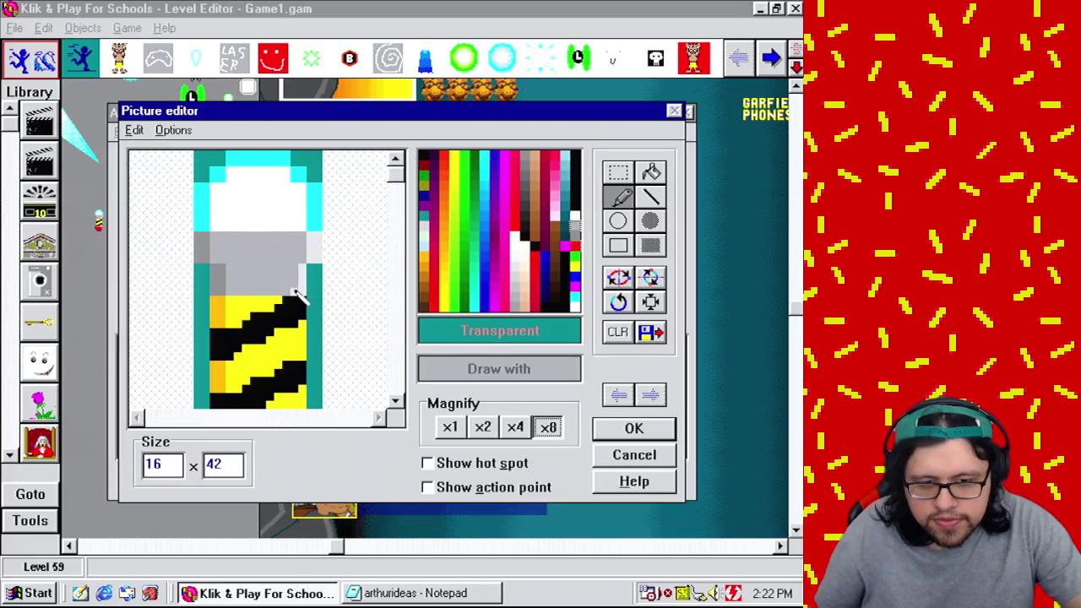
pyautogui.rightClick(297, 293)
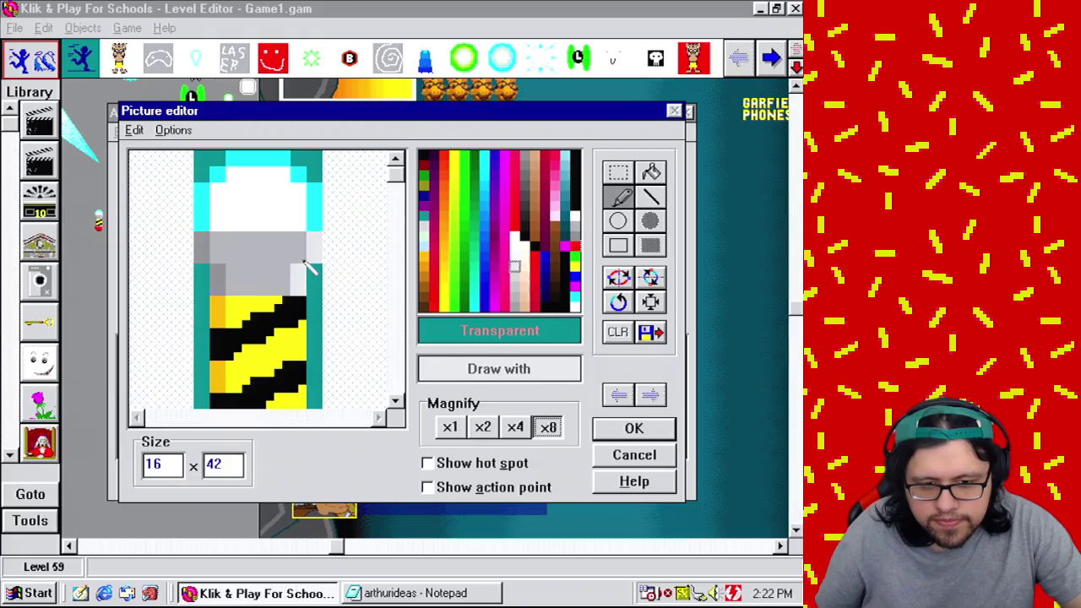
pyautogui.rightClick(200, 268)
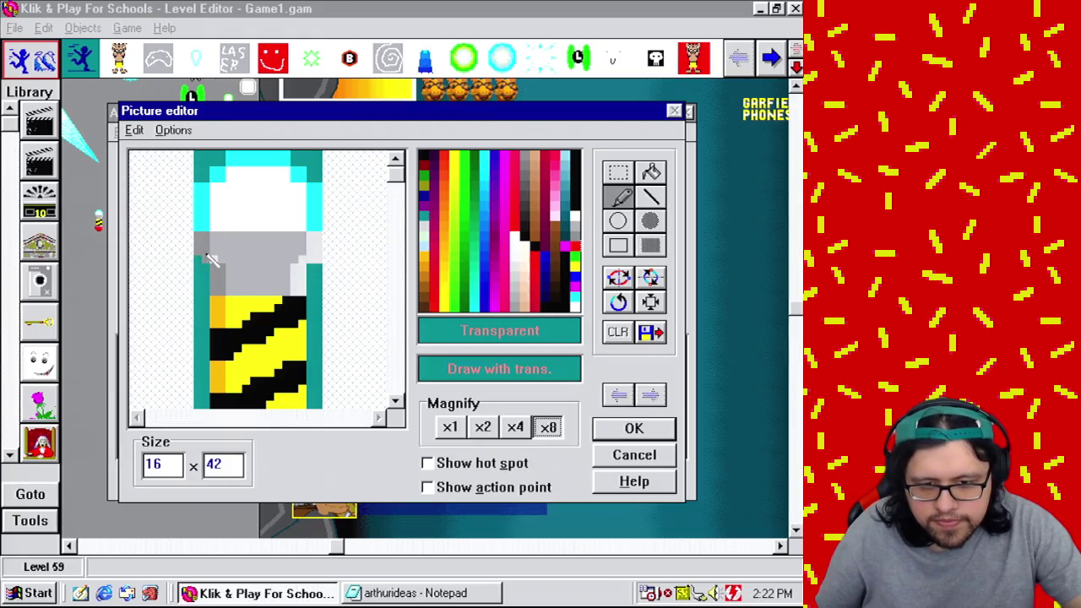
pyautogui.rightClick(212, 259)
pyautogui.rightClick(321, 267)
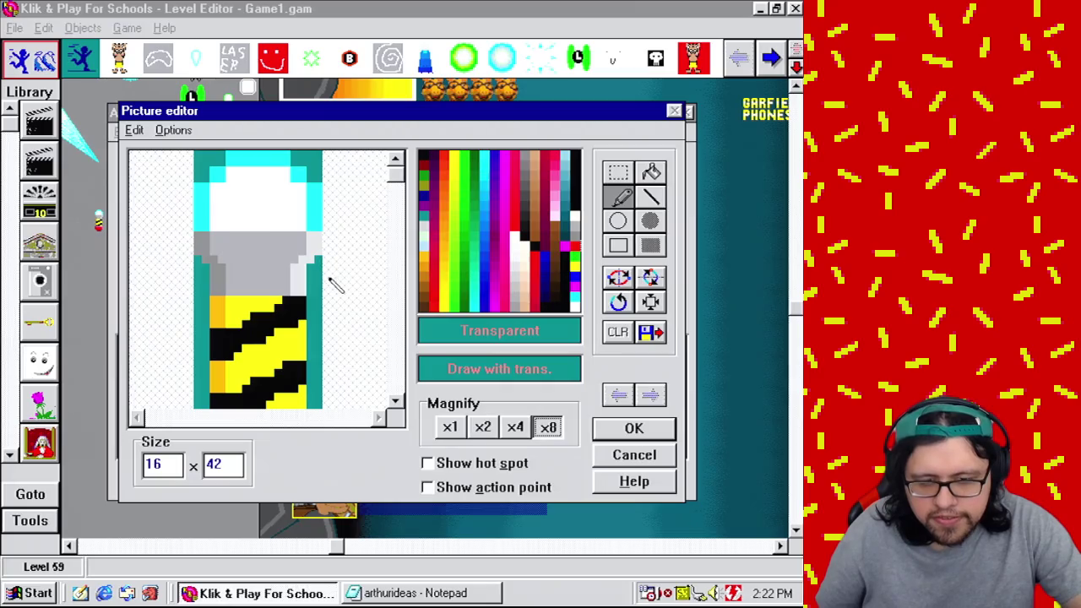
# Step: Round the missile's white tip and outline it in light cyan
pyautogui.rightClick(299, 214)
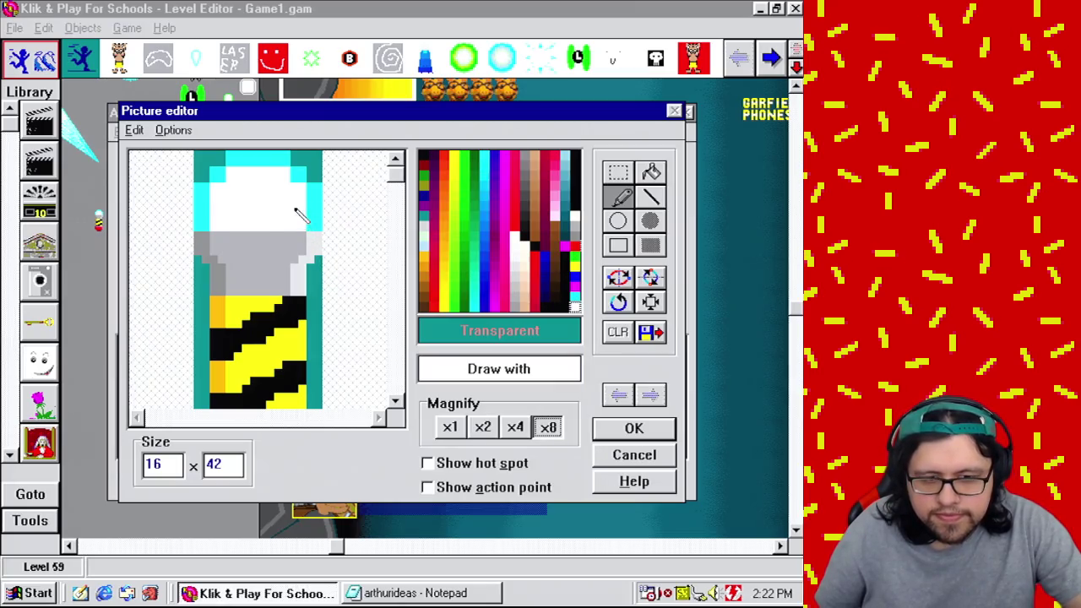
pyautogui.moveTo(313, 225)
pyautogui.mouseDown()
pyautogui.moveTo(312, 188)
pyautogui.moveTo(258, 168)
pyautogui.moveTo(224, 179)
pyautogui.moveTo(209, 224)
pyautogui.moveTo(196, 172)
pyautogui.mouseUp()
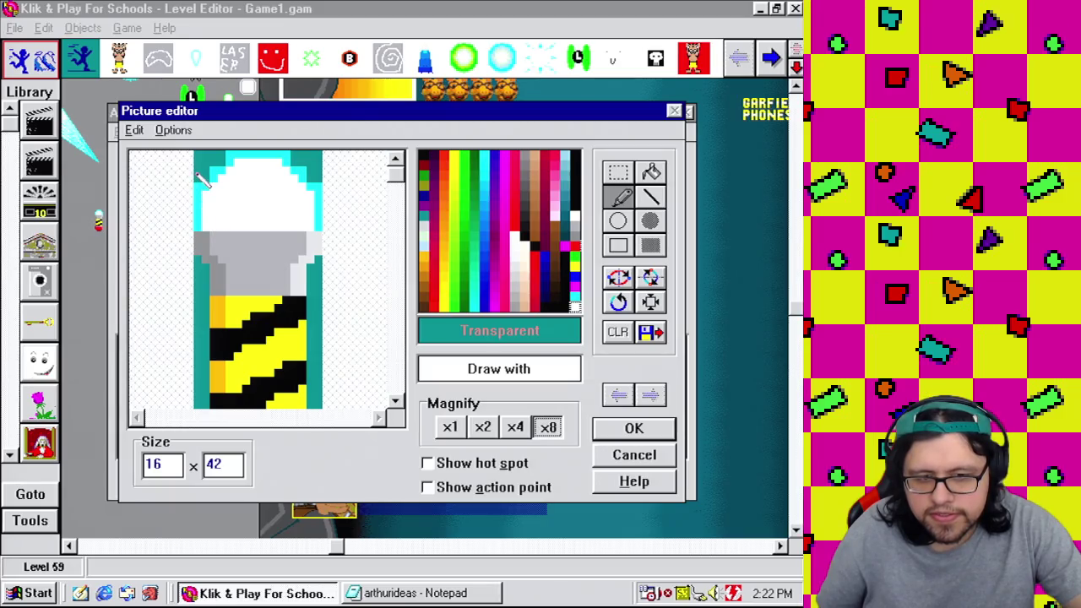
pyautogui.rightClick(209, 191)
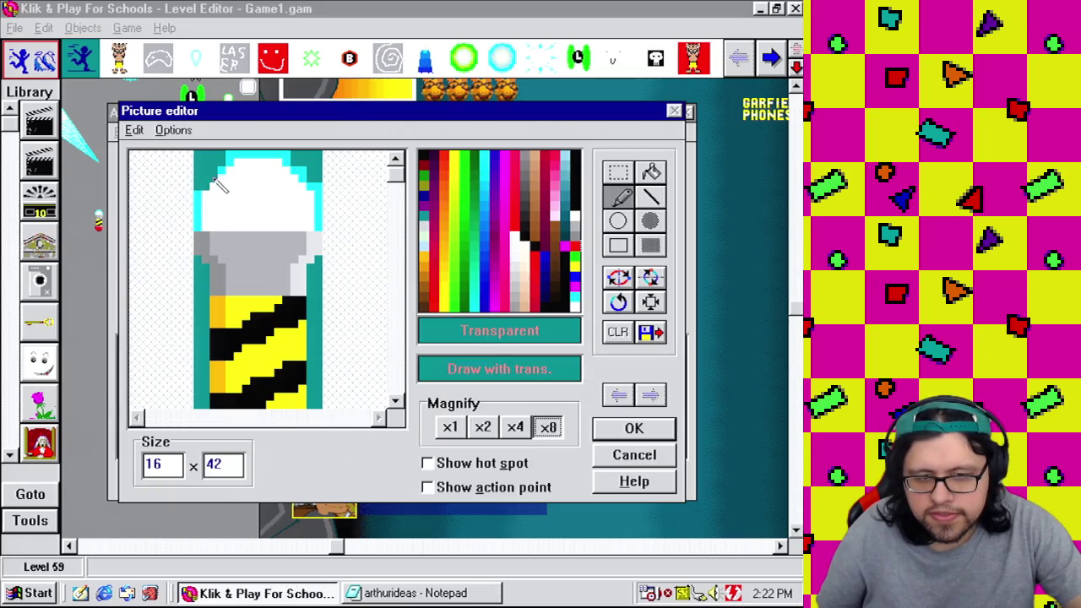
pyautogui.rightClick(222, 172)
pyautogui.rightClick(209, 188)
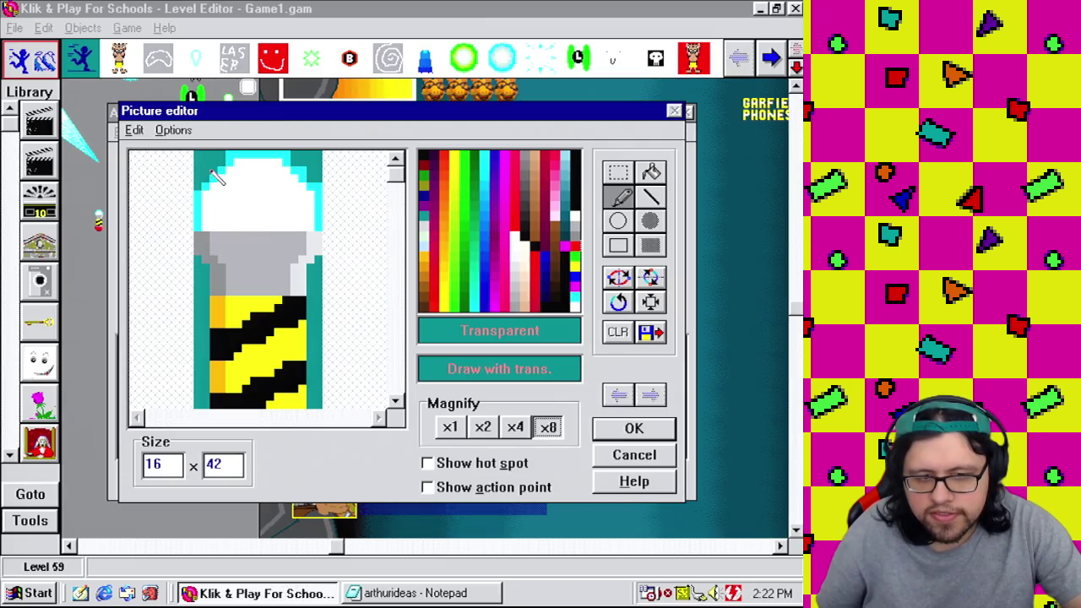
pyautogui.rightClick(228, 169)
pyautogui.rightClick(223, 157)
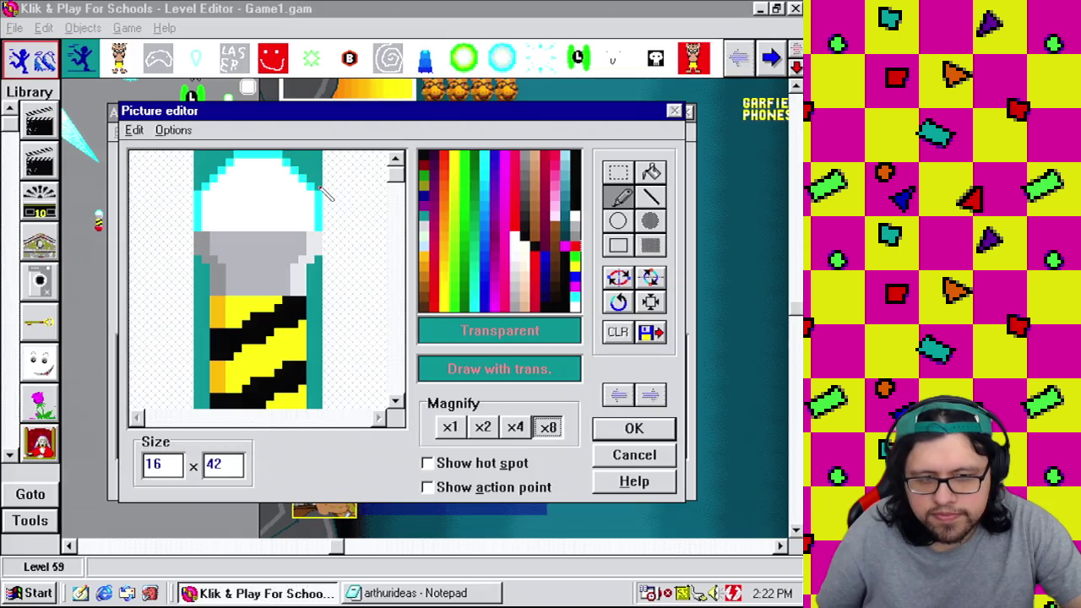
pyautogui.rightClick(314, 186)
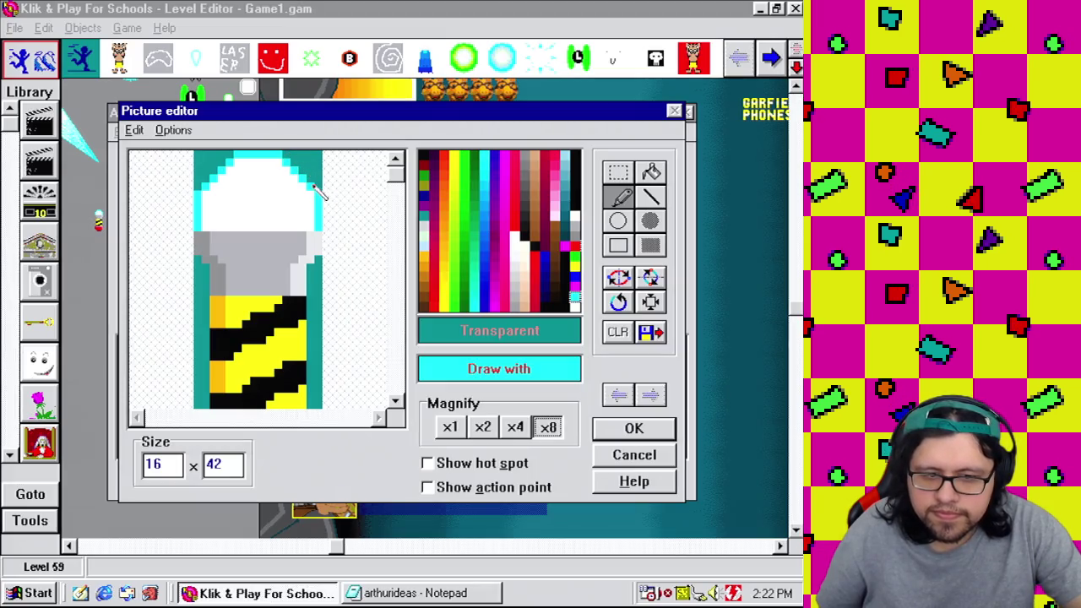
pyautogui.rightClick(213, 189)
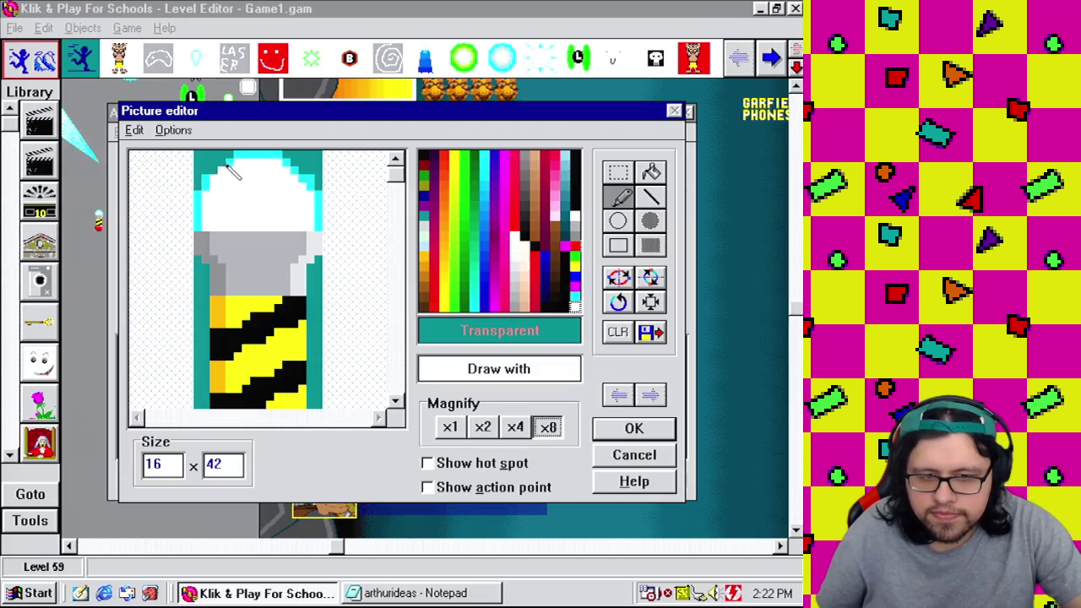
pyautogui.rightClick(226, 164)
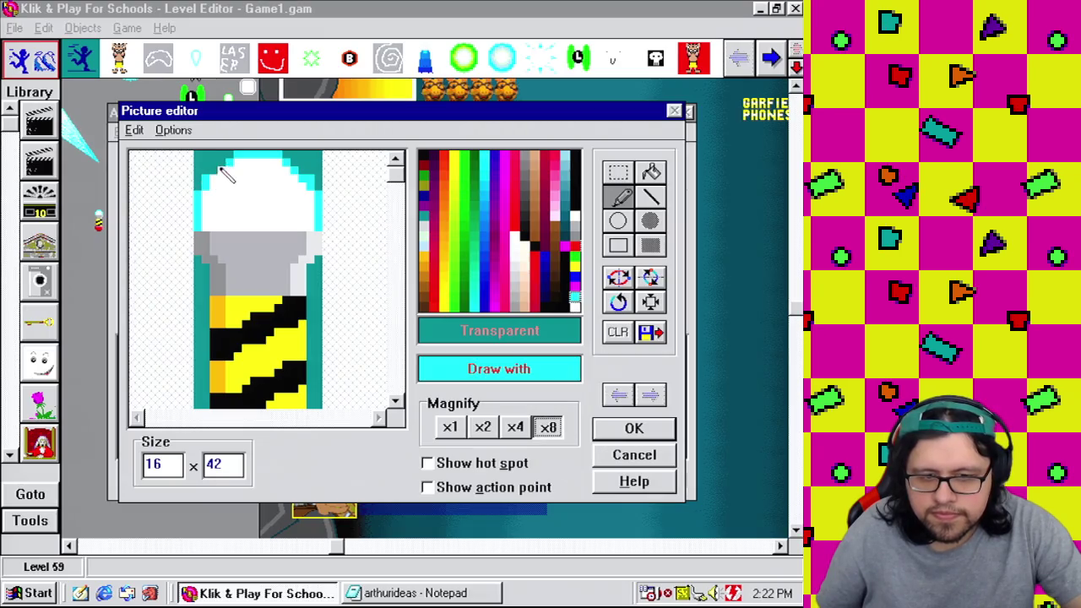
pyautogui.rightClick(294, 178)
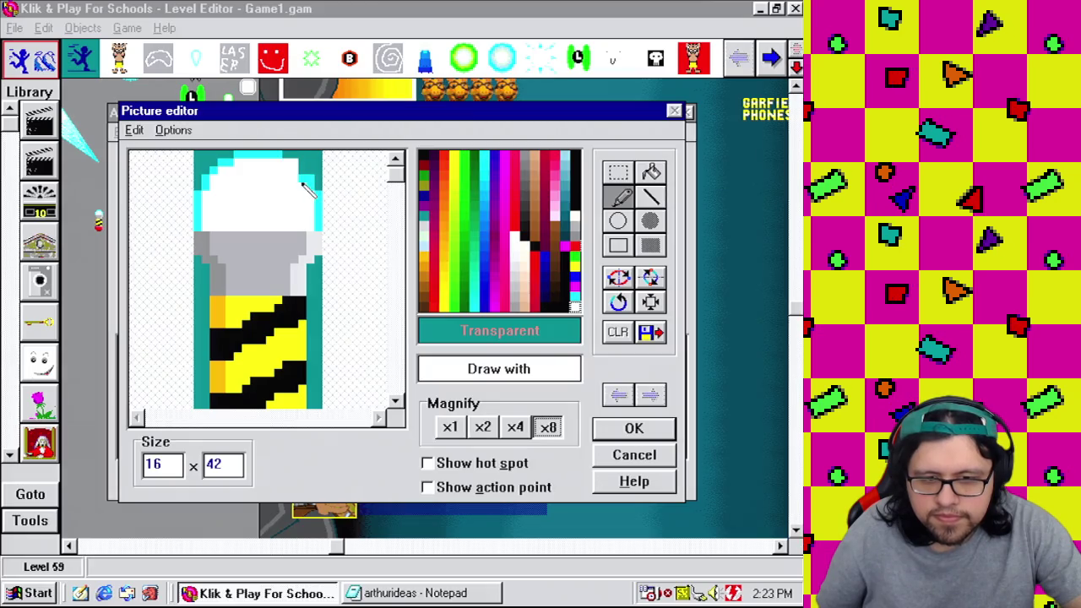
pyautogui.rightClick(313, 187)
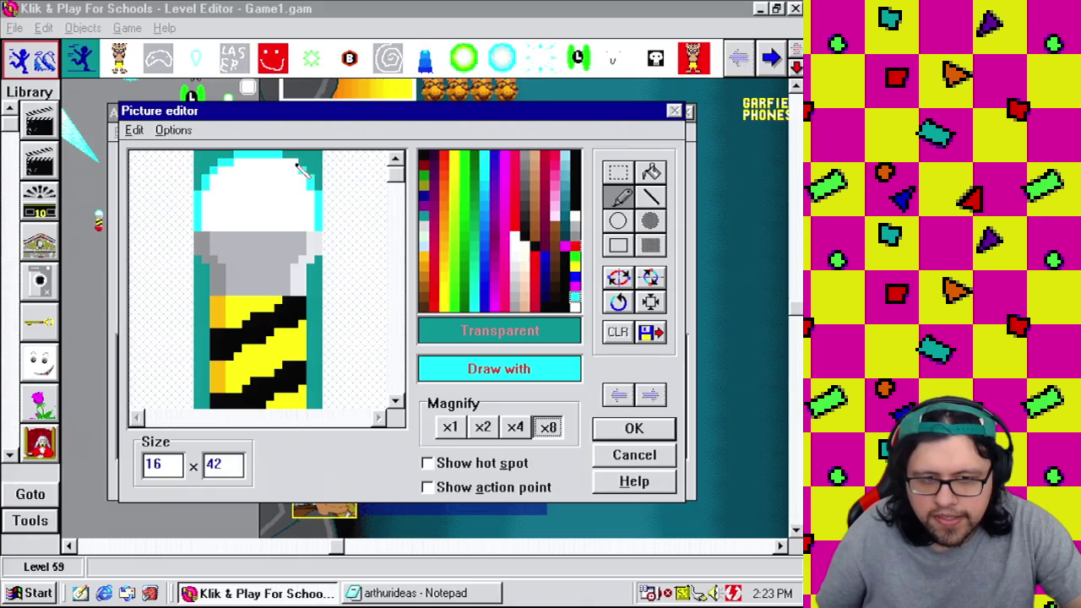
# Step: Move the missile's action point to 8 x 8 and accept the sprite edits
pyautogui.click(452, 427)
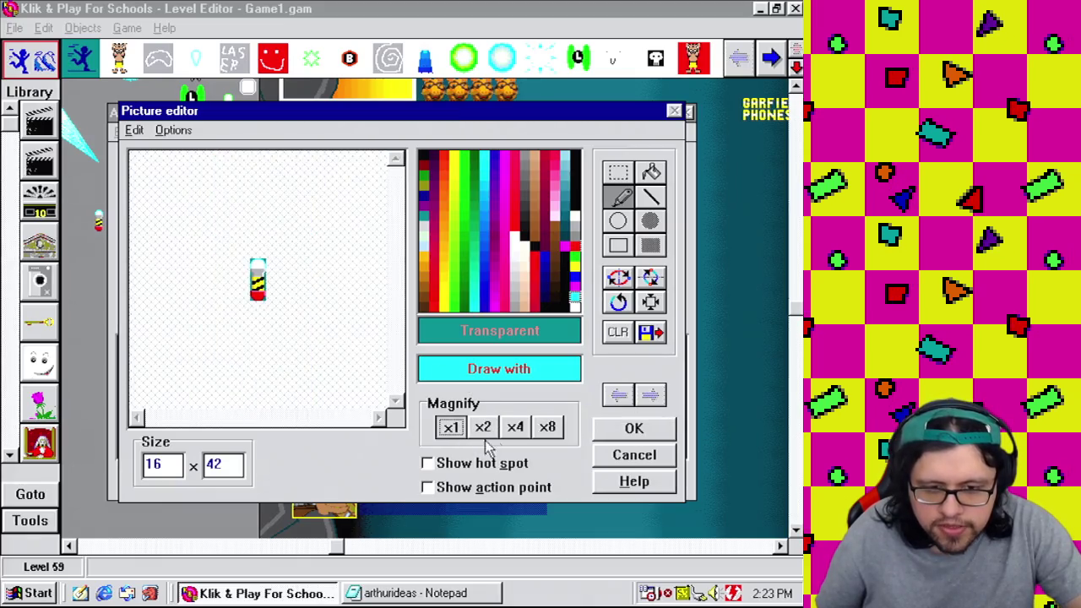
pyautogui.click(547, 427)
pyautogui.click(516, 429)
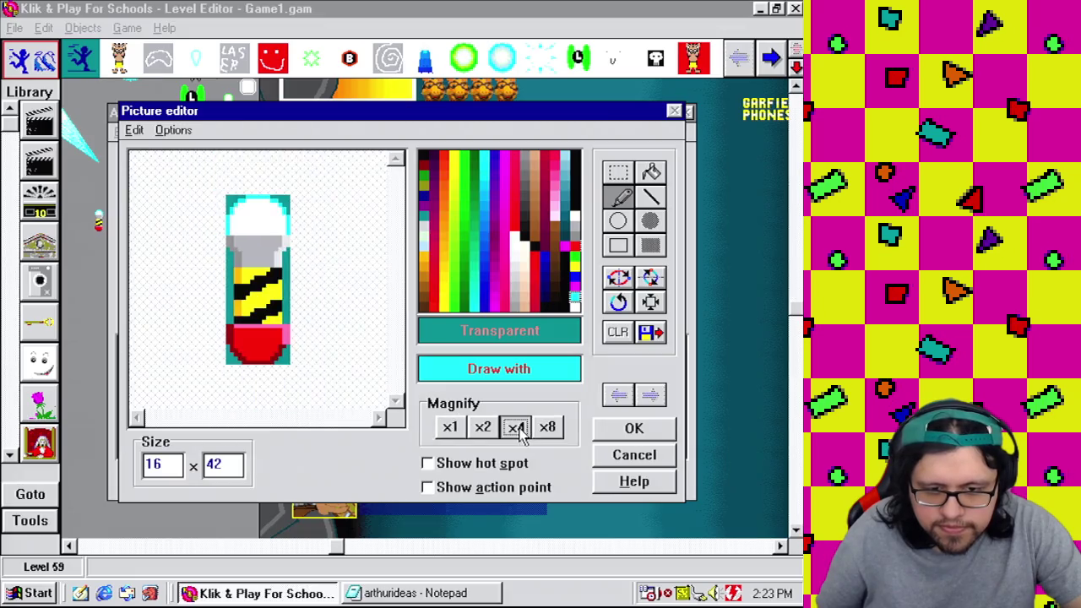
pyautogui.rightClick(290, 347)
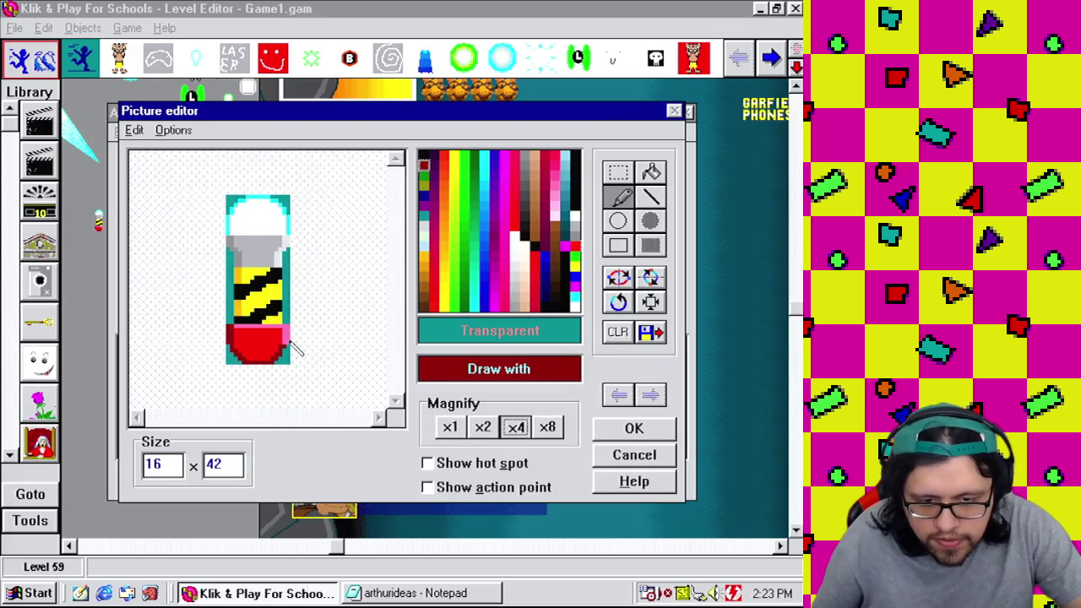
pyautogui.rightClick(282, 343)
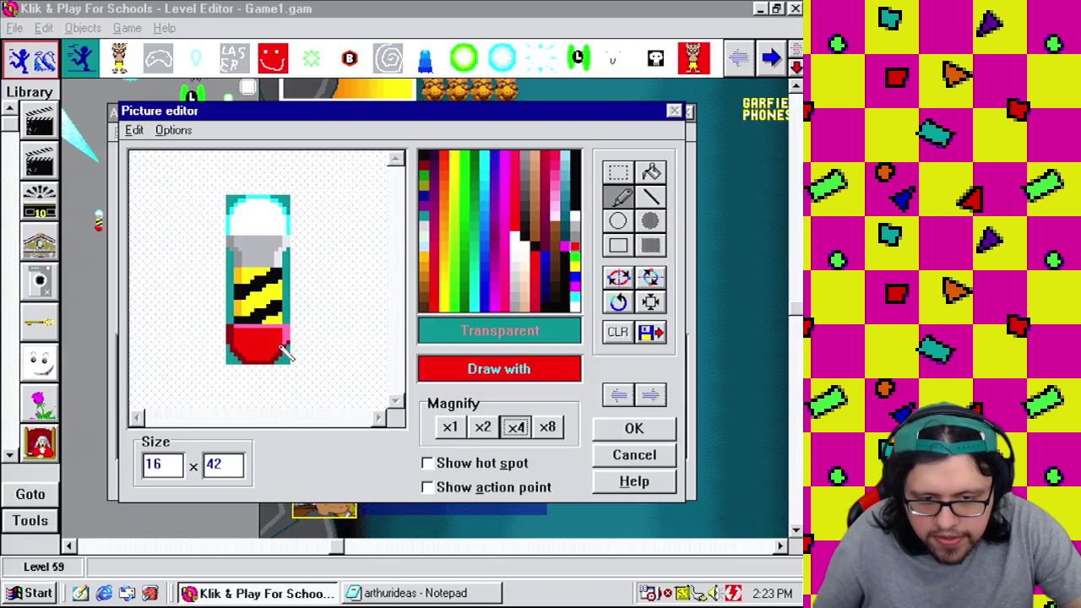
pyautogui.click(452, 429)
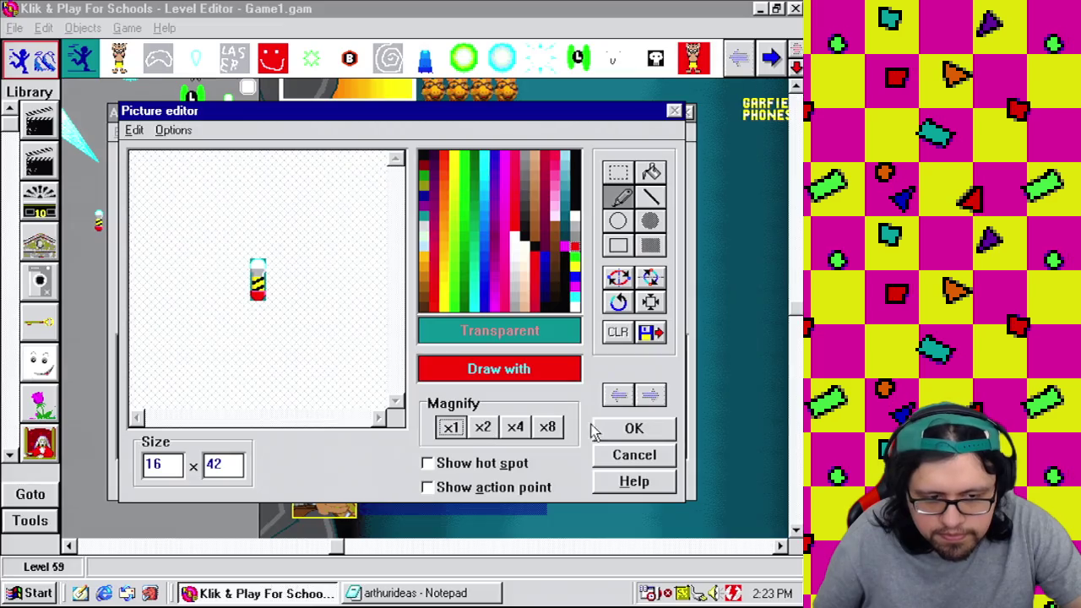
pyautogui.click(509, 429)
pyautogui.click(495, 470)
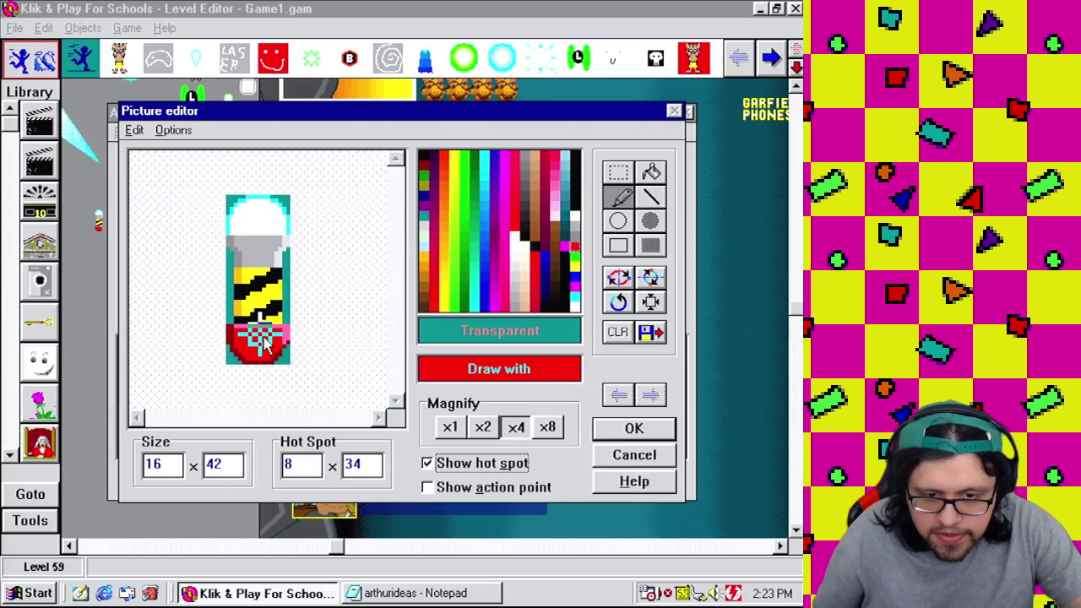
pyautogui.click(477, 489)
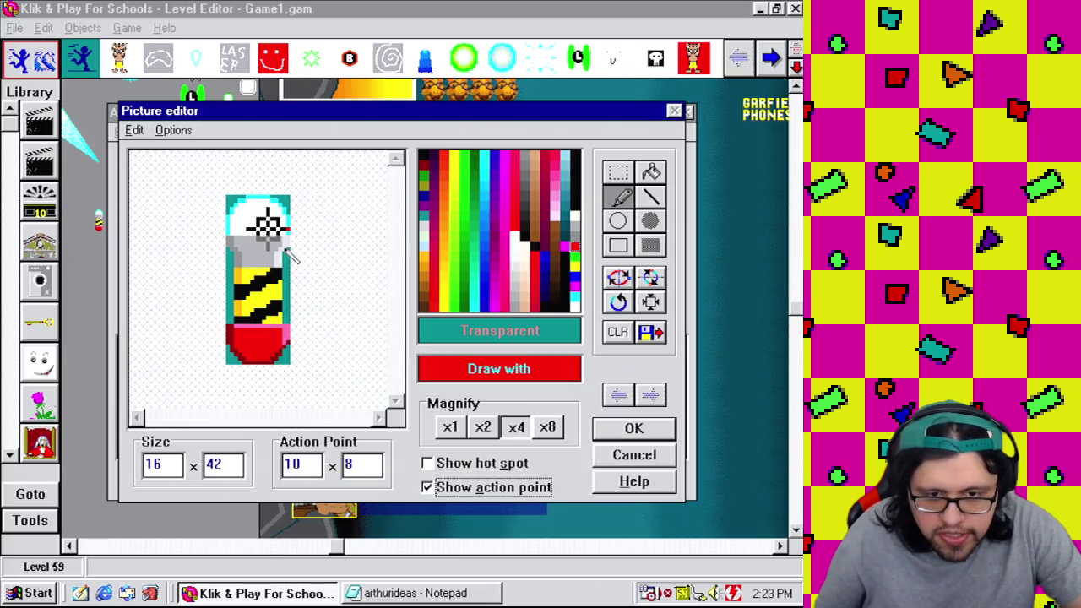
pyautogui.moveTo(270, 228); pyautogui.dragTo(262, 229)
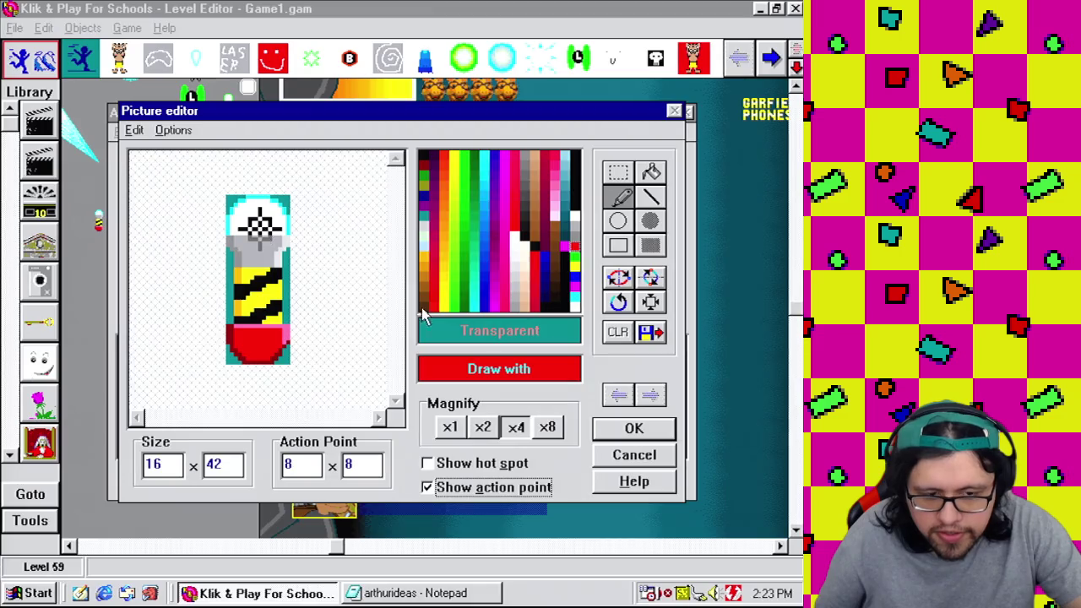
pyautogui.click(515, 482)
pyautogui.click(635, 431)
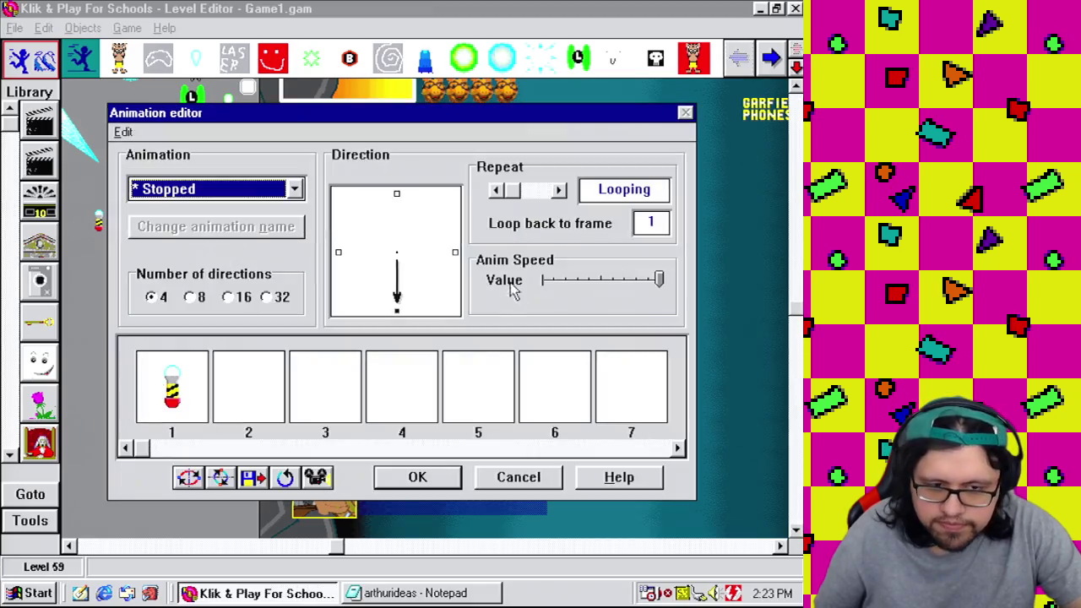
# Step: Close the Animation editor keeping changes and return to the Level 59 layout
pyautogui.click(421, 485)
pyautogui.rightClick(163, 355)
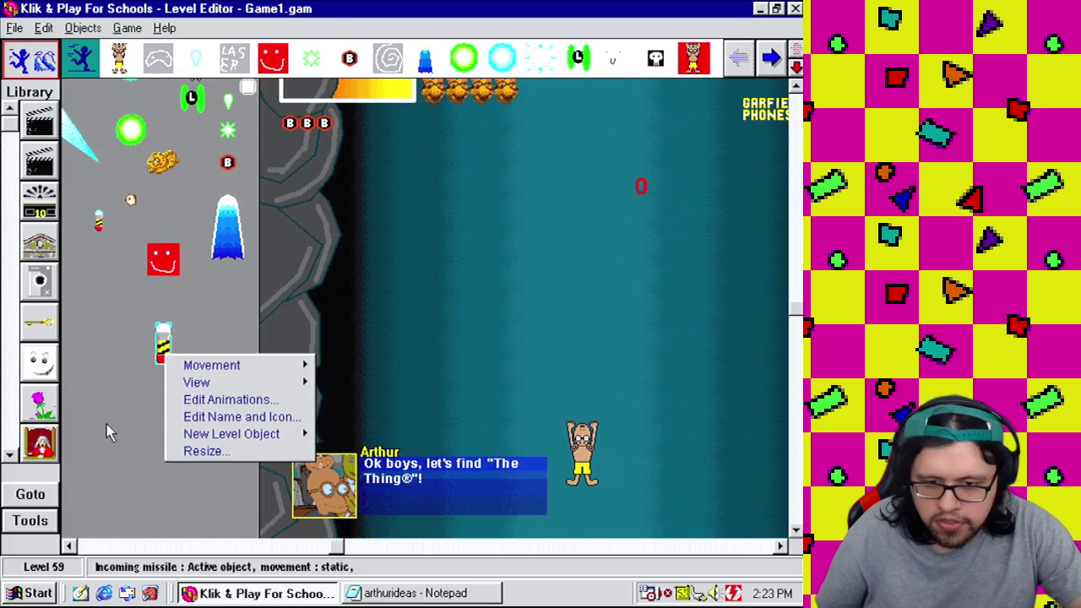
pyautogui.click(108, 424)
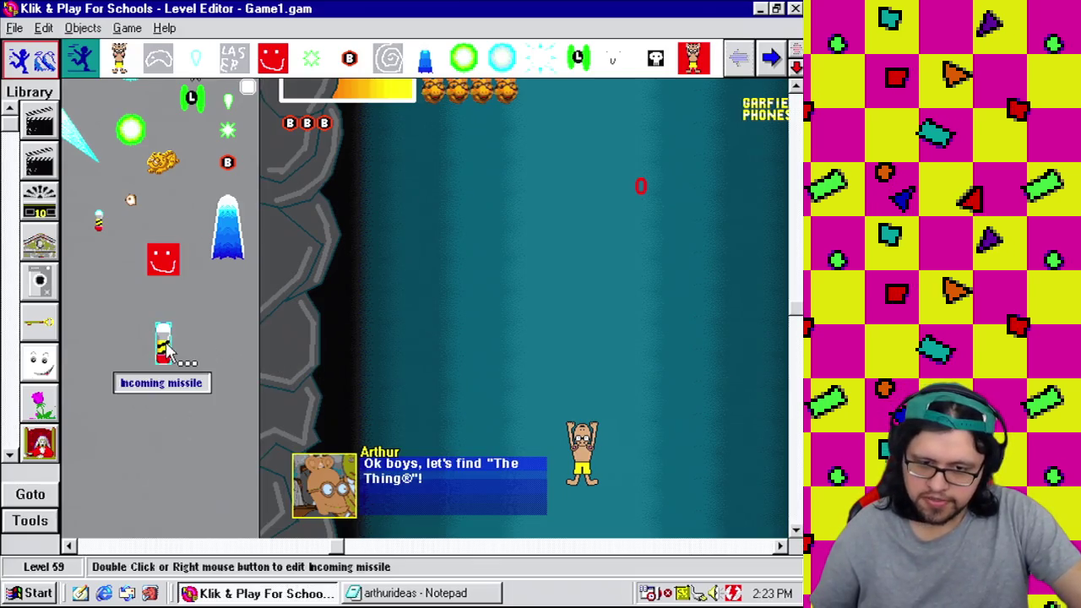
pyautogui.rightClick(165, 345)
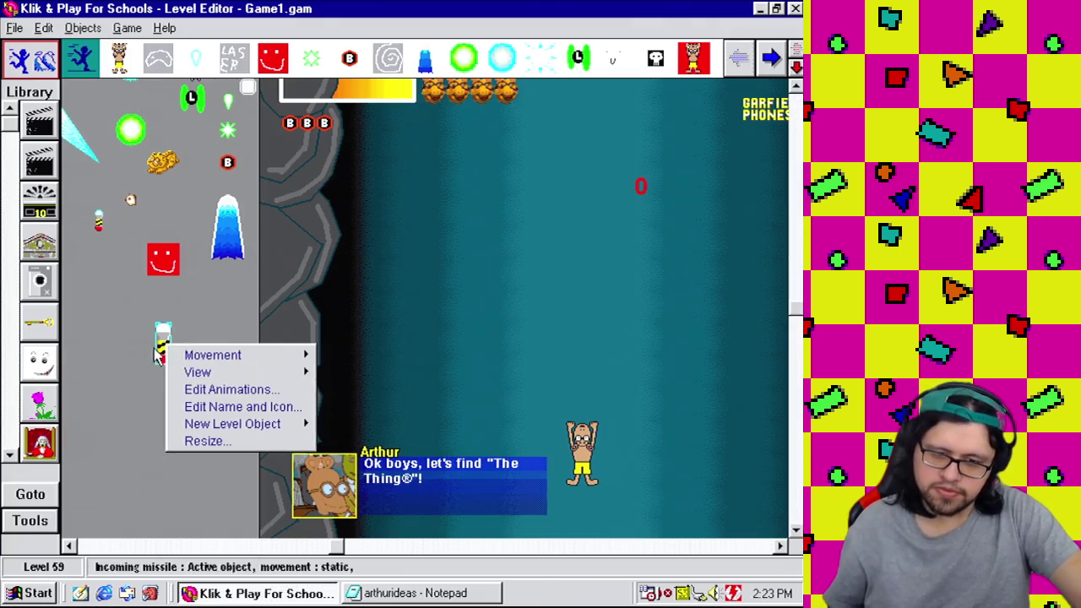
pyautogui.press('Escape')
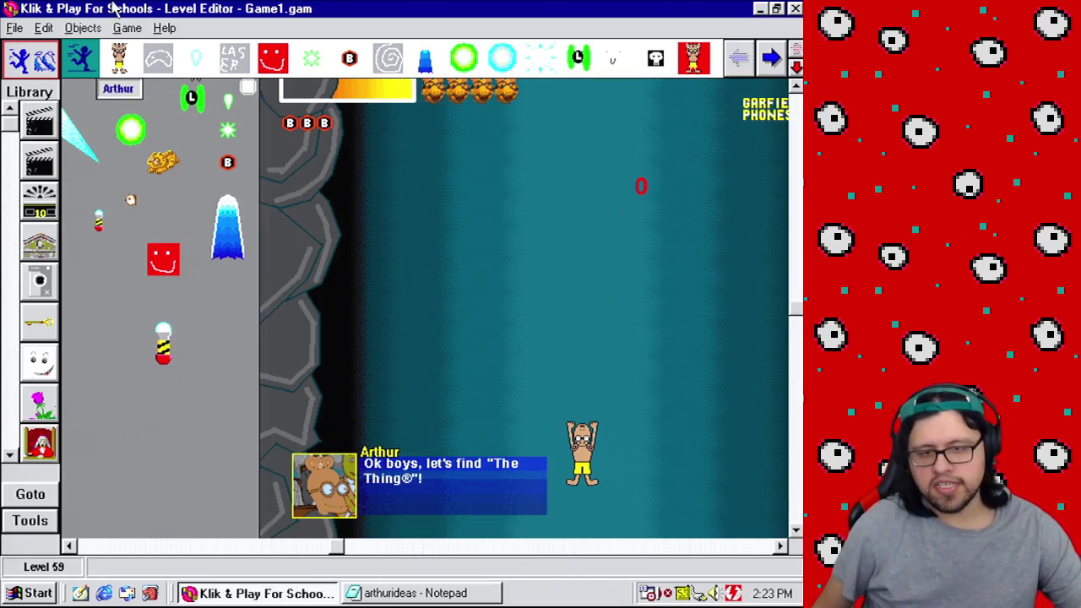
pyautogui.click(128, 28)
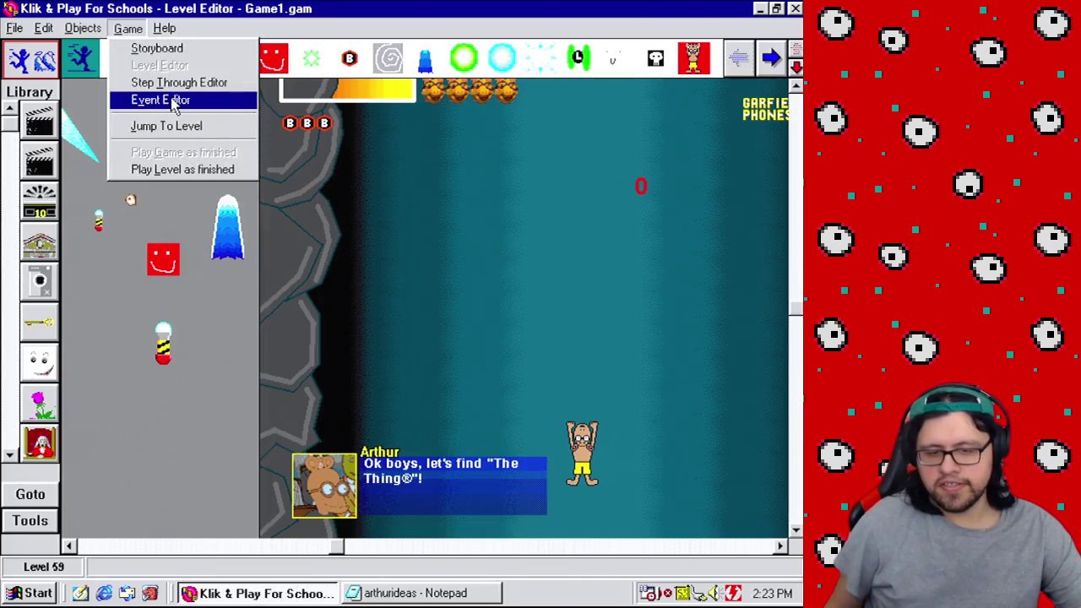
# Step: Place the missile in the level and move its hot spot down to 8 x 41
pyautogui.click(223, 369)
pyautogui.moveTo(157, 370)
pyautogui.mouseDown()
pyautogui.moveTo(475, 289)
pyautogui.moveTo(605, 482)
pyautogui.moveTo(492, 175)
pyautogui.moveTo(507, 223)
pyautogui.moveTo(518, 186)
pyautogui.mouseUp()
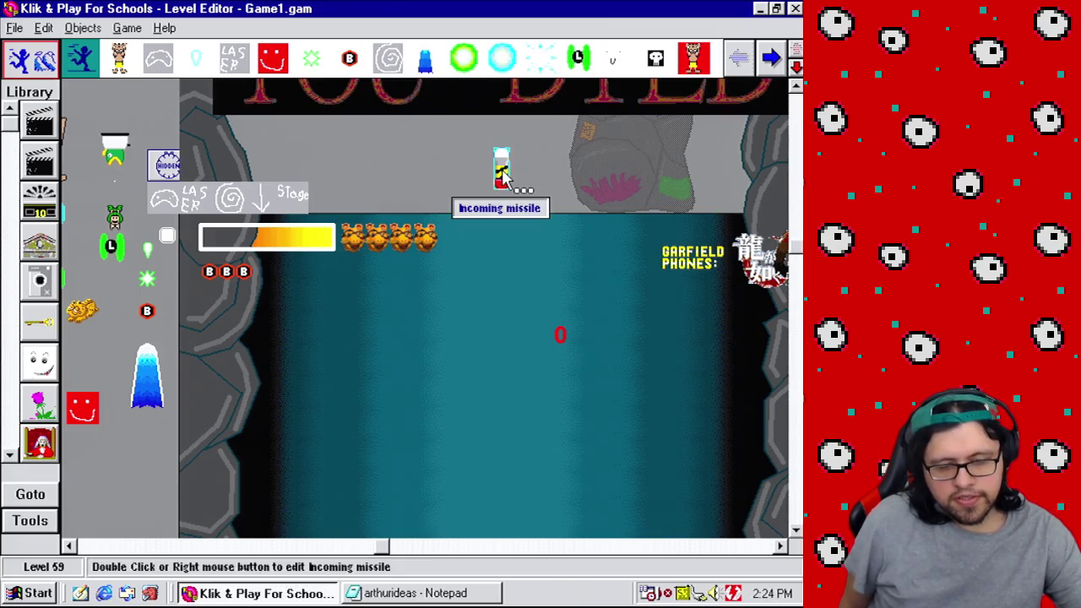
pyautogui.rightClick(502, 178)
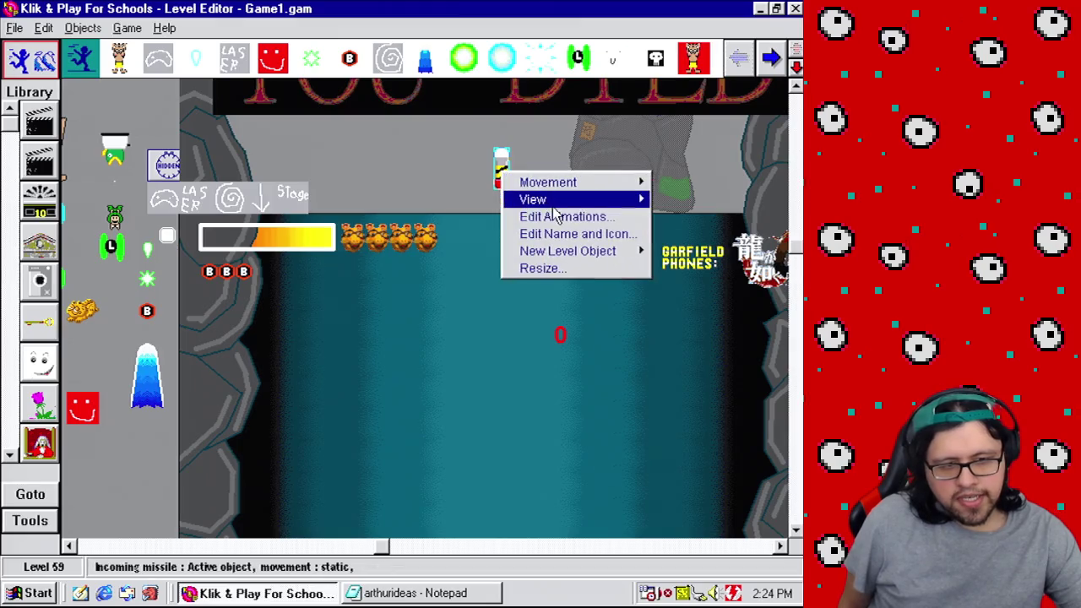
pyautogui.click(557, 215)
pyautogui.doubleClick(191, 377)
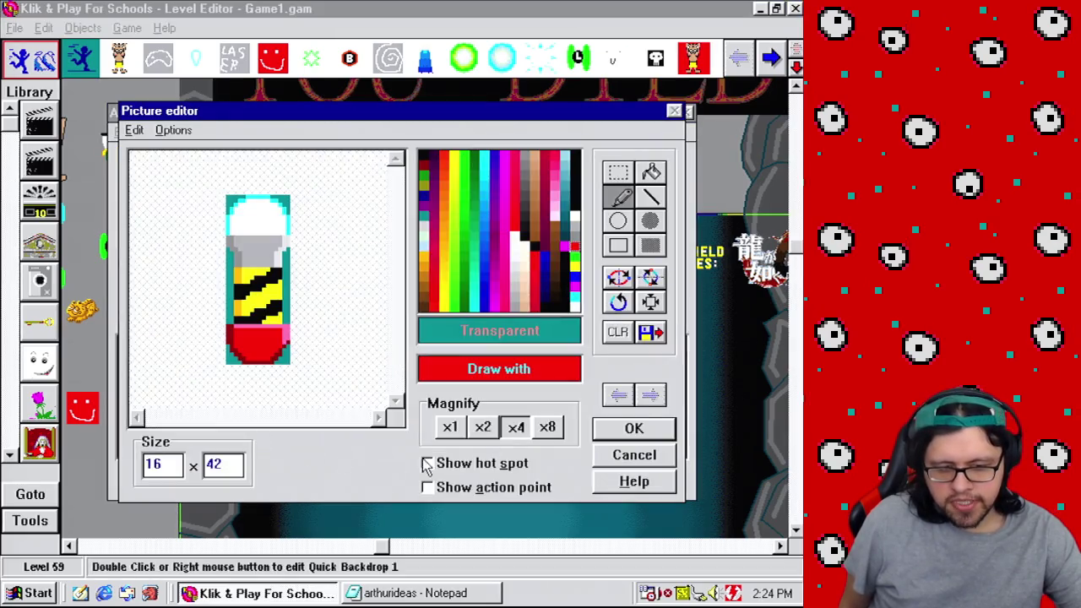
pyautogui.click(448, 466)
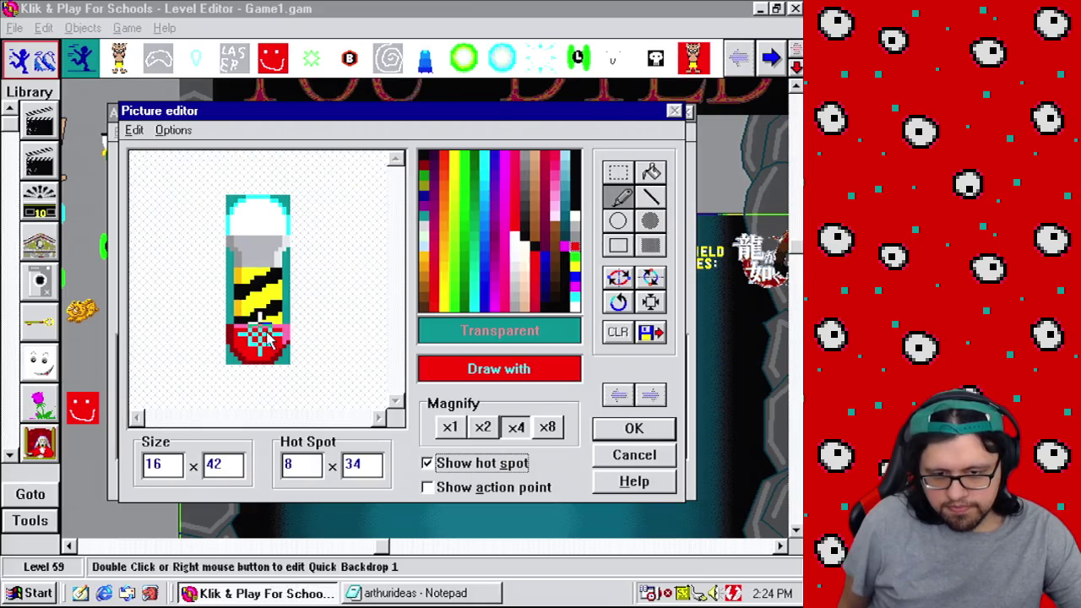
pyautogui.moveTo(267, 333); pyautogui.dragTo(268, 374)
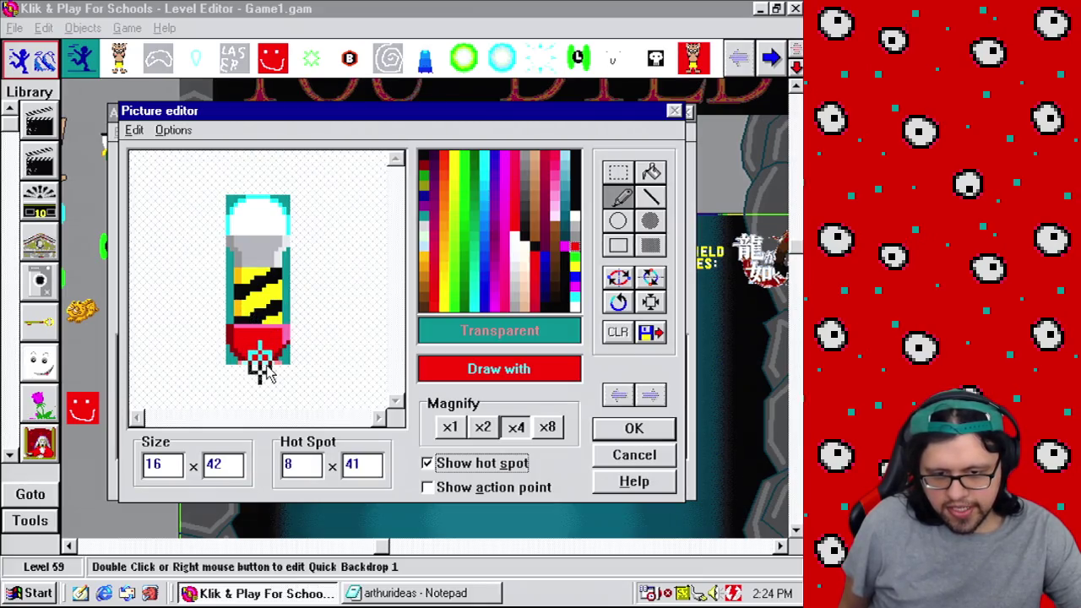
pyautogui.click(634, 428)
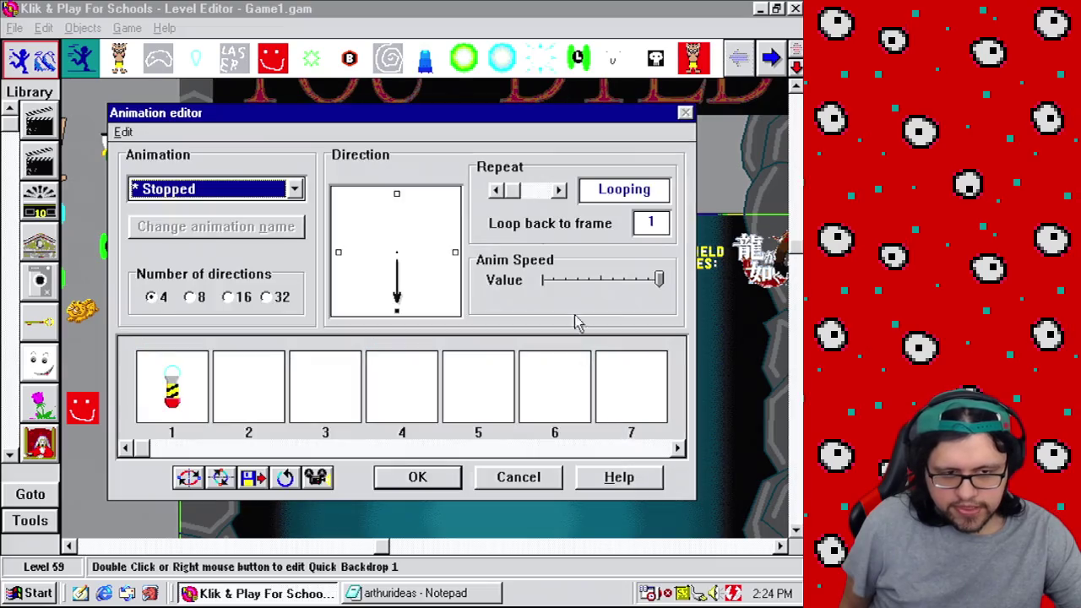
pyautogui.click(417, 478)
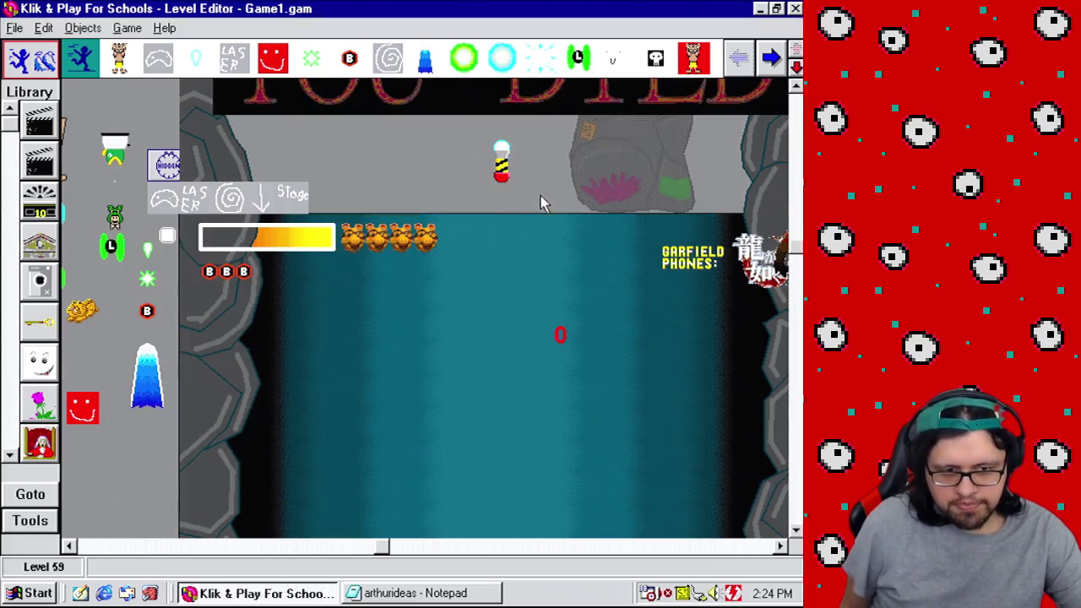
# Step: Nudge the Incoming missile lower in the level and switch to the Event Editor
pyautogui.moveTo(501, 180)
pyautogui.mouseDown()
pyautogui.moveTo(515, 222)
pyautogui.moveTo(502, 214)
pyautogui.mouseUp()
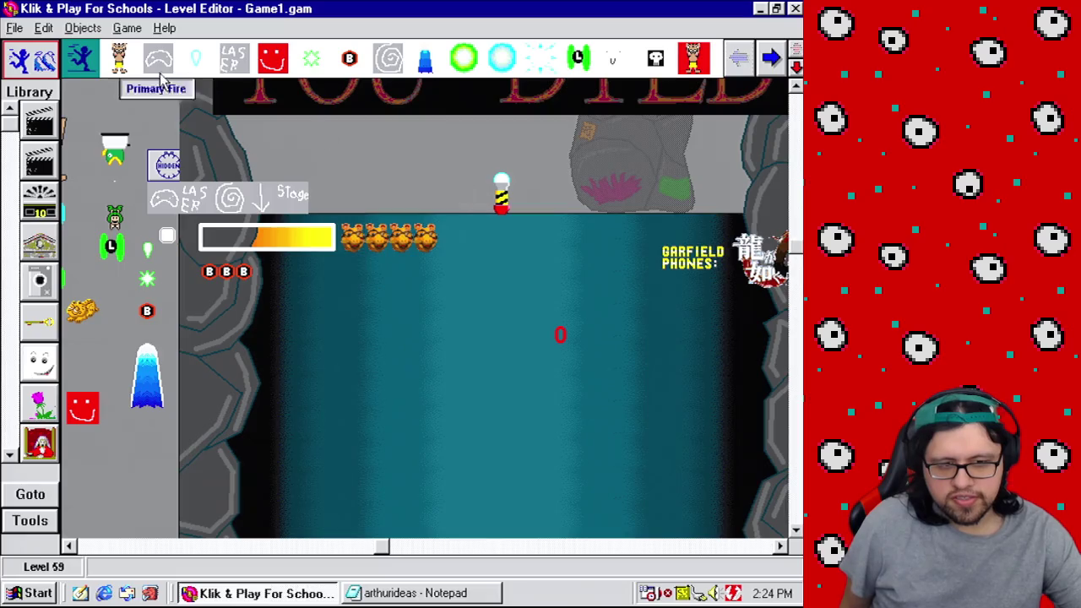
pyautogui.click(127, 27)
pyautogui.click(160, 99)
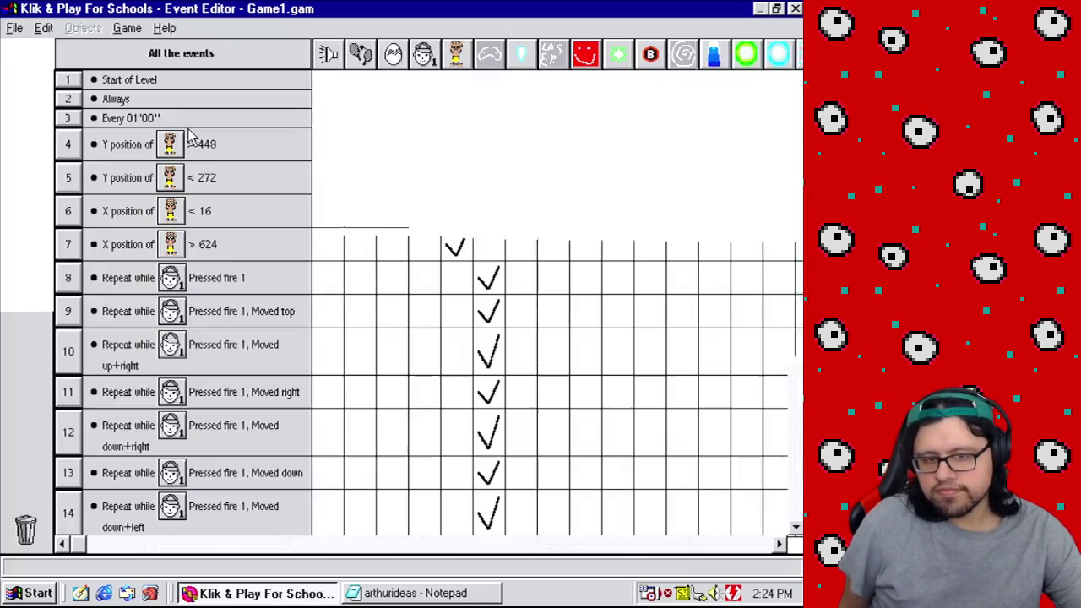
# Step: Give event 244 a condition testing that the Incoming missile count is greater than 0
pyautogui.moveTo(798, 73); pyautogui.dragTo(798, 507)
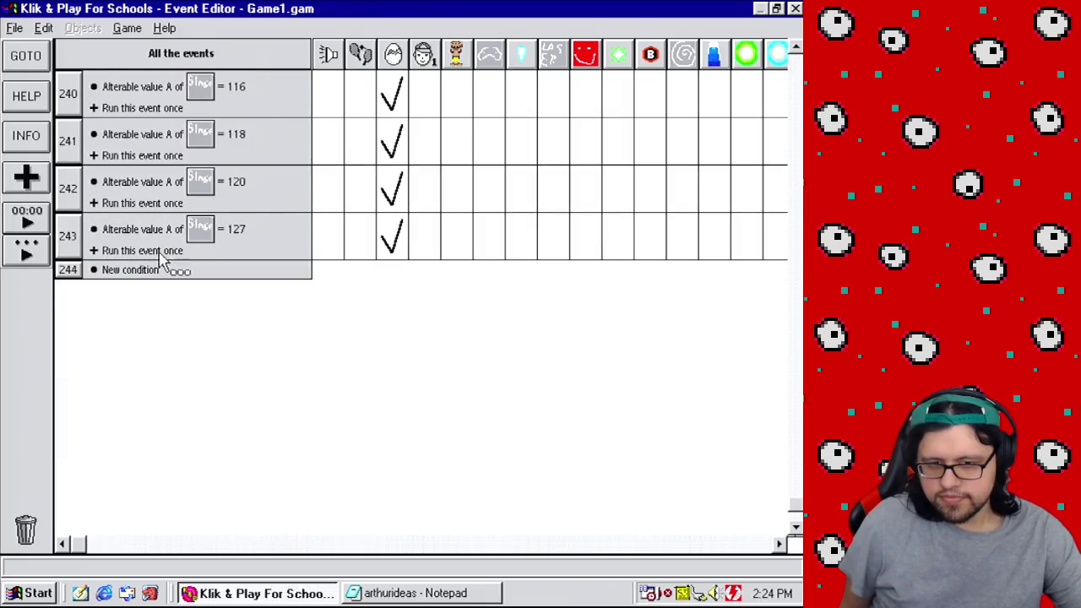
pyautogui.doubleClick(145, 272)
pyautogui.moveTo(548, 209); pyautogui.dragTo(551, 427)
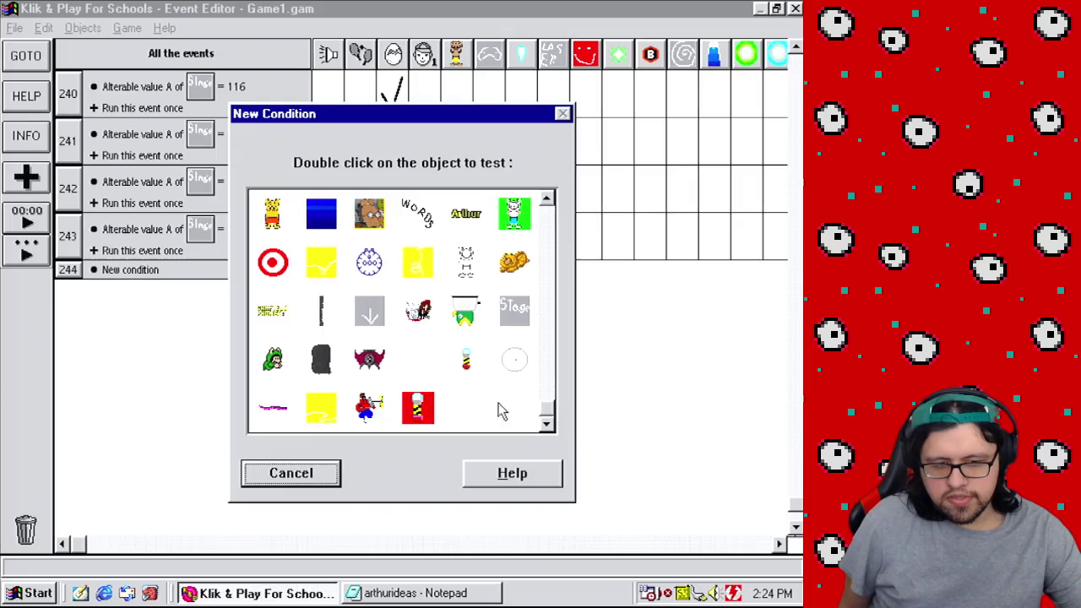
pyautogui.rightClick(469, 363)
pyautogui.rightClick(432, 407)
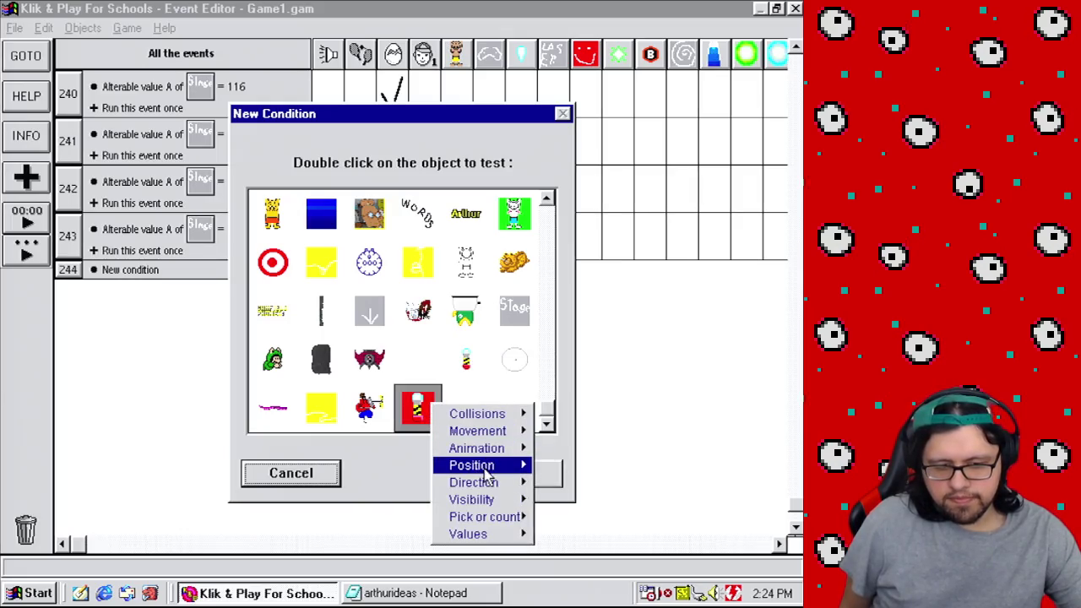
pyautogui.moveTo(481, 465)
pyautogui.moveTo(495, 516)
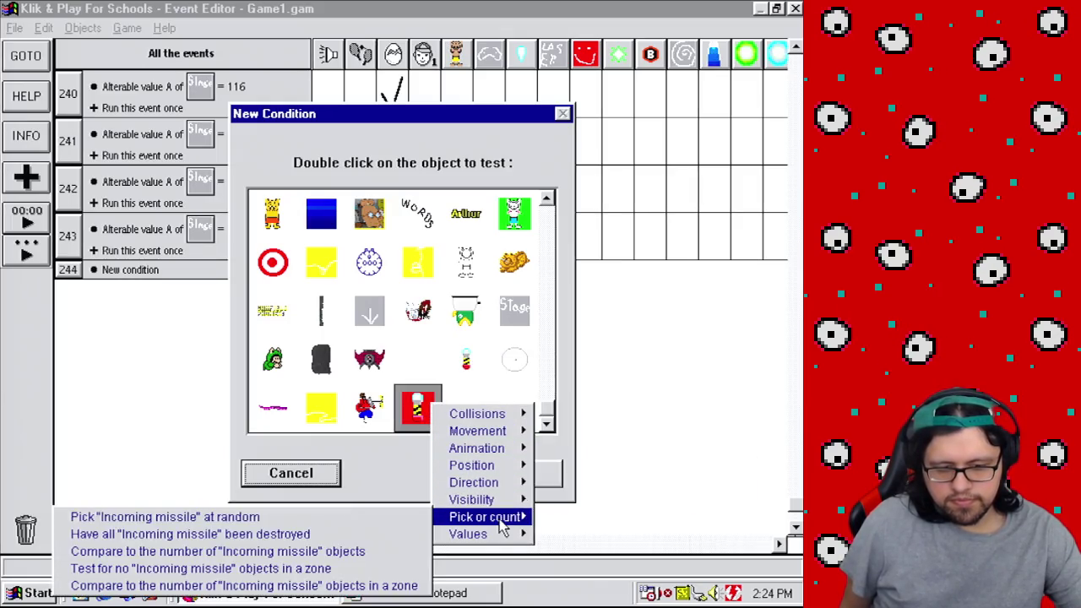
pyautogui.click(331, 558)
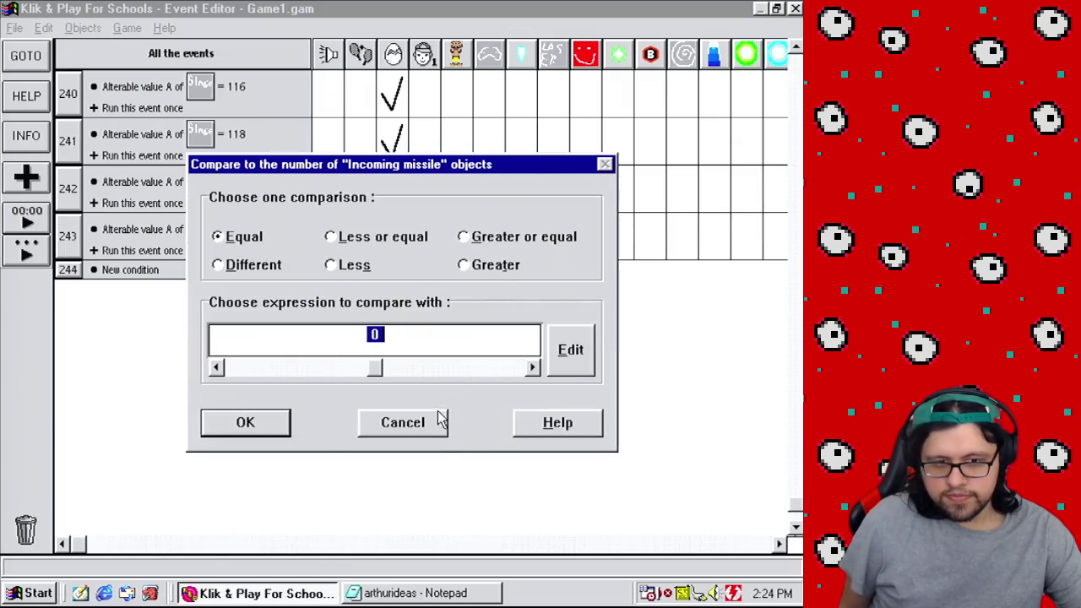
pyautogui.click(405, 422)
pyautogui.scroll(-1, 534, 414)
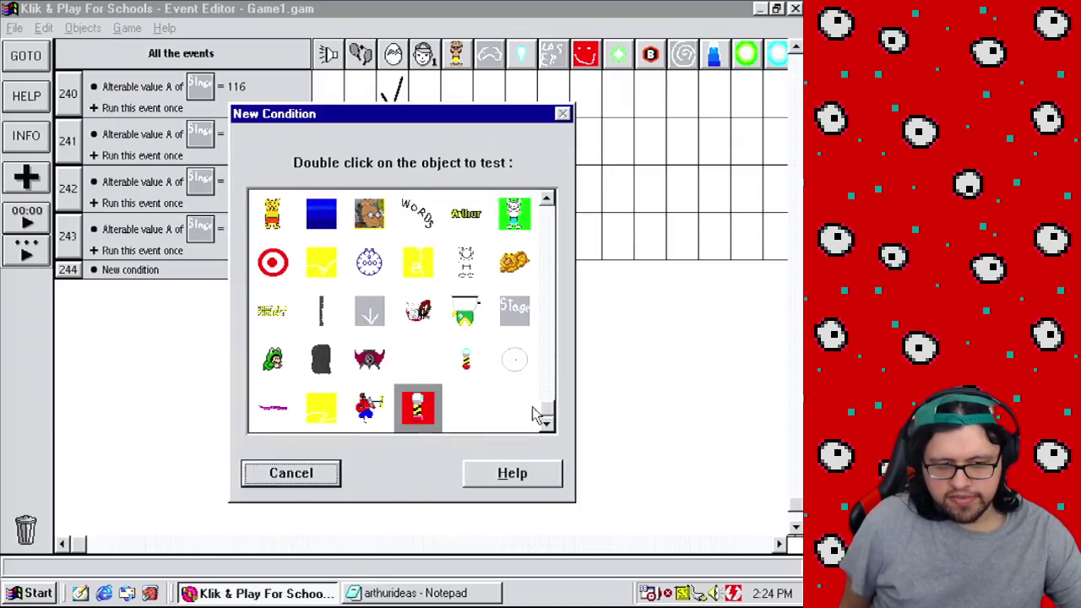
pyautogui.doubleClick(428, 411)
pyautogui.moveTo(473, 521)
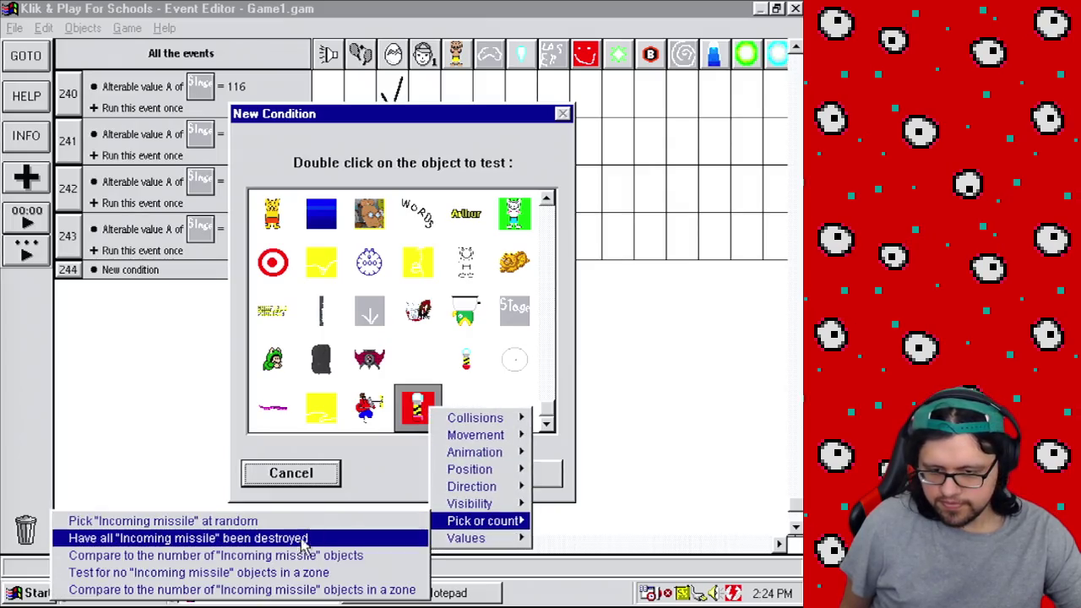
pyautogui.click(304, 558)
pyautogui.click(500, 265)
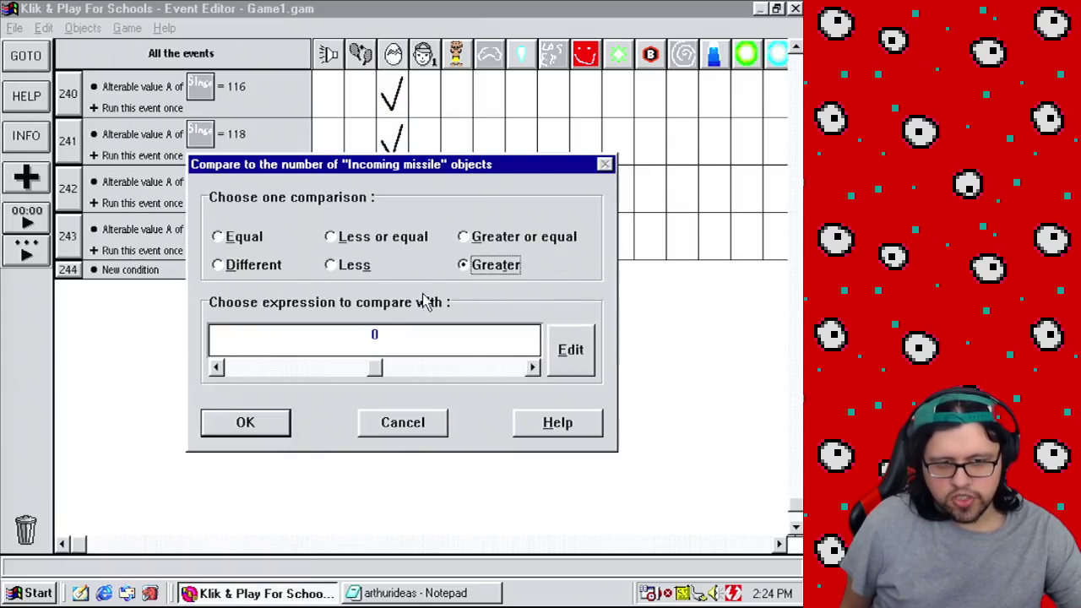
pyautogui.click(288, 424)
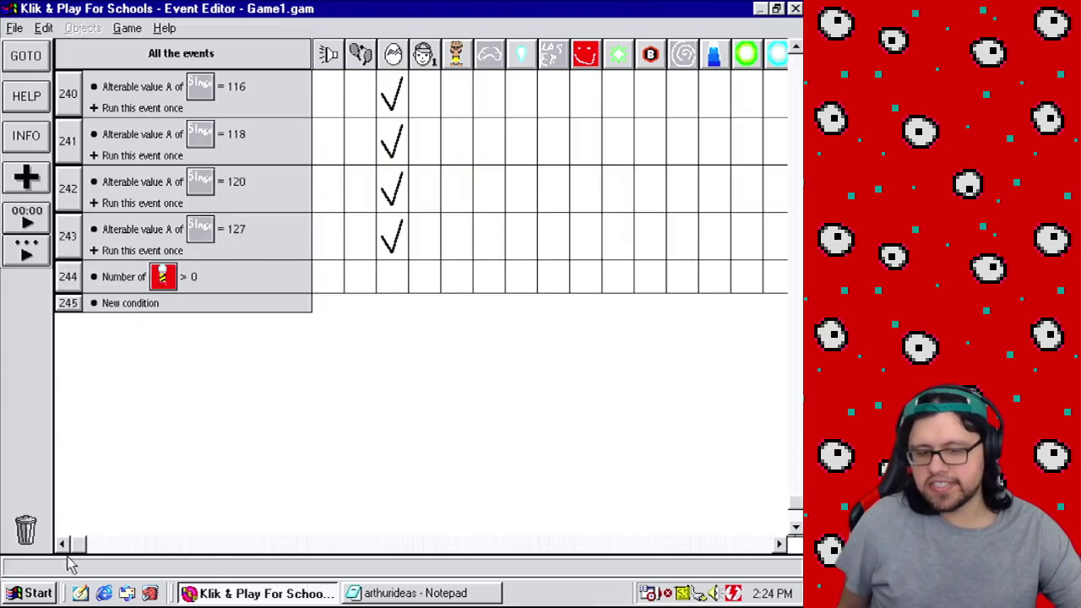
# Step: Add a timer condition to event 244 repeating every 0 seconds and 2/100
pyautogui.moveTo(83, 551)
pyautogui.mouseDown()
pyautogui.moveTo(380, 549)
pyautogui.moveTo(700, 568)
pyautogui.moveTo(655, 562)
pyautogui.mouseUp()
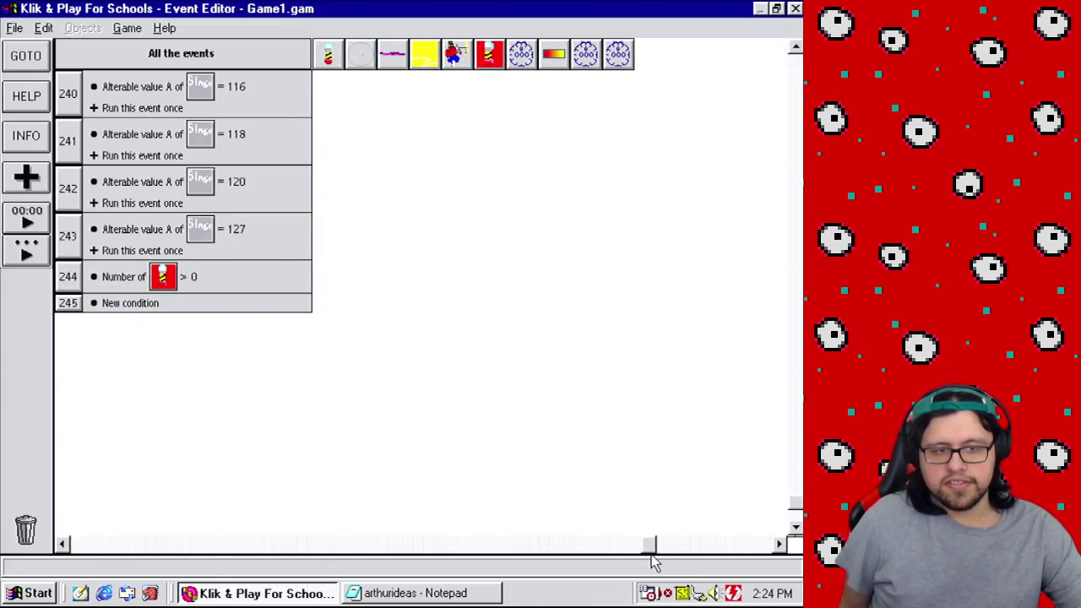
pyautogui.click(110, 303)
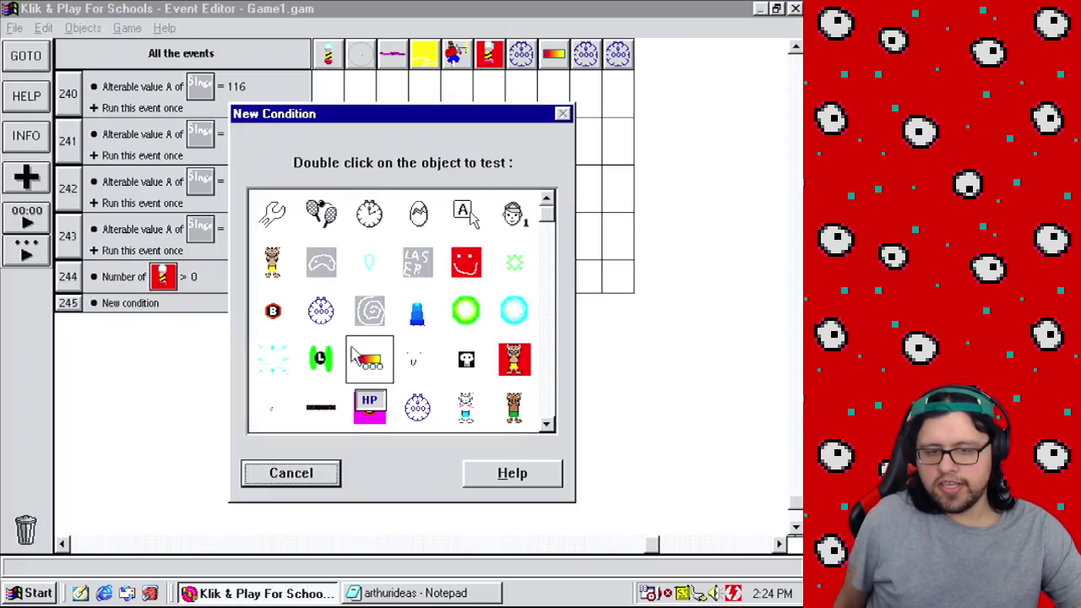
pyautogui.doubleClick(369, 213)
pyautogui.click(397, 215)
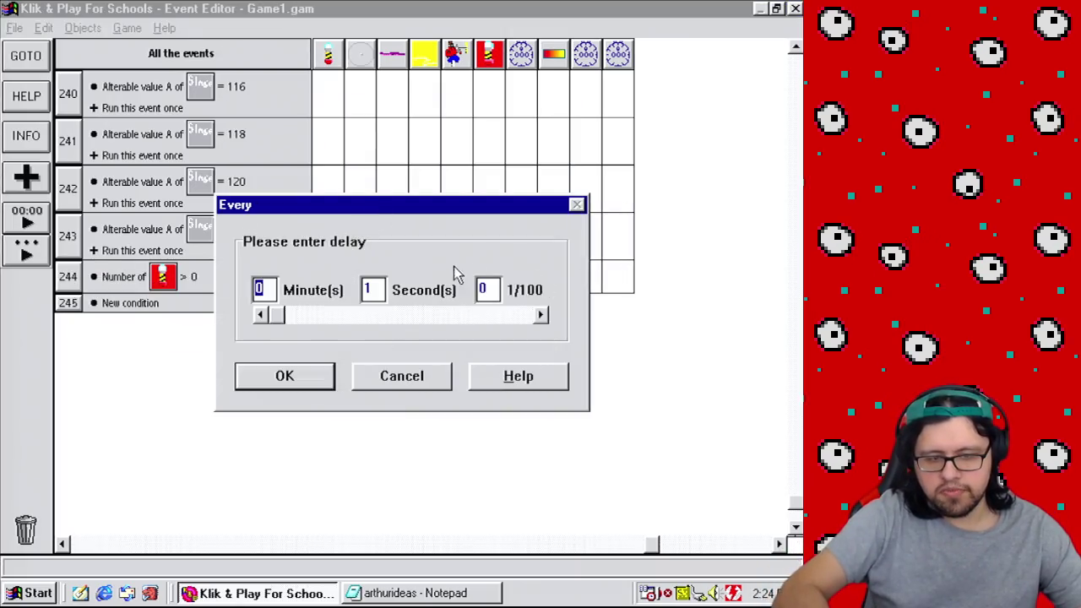
pyautogui.doubleClick(367, 289)
pyautogui.write('0')
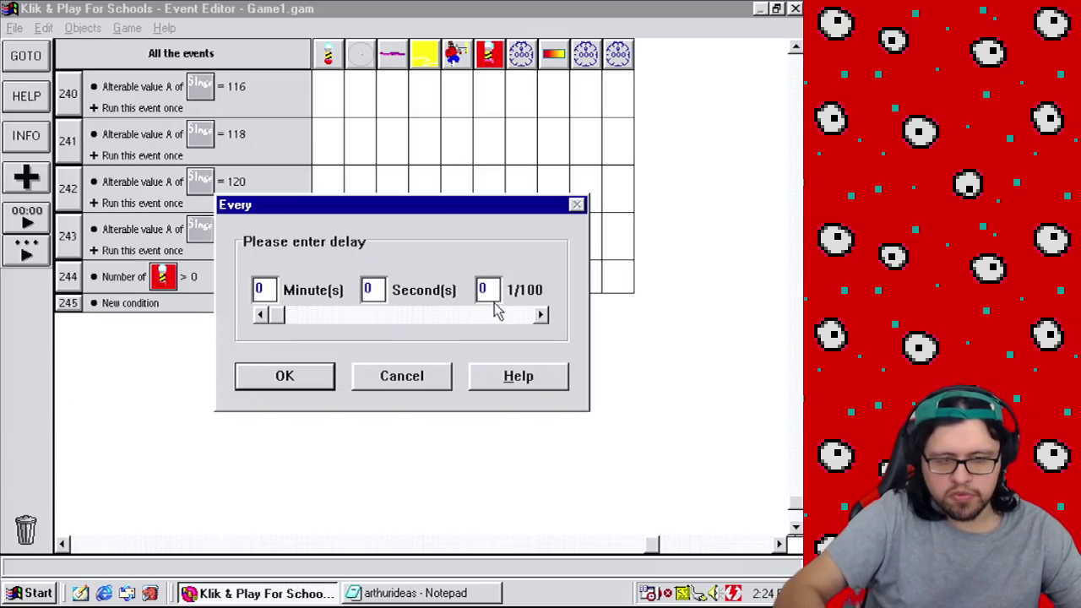
pyautogui.doubleClick(488, 290)
pyautogui.write('2')
pyautogui.click(310, 387)
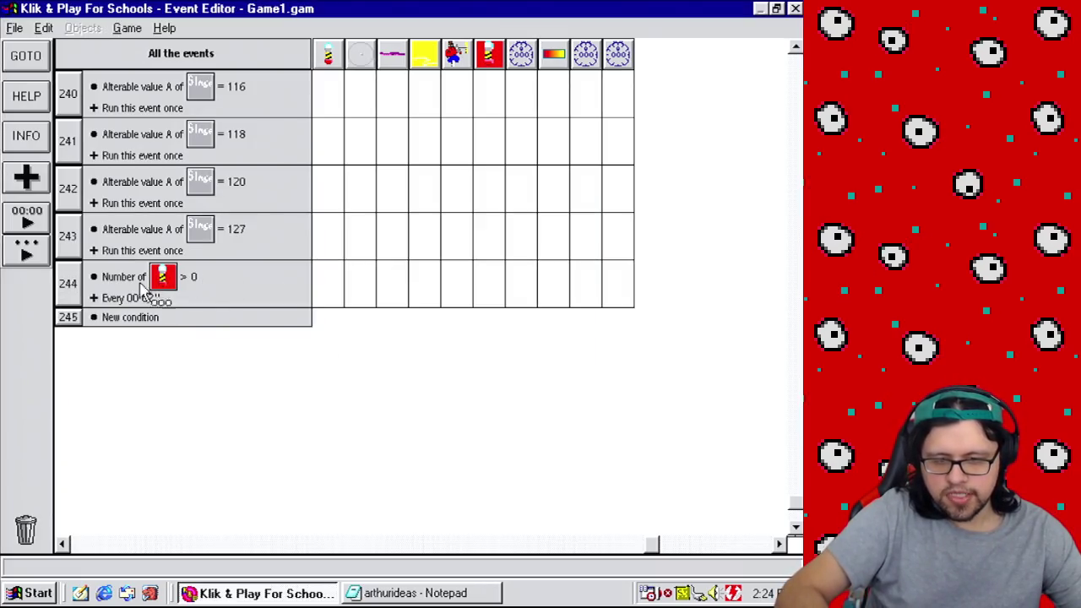
# Step: Make the timed missile event add 1 to value A, with a copied missile-count event placed above it
pyautogui.rightClick(490, 284)
pyautogui.click(571, 408)
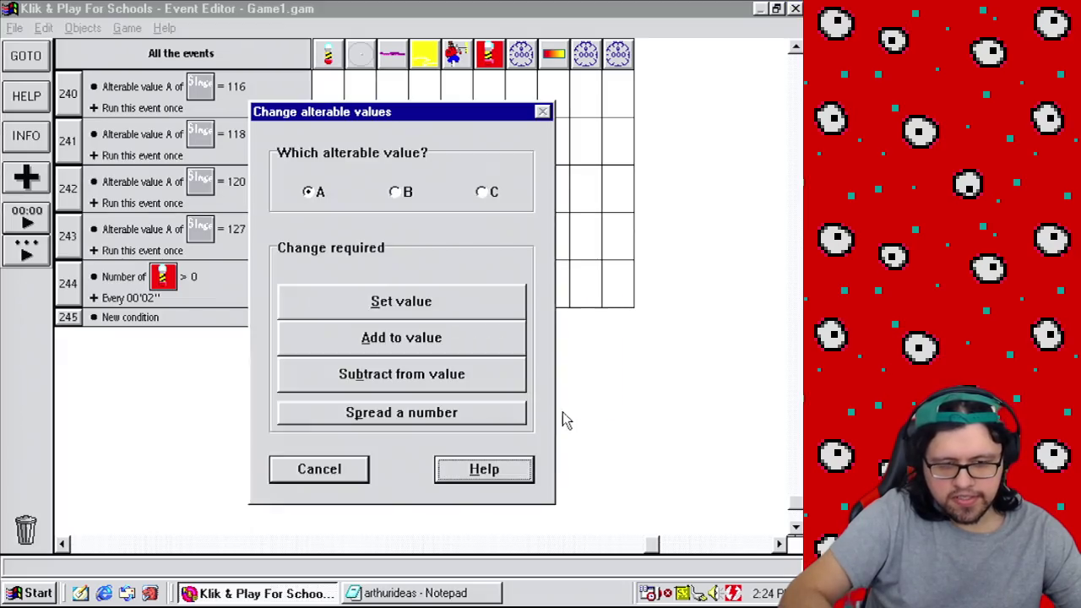
pyautogui.click(396, 337)
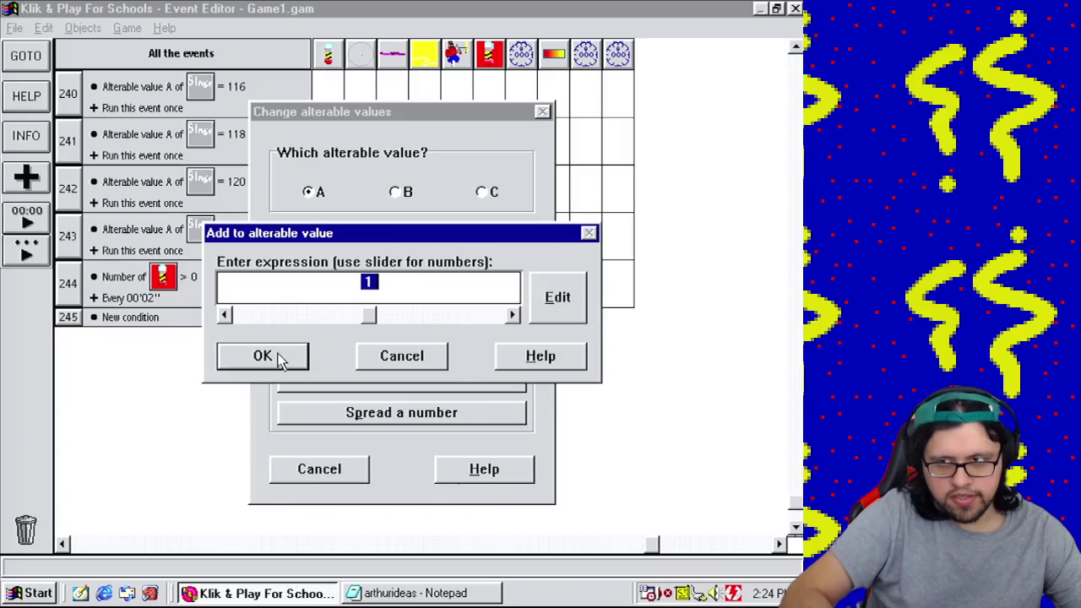
pyautogui.click(280, 355)
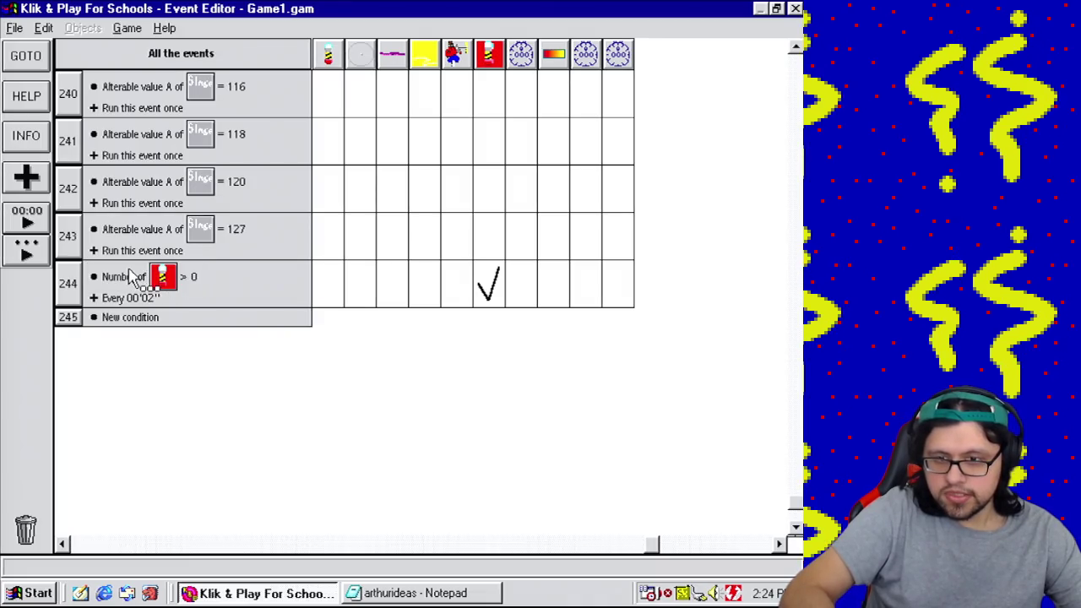
pyautogui.moveTo(132, 278); pyautogui.dragTo(127, 324)
pyautogui.moveTo(68, 285); pyautogui.dragTo(68, 325)
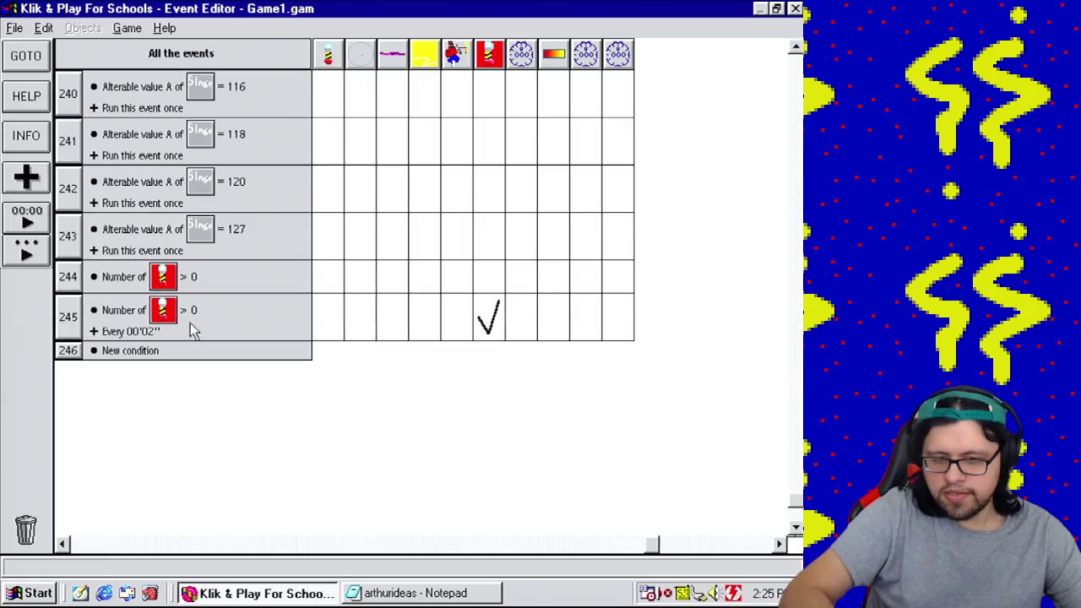
# Step: Start a Set Y Coordinate action for the missile reading Y("Incoming missile") + in the expression
pyautogui.click(490, 282)
pyautogui.moveTo(580, 328)
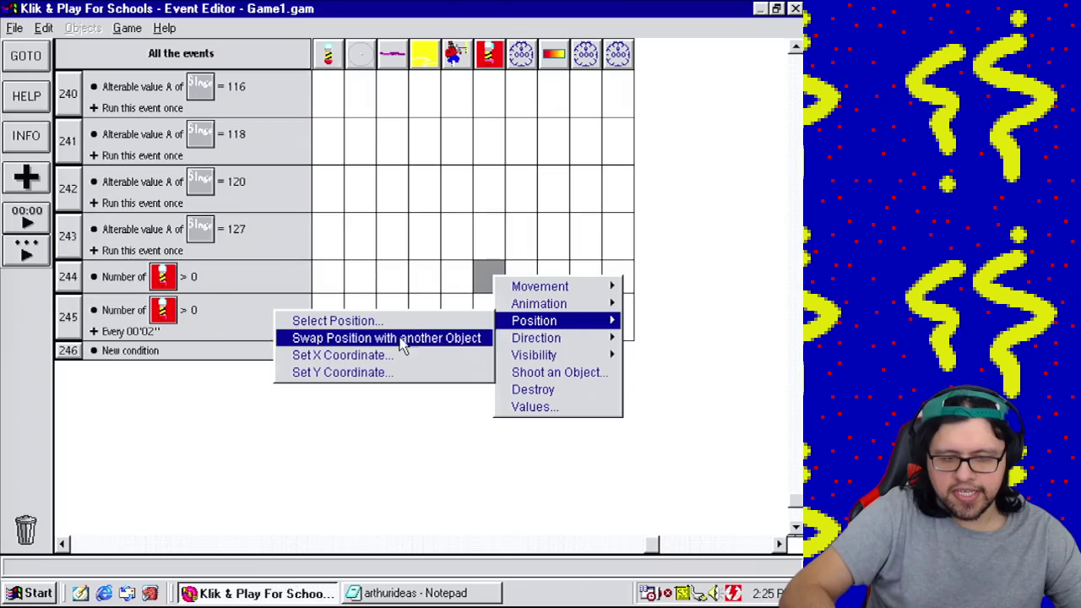
pyautogui.click(394, 375)
pyautogui.click(557, 296)
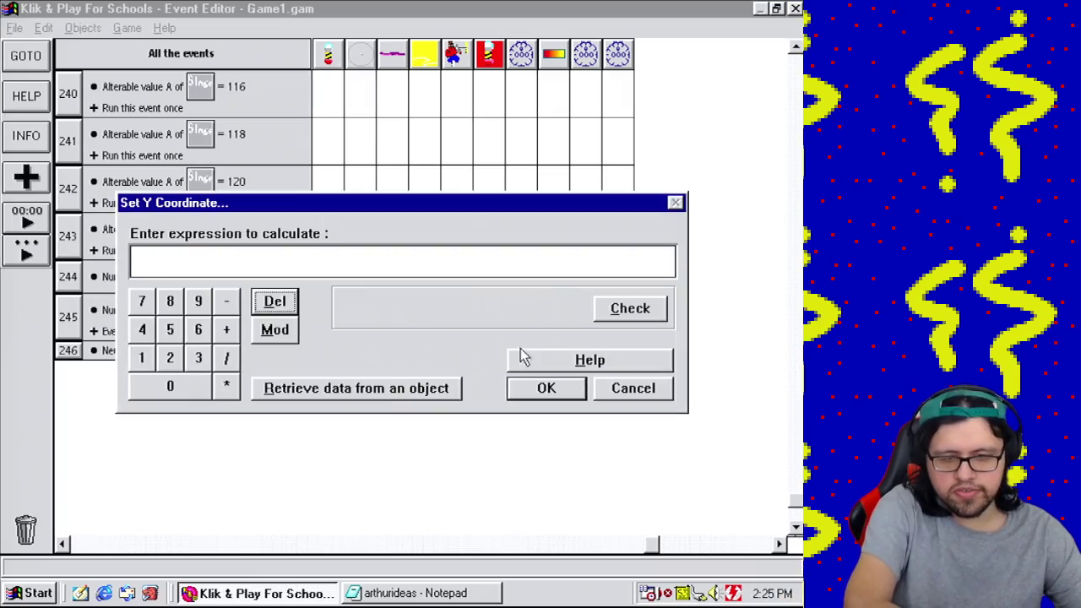
pyautogui.click(447, 390)
pyautogui.scroll(-10, 575, 376)
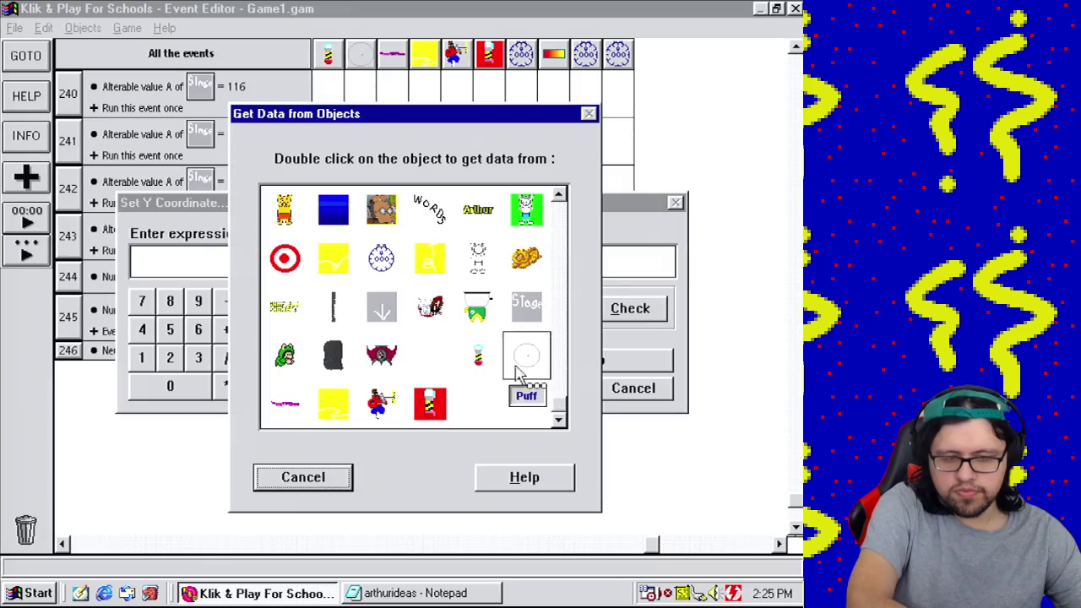
pyautogui.doubleClick(441, 404)
pyautogui.moveTo(506, 426)
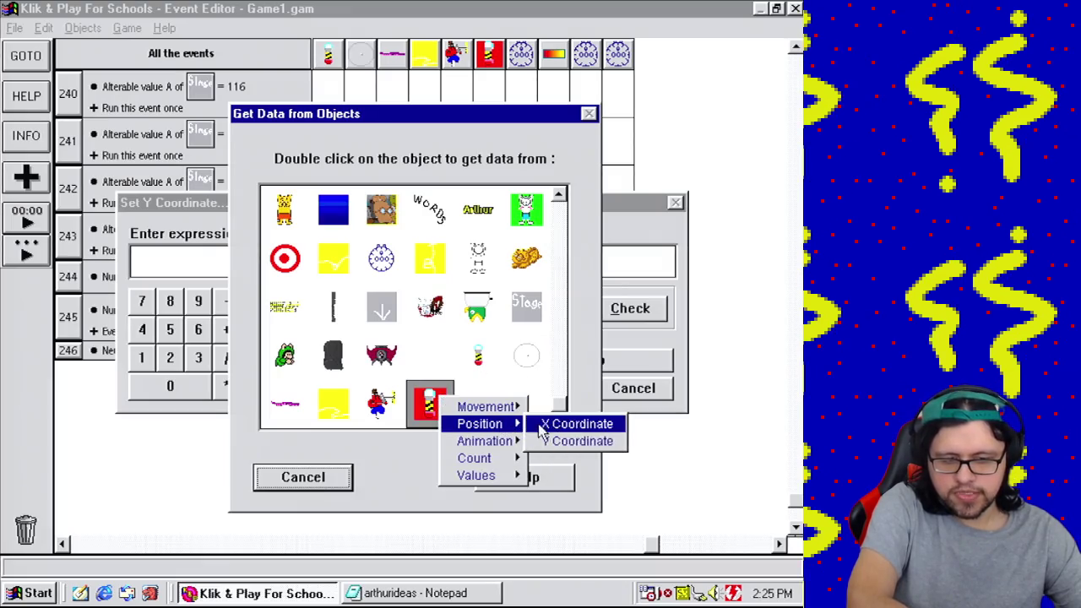
pyautogui.click(578, 440)
pyautogui.click(227, 329)
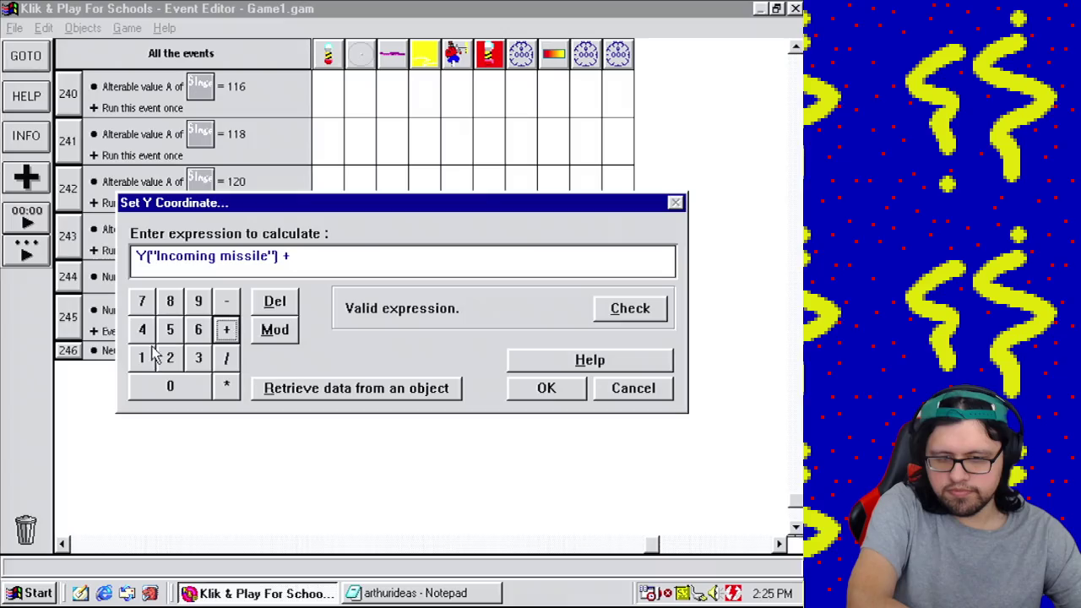
pyautogui.click(142, 357)
# Step: Replace the trailing 1 with Value A("Incoming missile") and confirm the expression
pyautogui.click(307, 262)
pyautogui.press('BackSpace')
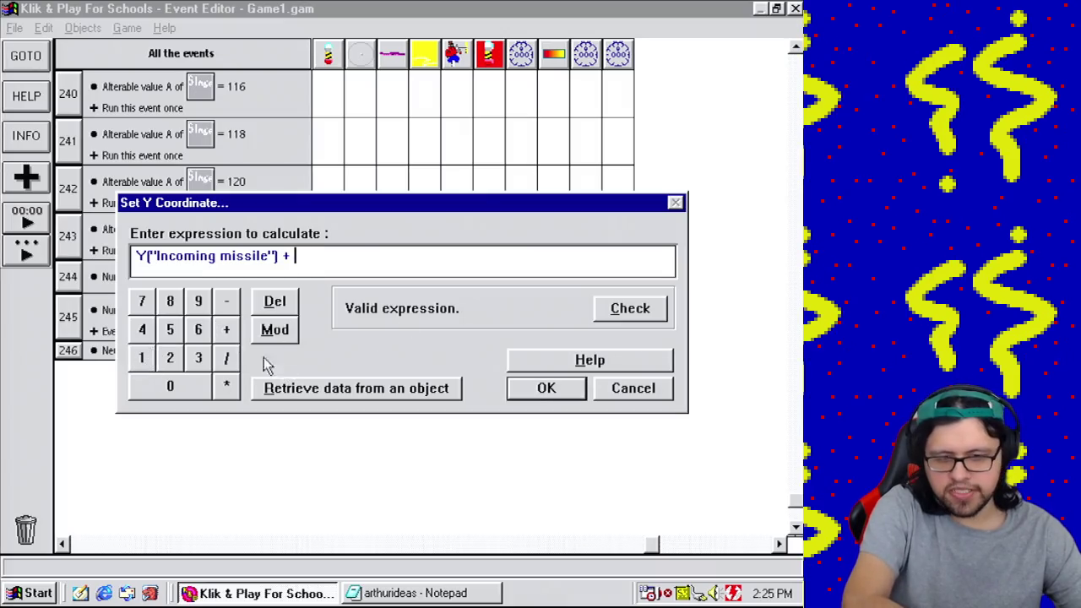
pyautogui.click(269, 388)
pyautogui.scroll(-5, 557, 386)
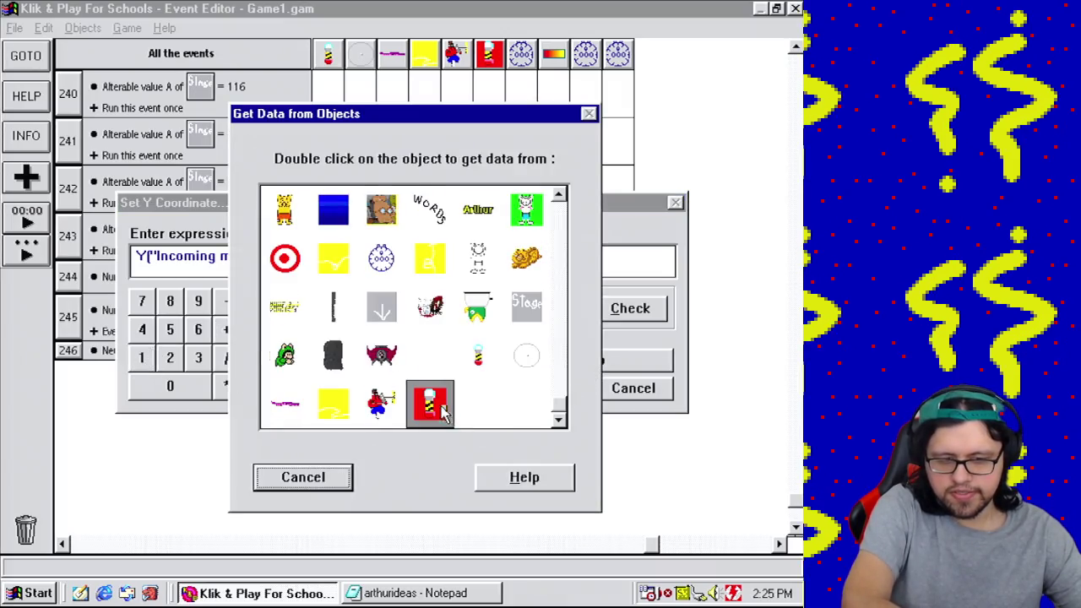
pyautogui.doubleClick(441, 409)
pyautogui.moveTo(530, 489)
pyautogui.click(572, 485)
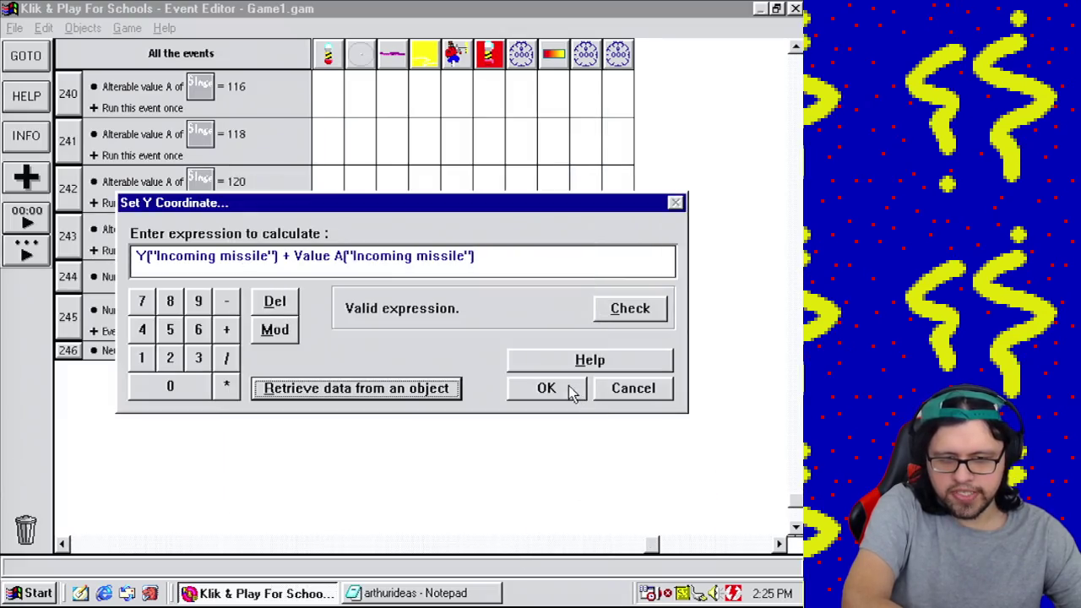
pyautogui.click(547, 387)
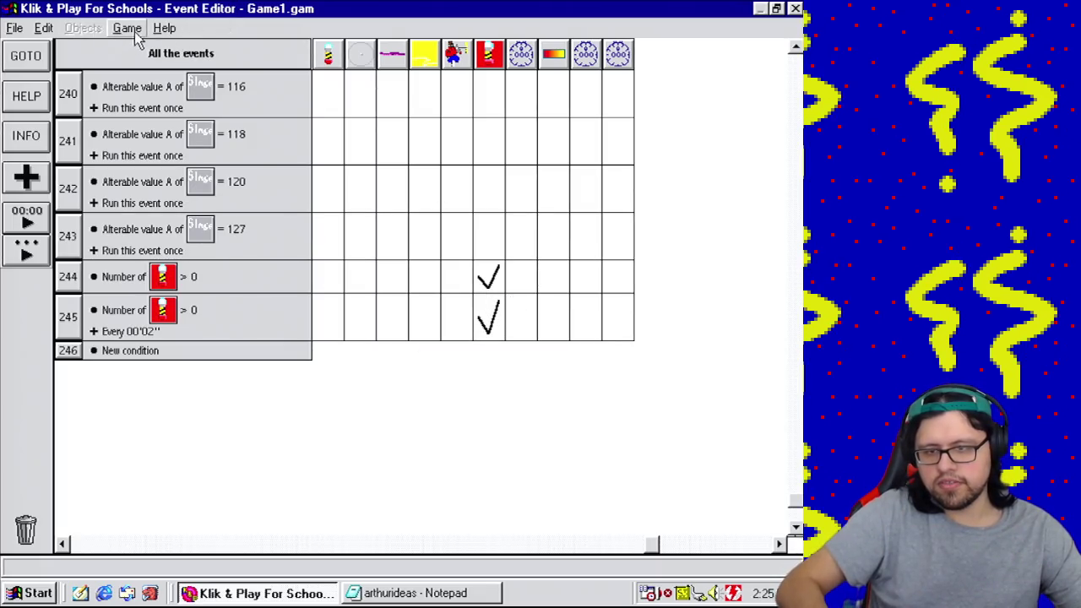
# Step: Switch to the level editor and test-play the level
pyautogui.click(164, 28)
pyautogui.moveTo(127, 28)
pyautogui.click(161, 65)
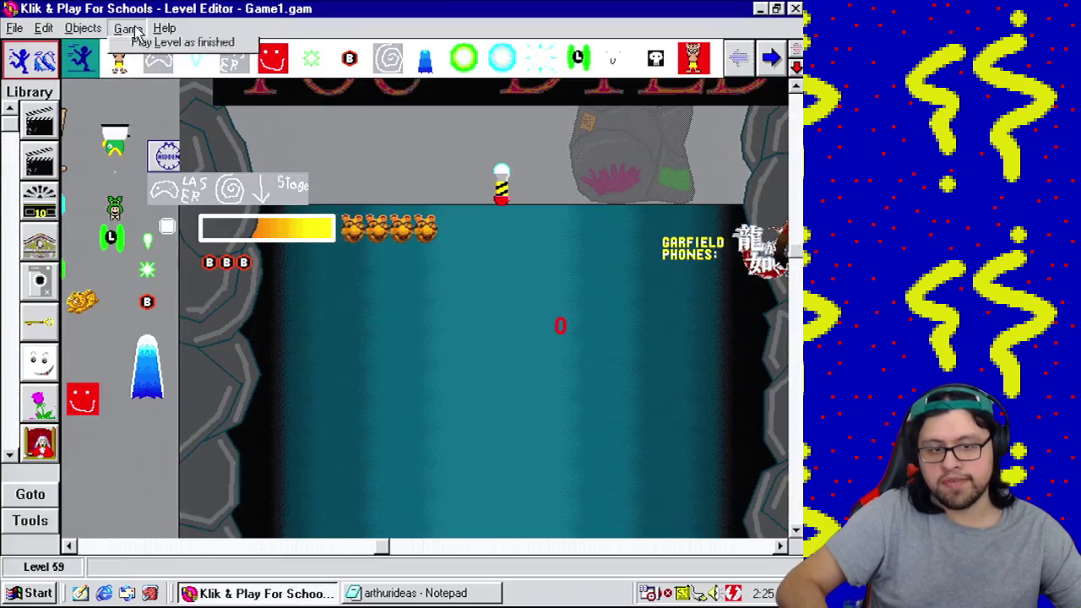
pyautogui.click(135, 29)
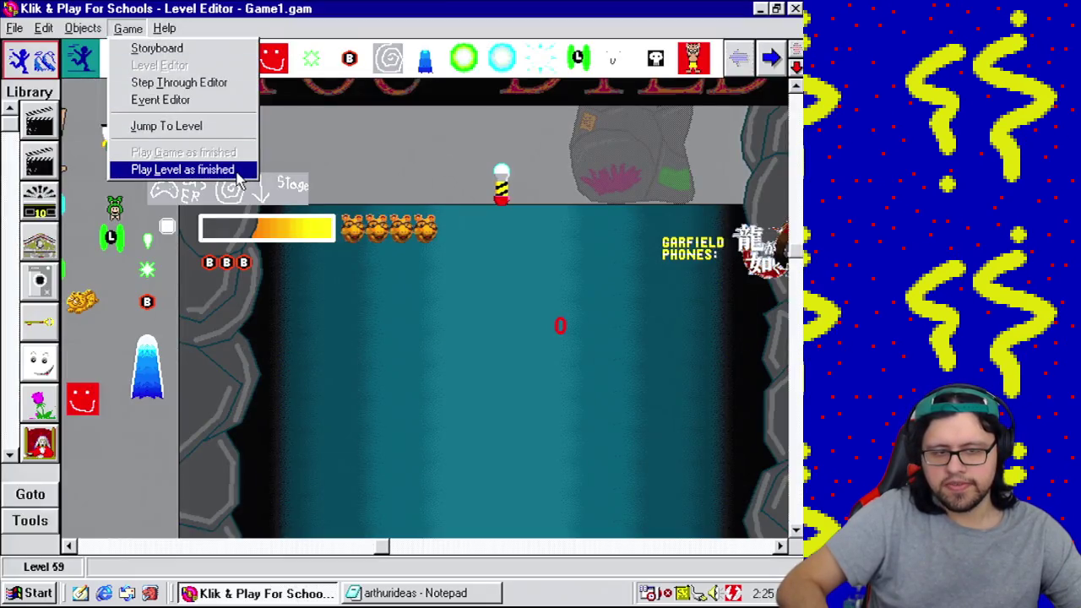
pyautogui.click(237, 171)
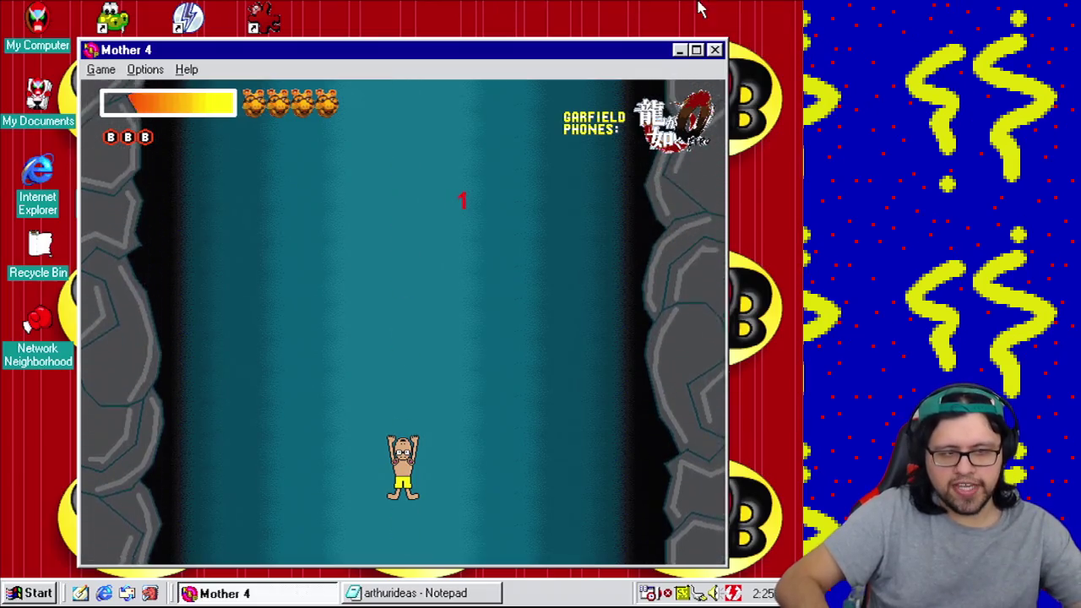
pyautogui.click(715, 50)
# Step: Back in the event editor, set event 245's timer hundredths value to 5
pyautogui.click(128, 28)
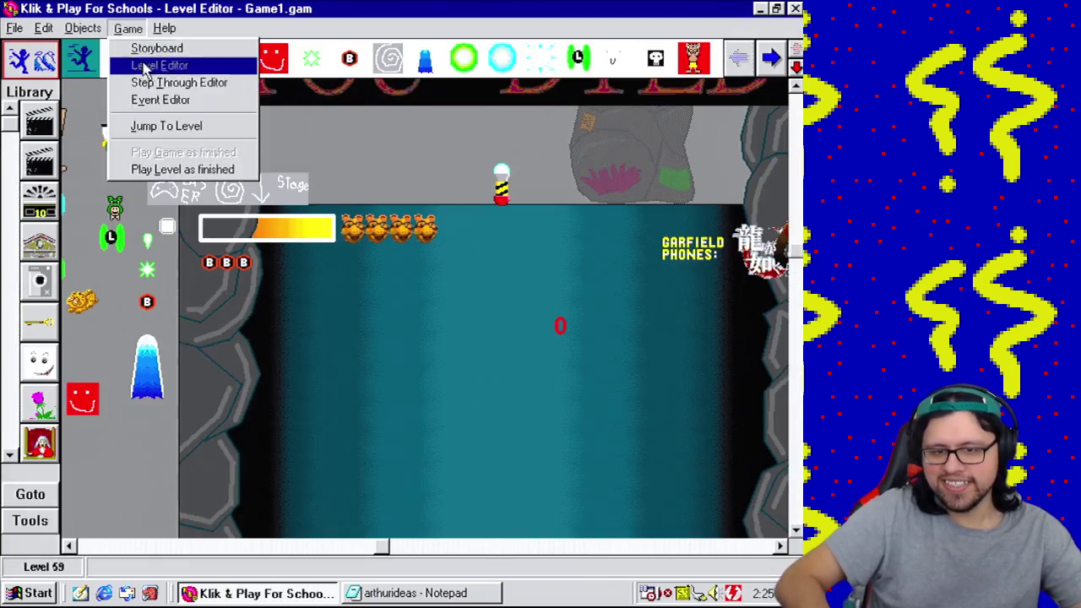
pyautogui.click(160, 100)
pyautogui.rightClick(125, 334)
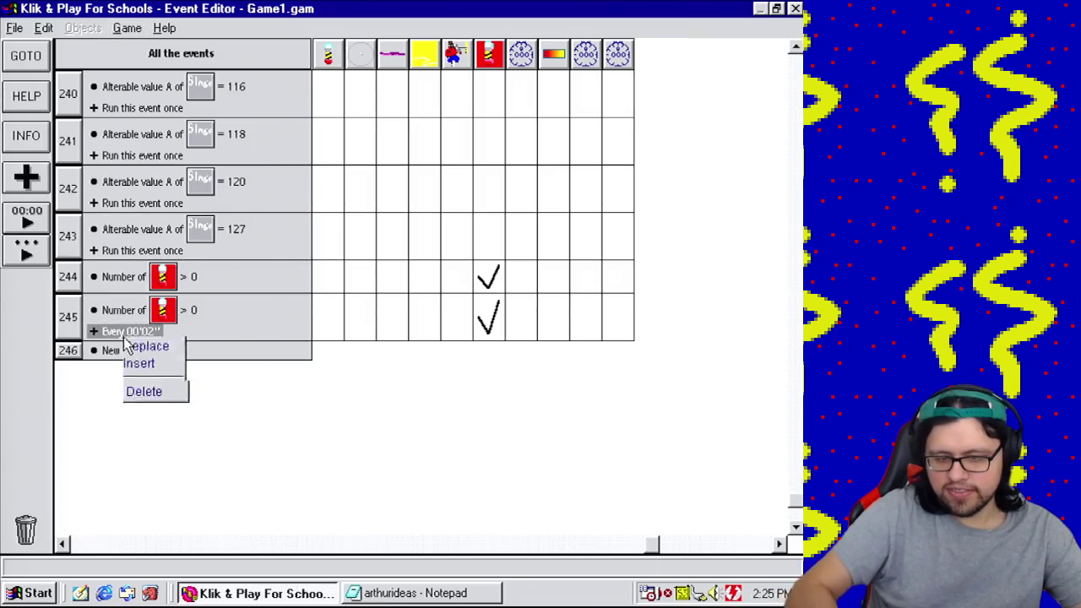
pyautogui.click(127, 344)
pyautogui.doubleClick(487, 289)
pyautogui.write('5')
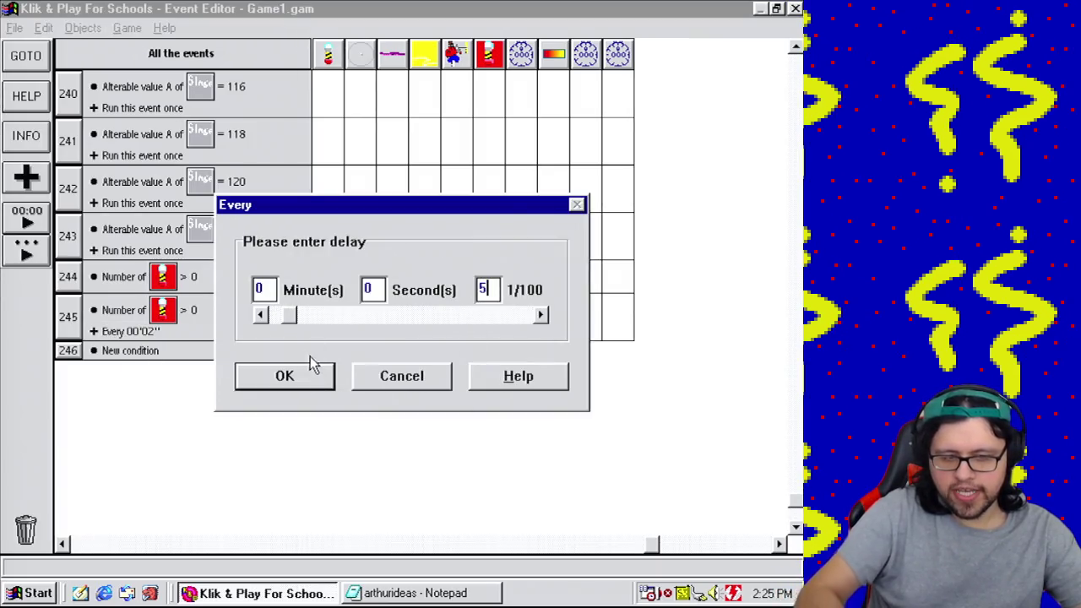
pyautogui.click(285, 377)
# Step: Test-play the level again, moving the character left and right
pyautogui.click(131, 27)
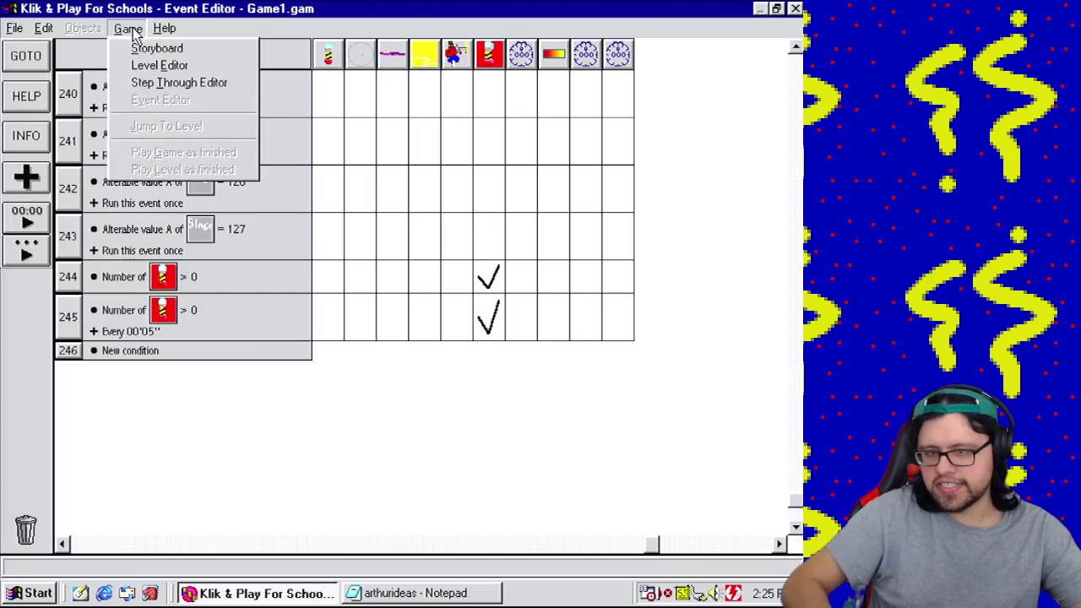
pyautogui.click(155, 67)
pyautogui.click(131, 29)
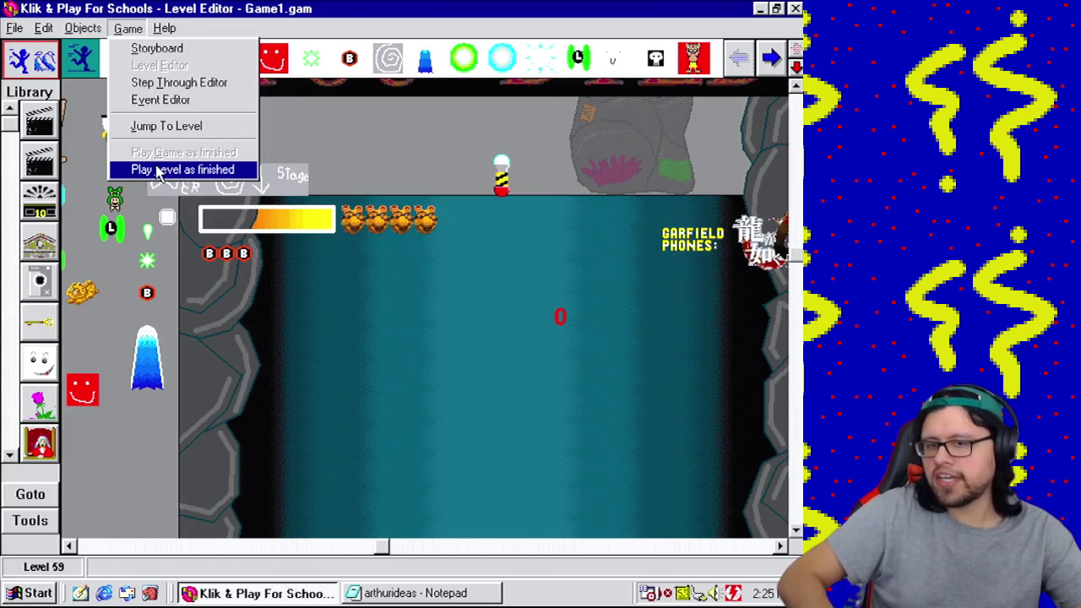
pyautogui.click(157, 171)
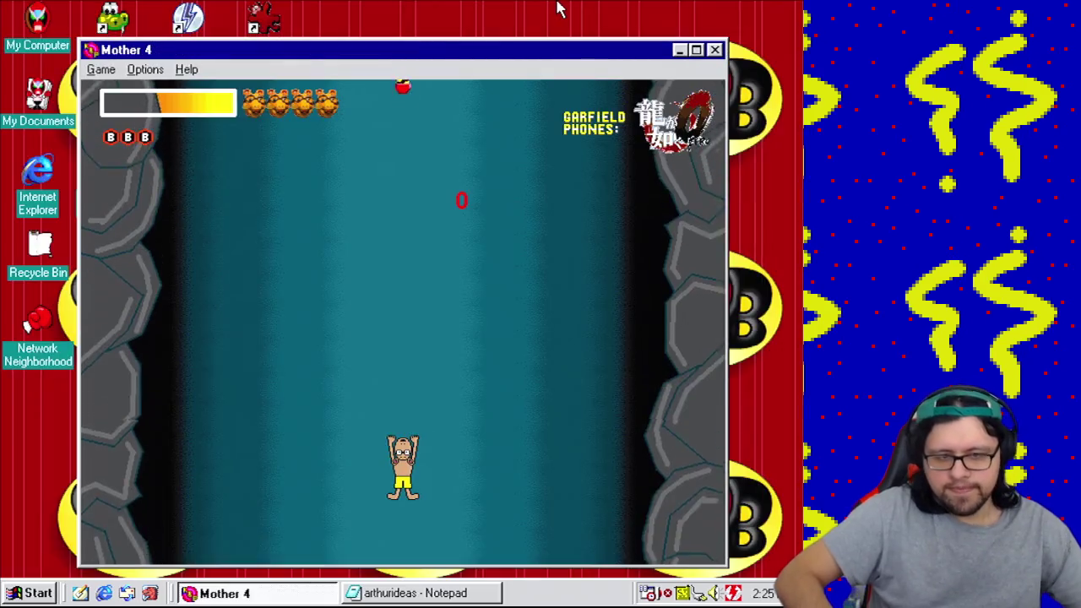
pyautogui.press('Right')
pyautogui.press('Left')
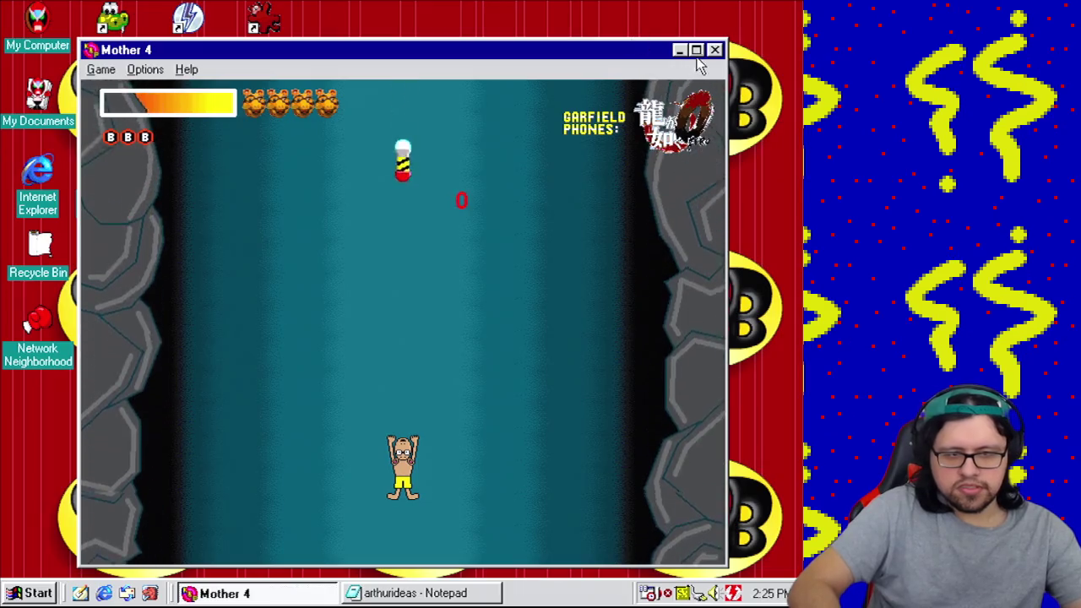
pyautogui.press('Escape')
# Step: Confirm event 245's repeat delay of 00'06'' and return to the level editor
pyautogui.click(127, 28)
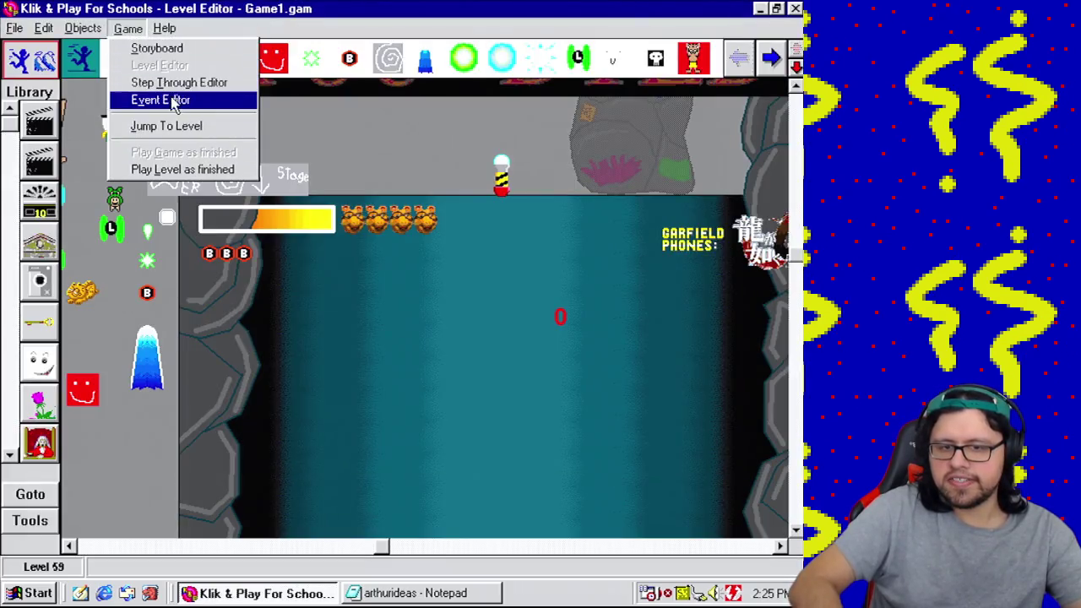
pyautogui.click(162, 99)
pyautogui.doubleClick(149, 337)
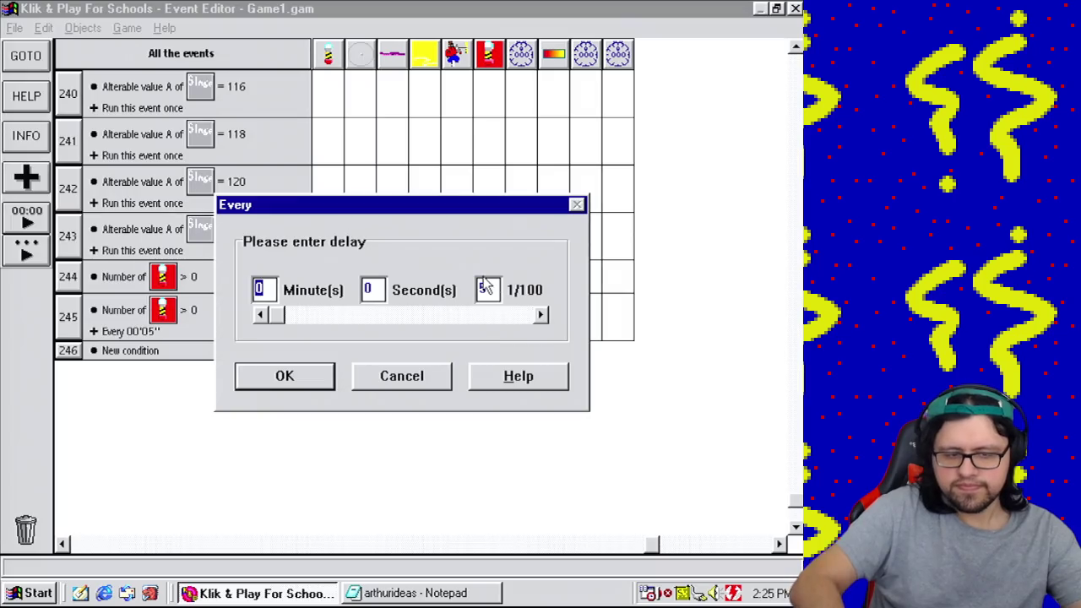
pyautogui.click(307, 386)
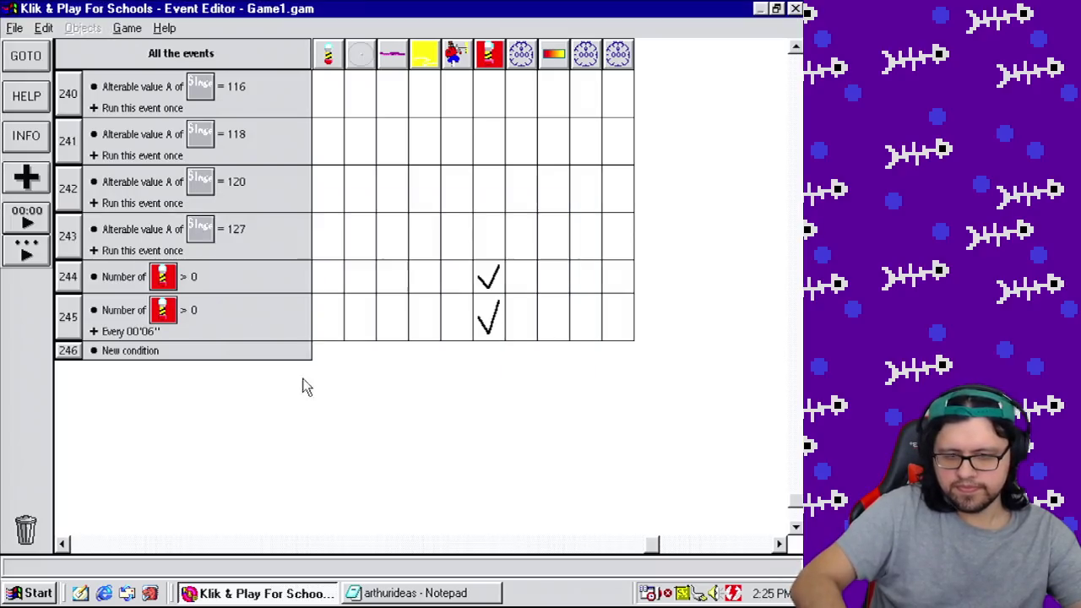
pyautogui.click(128, 29)
pyautogui.click(158, 66)
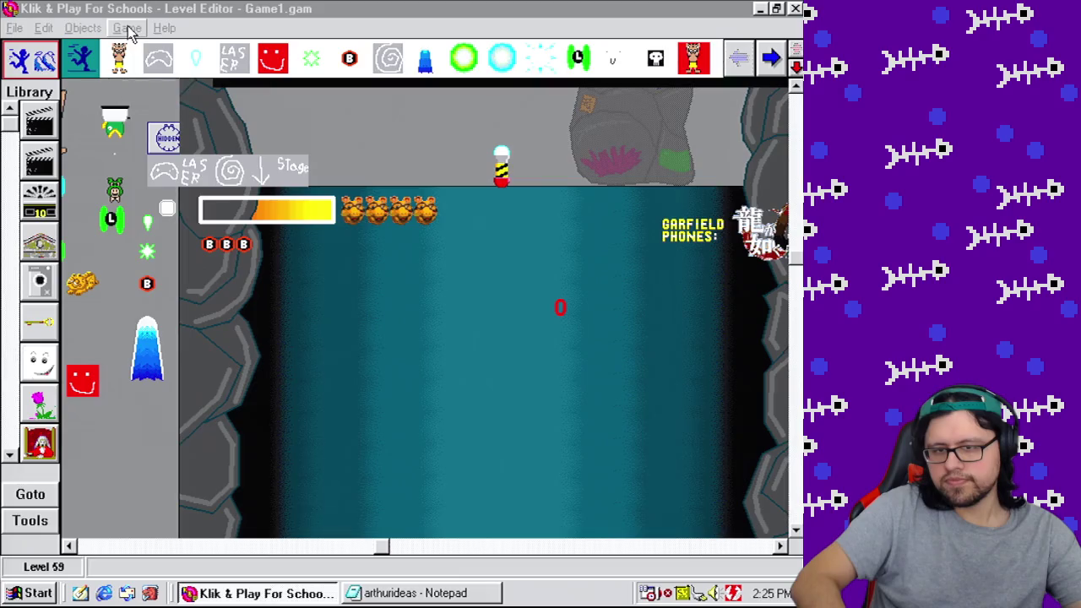
# Step: Play the level as finished, steering the character left and right, then stop the run
pyautogui.click(126, 28)
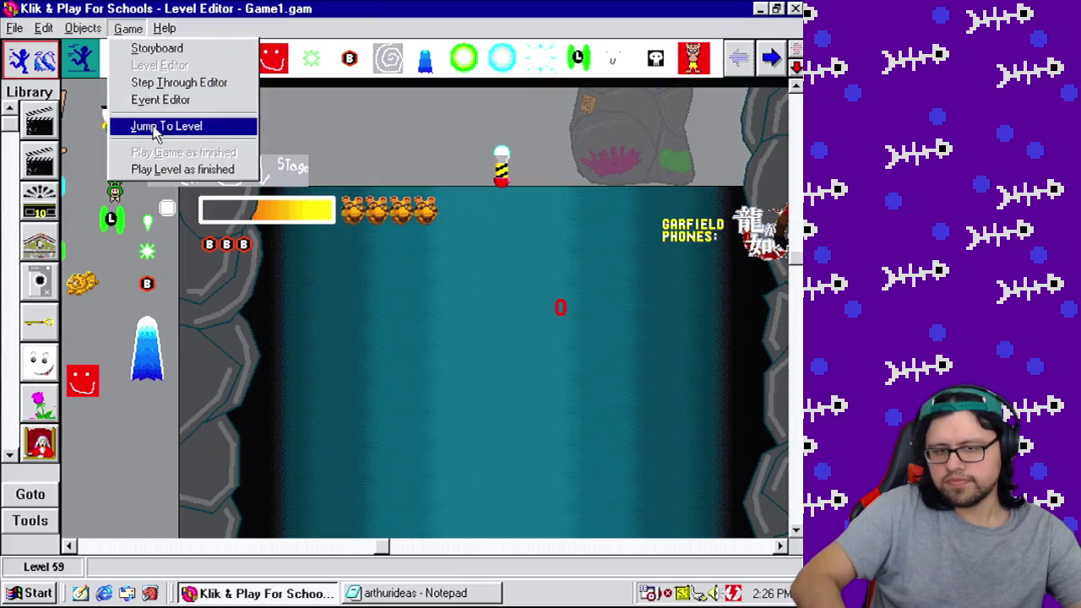
pyautogui.click(155, 127)
pyautogui.press('Right')
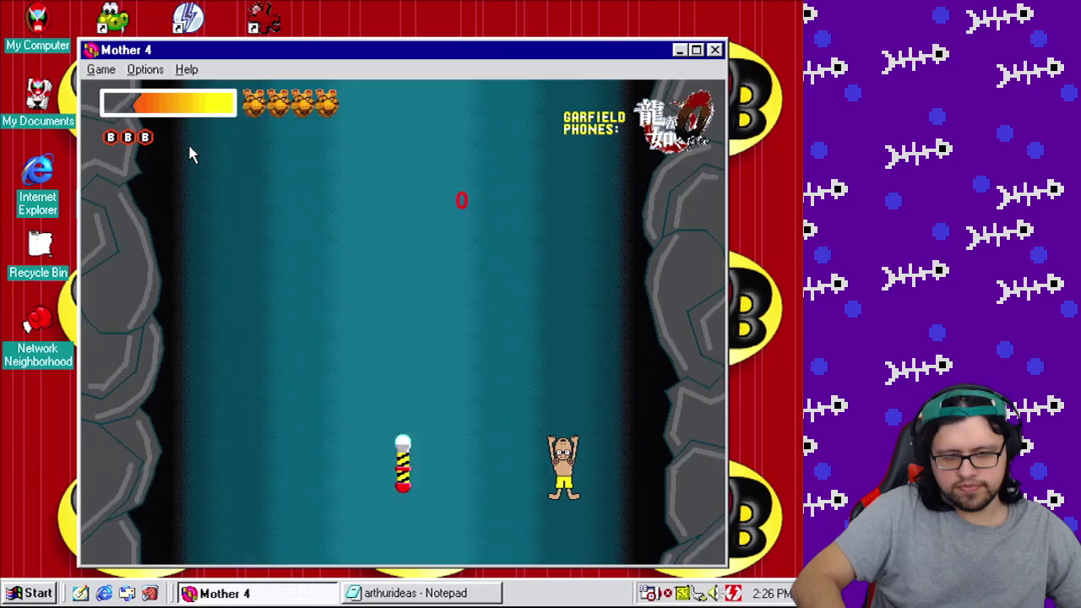
pyautogui.press('Left')
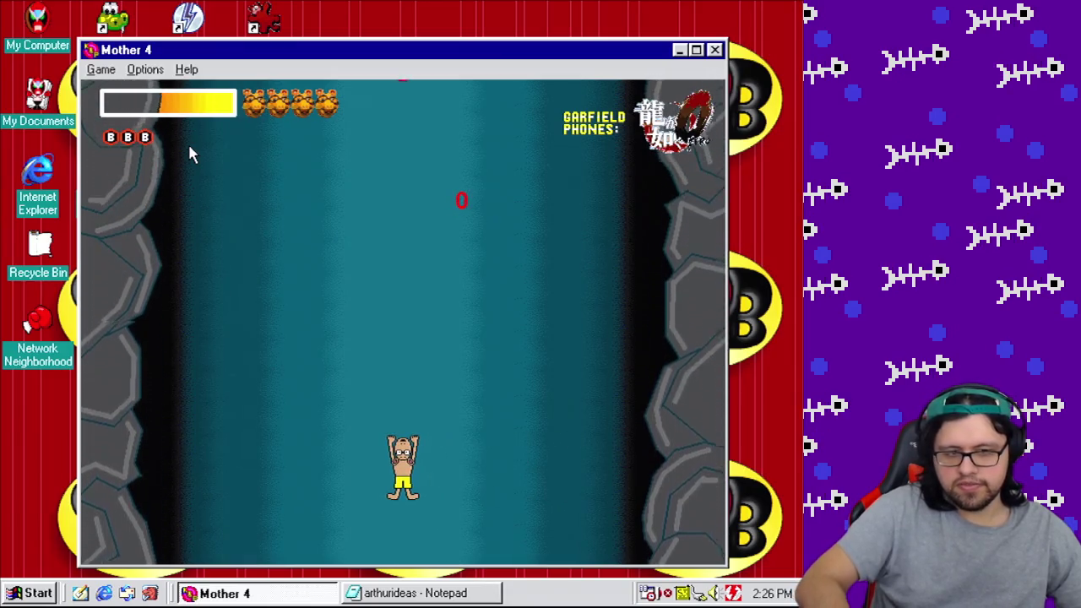
pyautogui.press('Right')
pyautogui.press('Left')
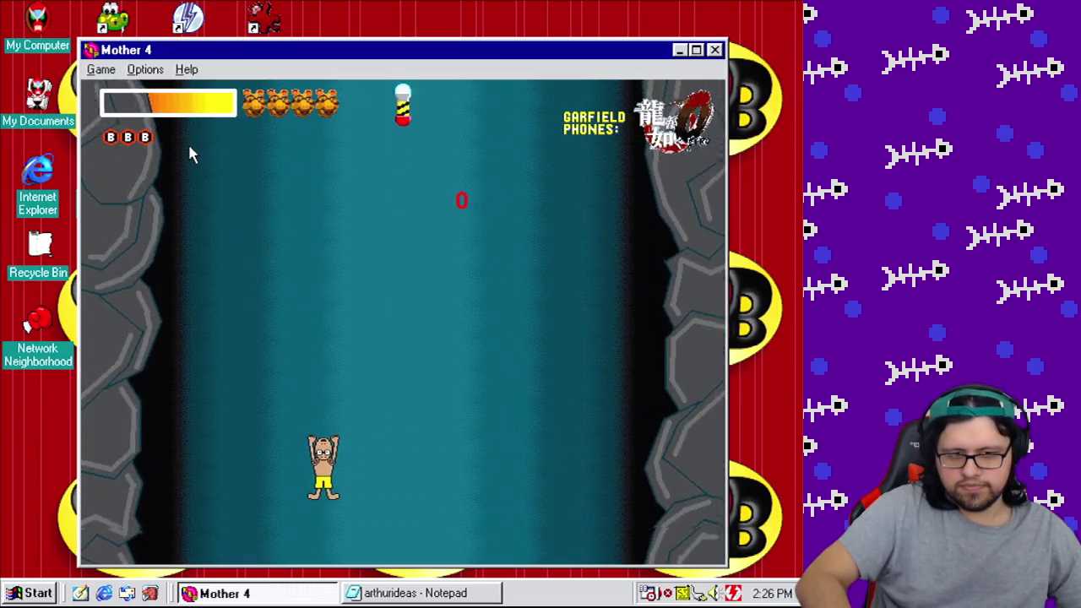
pyautogui.press('Right')
pyautogui.press('Left')
pyautogui.press('Left')
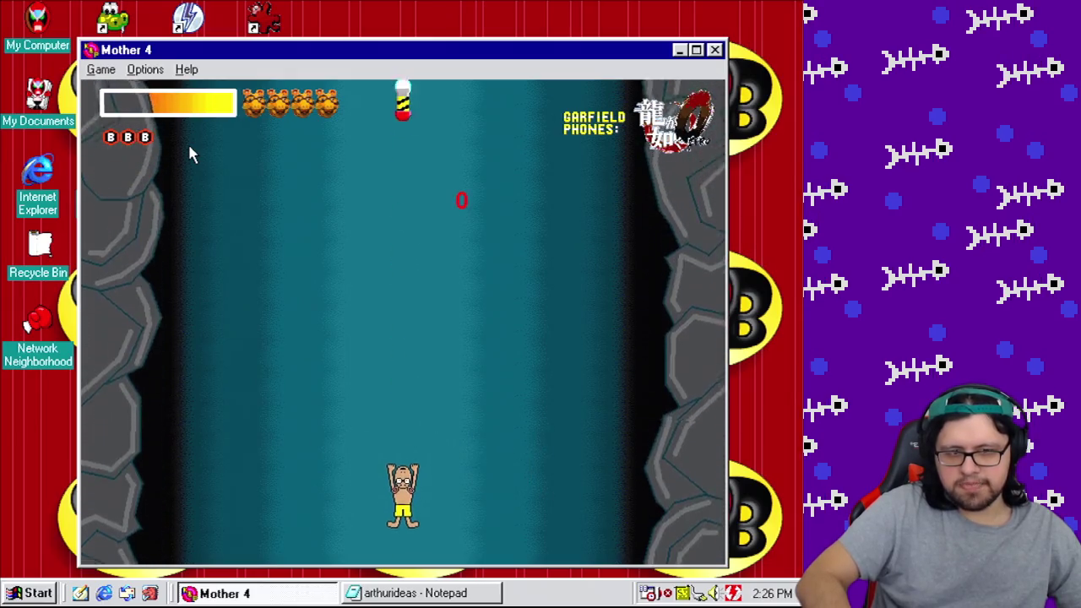
pyautogui.press('Right')
pyautogui.press('Left')
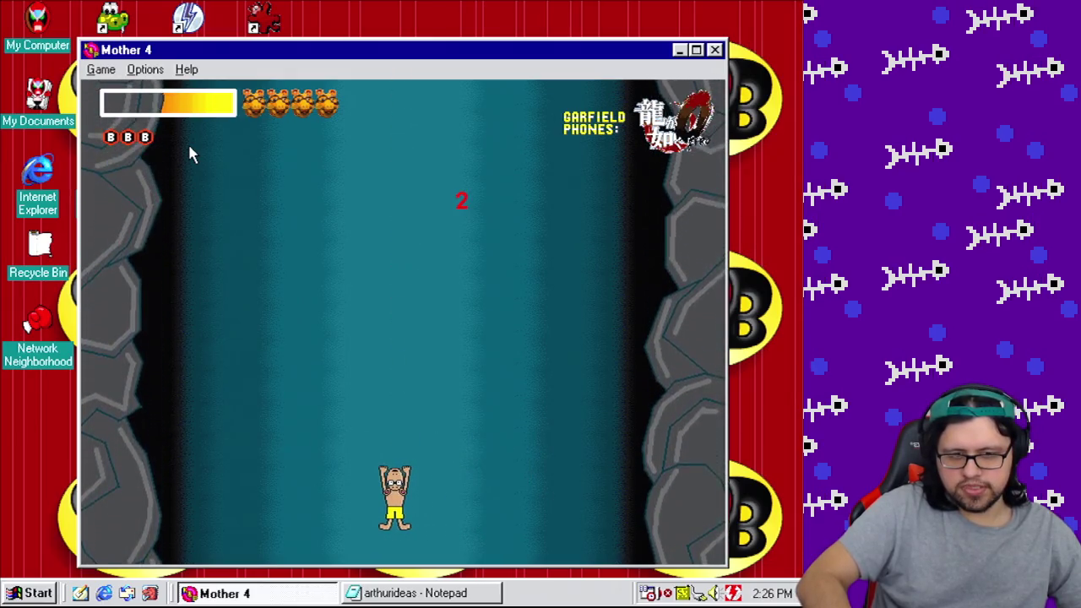
pyautogui.press('Left')
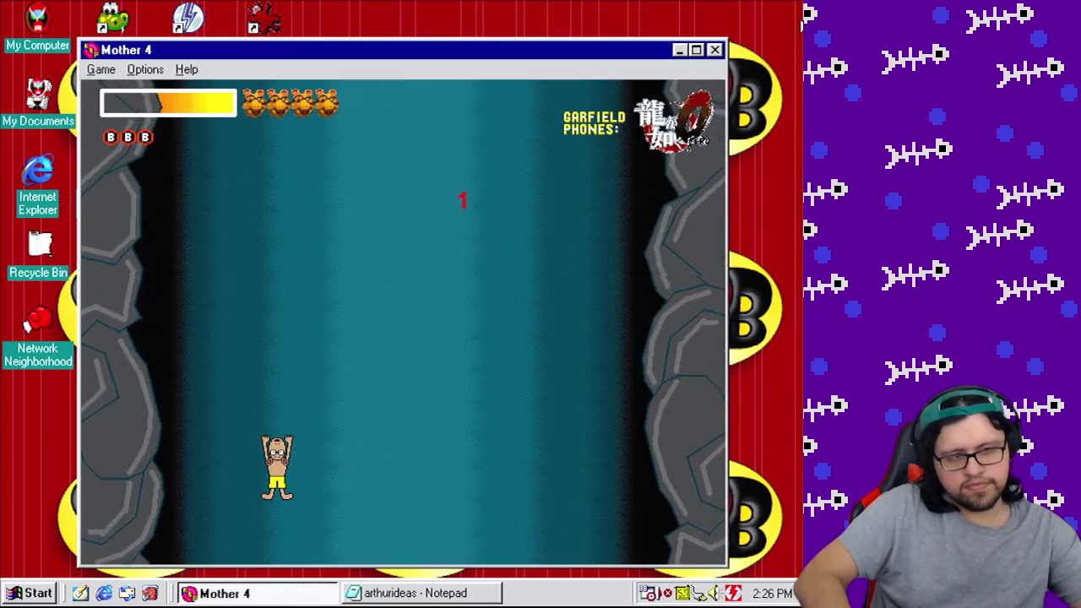
pyautogui.press('Escape')
# Step: Change event 245's Every condition delay from 00'06'' to 00'05''
pyautogui.click(127, 29)
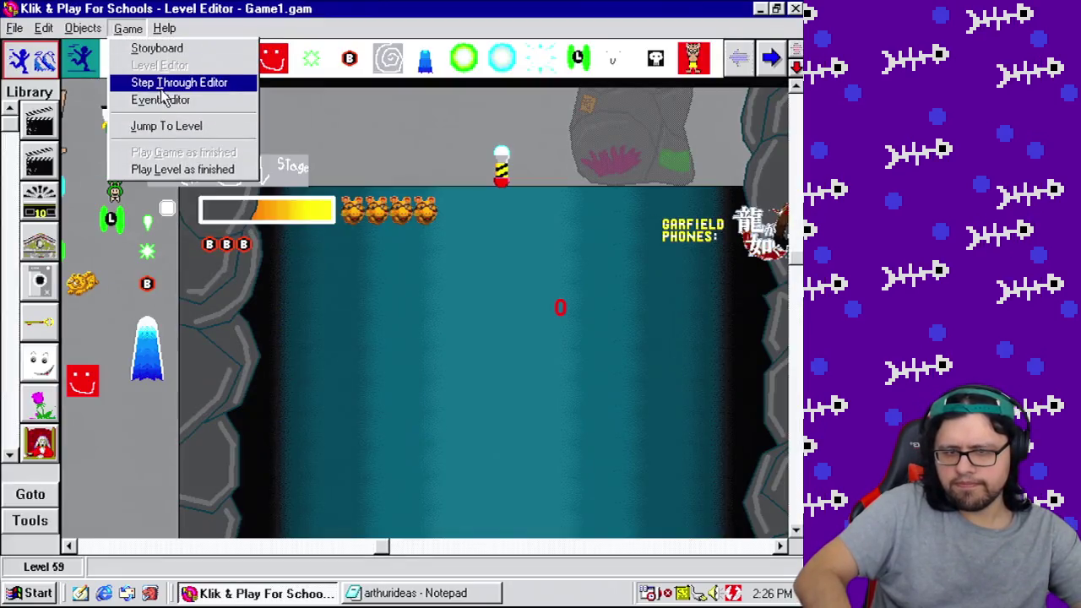
pyautogui.click(160, 85)
pyautogui.rightClick(124, 337)
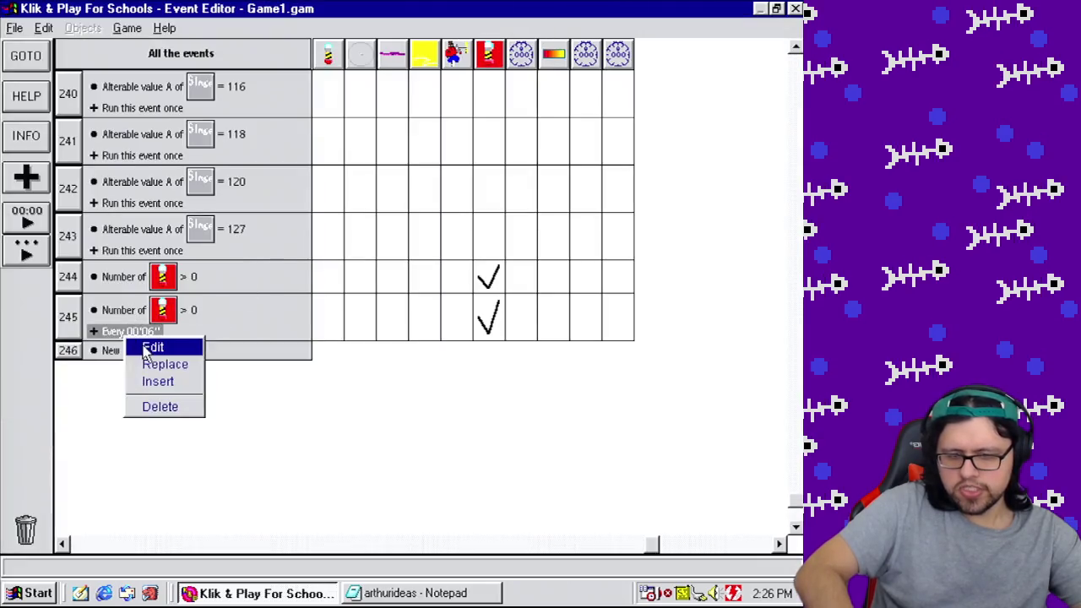
pyautogui.click(149, 347)
pyautogui.write('5')
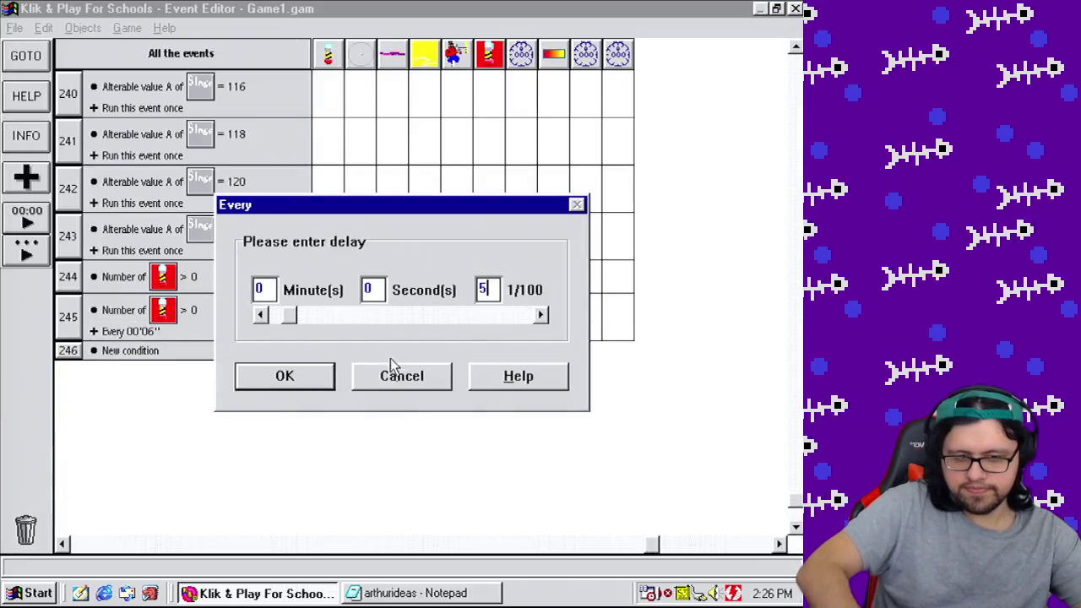
pyautogui.click(285, 376)
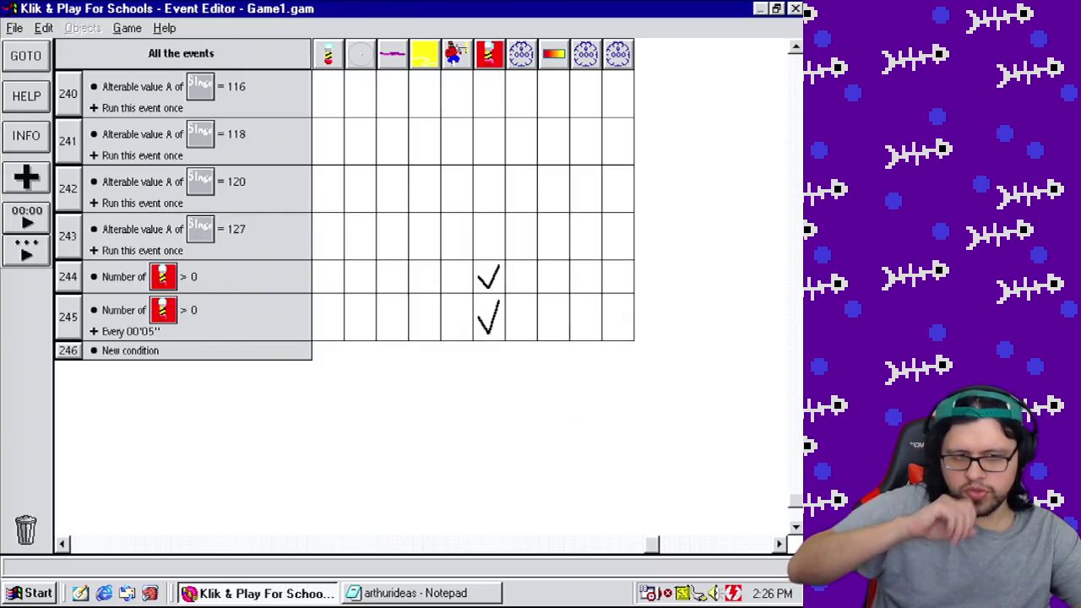
pyautogui.click(163, 28)
pyautogui.click(126, 28)
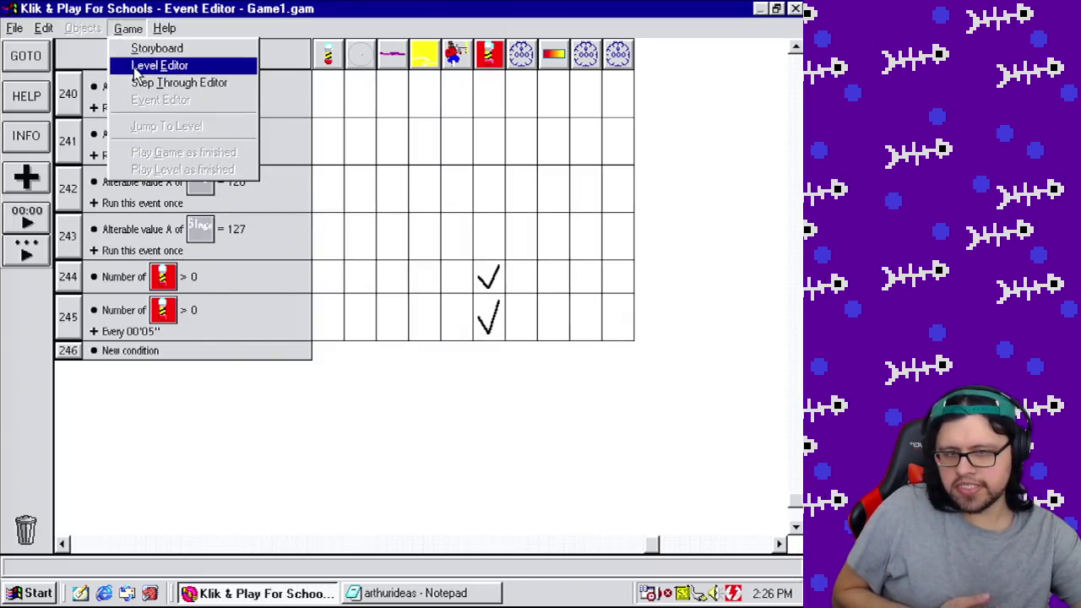
# Step: Return to the level editor and bring the off-stage area on the left into view
pyautogui.click(156, 65)
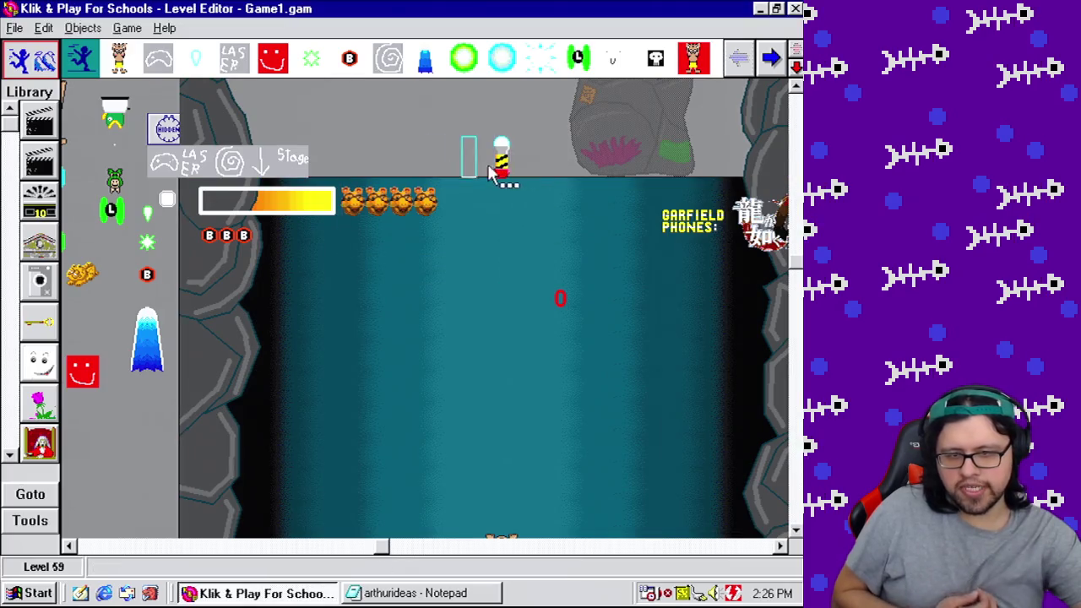
pyautogui.press('Left')
pyautogui.press('Left')
pyautogui.press('Left')
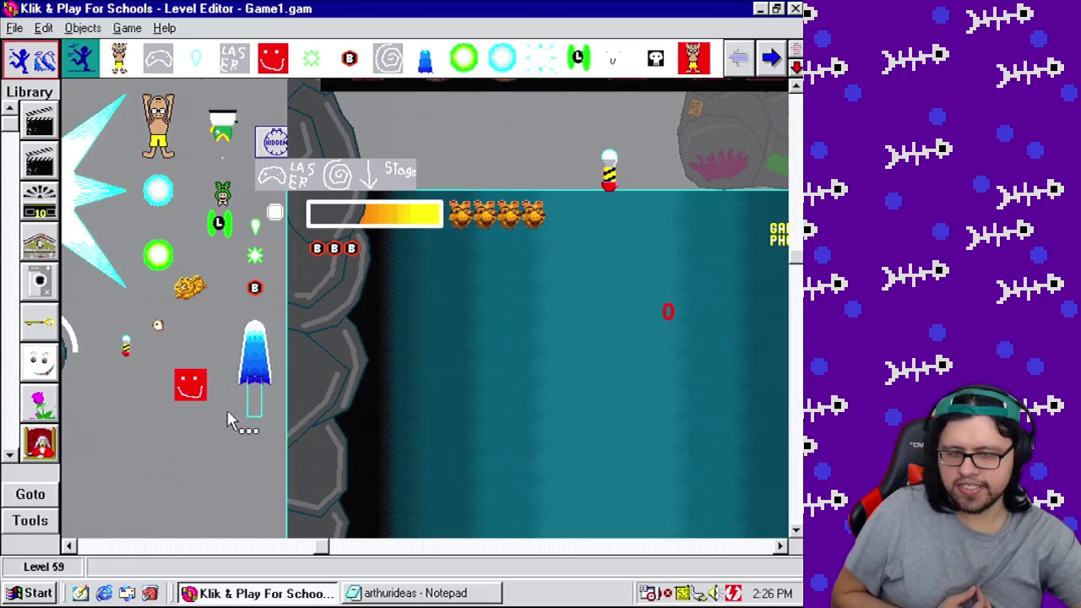
pyautogui.click(127, 28)
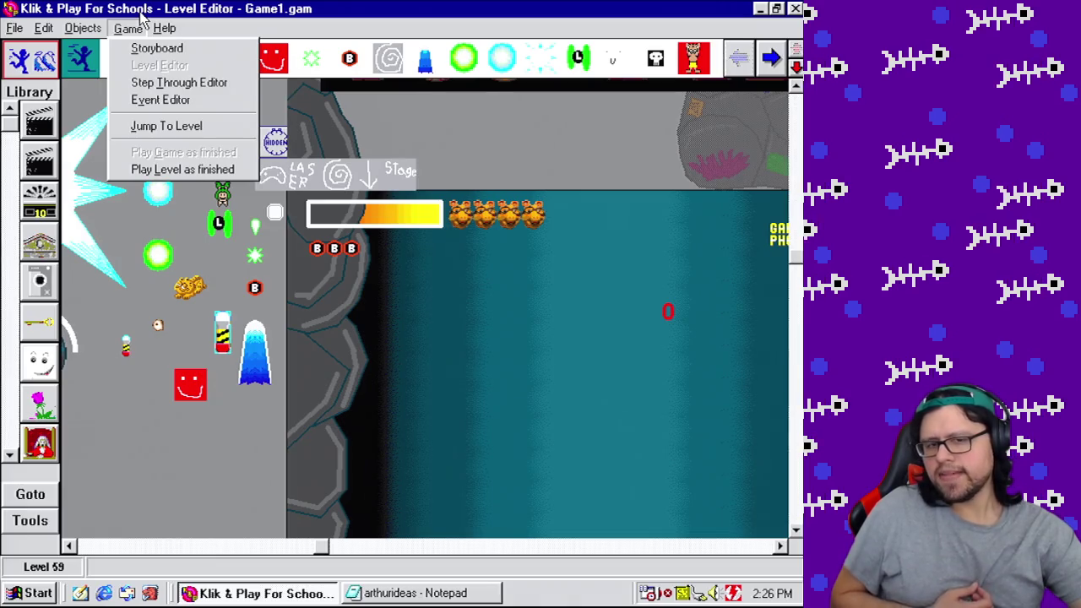
pyautogui.click(167, 12)
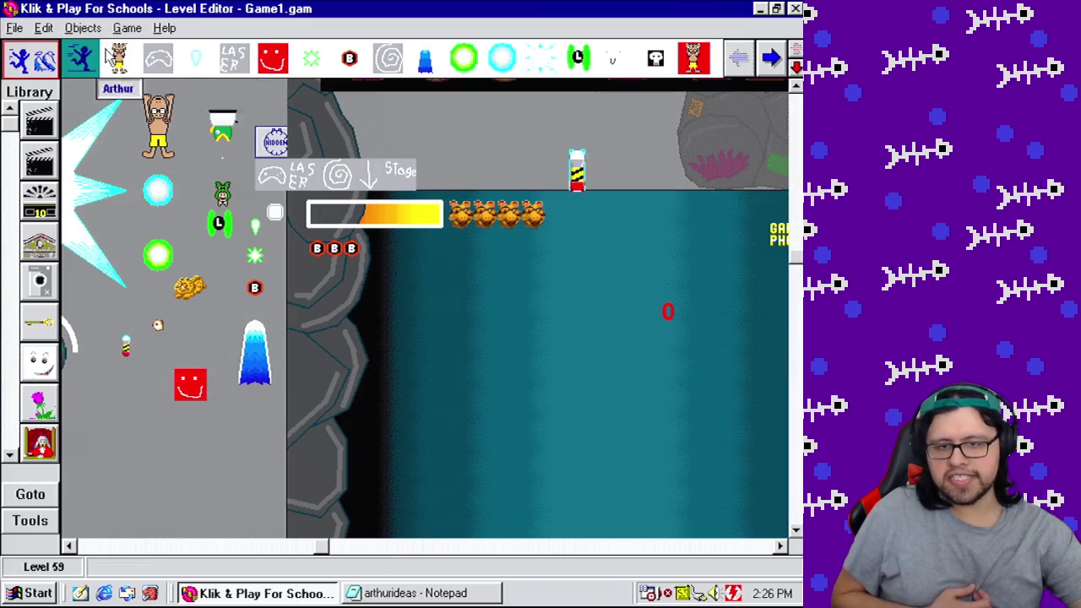
# Step: Play the level as finished, moving the character around with the arrow keys, then close the game
pyautogui.click(127, 28)
pyautogui.click(169, 168)
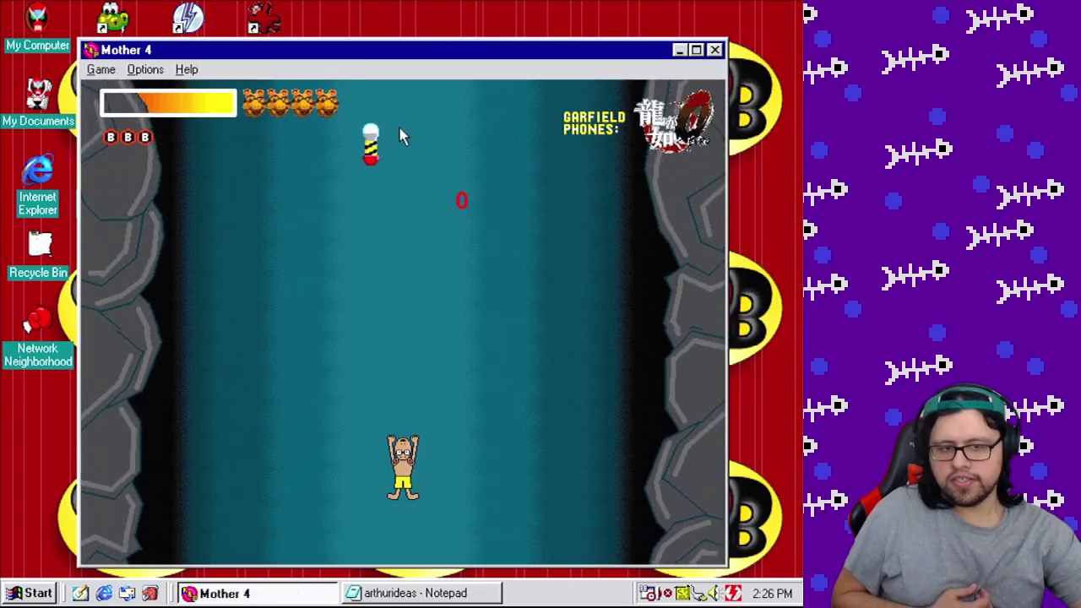
pyautogui.press('Right')
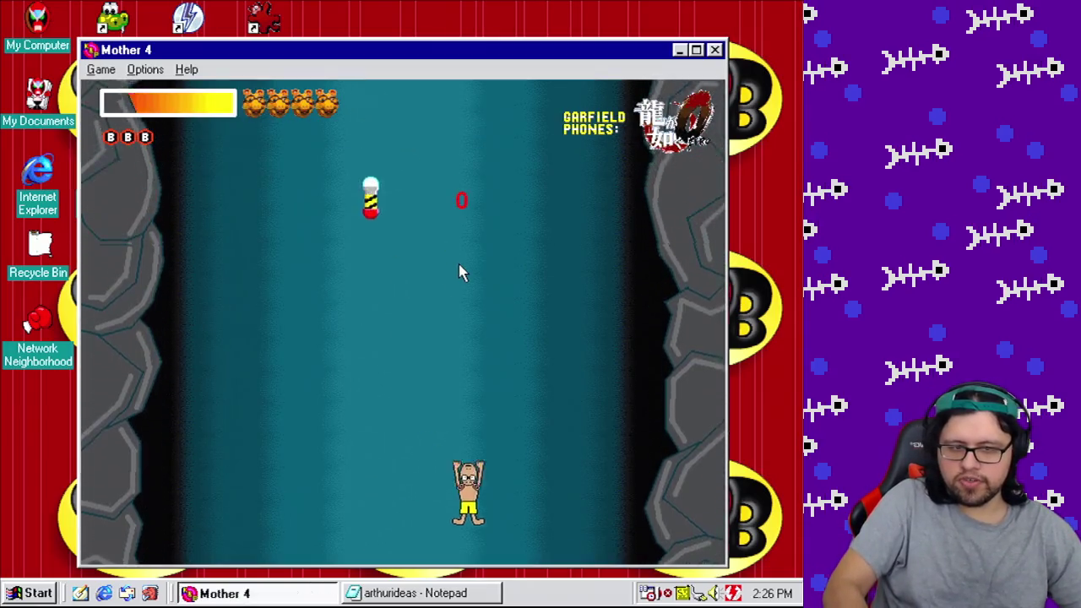
pyautogui.press('Left')
pyautogui.press('Right')
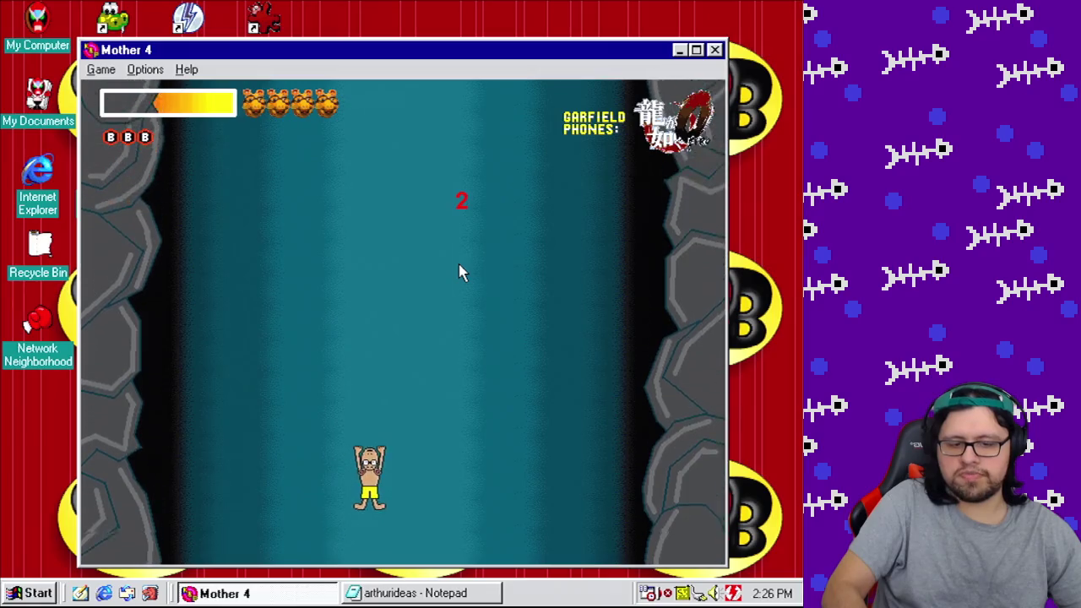
pyautogui.press('Left')
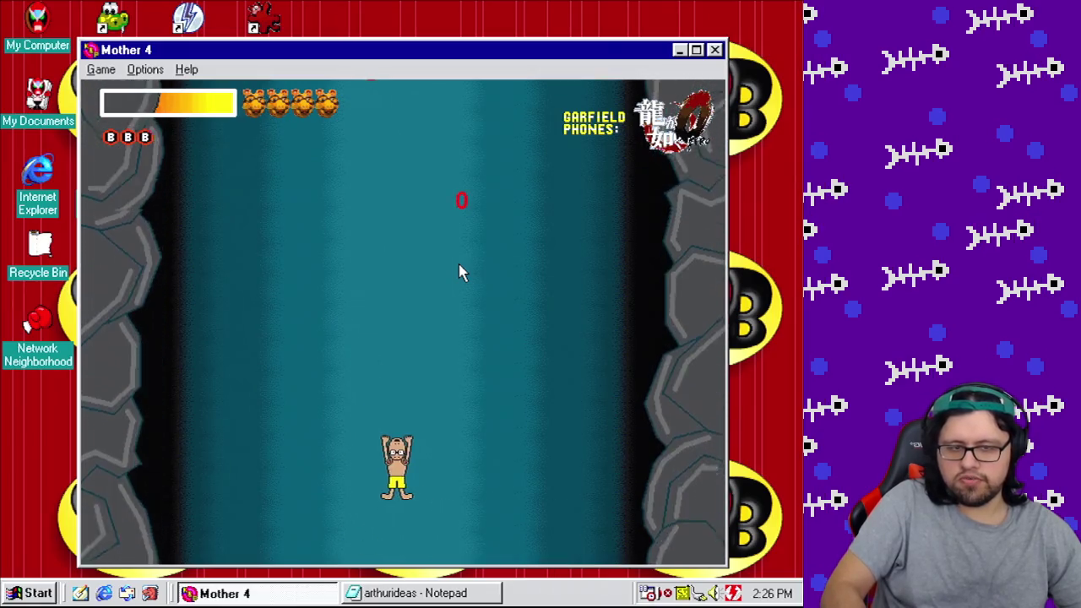
pyautogui.press('Right')
pyautogui.press('Right')
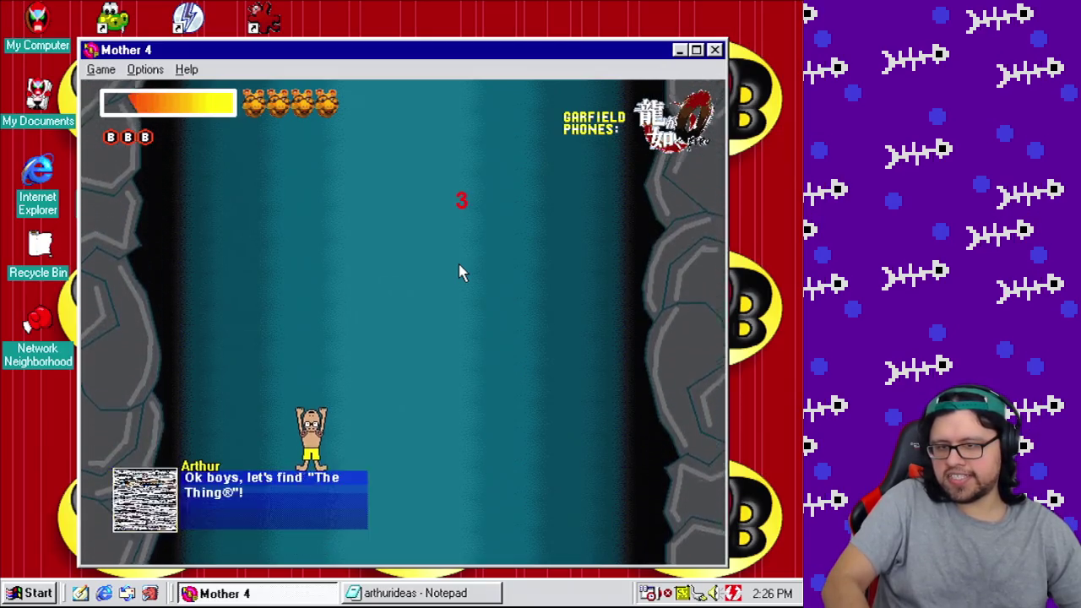
pyautogui.press('Right')
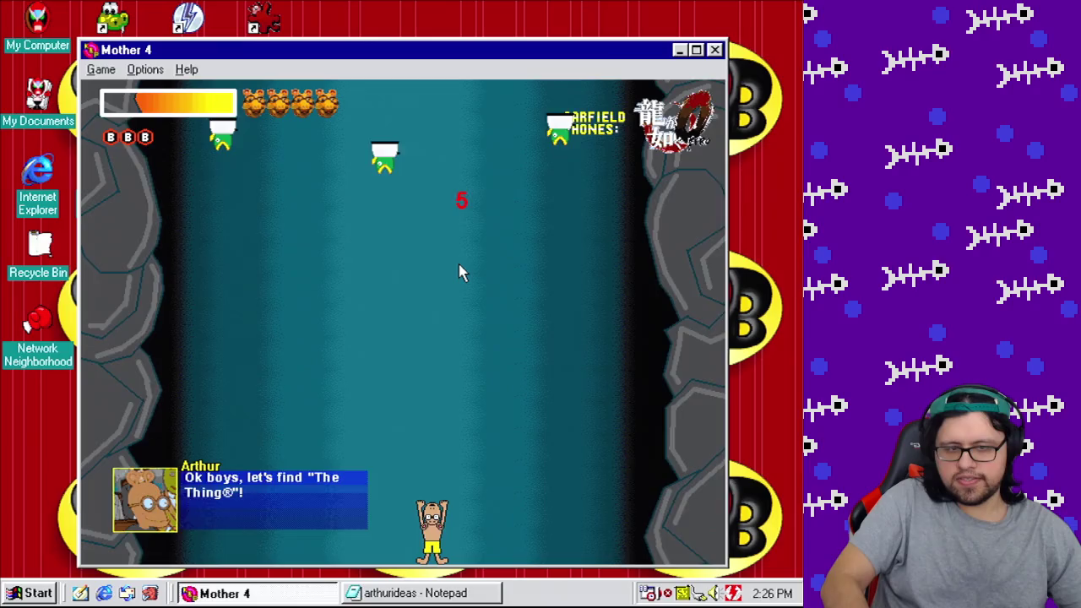
pyautogui.press('Up')
pyautogui.press('Left')
pyautogui.press('Right')
pyautogui.press('Down')
pyautogui.press('Left')
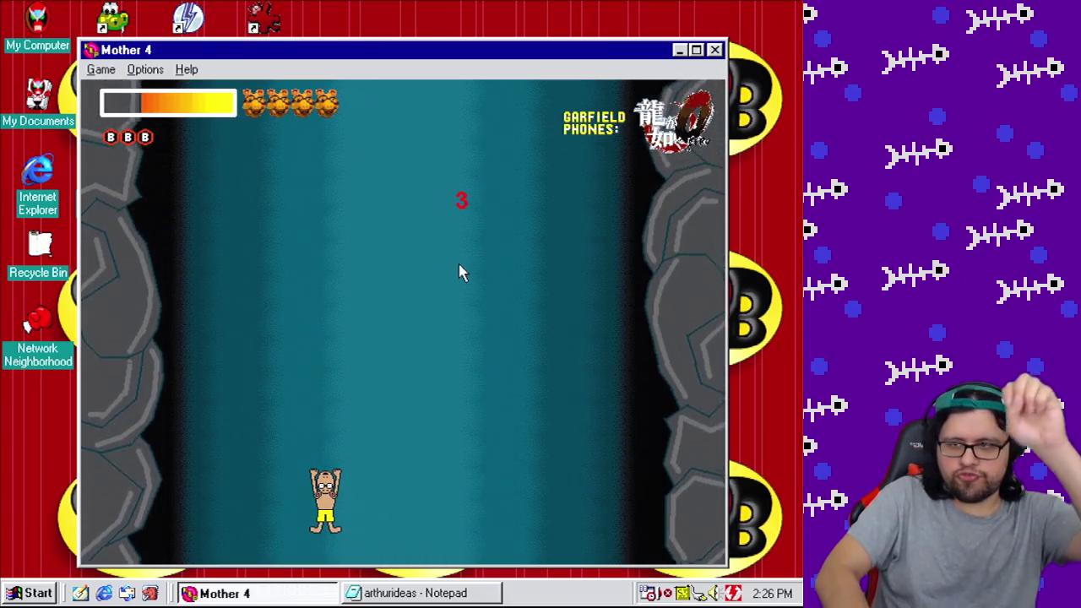
pyautogui.press('Right')
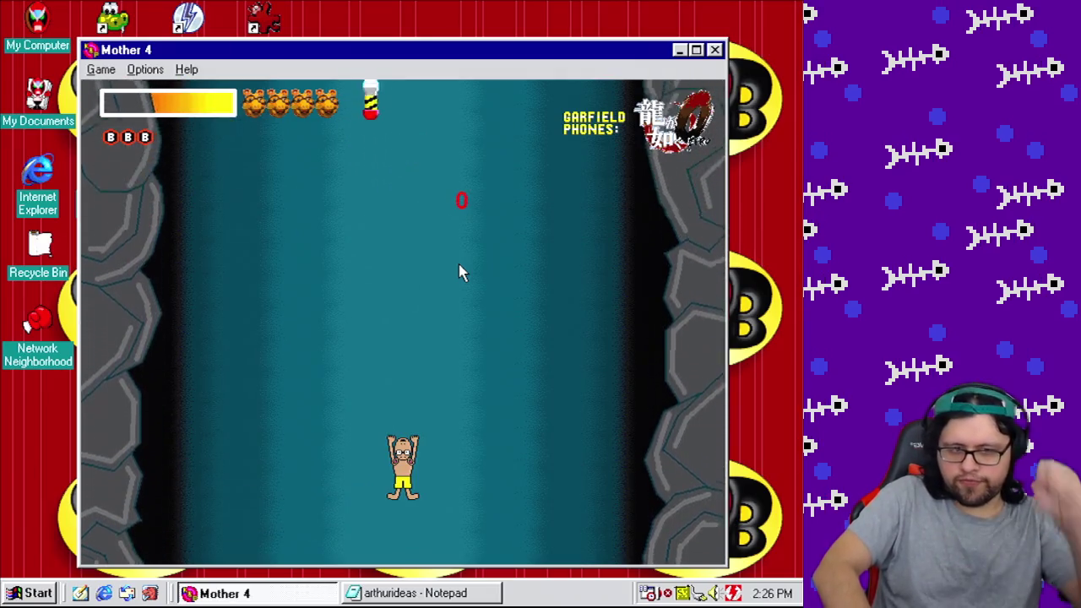
pyautogui.press('Right')
pyautogui.press('Right')
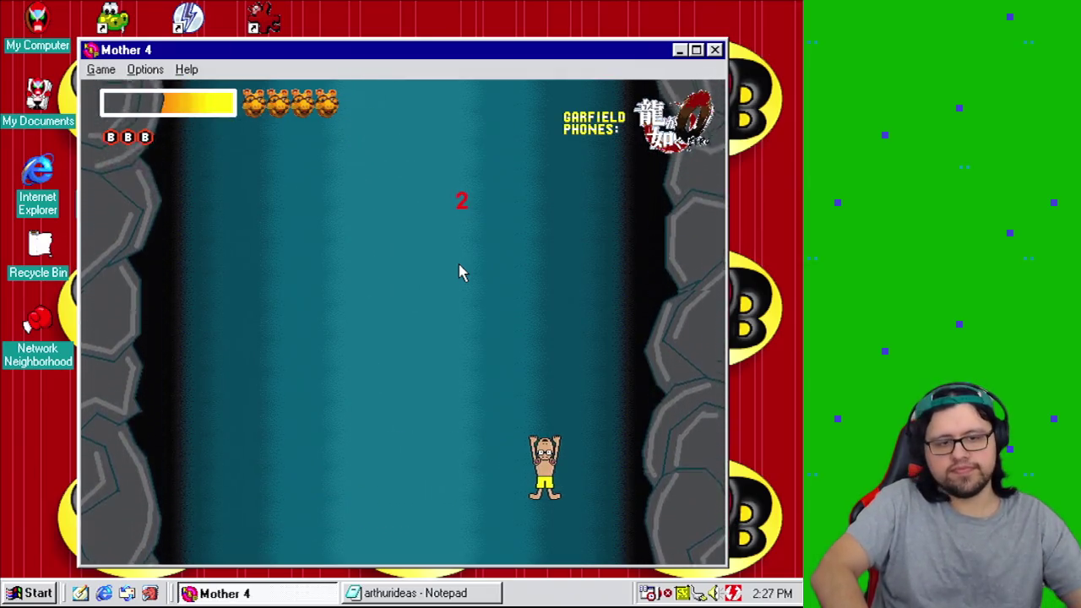
pyautogui.click(716, 50)
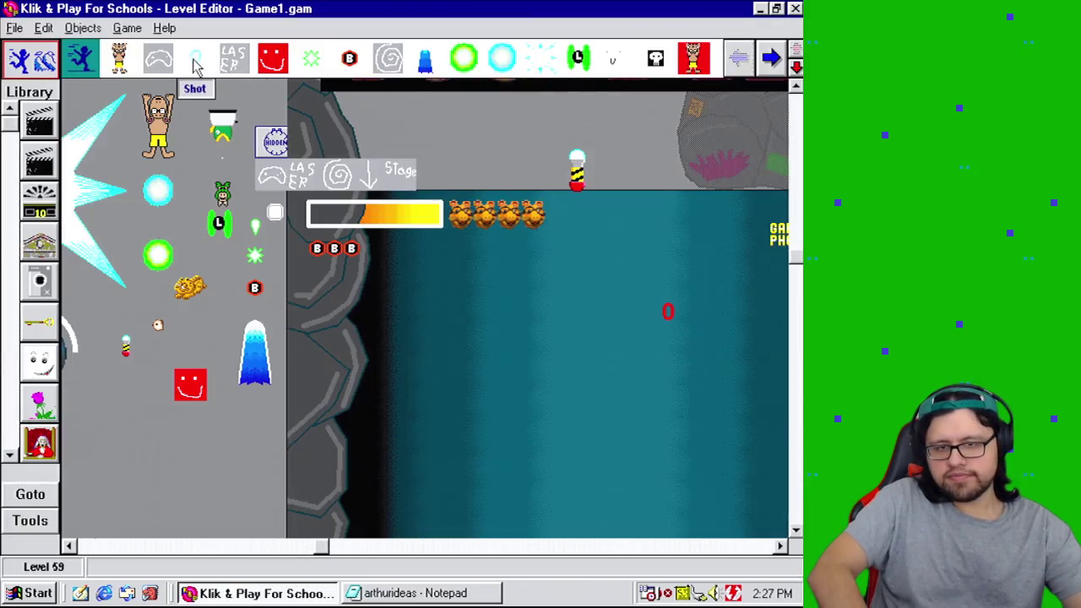
# Step: Make the Incoming missile get destroyed at Start of Level
pyautogui.click(576, 181)
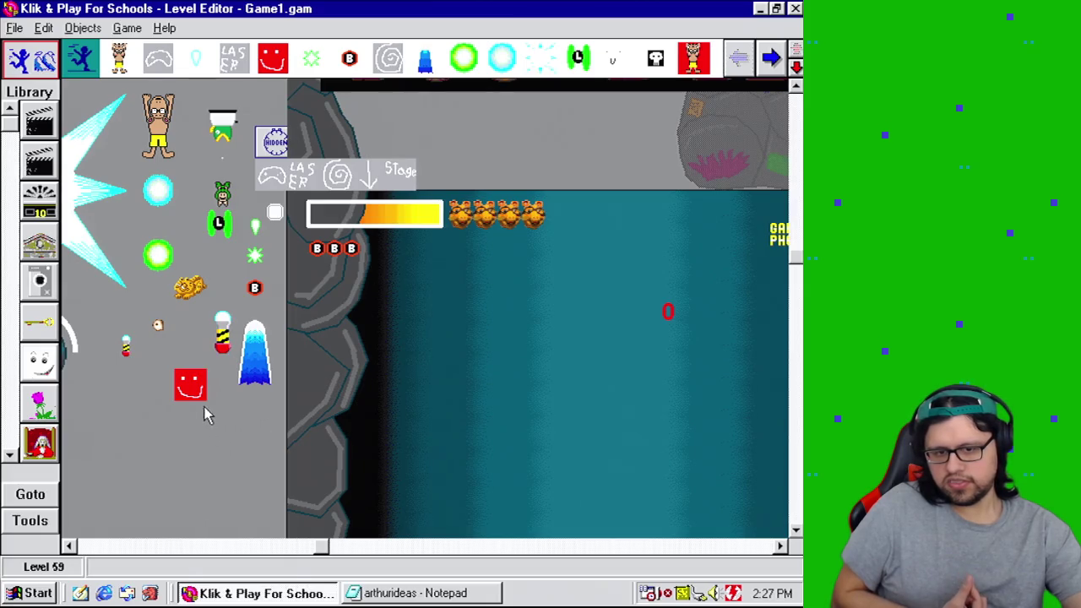
pyautogui.click(129, 28)
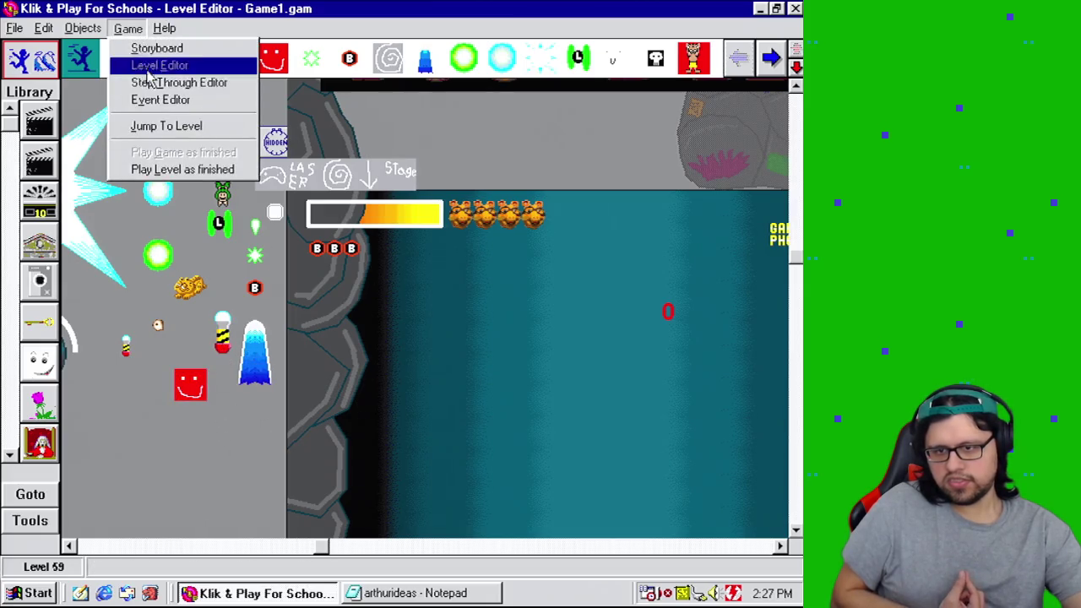
pyautogui.click(160, 97)
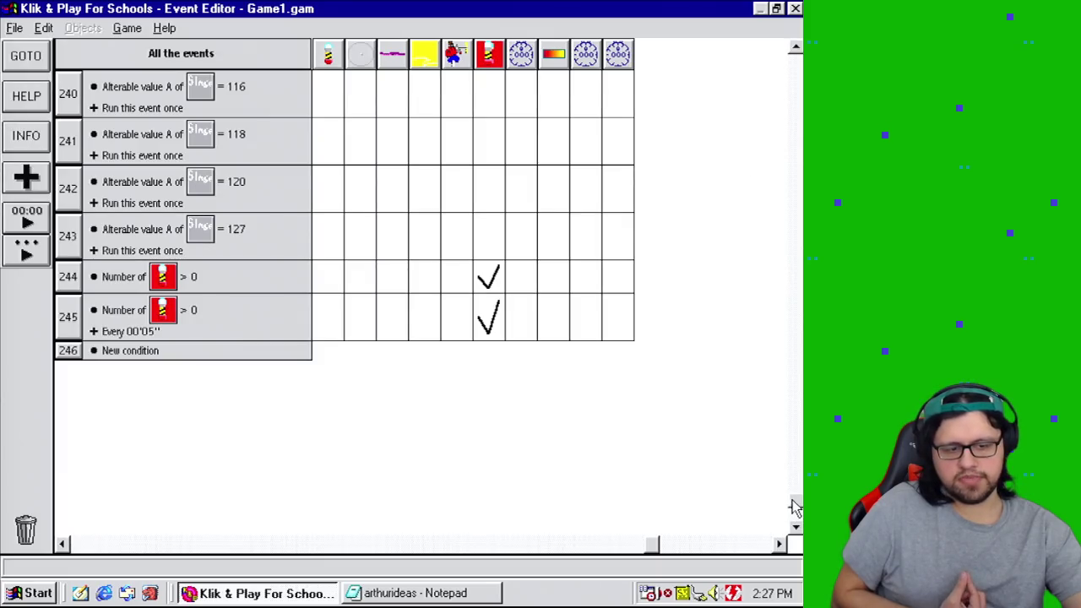
pyautogui.moveTo(794, 507); pyautogui.dragTo(794, 56)
pyautogui.click(489, 85)
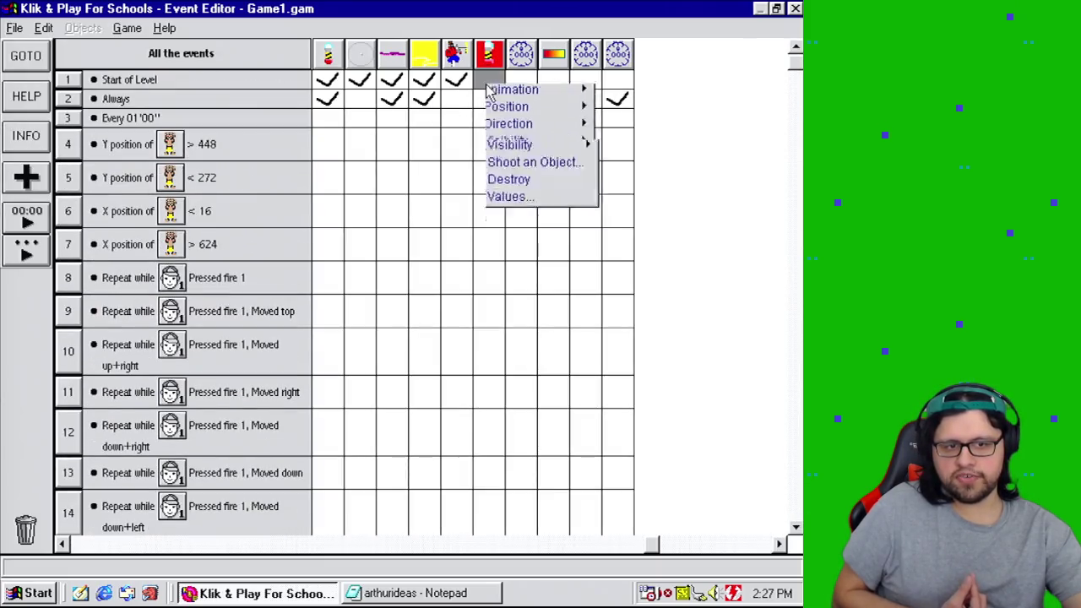
pyautogui.click(568, 200)
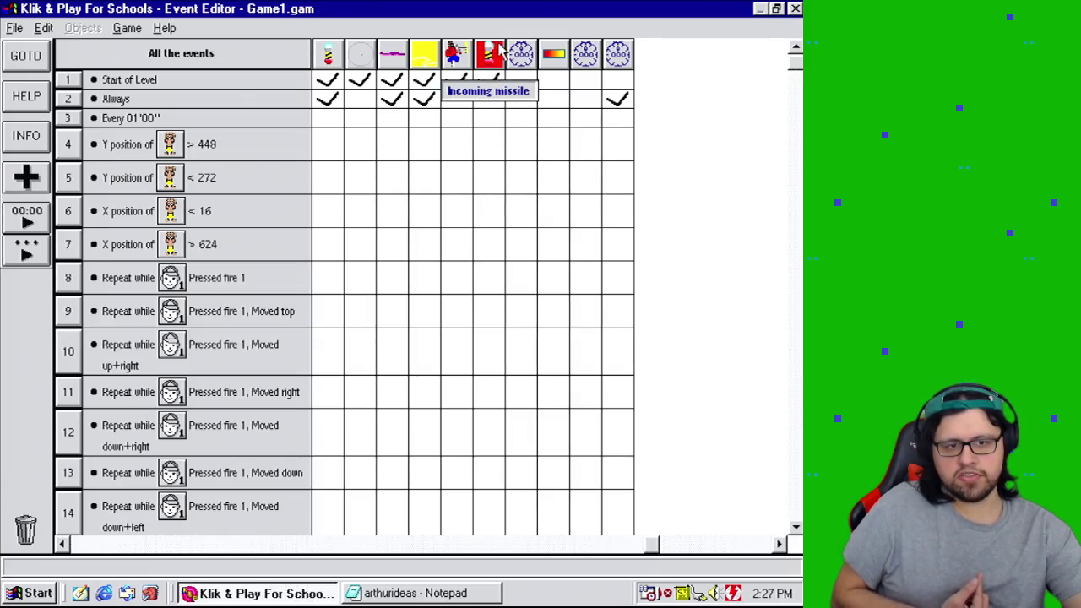
pyautogui.moveTo(794, 59)
pyautogui.mouseDown()
pyautogui.moveTo(794, 532)
pyautogui.moveTo(727, 541)
pyautogui.moveTo(787, 542)
pyautogui.moveTo(793, 495)
pyautogui.moveTo(794, 519)
pyautogui.moveTo(611, 345)
pyautogui.mouseUp()
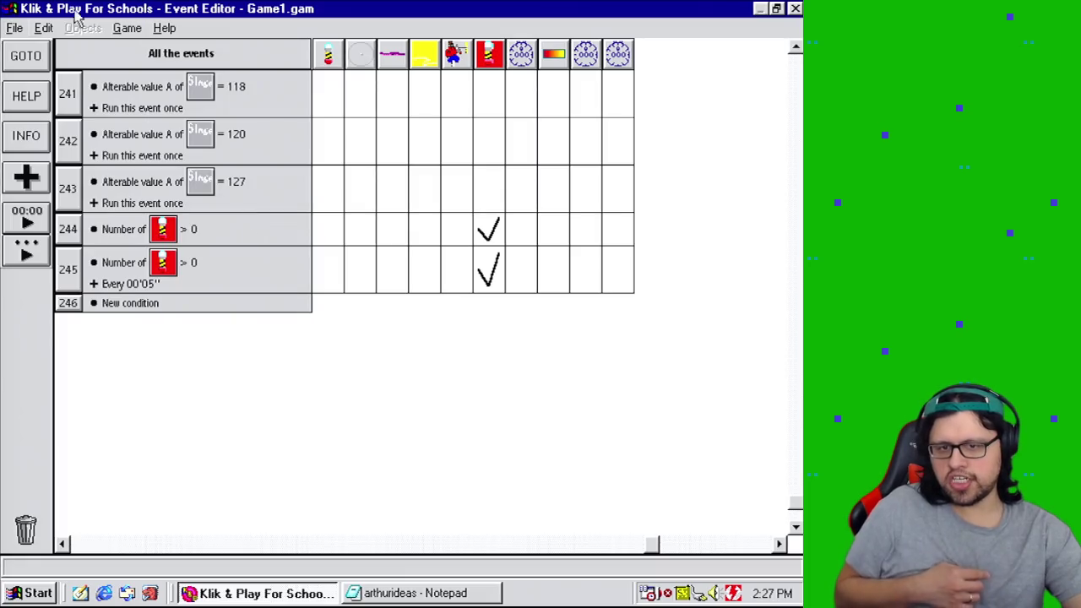
# Step: Save the game as Game1.gam and test-run the level in the Step Through Editor
pyautogui.click(14, 28)
pyautogui.click(59, 96)
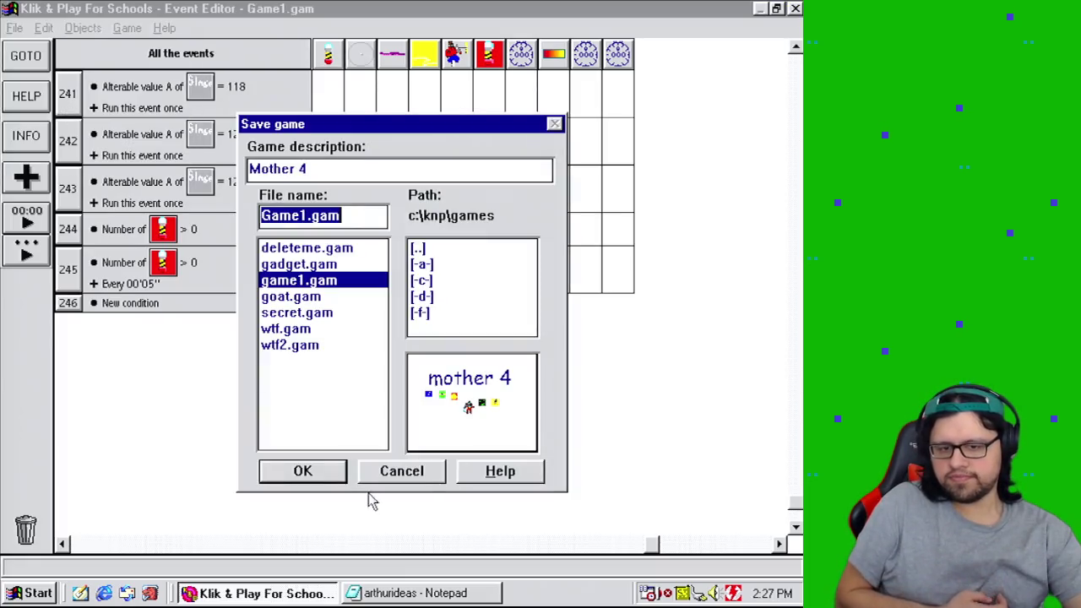
pyautogui.click(303, 473)
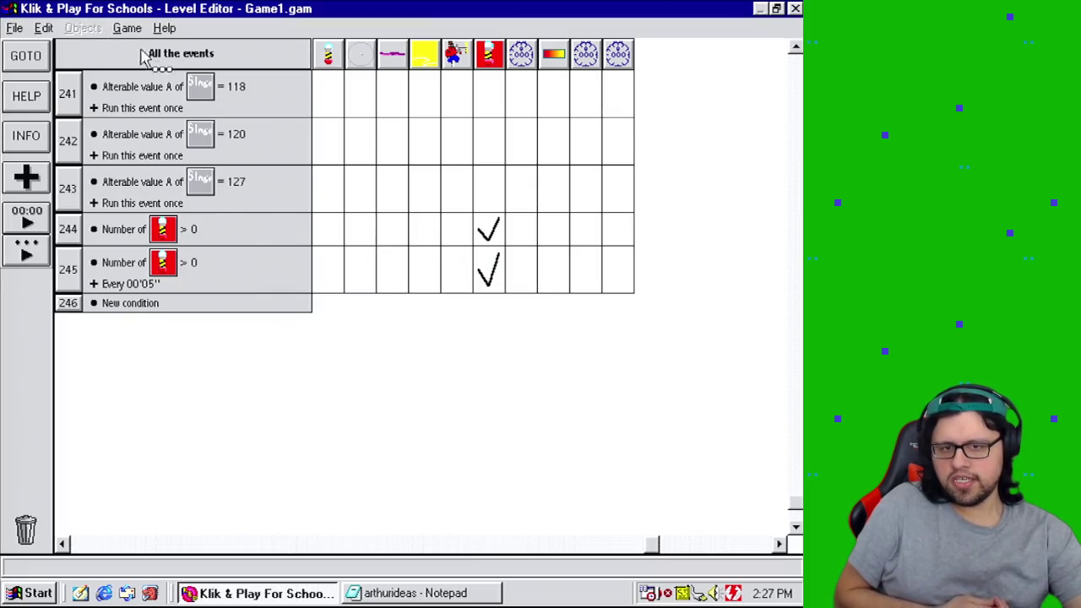
pyautogui.click(129, 27)
pyautogui.click(163, 81)
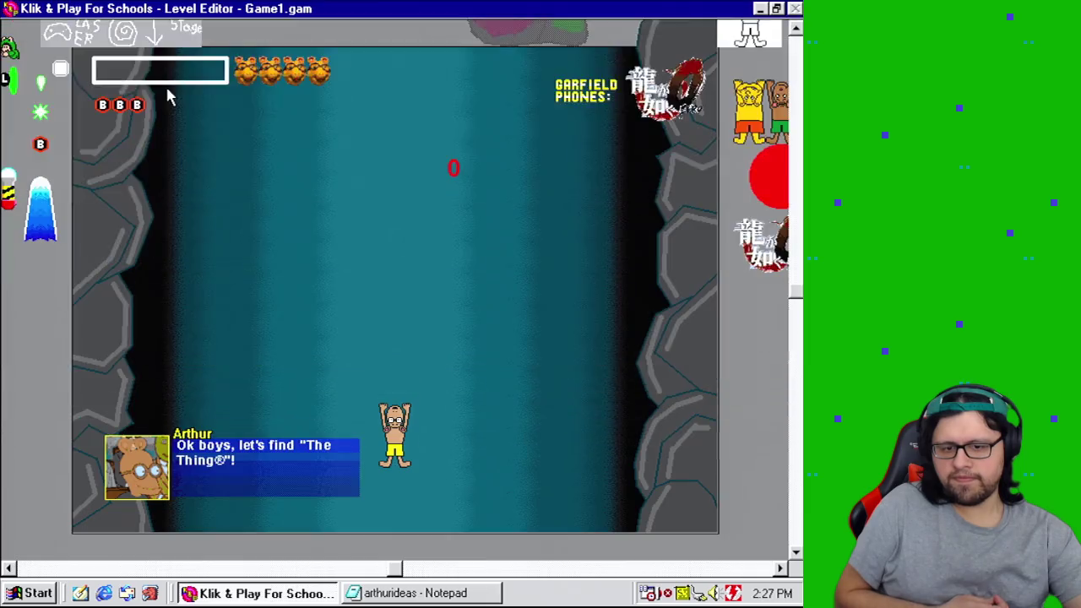
# Step: Stop the test run and open the Tentacle's animation editor at frame 1
pyautogui.press('Escape')
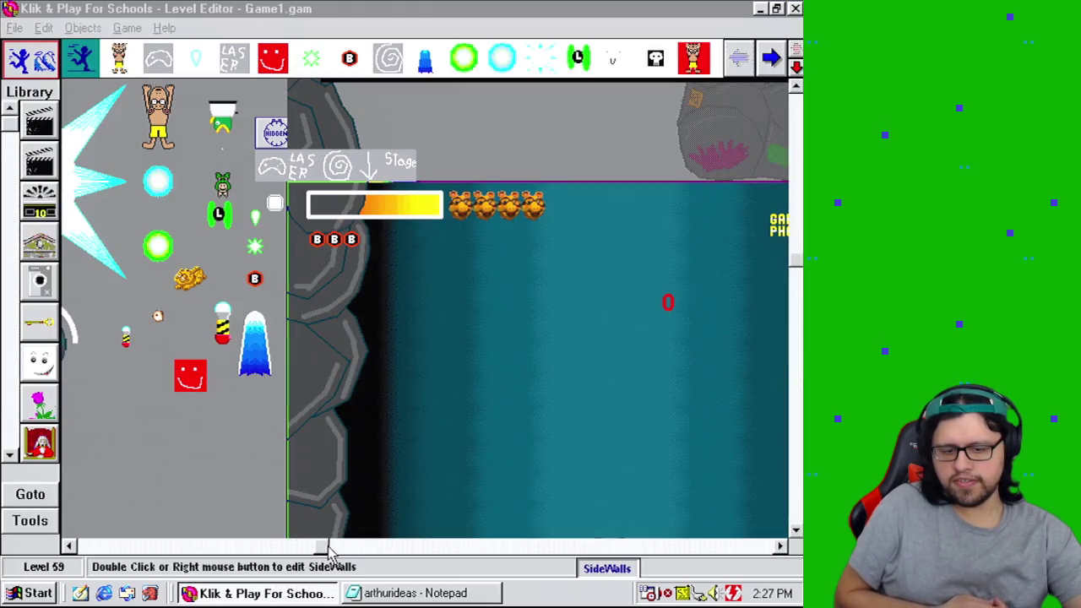
pyautogui.moveTo(321, 545); pyautogui.dragTo(555, 547)
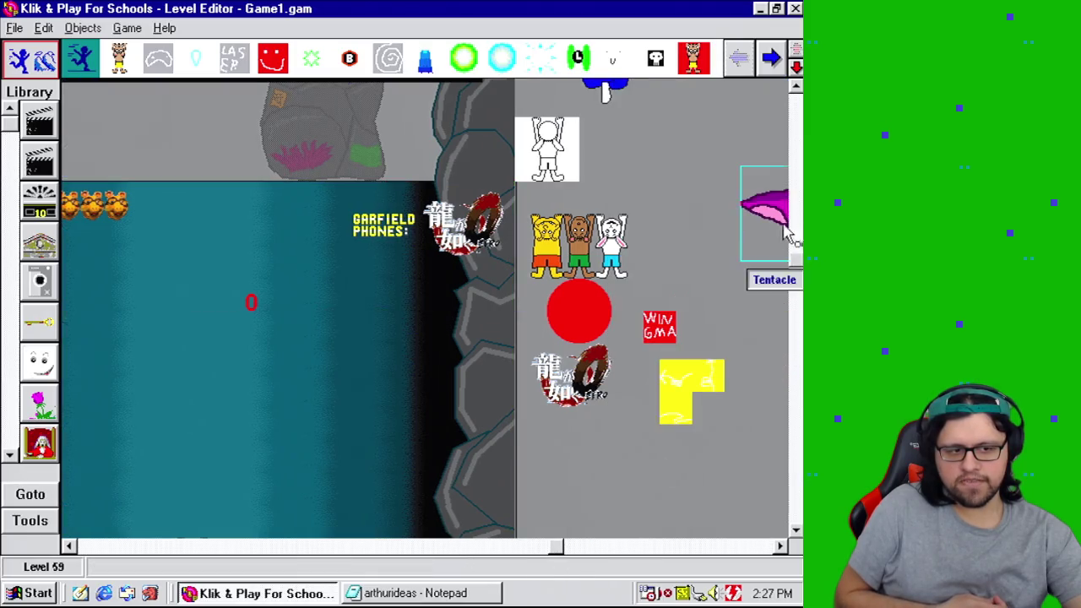
pyautogui.rightClick(764, 211)
pyautogui.click(739, 273)
pyautogui.click(186, 411)
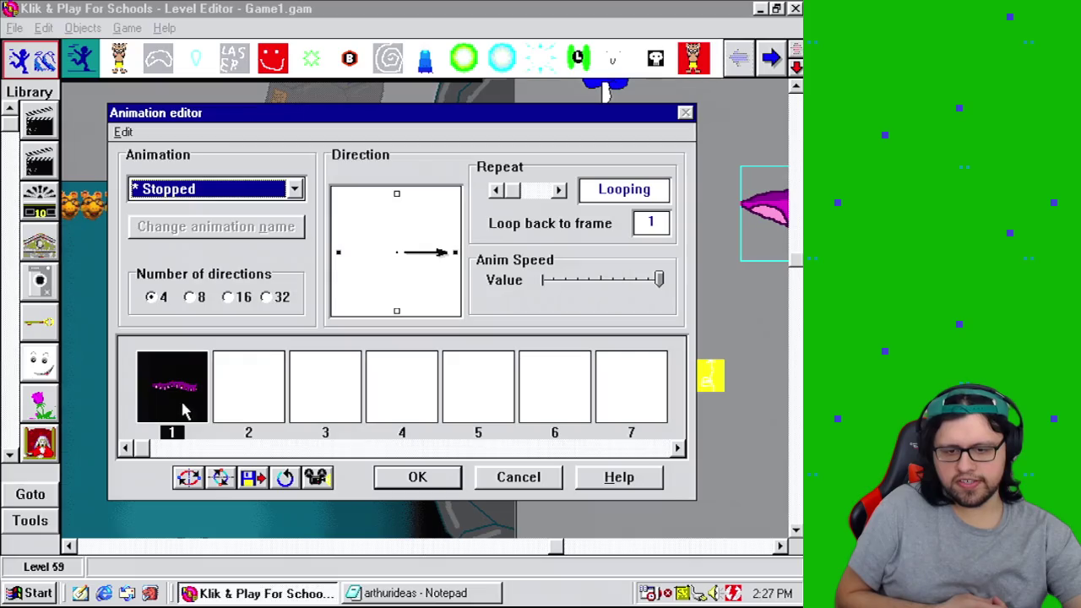
# Step: Copy the Tentacle's frame 1 image and close the animation editor without changes
pyautogui.click(123, 132)
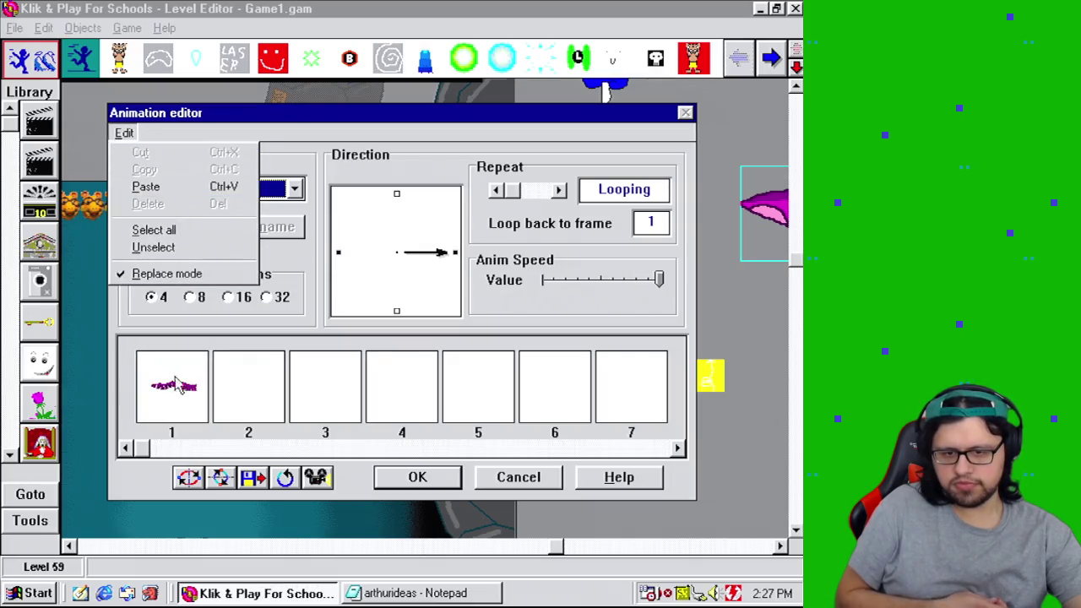
pyautogui.click(181, 300)
pyautogui.click(123, 132)
pyautogui.click(145, 169)
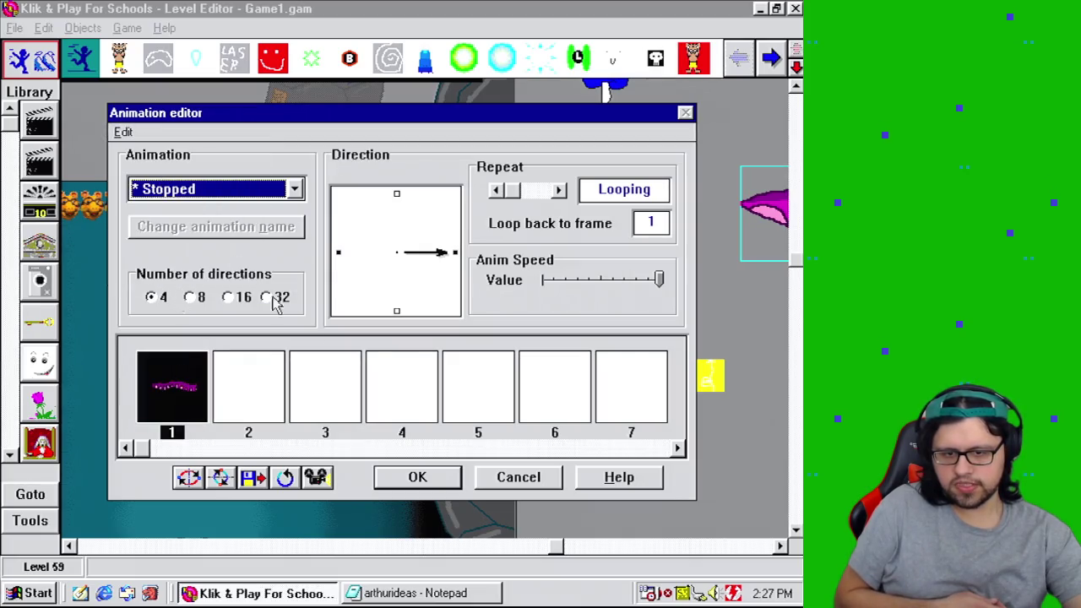
pyautogui.click(519, 478)
pyautogui.rightClick(767, 215)
pyautogui.click(664, 176)
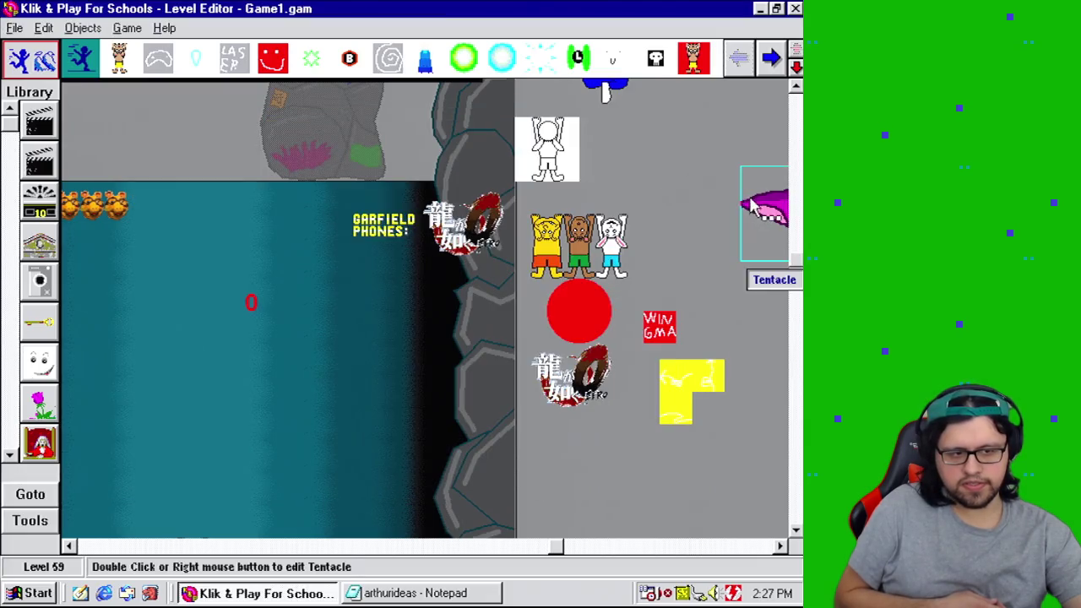
pyautogui.moveTo(574, 549); pyautogui.dragTo(429, 571)
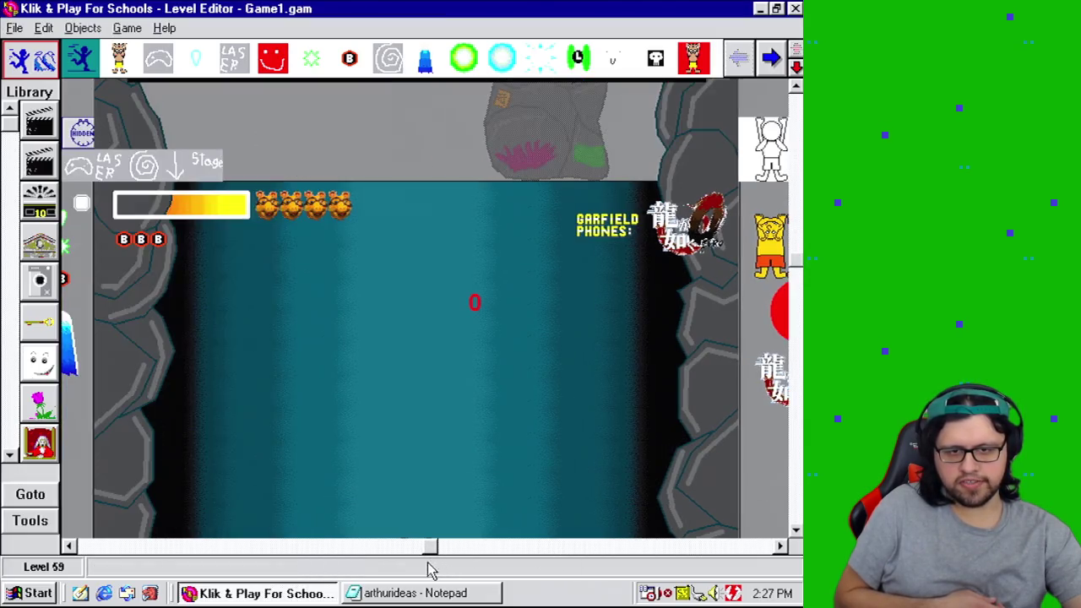
# Step: Create a new active object and paste the copied tentacle image into its downward-facing frame 1
pyautogui.click(36, 524)
pyautogui.click(174, 543)
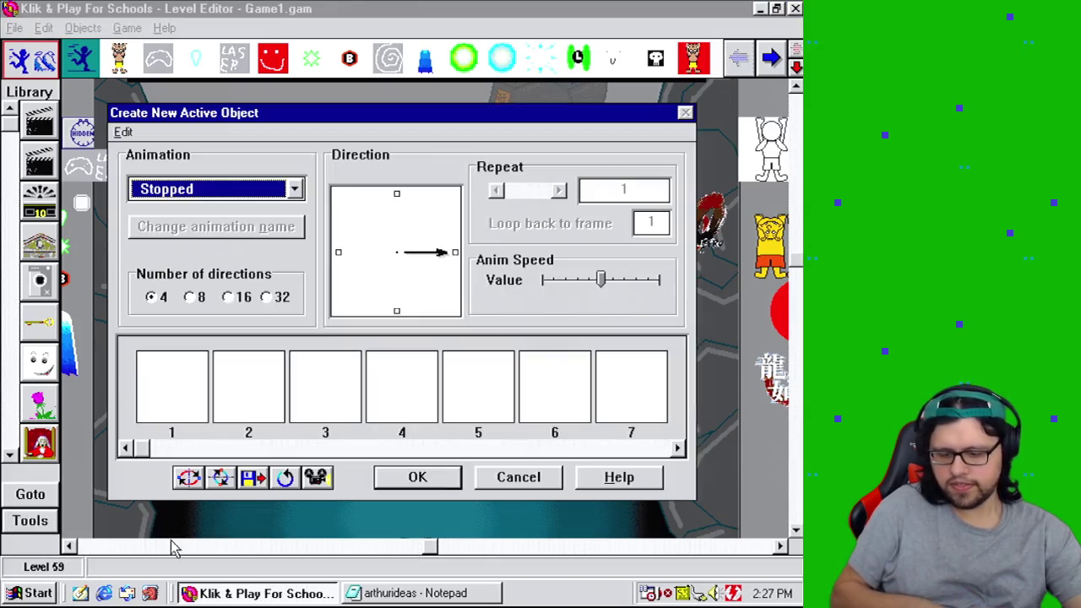
pyautogui.click(499, 192)
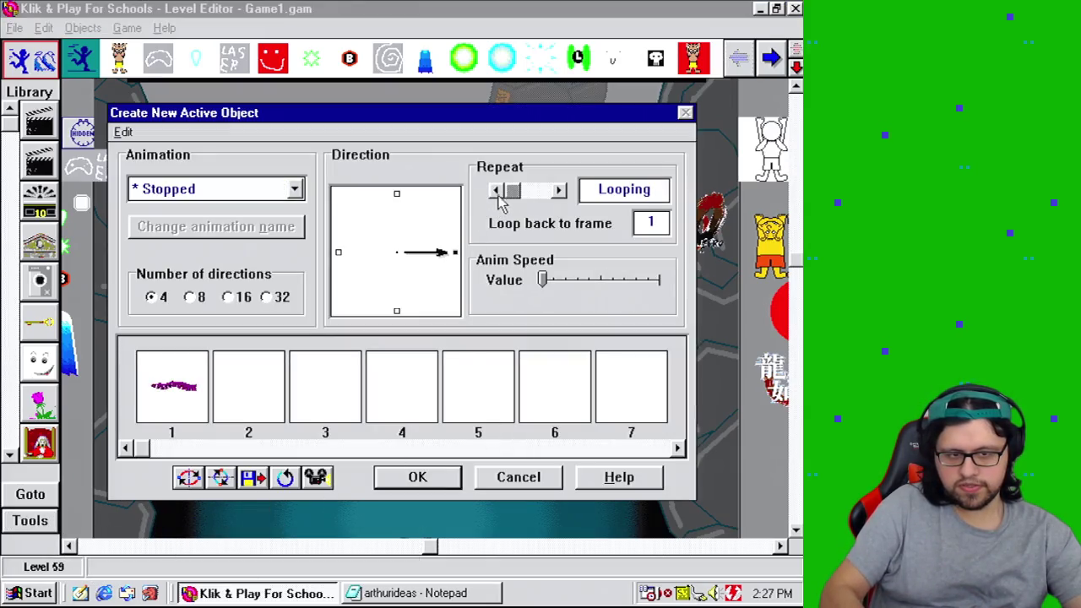
pyautogui.click(178, 403)
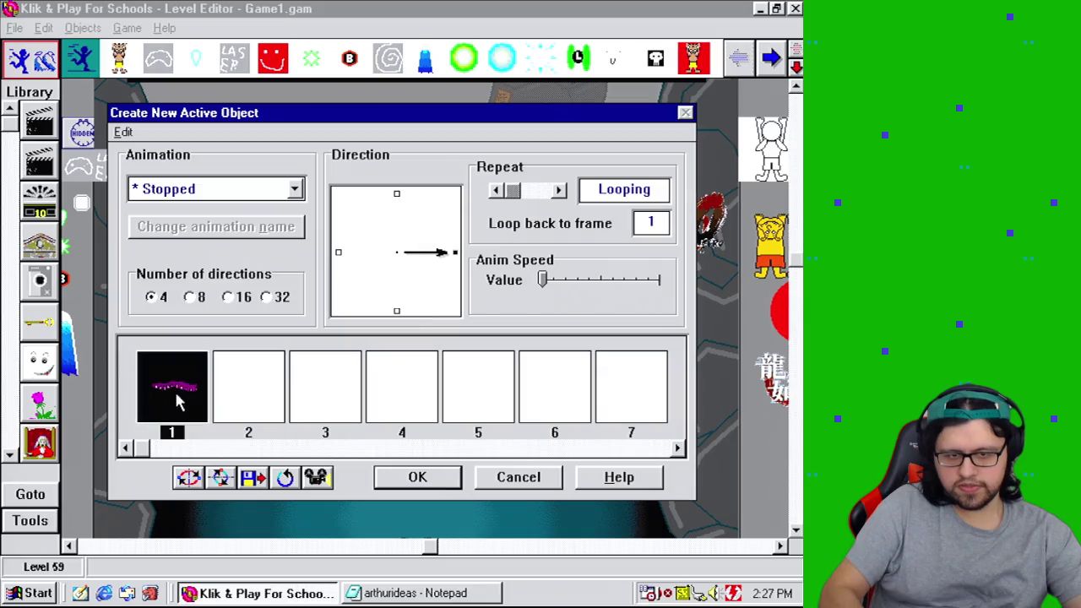
pyautogui.click(397, 312)
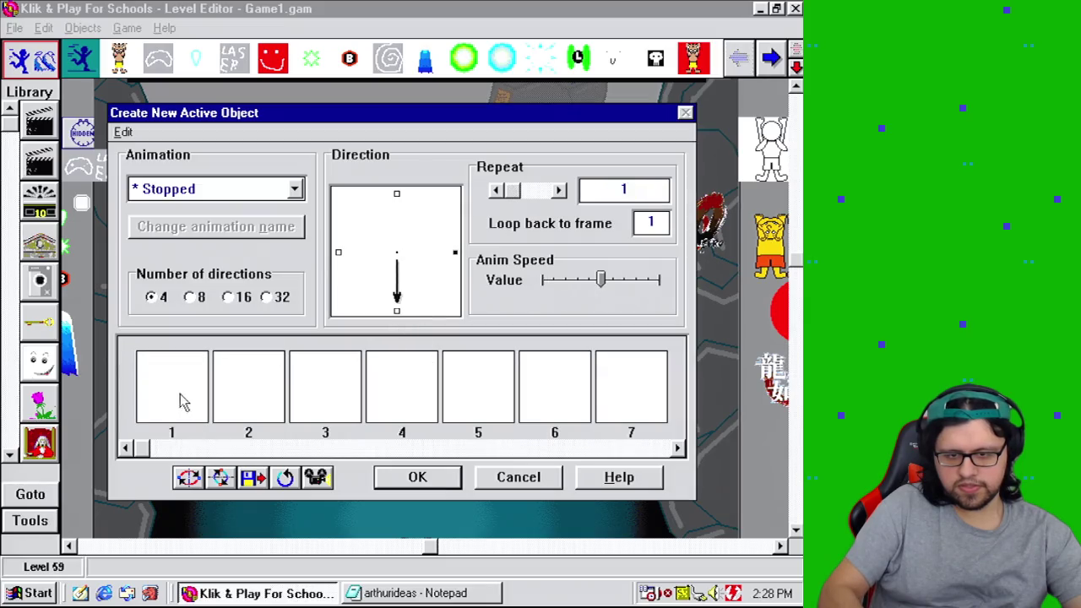
pyautogui.click(454, 254)
pyautogui.click(397, 312)
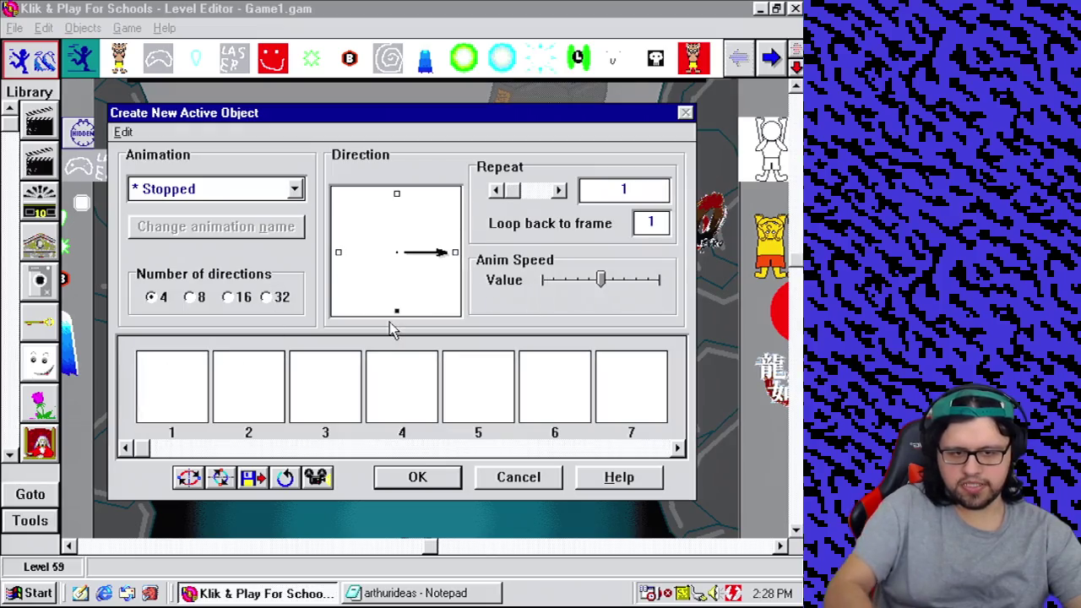
pyautogui.click(182, 404)
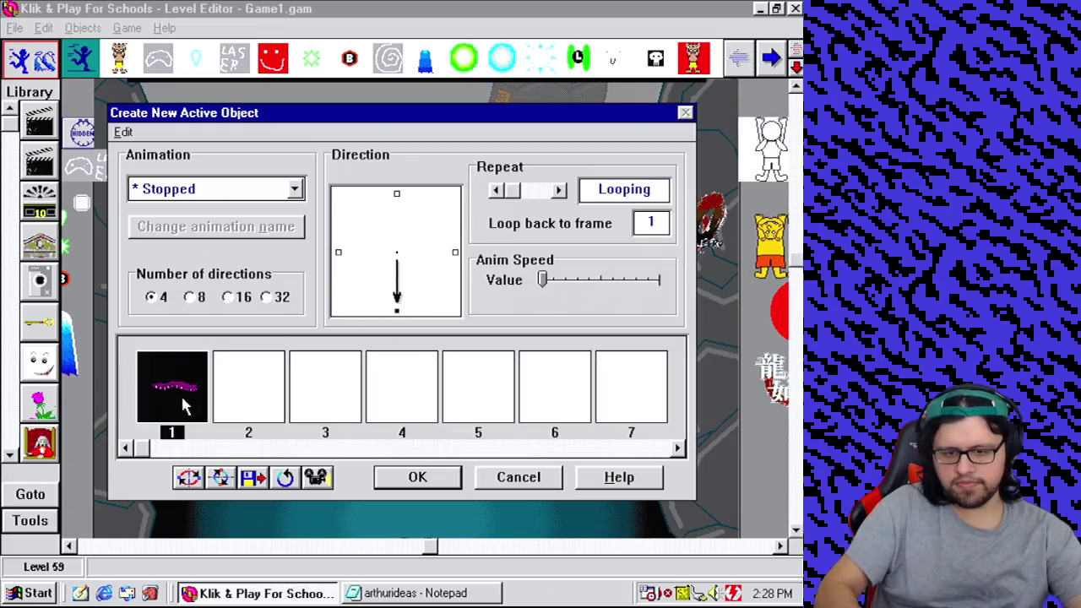
# Step: Try rotating the image into the other directions, then delete the rotated frames
pyautogui.click(316, 478)
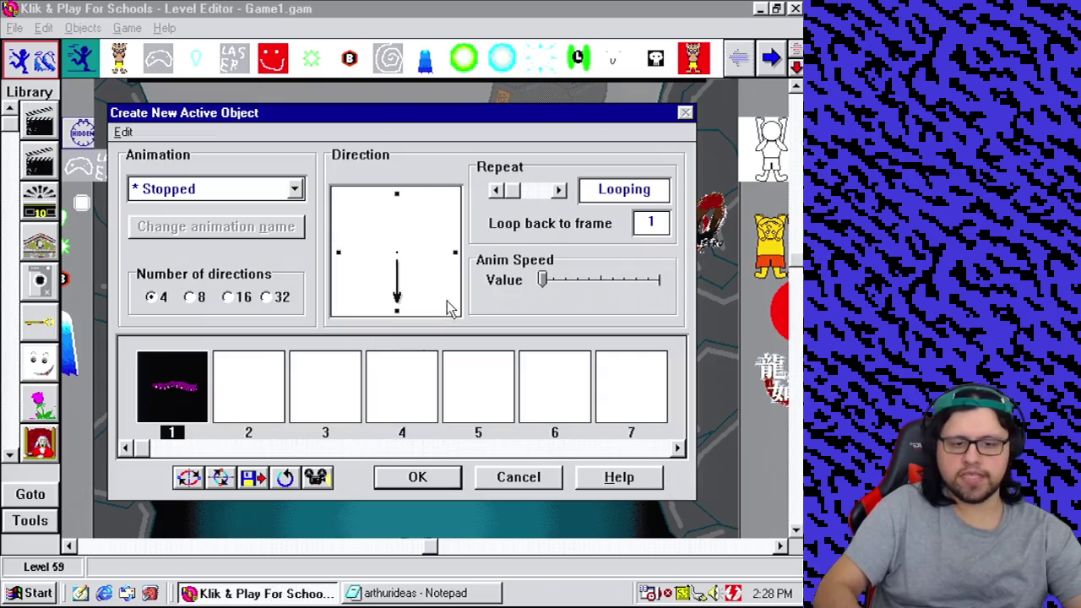
pyautogui.click(454, 253)
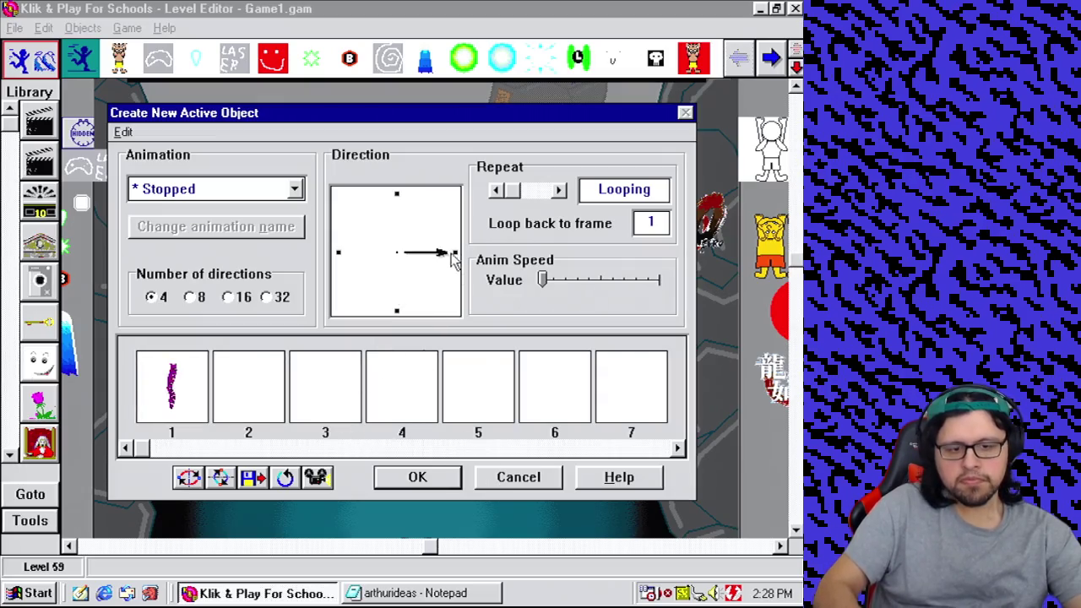
pyautogui.click(172, 386)
pyautogui.click(338, 252)
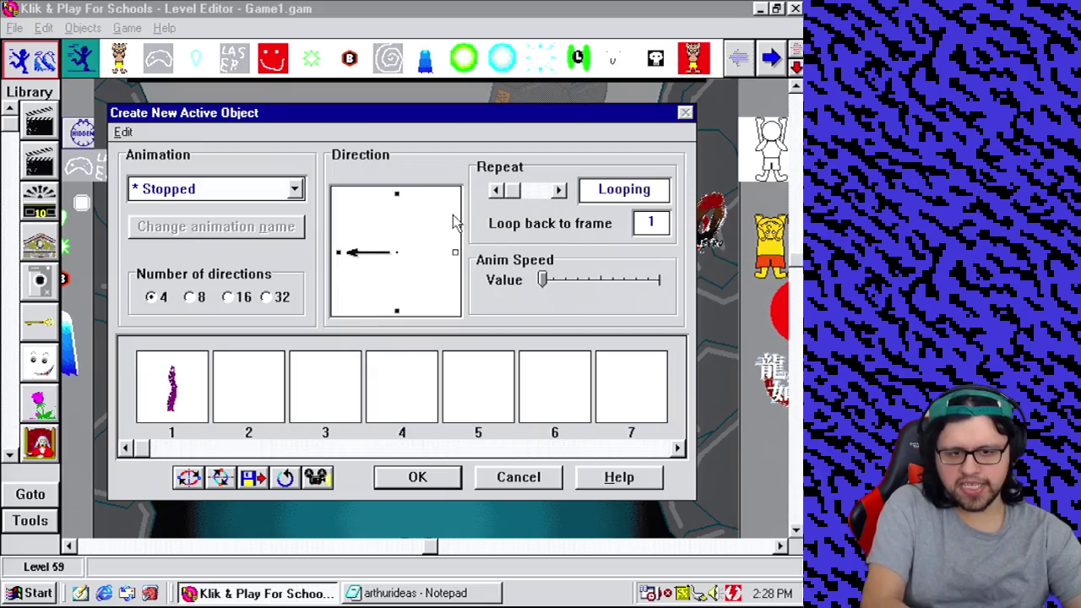
pyautogui.click(201, 396)
pyautogui.click(397, 207)
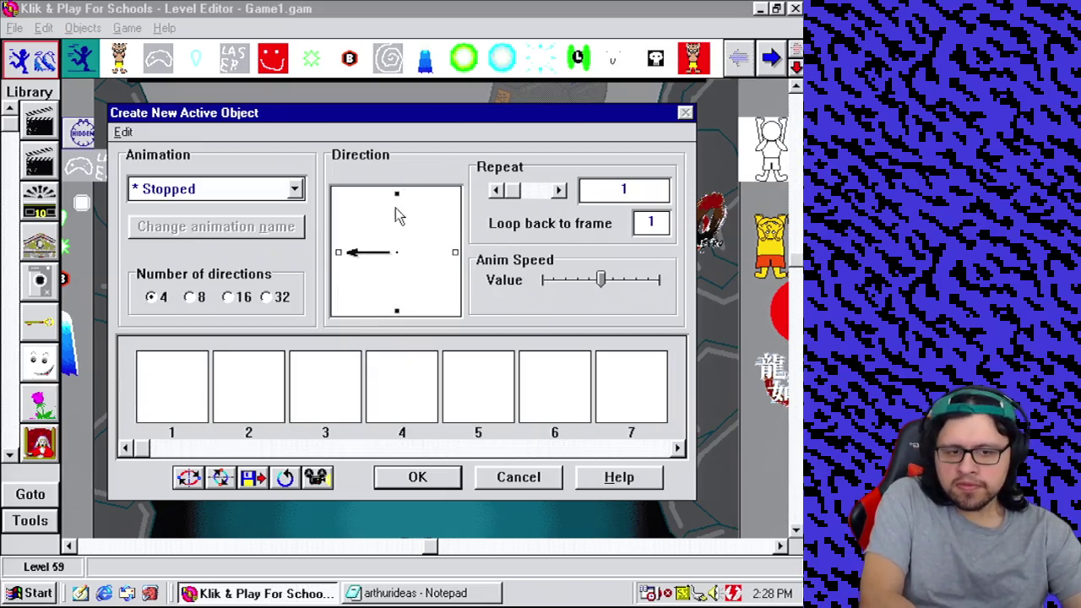
pyautogui.click(179, 386)
pyautogui.press('Delete')
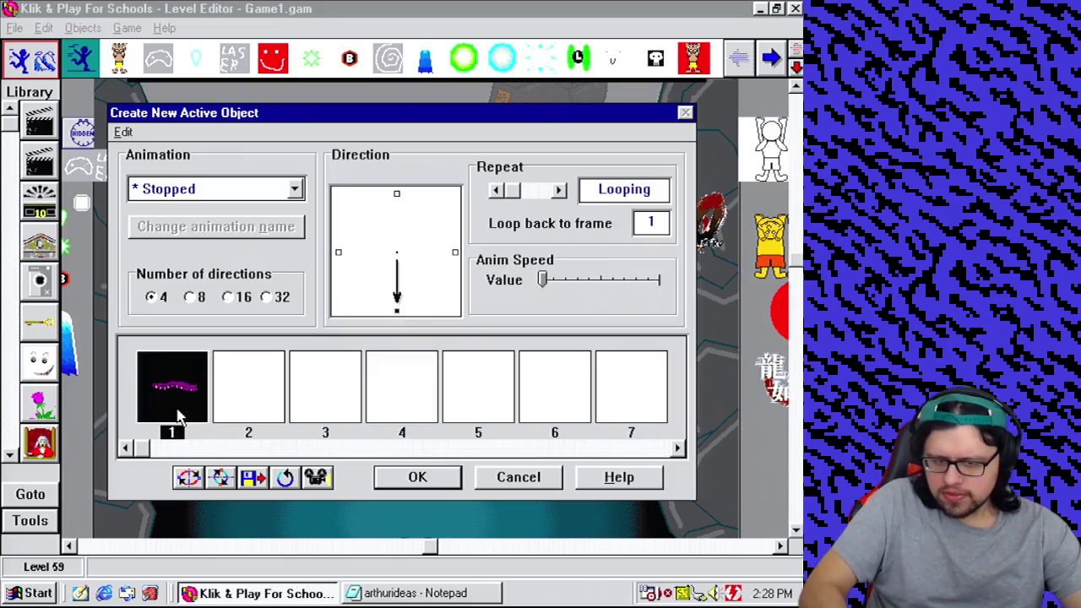
# Step: Rotate frame 1's tentacle picture by 90° in the Picture editor
pyautogui.rightClick(176, 411)
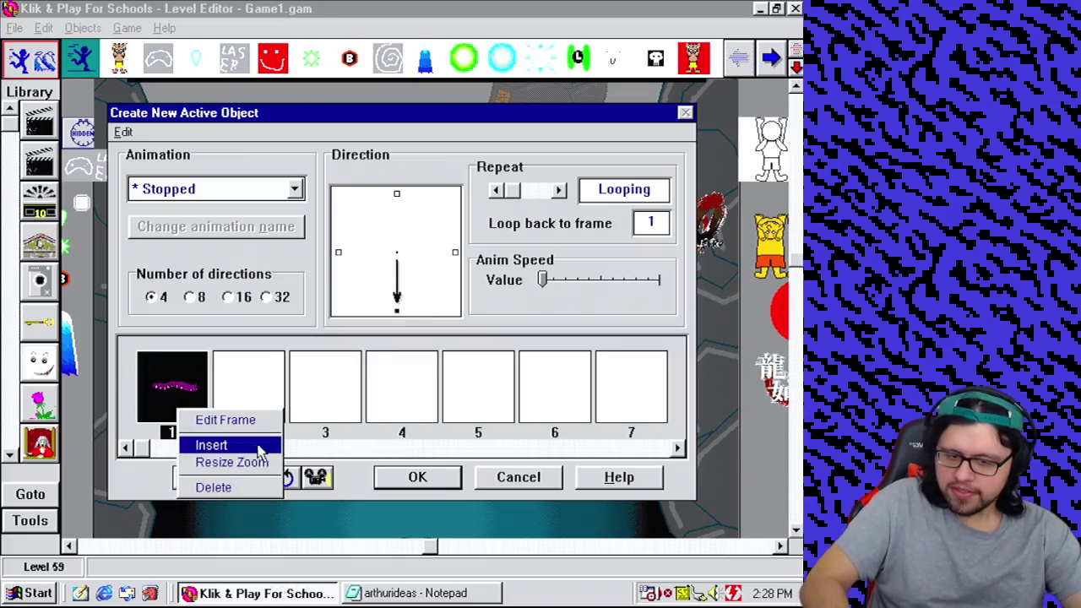
pyautogui.doubleClick(160, 385)
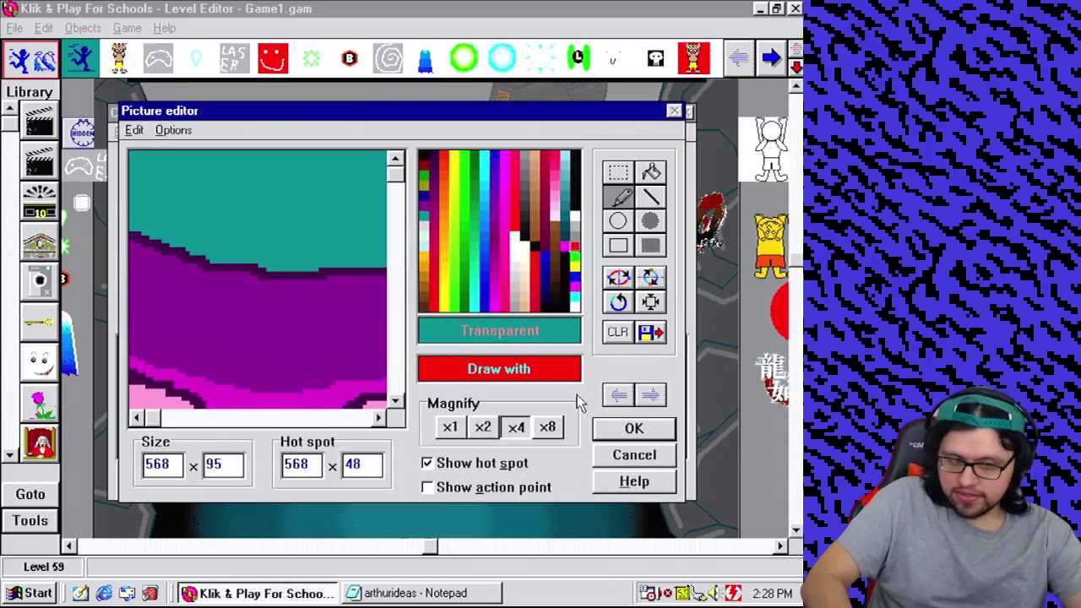
pyautogui.click(621, 309)
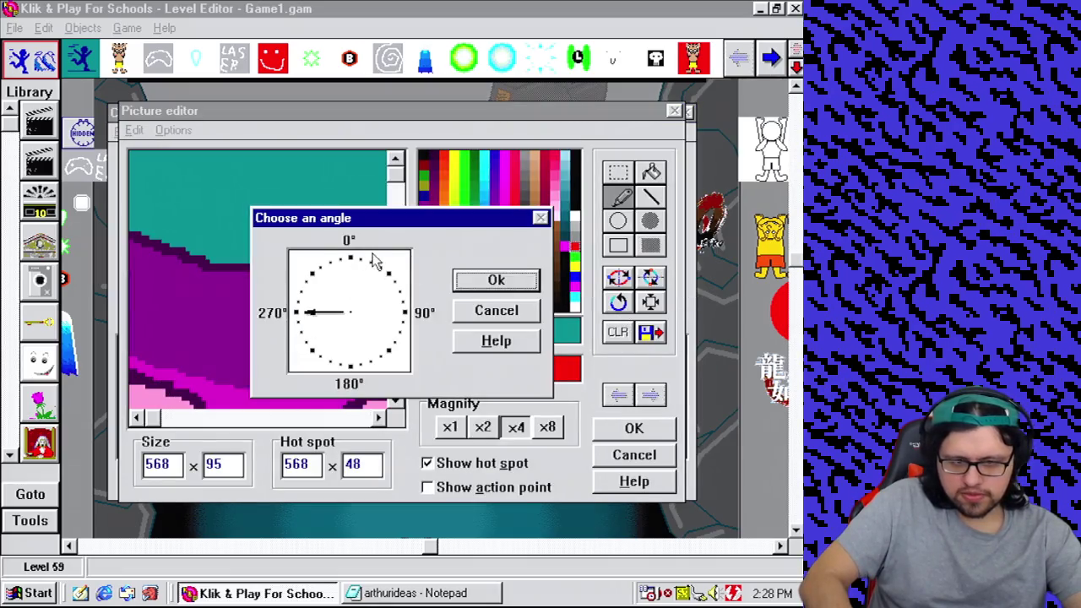
pyautogui.click(498, 281)
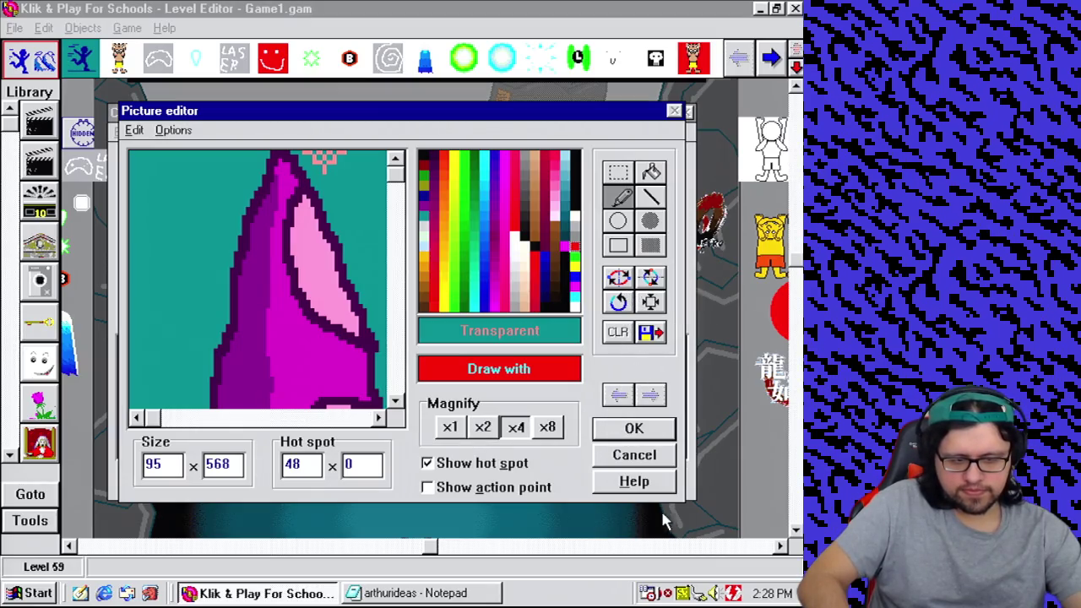
pyautogui.click(658, 457)
# Step: Re-edit the tentacle picture at Magnify x1 and rotate it 270° so it stands upright
pyautogui.rightClick(164, 403)
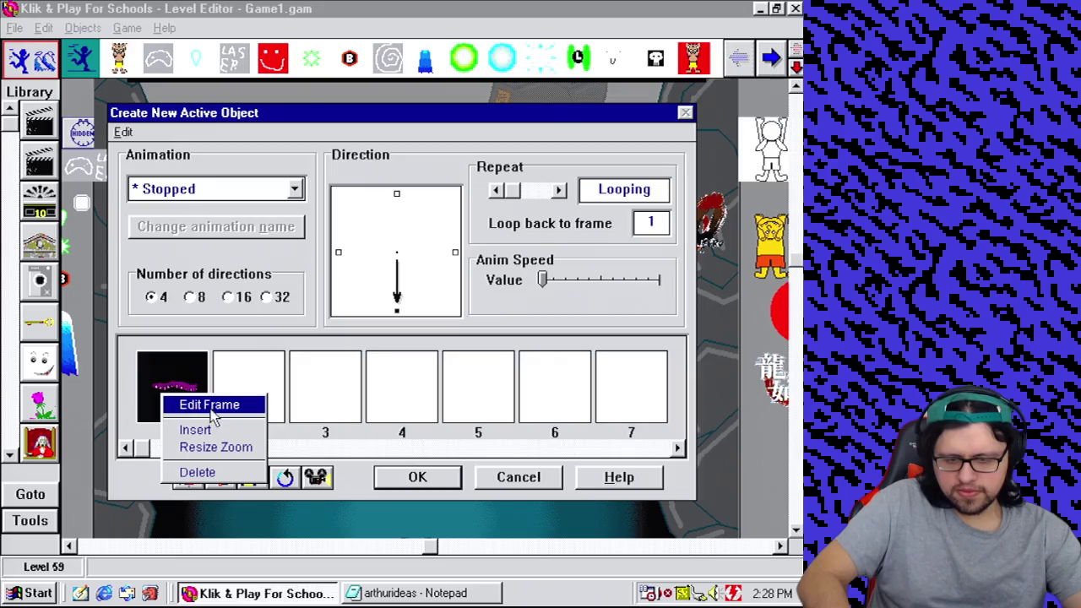
pyautogui.click(236, 411)
pyautogui.click(450, 428)
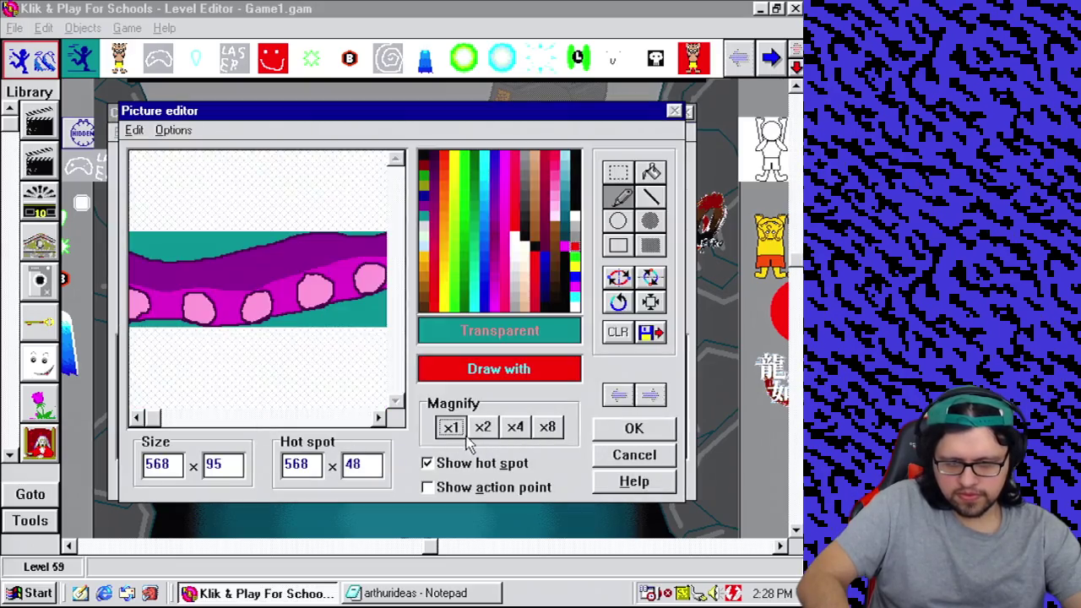
pyautogui.moveTo(160, 418)
pyautogui.mouseDown()
pyautogui.moveTo(351, 421)
pyautogui.moveTo(397, 440)
pyautogui.mouseUp()
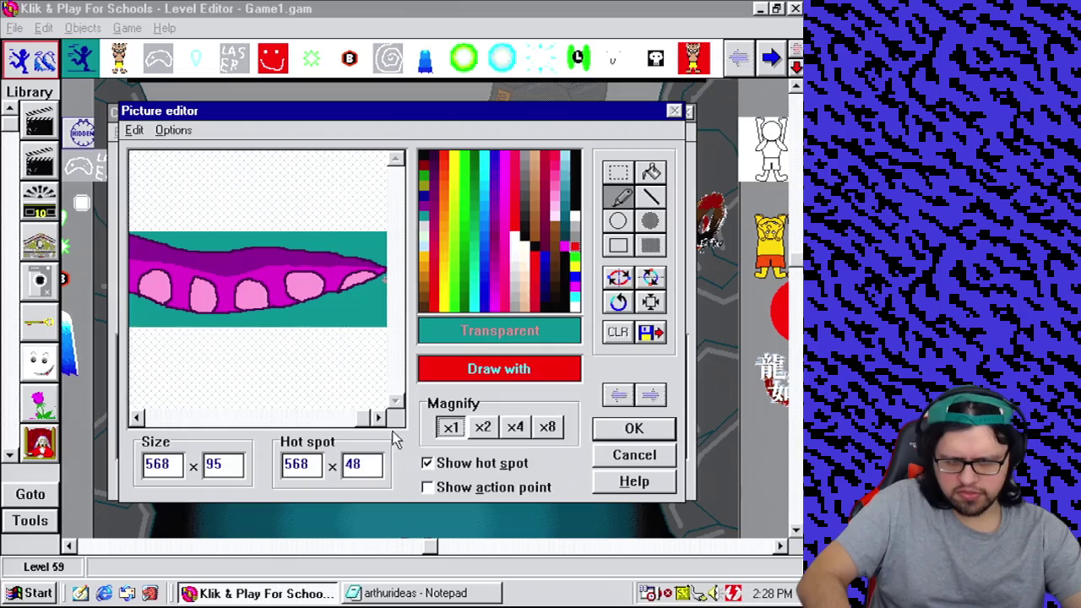
pyautogui.click(617, 278)
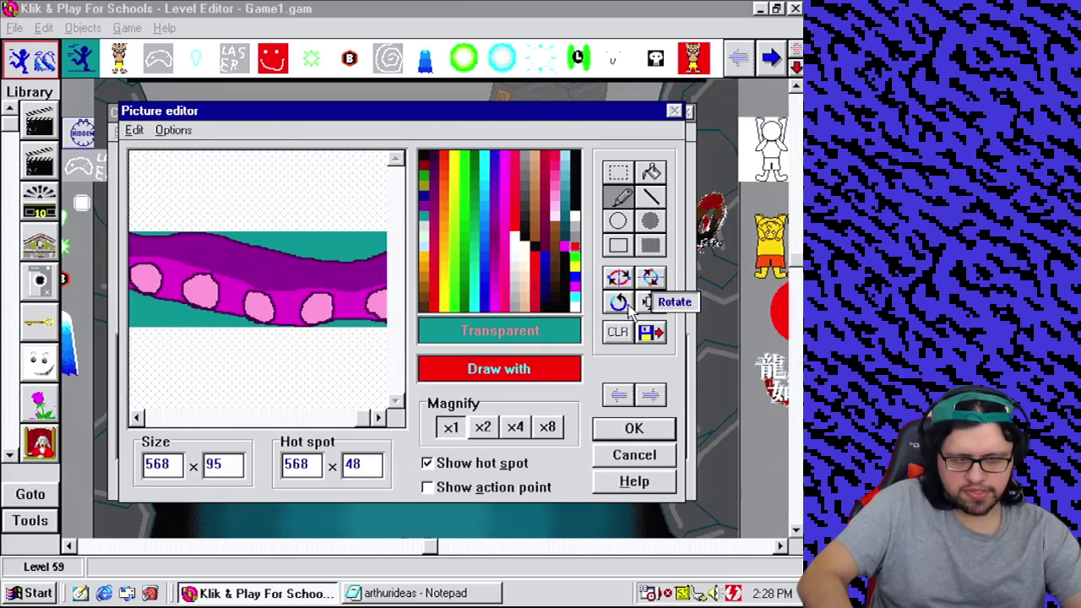
pyautogui.click(617, 302)
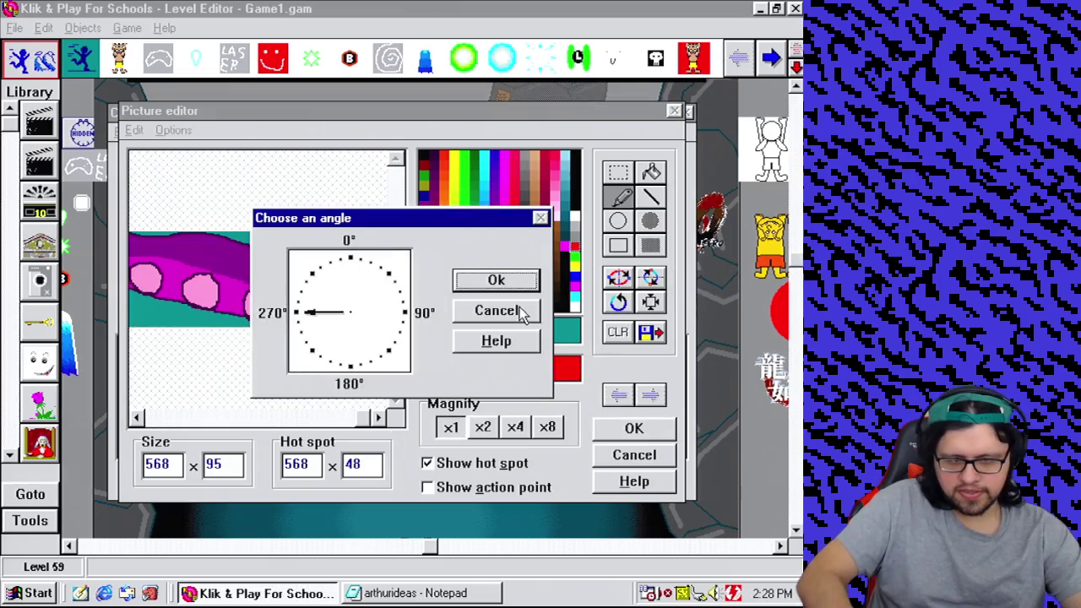
pyautogui.click(511, 287)
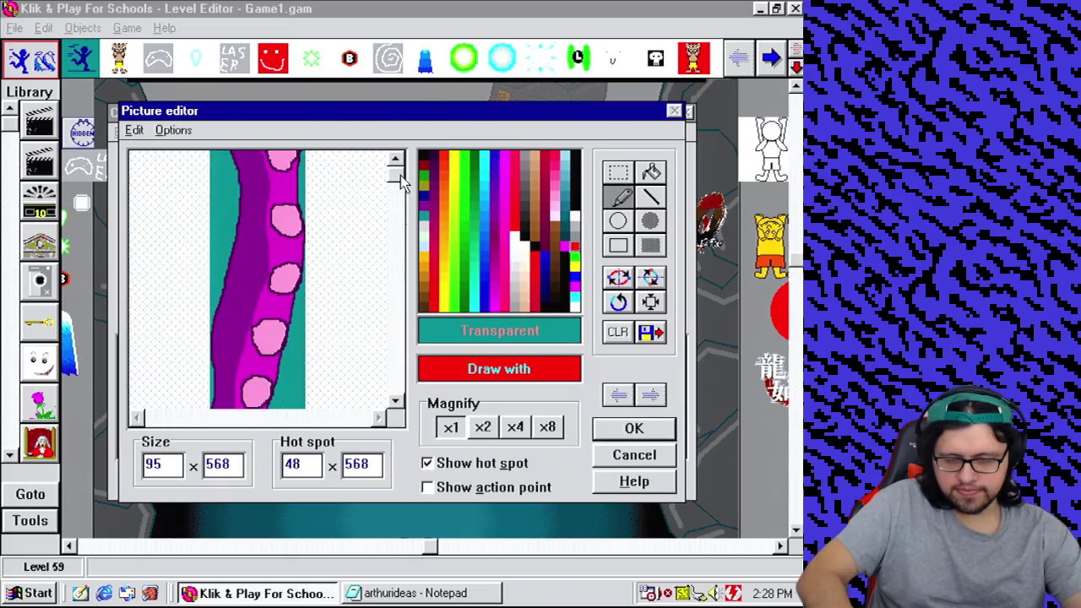
pyautogui.moveTo(401, 184); pyautogui.dragTo(431, 452)
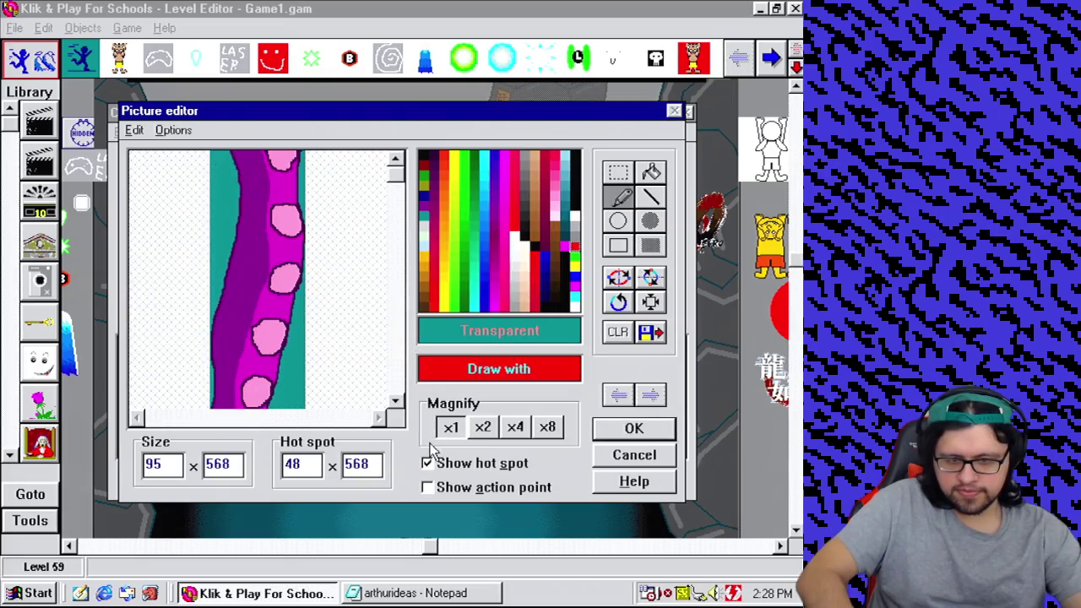
pyautogui.click(398, 384)
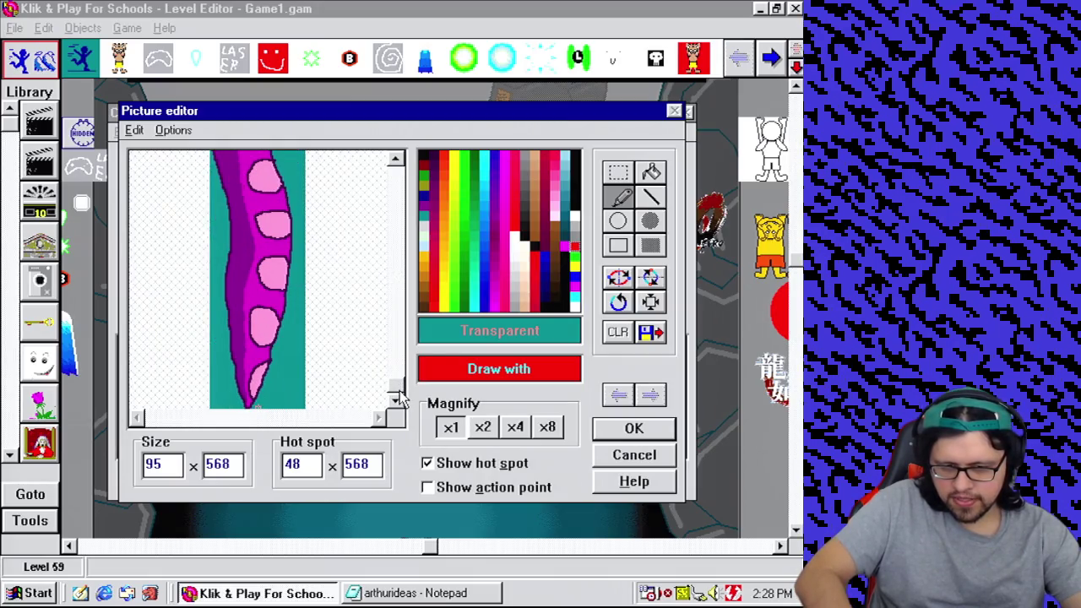
pyautogui.moveTo(400, 397); pyautogui.dragTo(397, 153)
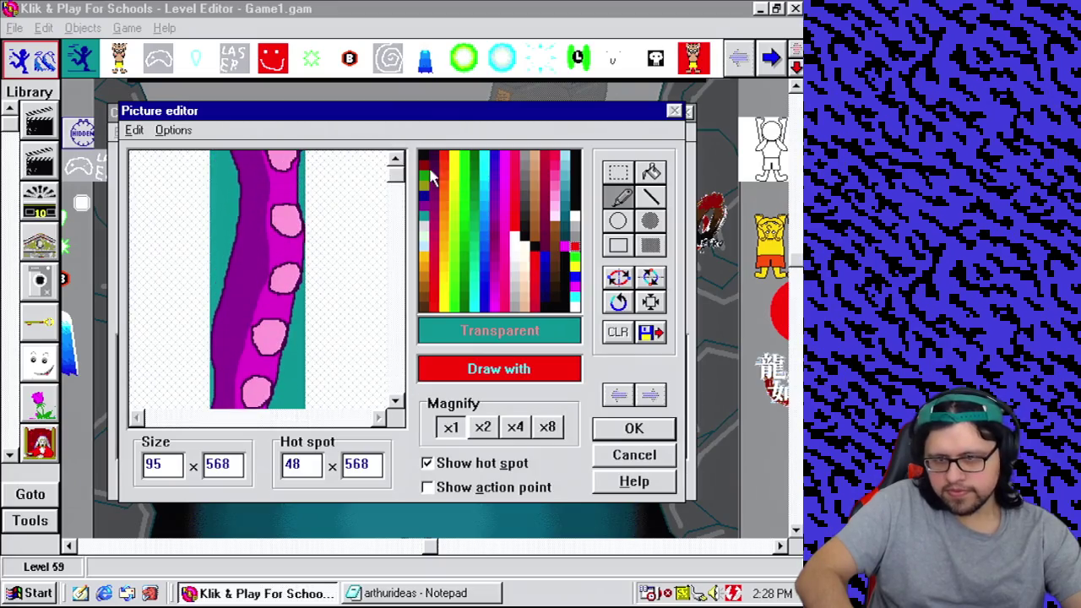
pyautogui.click(635, 430)
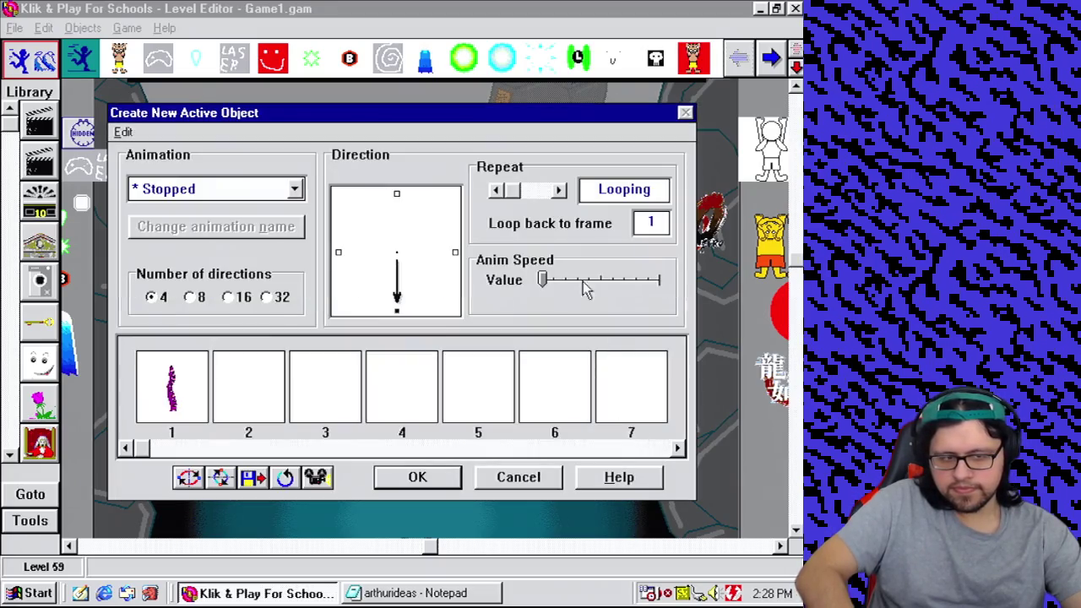
# Step: Create the upright tentacle as a new active object, move it toward the level's top, and begin renaming it
pyautogui.click(439, 478)
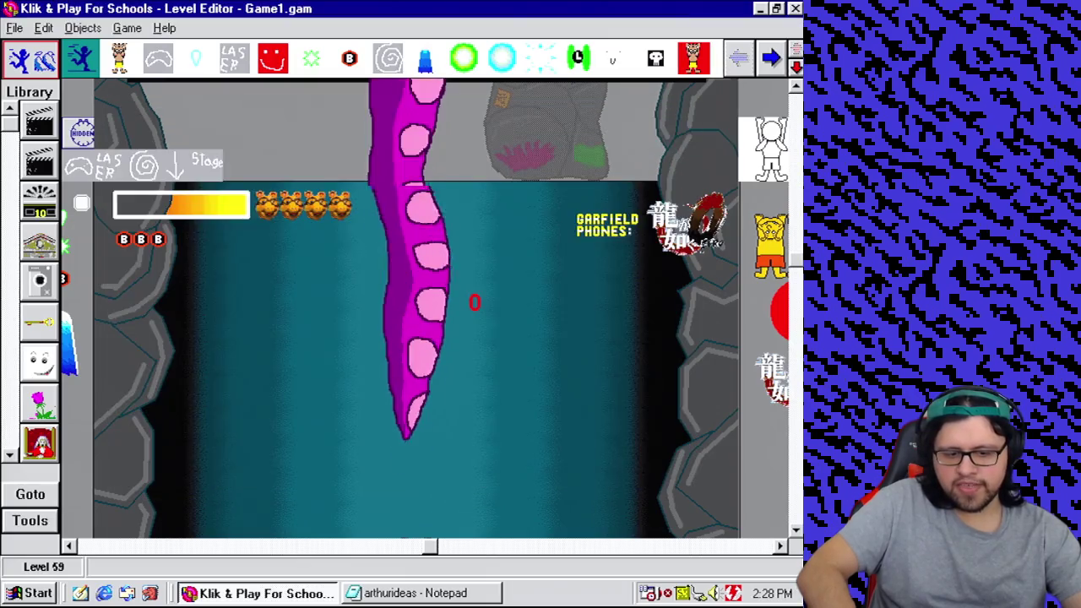
pyautogui.moveTo(349, 307)
pyautogui.mouseDown()
pyautogui.moveTo(348, 258)
pyautogui.moveTo(383, 179)
pyautogui.mouseUp()
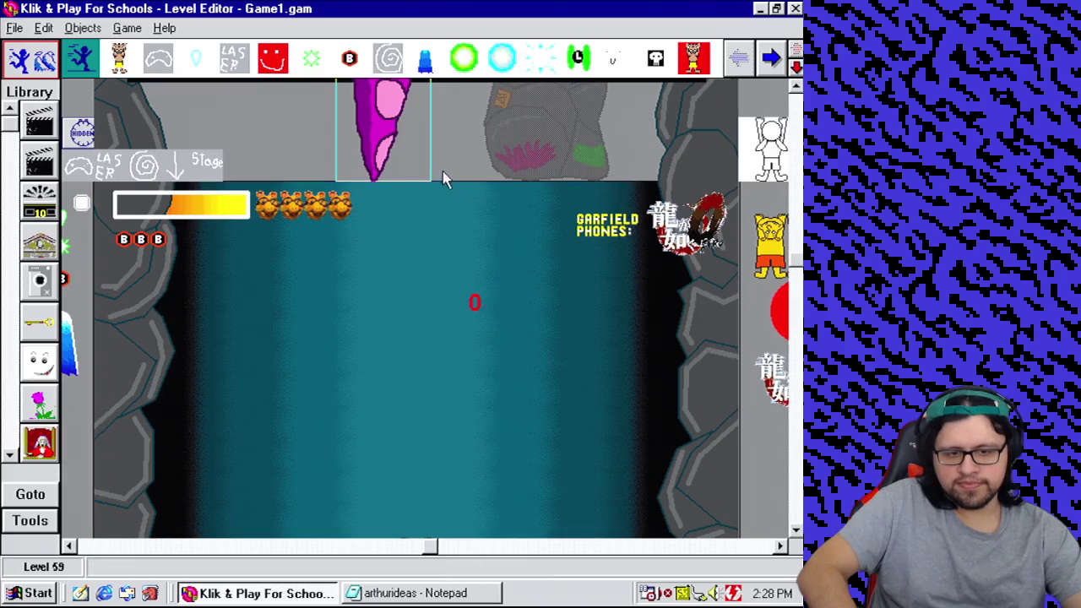
pyautogui.rightClick(381, 169)
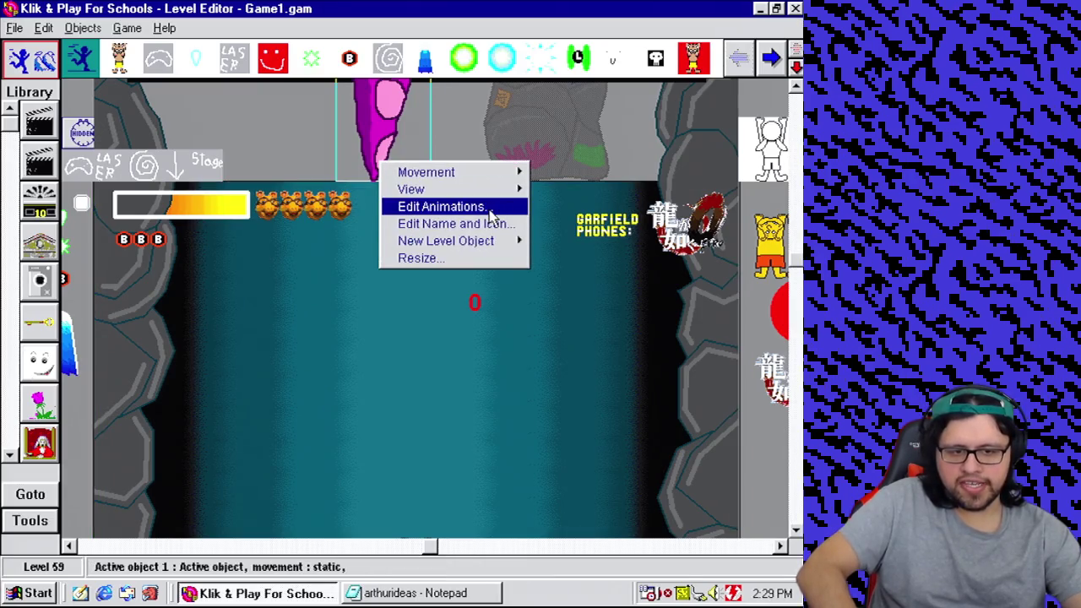
pyautogui.click(495, 224)
# Step: Name the new object 'Vertical Tentacle'
pyautogui.write('er')
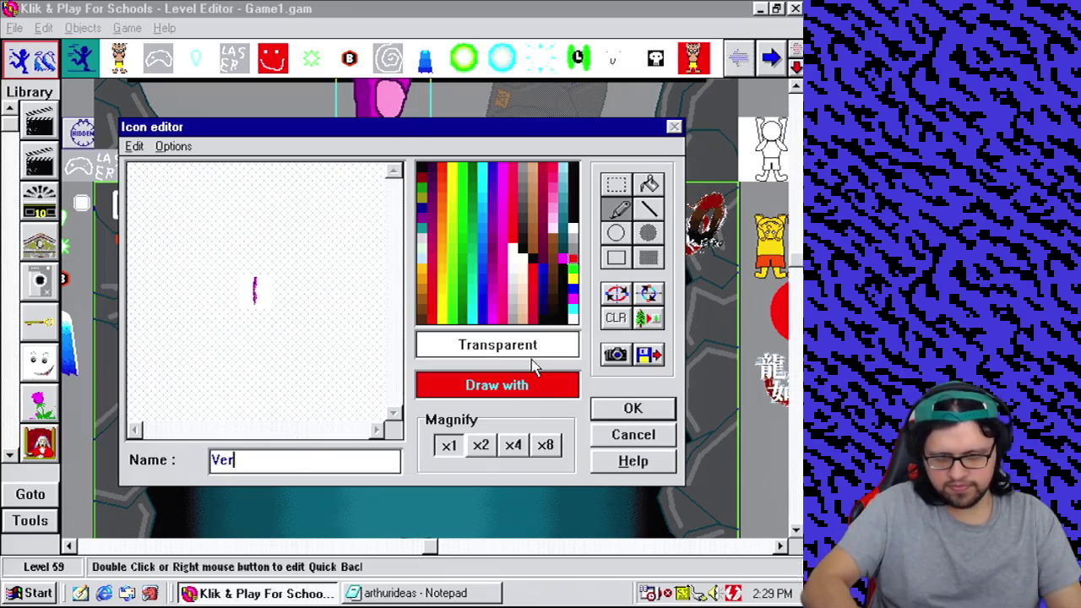
pyautogui.write('tical T')
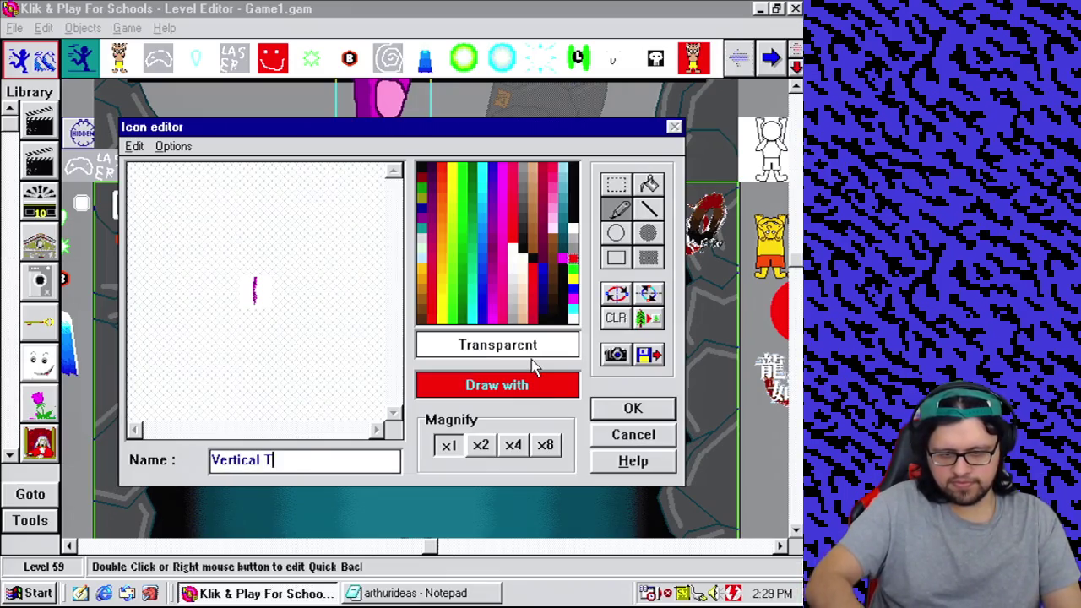
pyautogui.write('entacle')
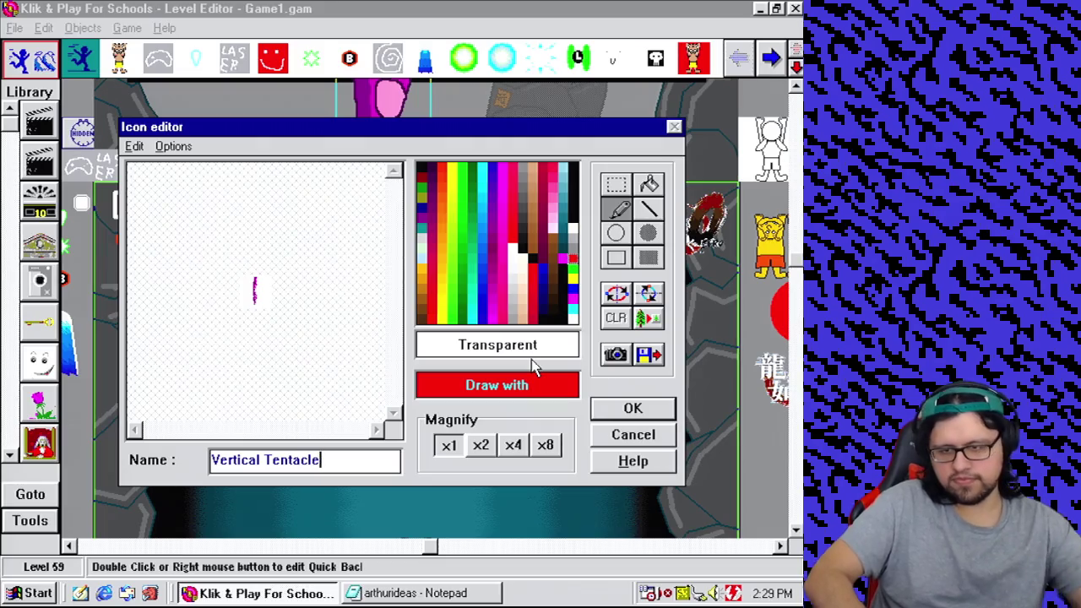
pyautogui.click(633, 408)
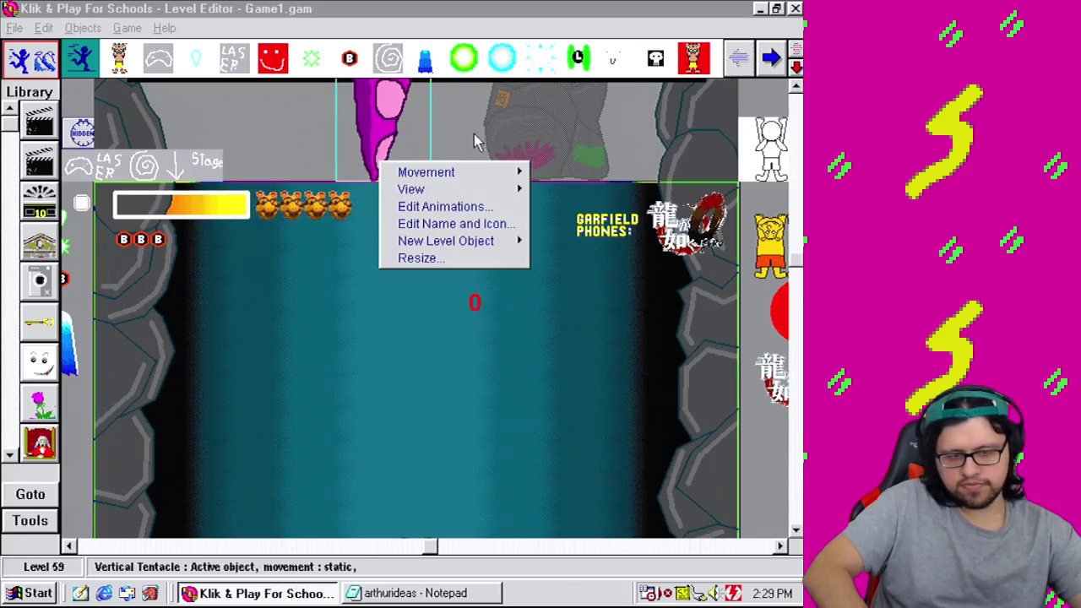
pyautogui.click(464, 119)
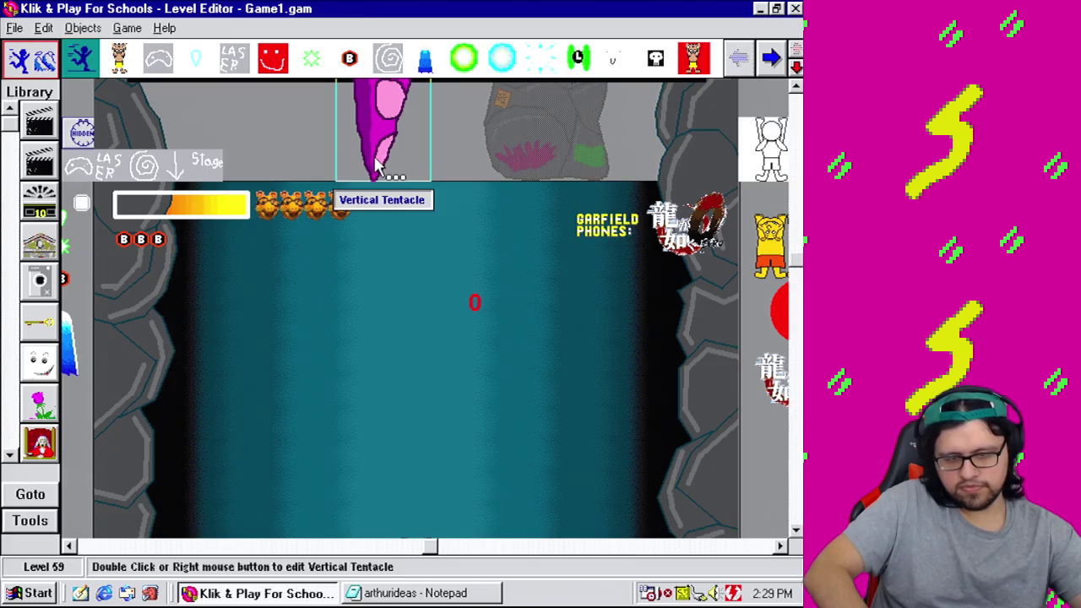
# Step: Move the Vertical Tentacle up and left near the level's top, then switch to the Event Editor
pyautogui.moveTo(376, 165); pyautogui.dragTo(388, 571)
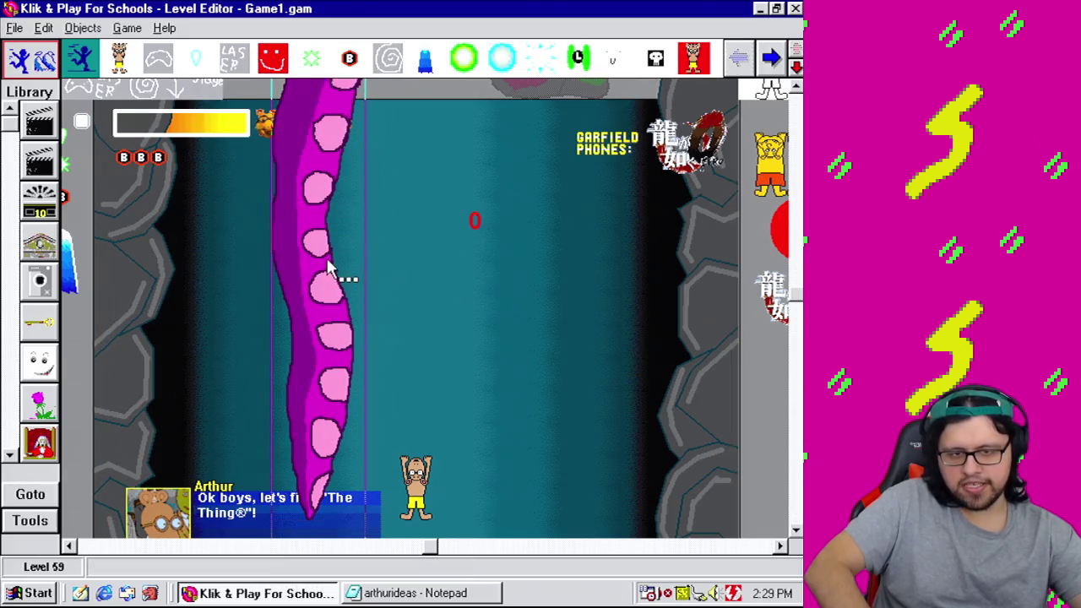
pyautogui.moveTo(796, 294); pyautogui.dragTo(796, 328)
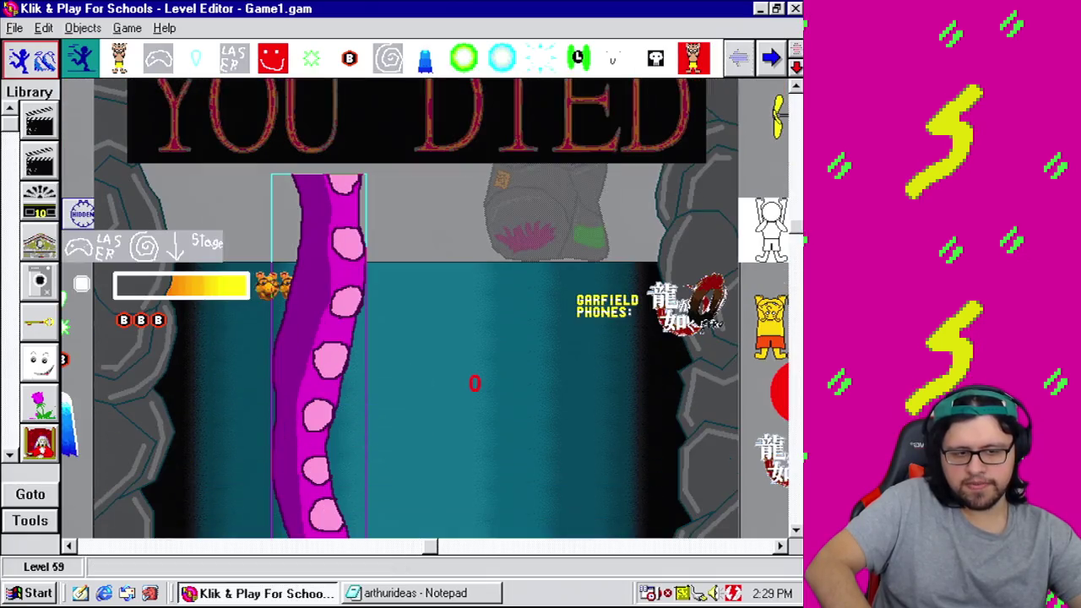
pyautogui.moveTo(316, 461); pyautogui.dragTo(277, 108)
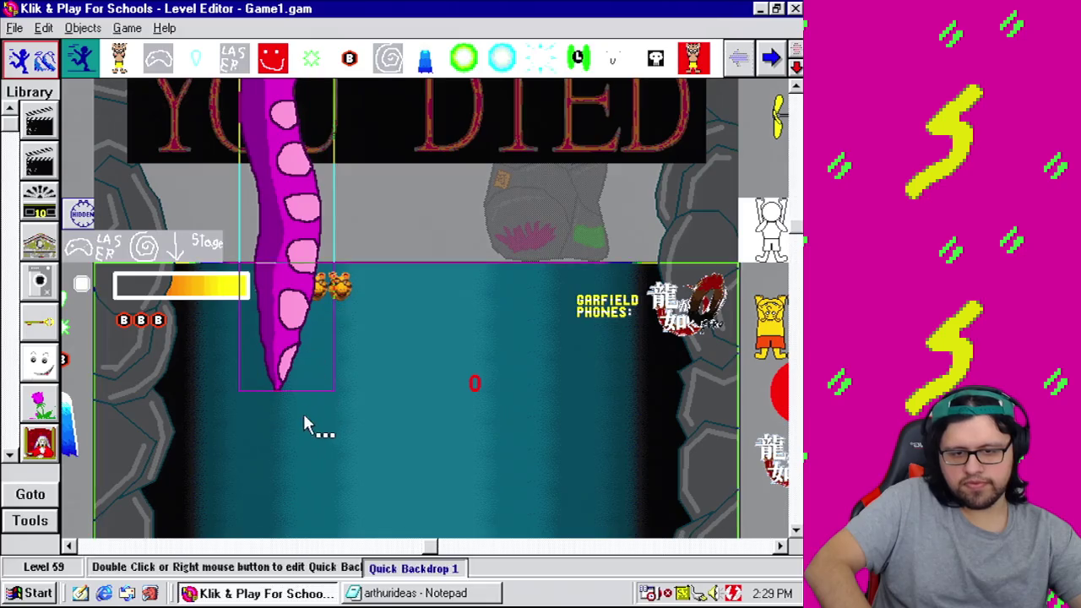
pyautogui.moveTo(289, 374)
pyautogui.mouseDown()
pyautogui.moveTo(350, 229)
pyautogui.moveTo(359, 241)
pyautogui.mouseUp()
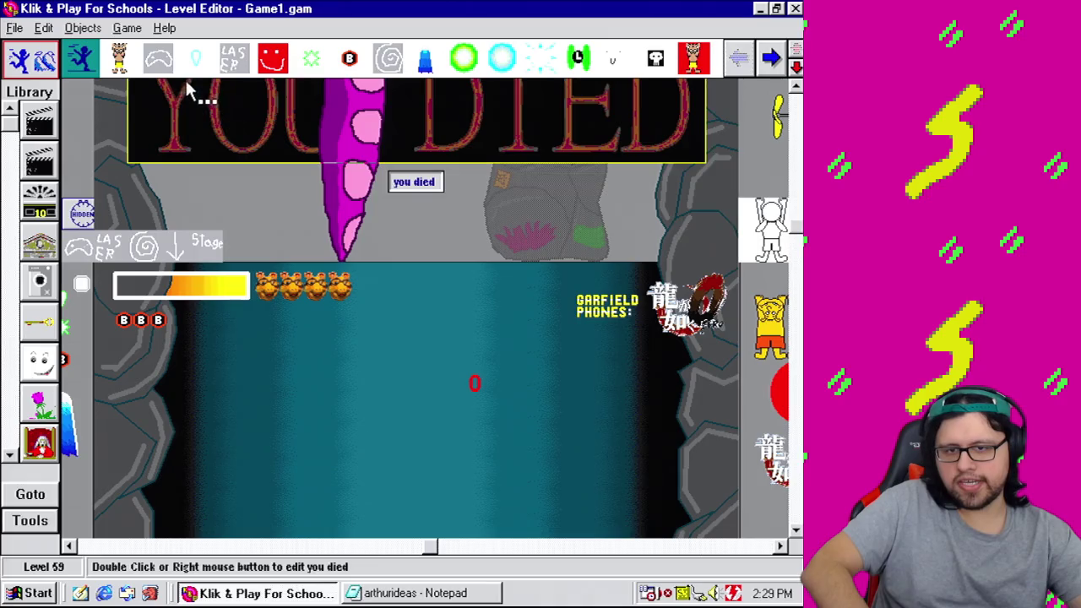
pyautogui.click(127, 27)
pyautogui.click(156, 101)
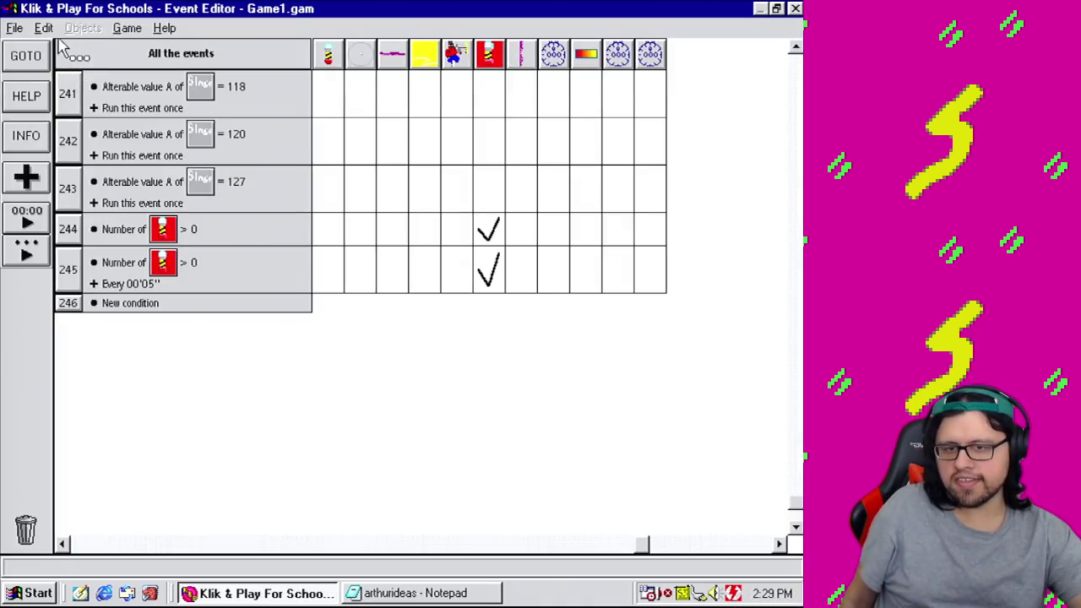
# Step: Save the game under its current name and filter the events to those related to the Tentacle
pyautogui.click(15, 27)
pyautogui.click(85, 93)
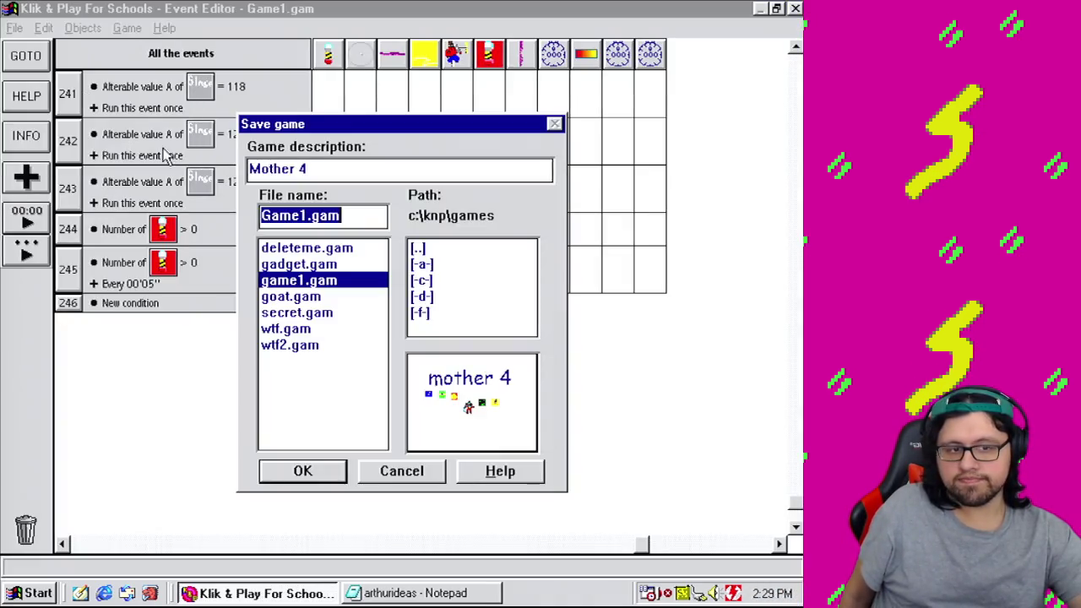
pyautogui.click(314, 475)
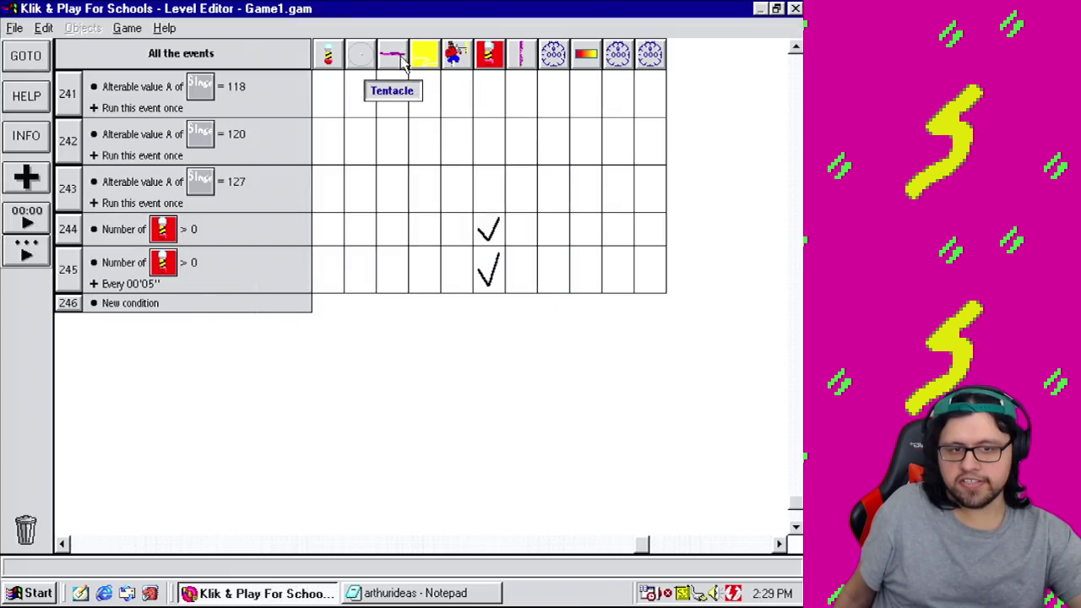
pyautogui.click(394, 56)
pyautogui.click(795, 264)
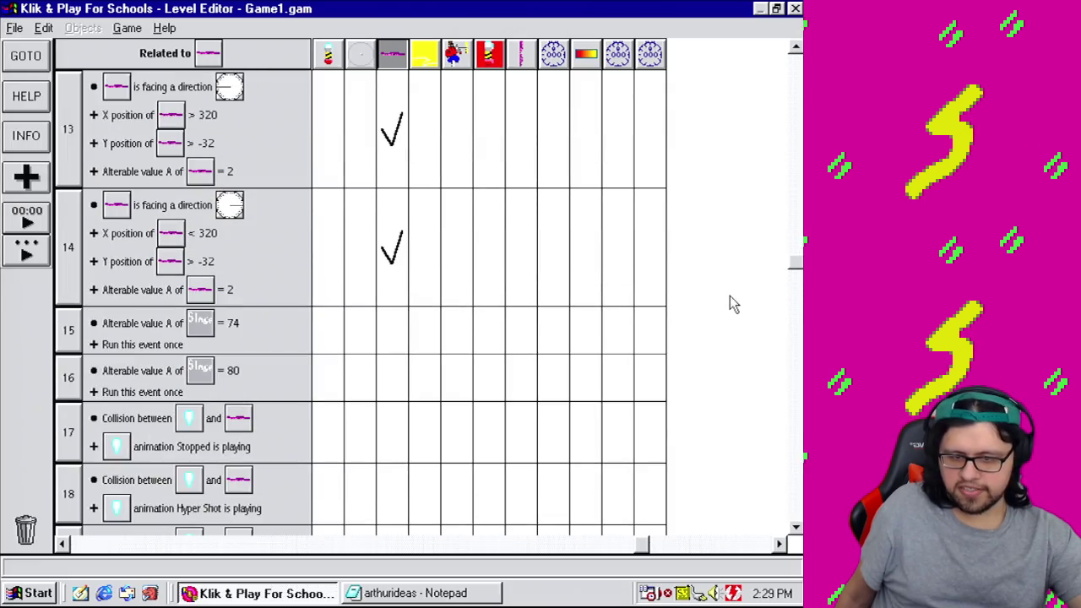
pyautogui.moveTo(797, 263)
pyautogui.mouseDown()
pyautogui.moveTo(797, 376)
pyautogui.moveTo(794, 315)
pyautogui.mouseUp()
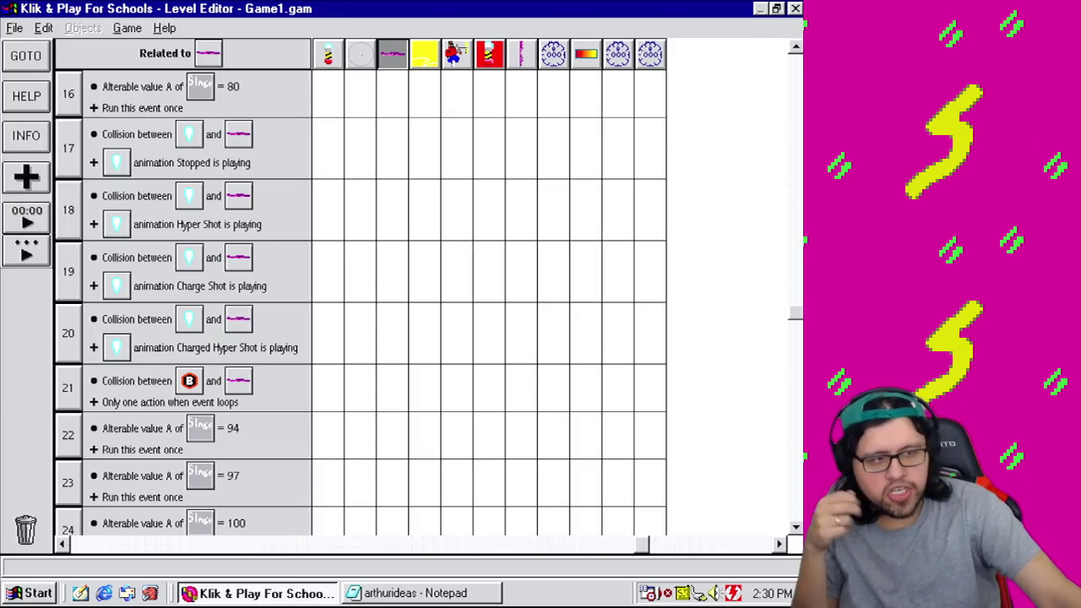
# Step: Read through the missile's existing event actions, then return to the Level Editor
pyautogui.click(795, 47)
pyautogui.scroll(4, 507, 287)
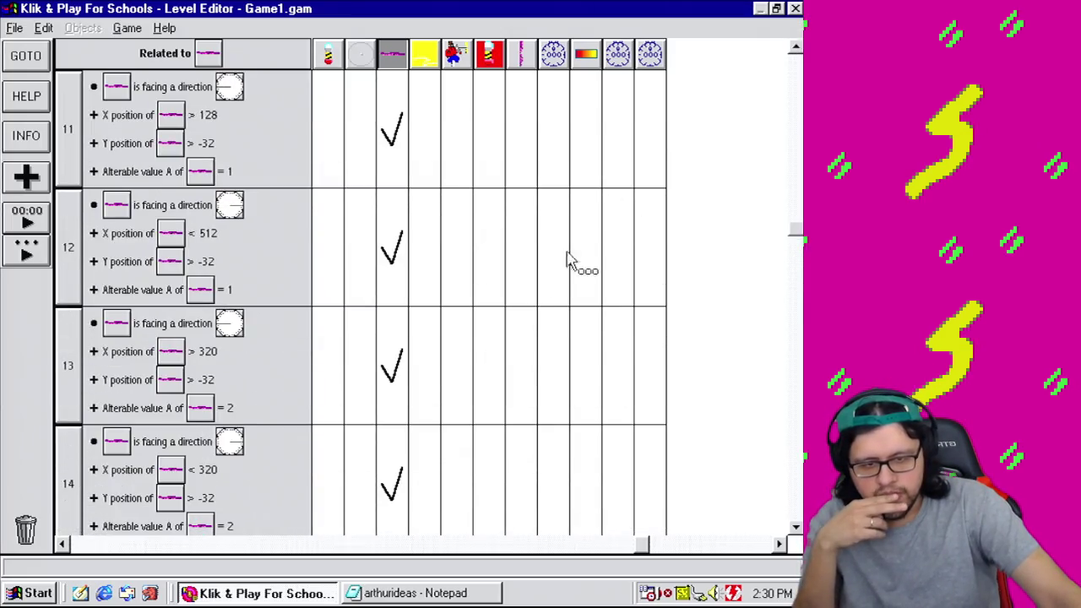
pyautogui.moveTo(386, 247)
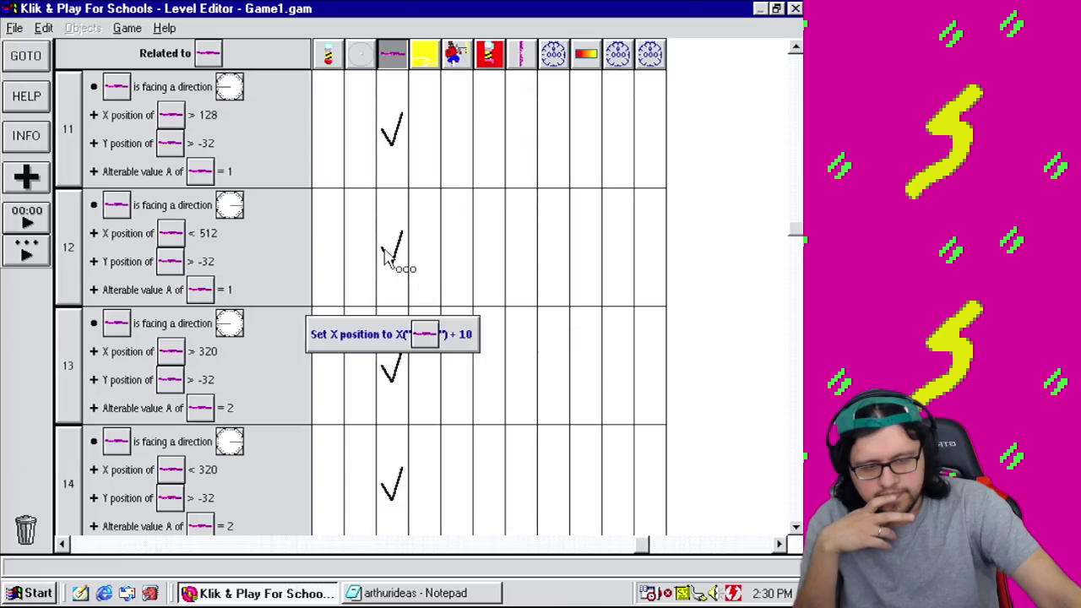
pyautogui.scroll(8, 633, 540)
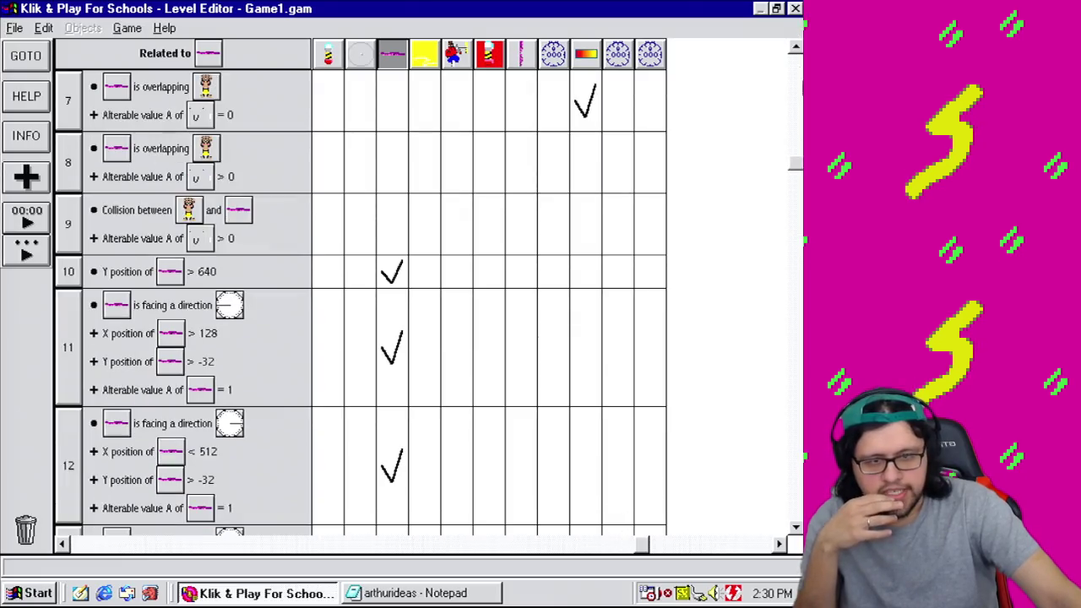
pyautogui.scroll(2, 473, 220)
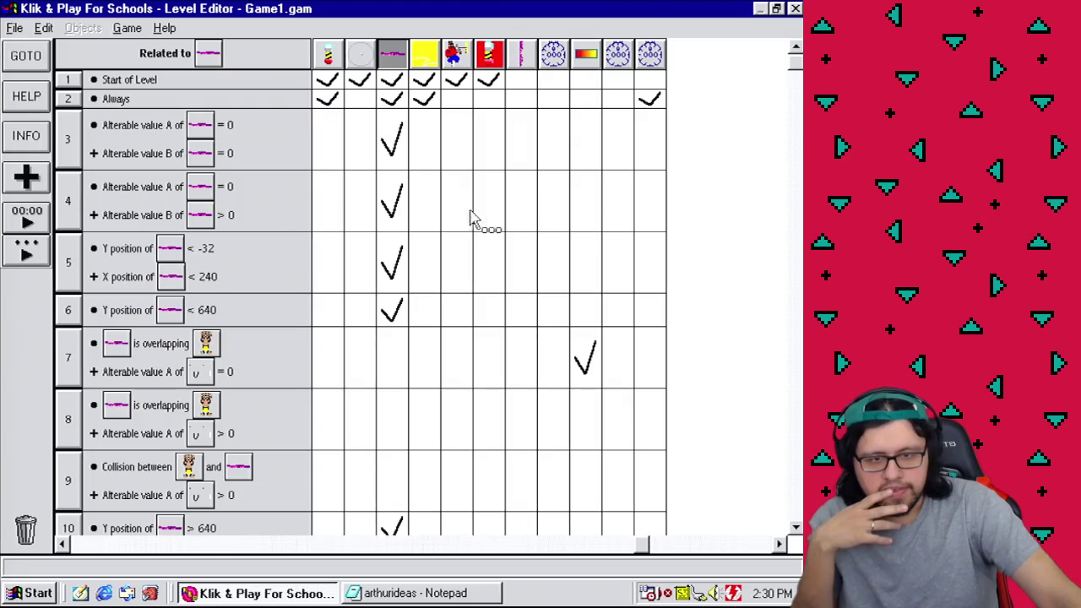
pyautogui.moveTo(389, 160)
pyautogui.moveTo(394, 212)
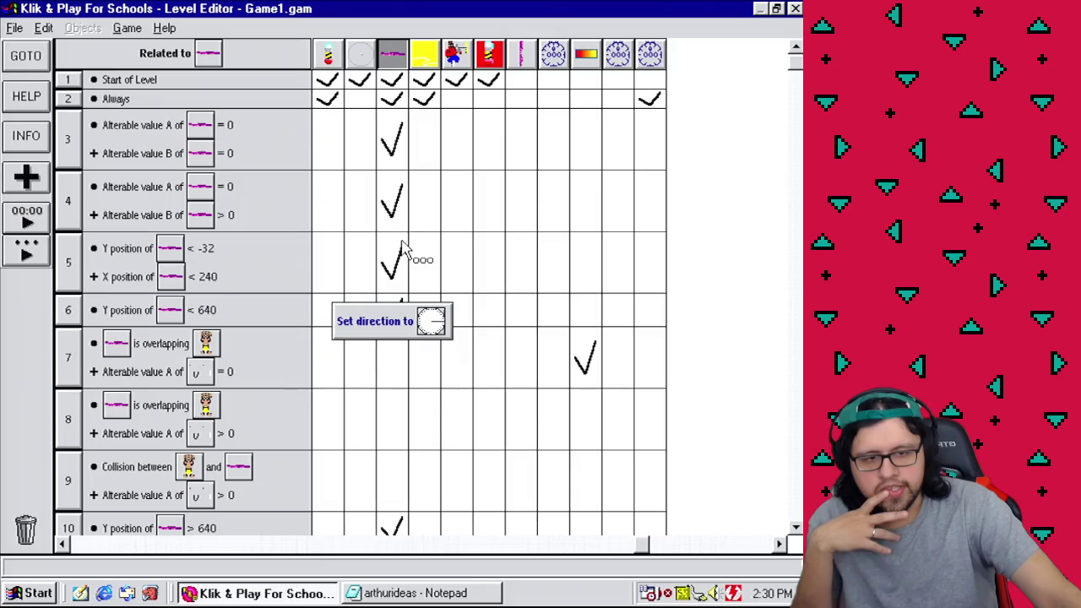
pyautogui.moveTo(397, 288)
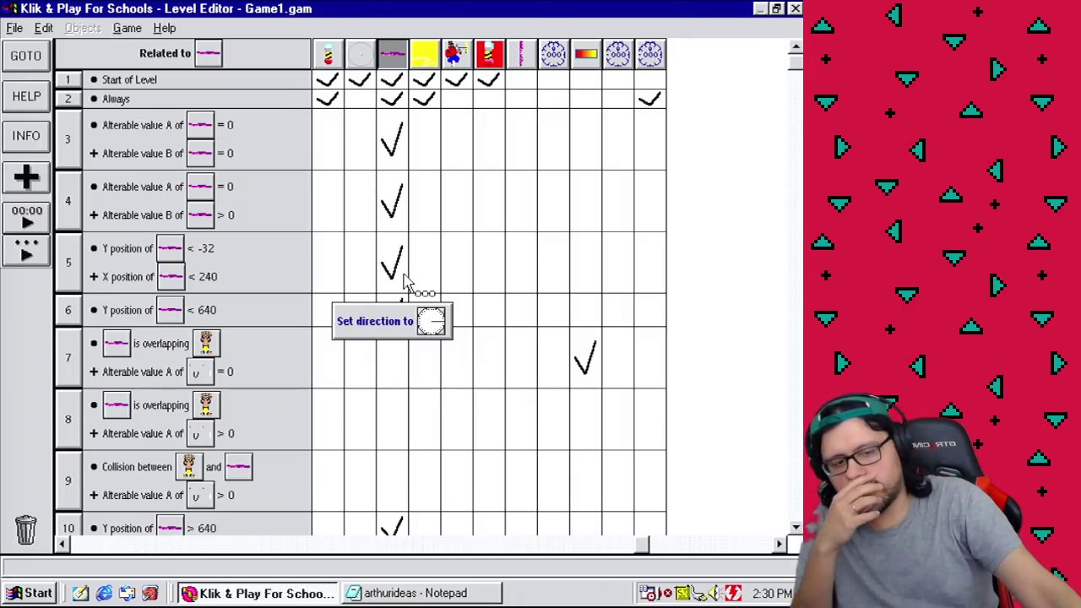
pyautogui.moveTo(405, 315)
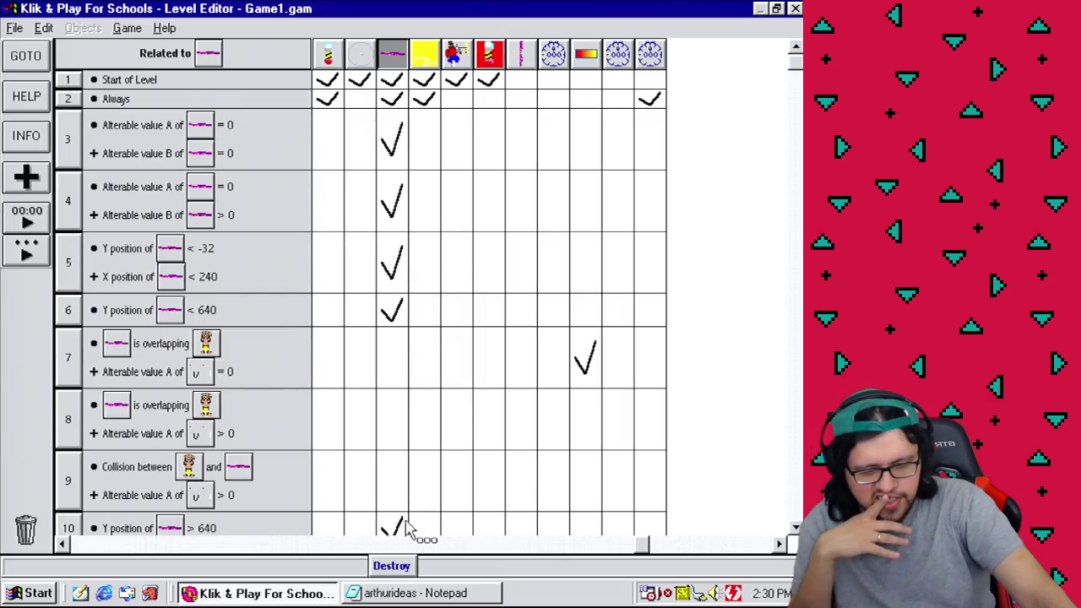
pyautogui.scroll(-4, 405, 507)
pyautogui.scroll(-1, 406, 305)
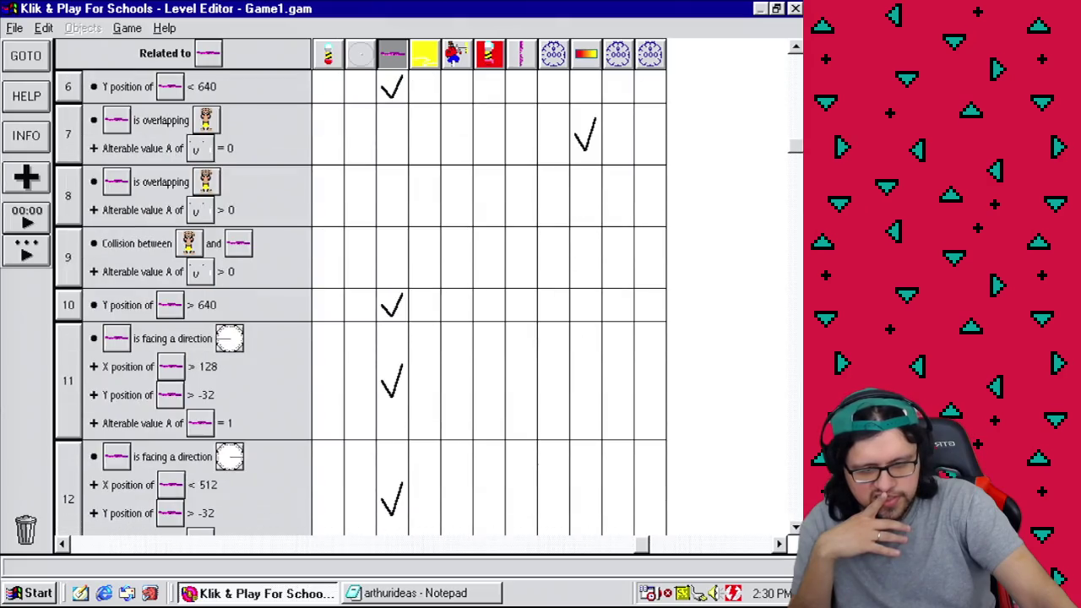
pyautogui.moveTo(384, 398)
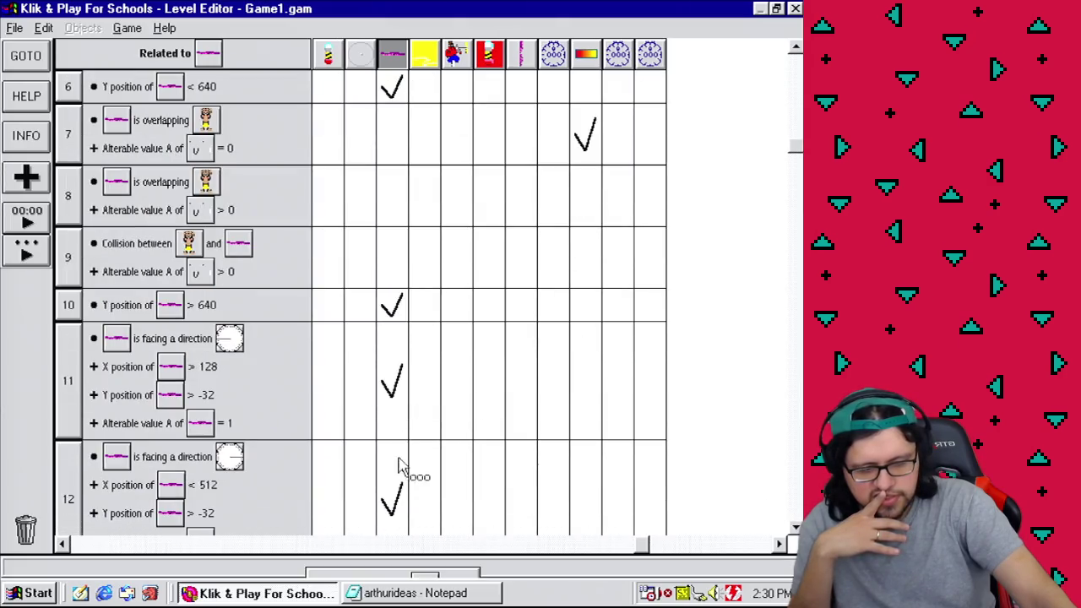
pyautogui.moveTo(394, 92)
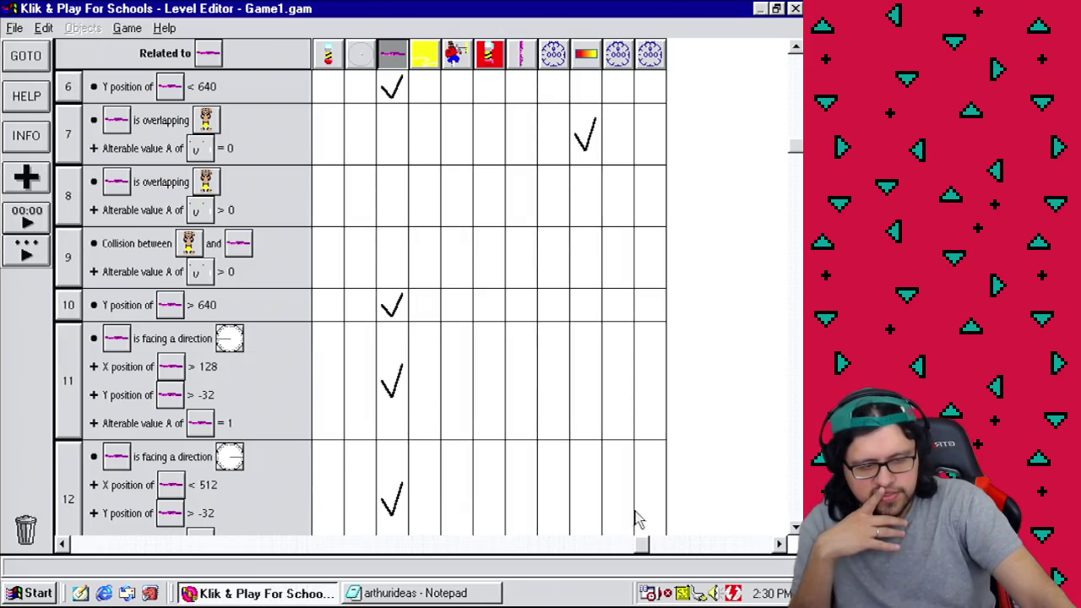
pyautogui.scroll(-5, 361, 304)
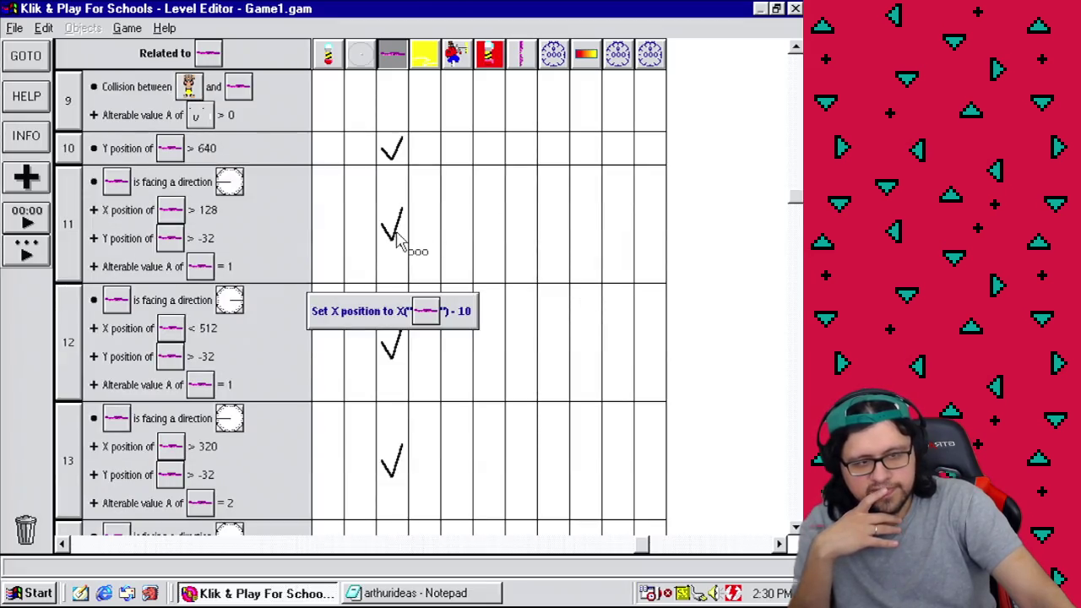
pyautogui.scroll(10, 764, 127)
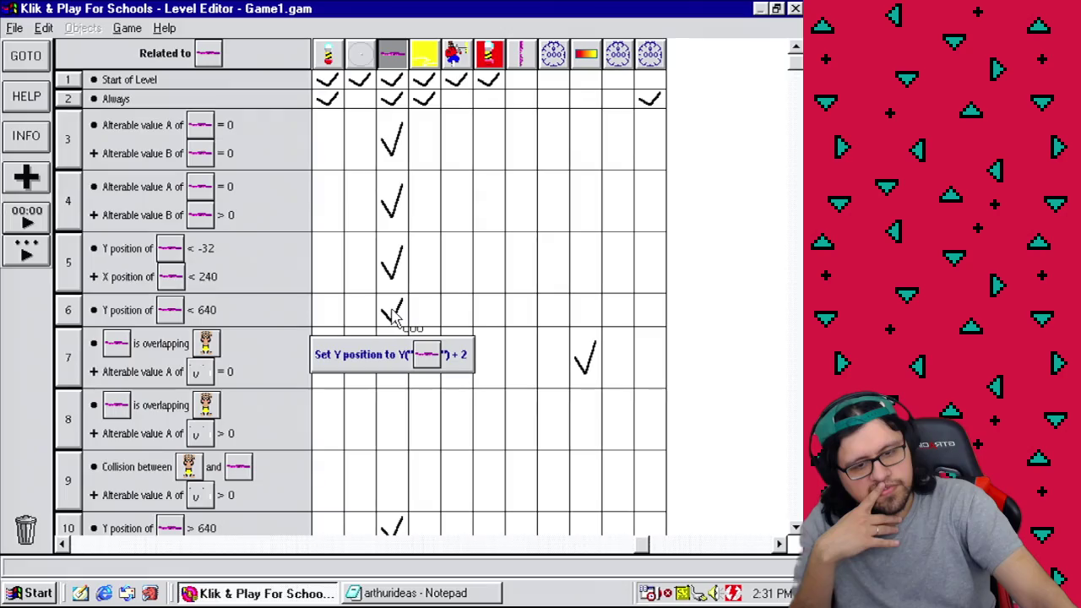
pyautogui.click(127, 28)
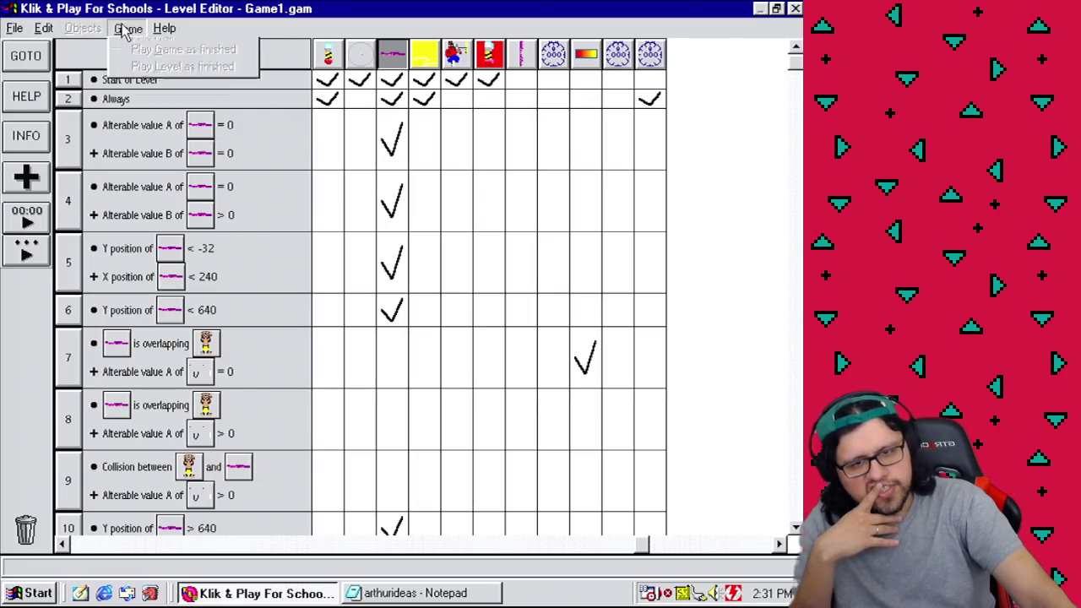
pyautogui.click(140, 61)
pyautogui.click(126, 28)
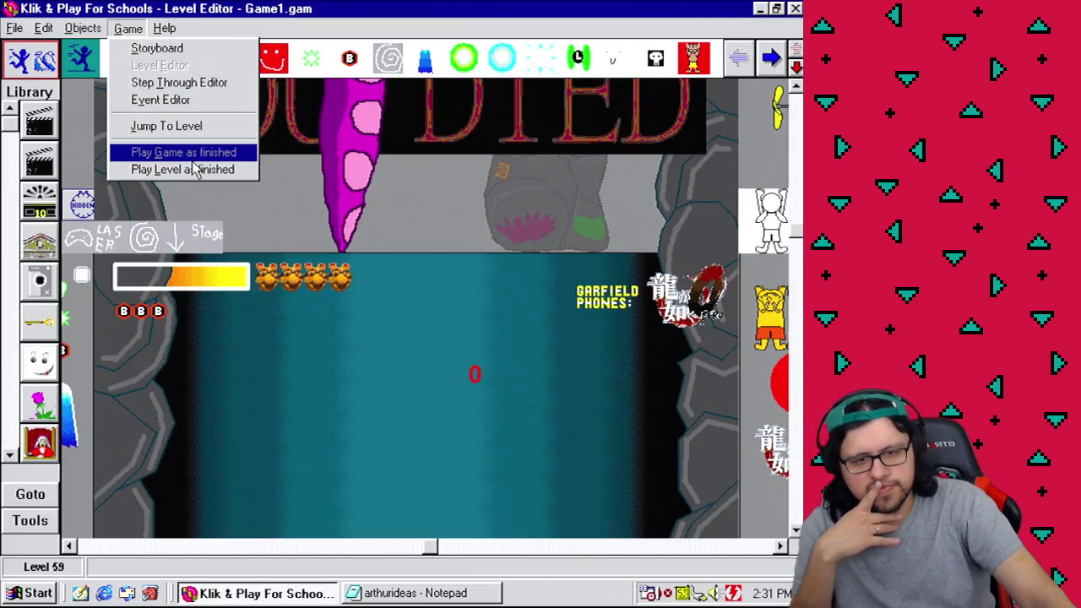
pyautogui.click(186, 171)
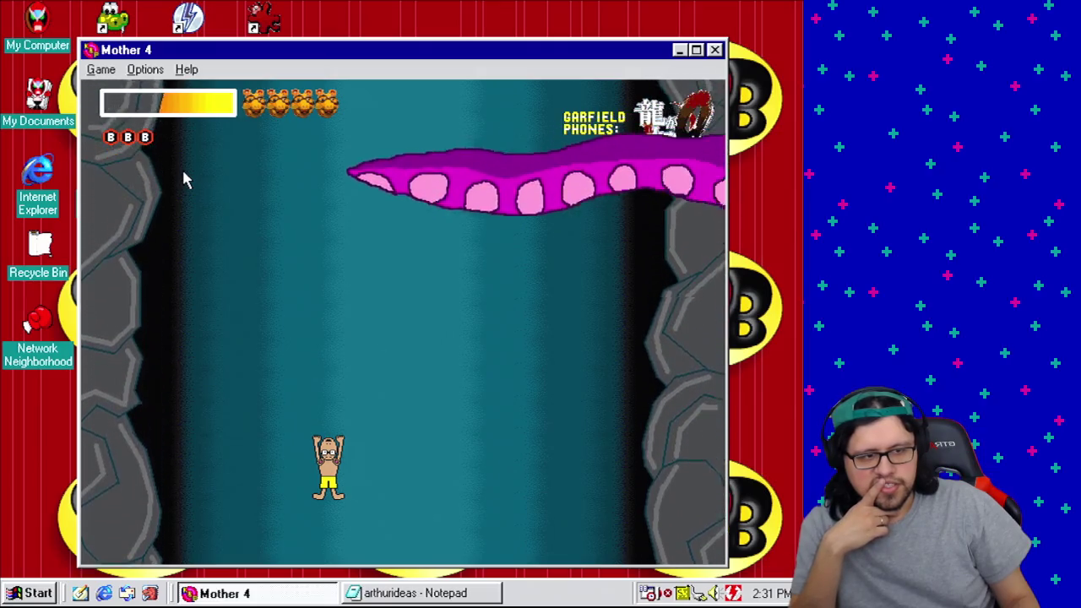
pyautogui.press('Left')
pyautogui.press('Left')
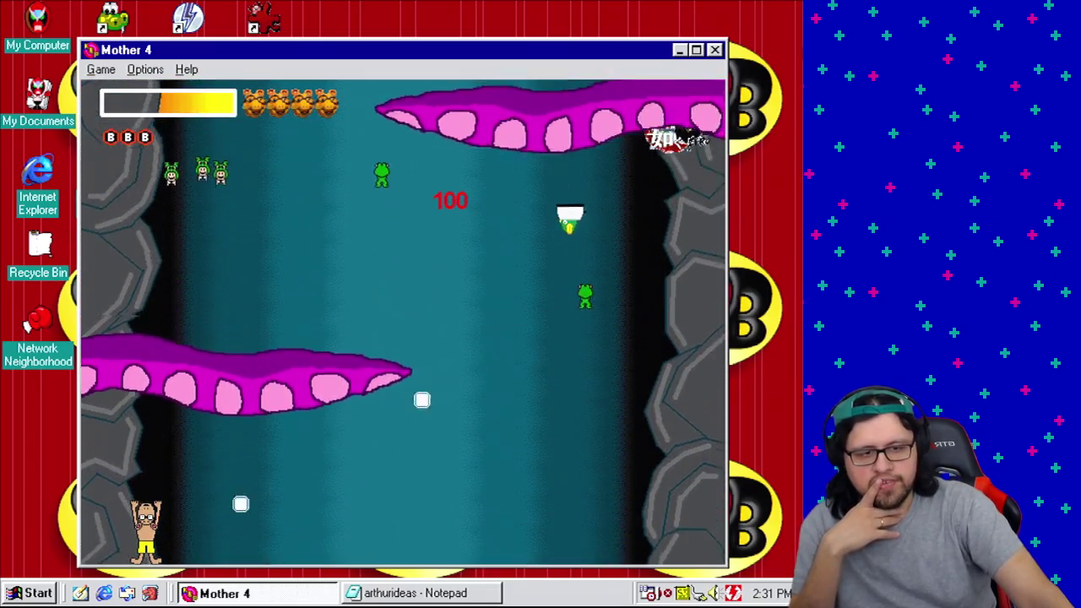
pyautogui.click(715, 52)
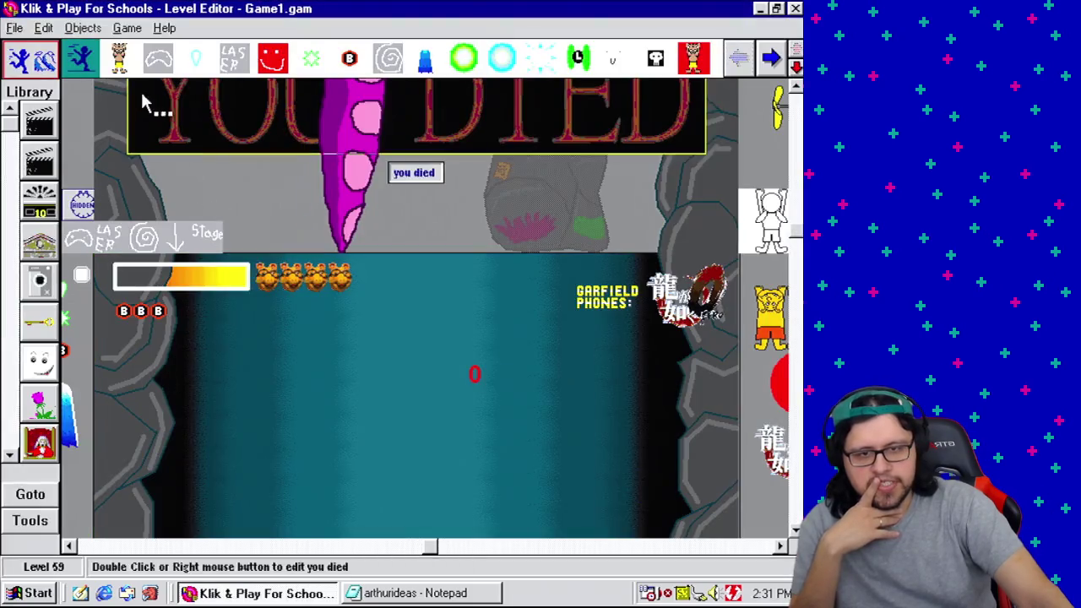
pyautogui.click(127, 28)
# Step: Show all events with No Filters, jump to the end, and start event 246's condition
pyautogui.click(161, 100)
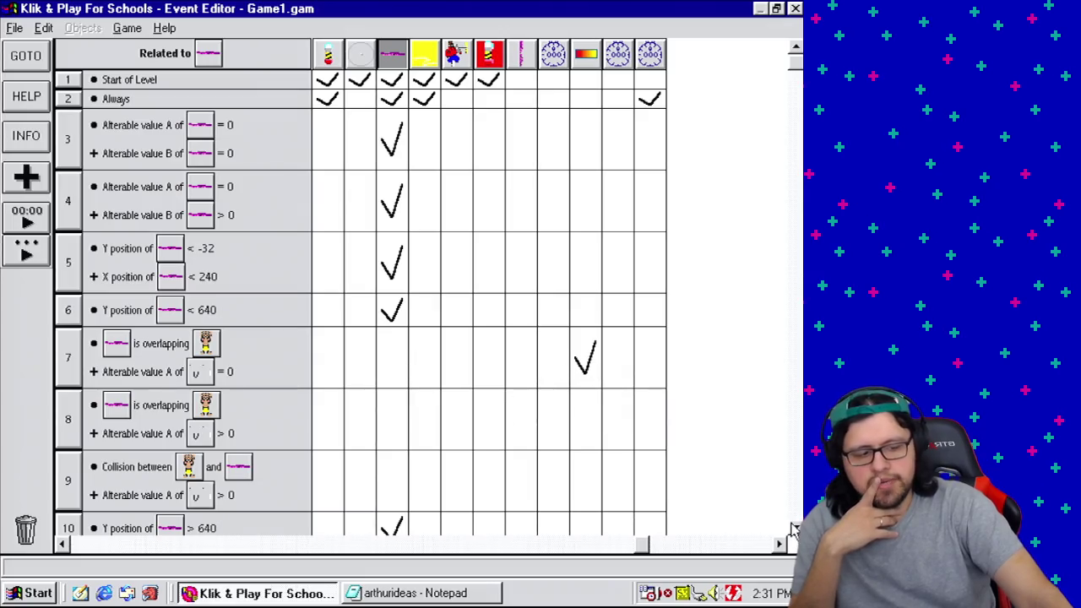
pyautogui.scroll(-10, 795, 523)
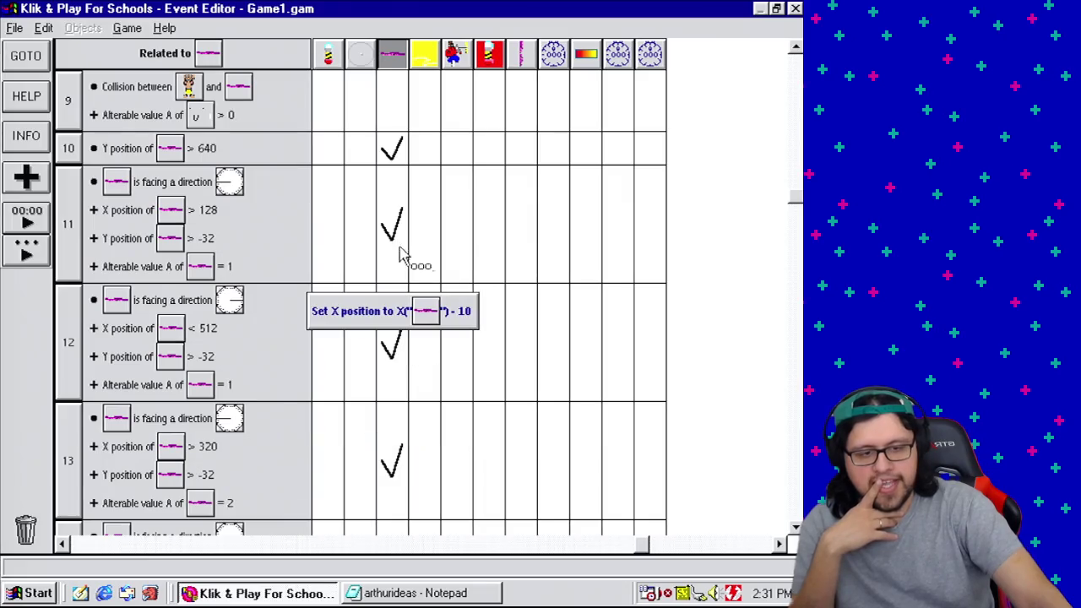
pyautogui.click(160, 54)
pyautogui.click(182, 87)
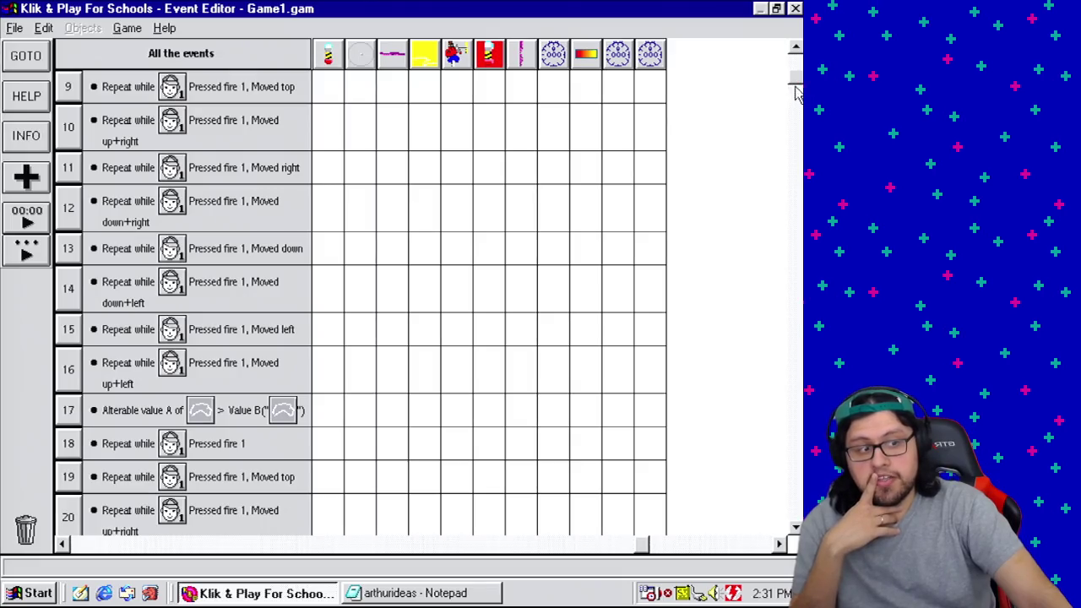
pyautogui.moveTo(795, 84); pyautogui.dragTo(795, 498)
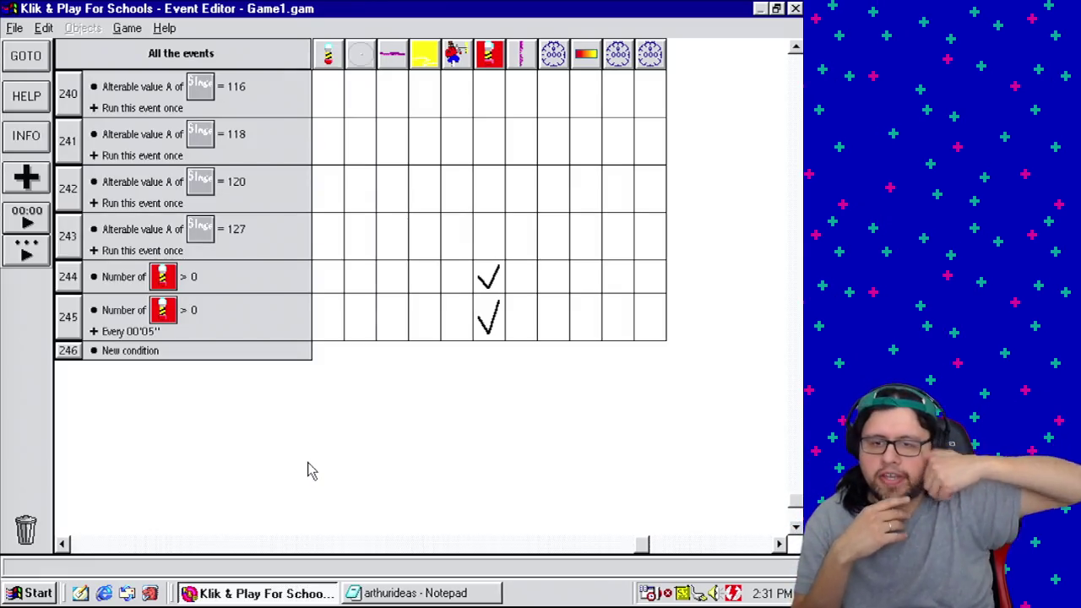
pyautogui.doubleClick(135, 352)
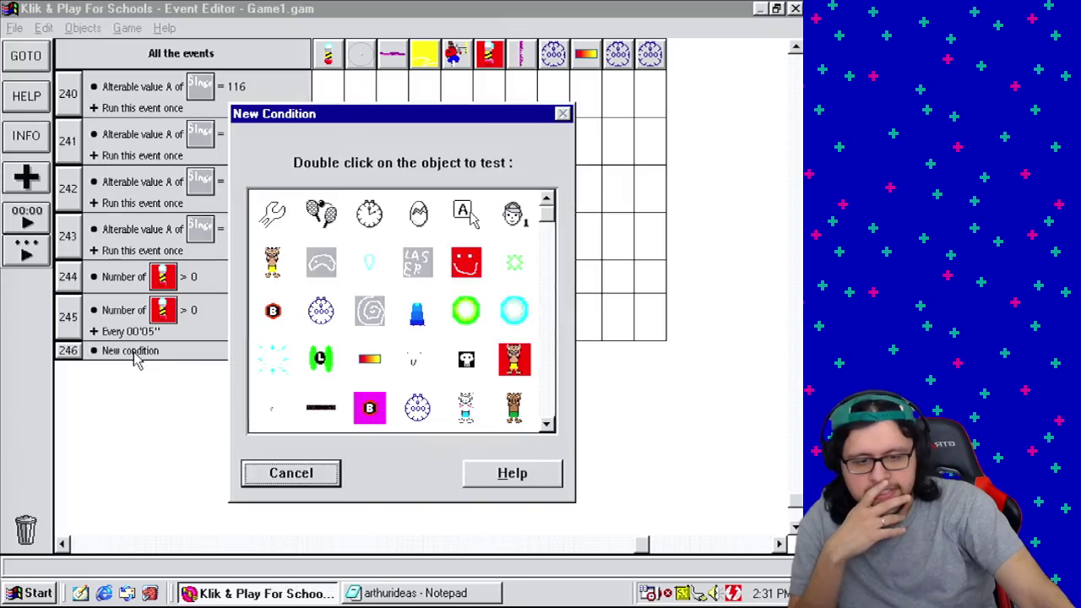
# Step: Make event 246 test that the Vertical Tentacle count is greater than 0, then show Help > About
pyautogui.click(547, 232)
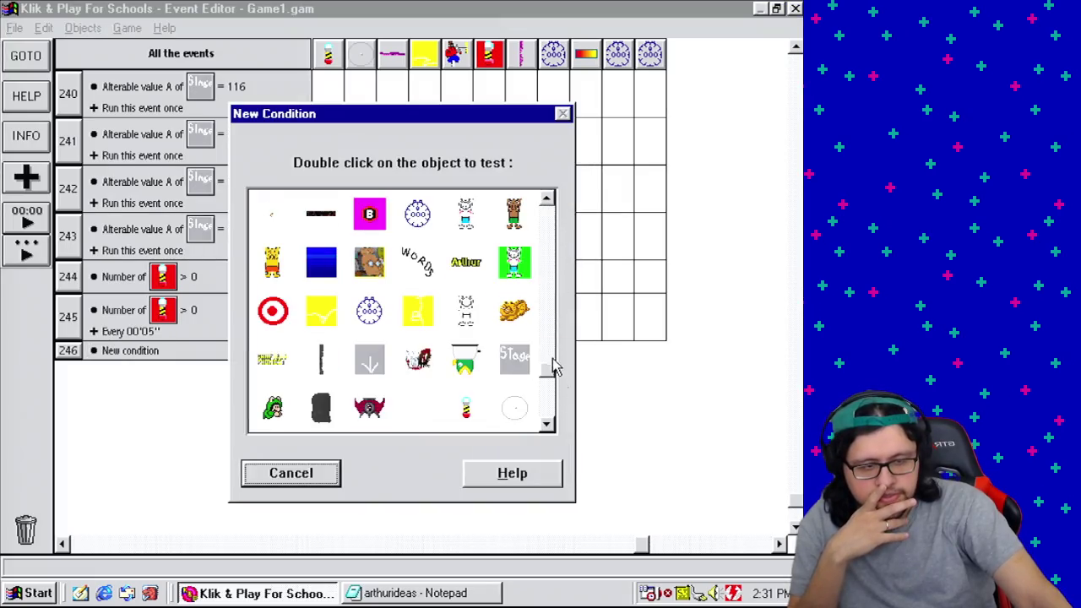
pyautogui.click(547, 424)
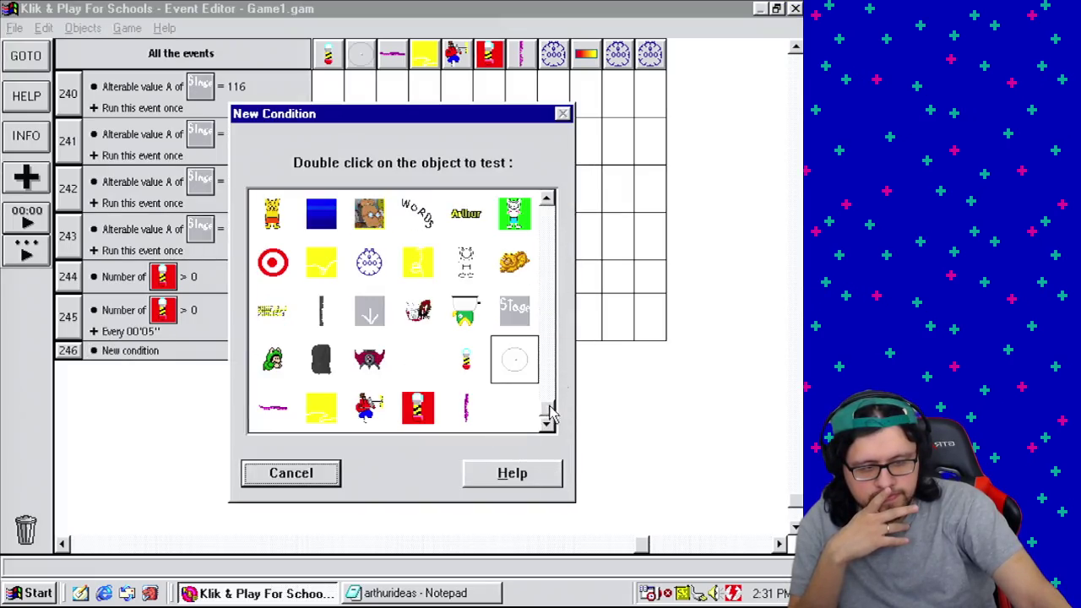
pyautogui.rightClick(480, 412)
pyautogui.moveTo(540, 521)
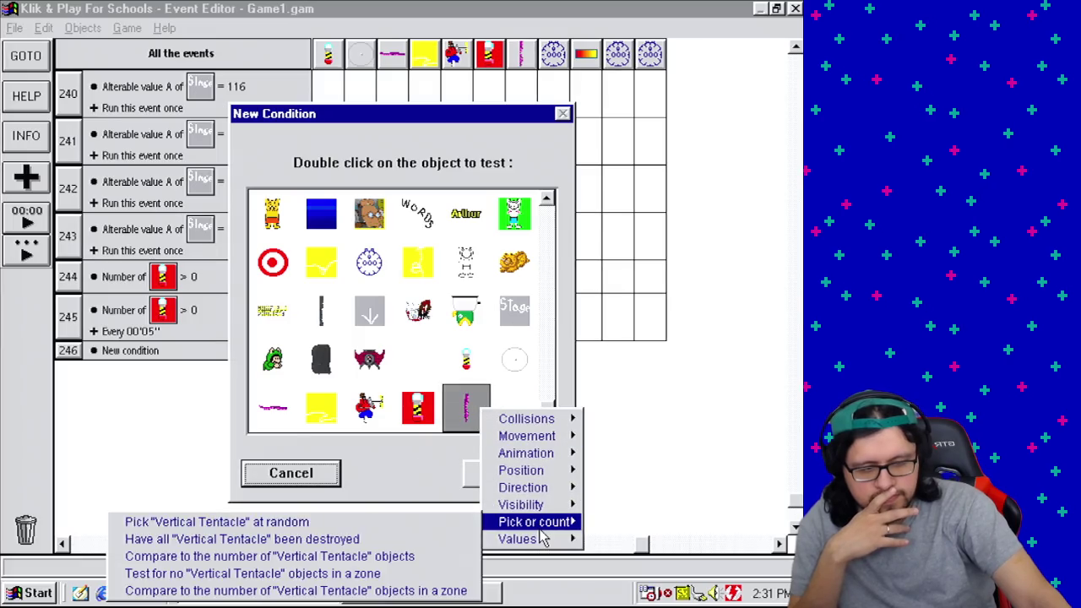
pyautogui.click(280, 556)
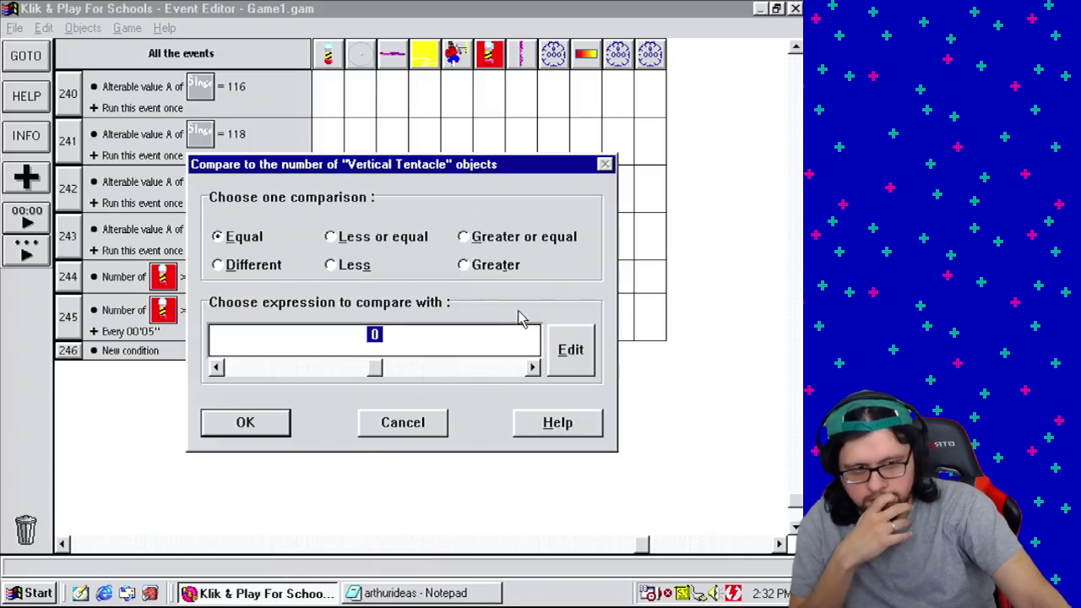
pyautogui.click(517, 267)
pyautogui.click(256, 434)
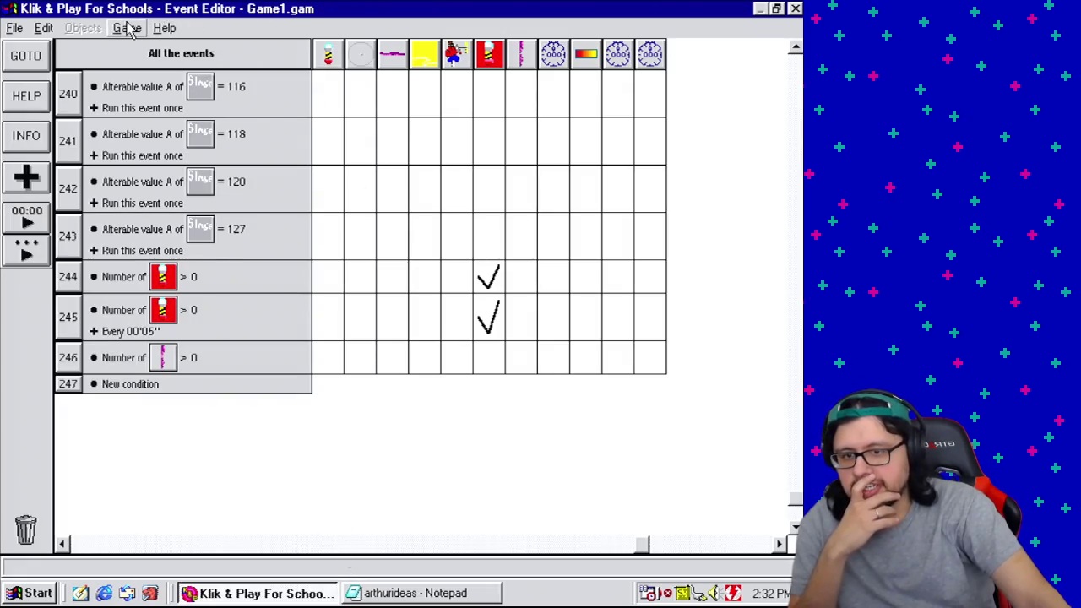
pyautogui.click(164, 28)
pyautogui.click(191, 107)
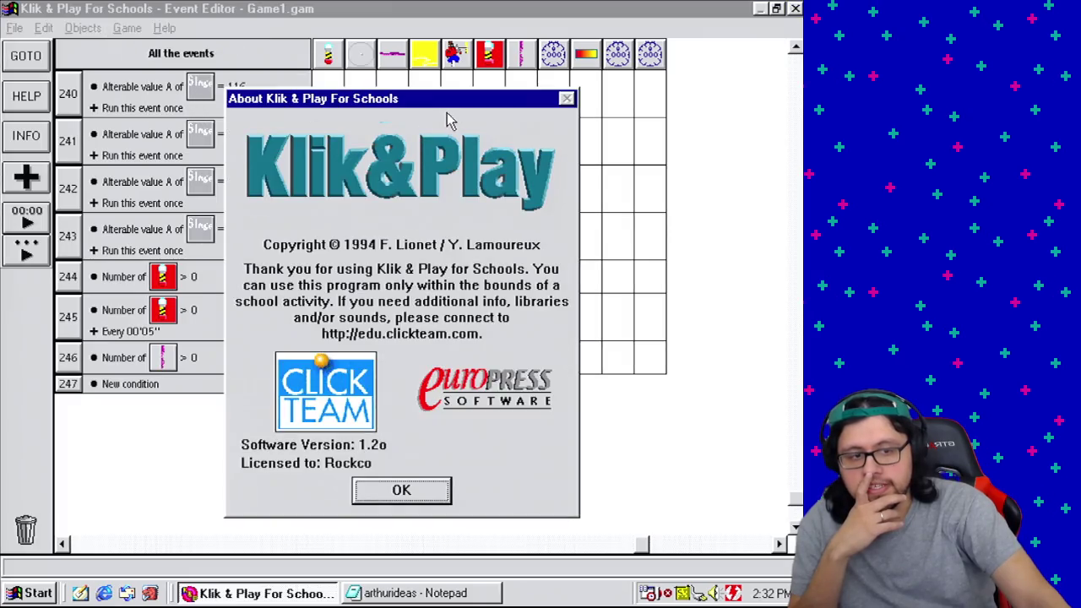
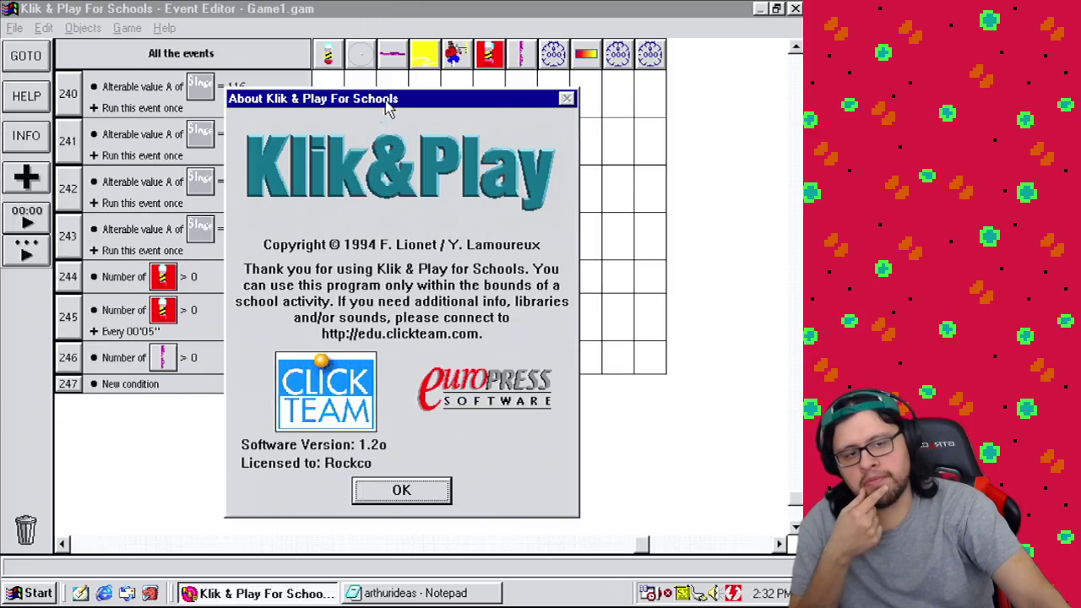
# Step: Move the About Klik & Play For Schools box aside and close it with OK
pyautogui.moveTo(387, 105)
pyautogui.mouseDown()
pyautogui.moveTo(412, 48)
pyautogui.moveTo(415, 100)
pyautogui.moveTo(395, 91)
pyautogui.mouseUp()
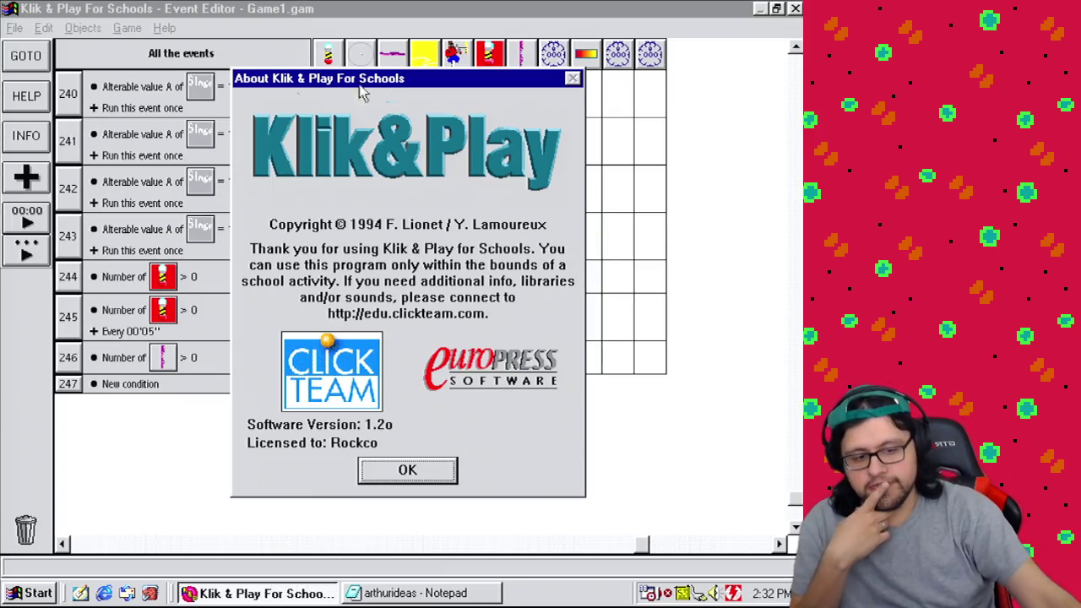
pyautogui.click(447, 474)
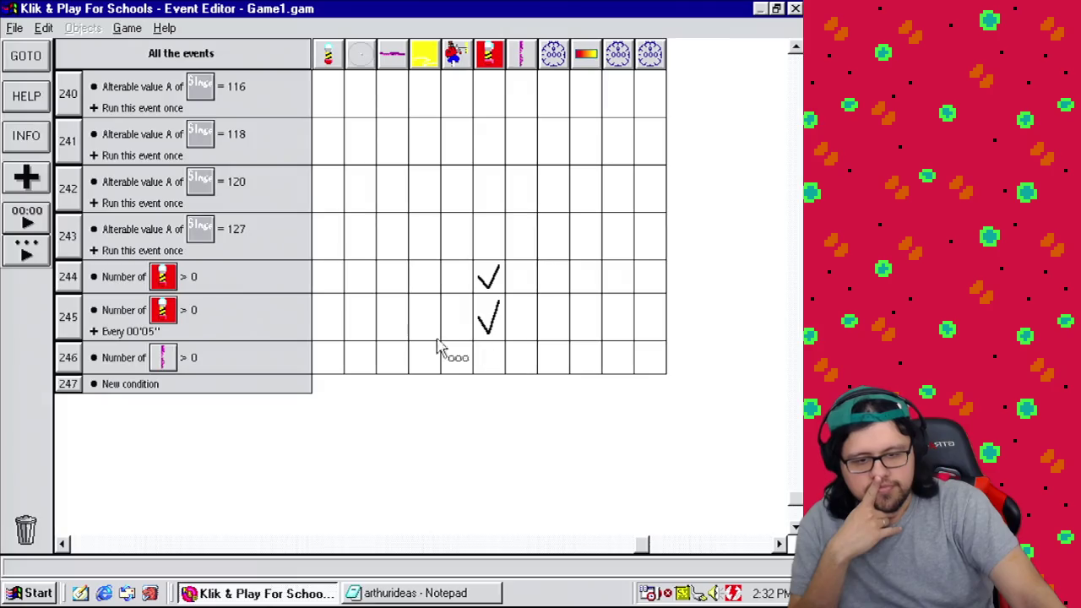
pyautogui.moveTo(172, 359)
pyautogui.mouseDown()
pyautogui.moveTo(196, 363)
pyautogui.moveTo(71, 362)
pyautogui.mouseUp()
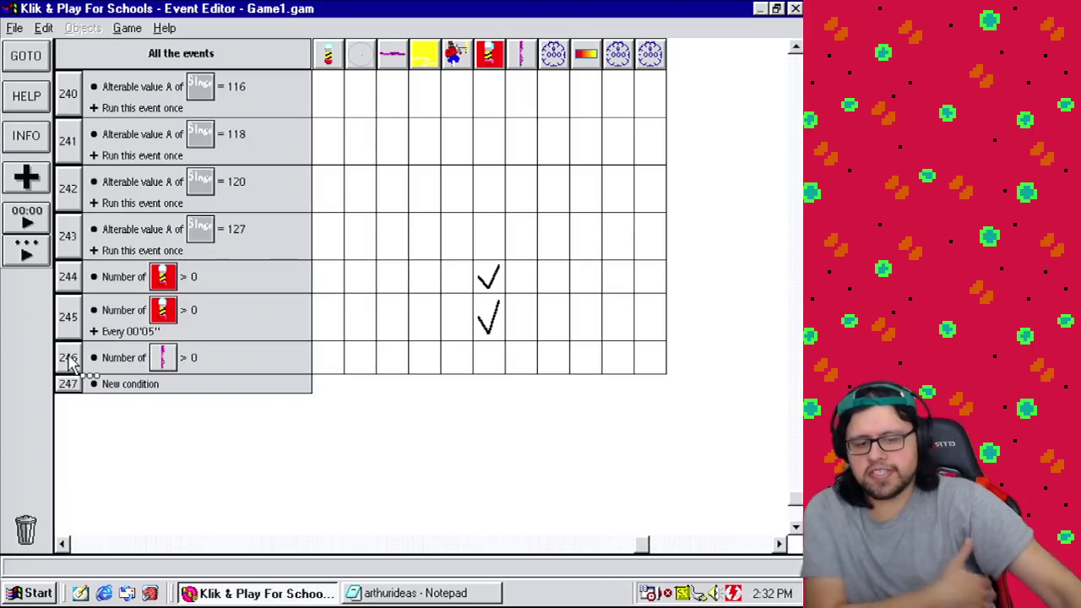
pyautogui.moveTo(71, 361); pyautogui.dragTo(304, 354)
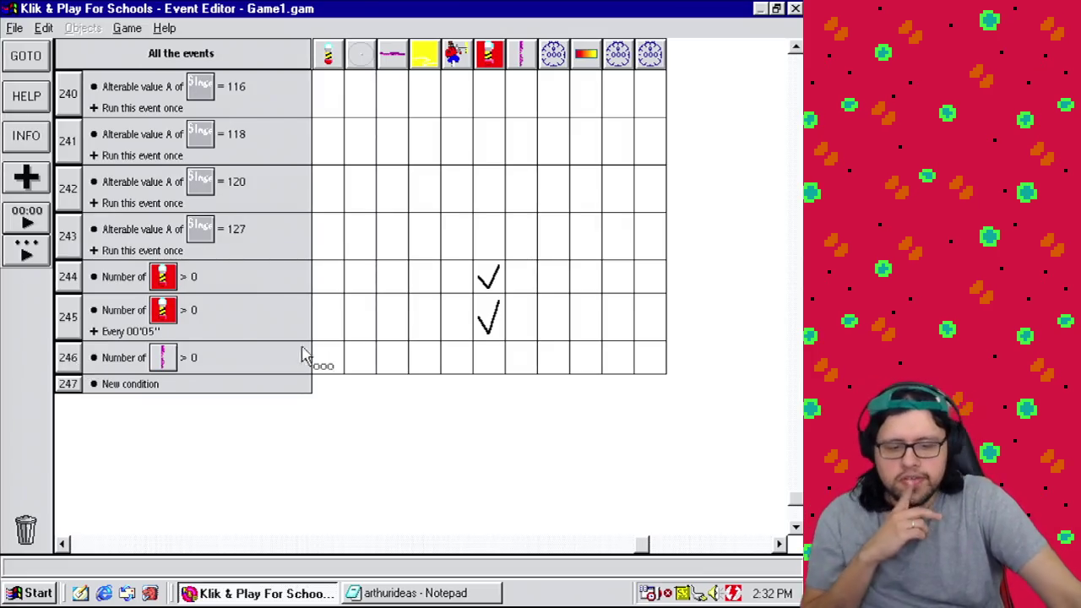
pyautogui.click(67, 359)
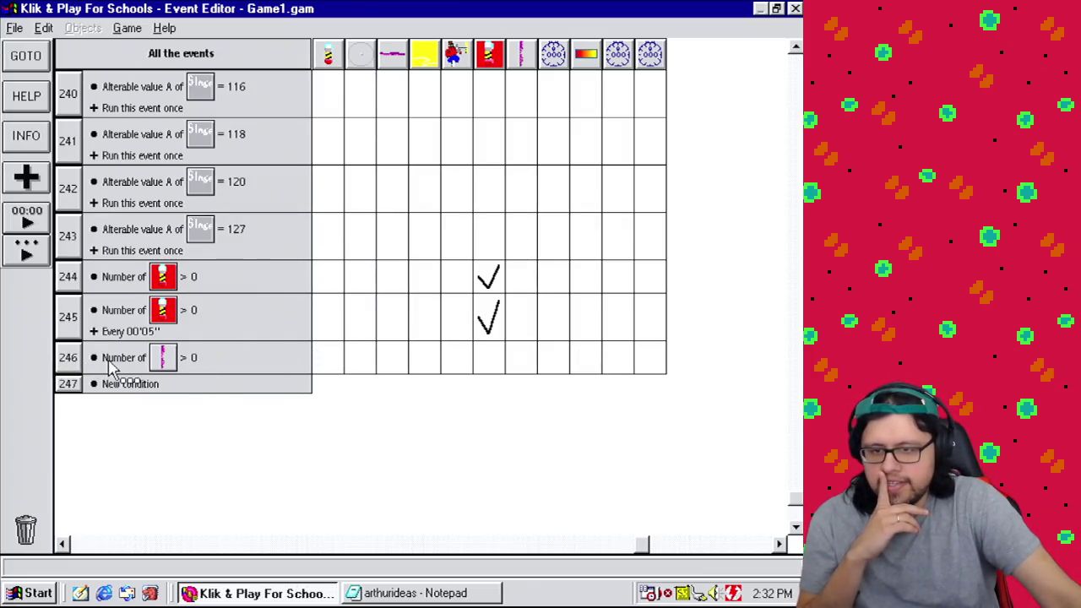
pyautogui.moveTo(123, 398)
pyautogui.mouseDown()
pyautogui.moveTo(133, 397)
pyautogui.moveTo(129, 375)
pyautogui.moveTo(91, 361)
pyautogui.mouseUp()
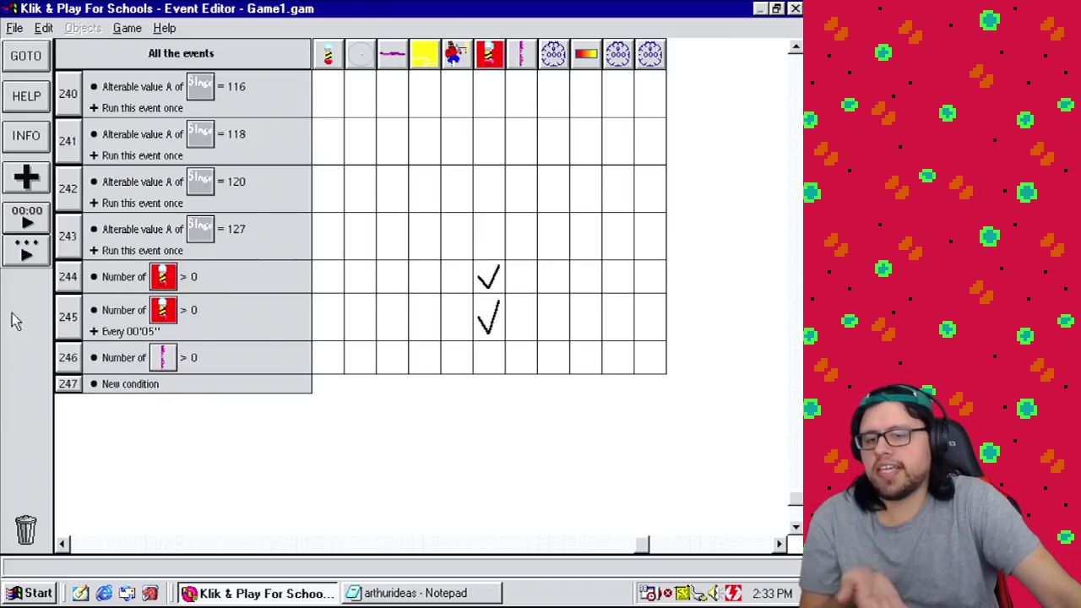
pyautogui.rightClick(70, 363)
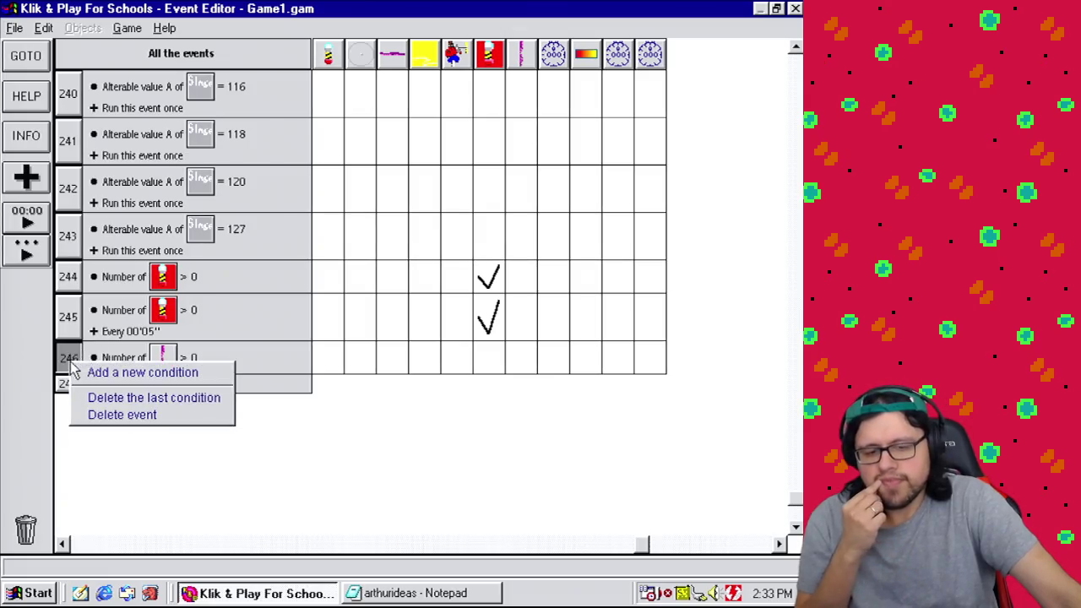
# Step: Add a condition to event 246: Vertical Tentacle Y position less than 480
pyautogui.click(132, 374)
pyautogui.moveTo(550, 222); pyautogui.dragTo(563, 449)
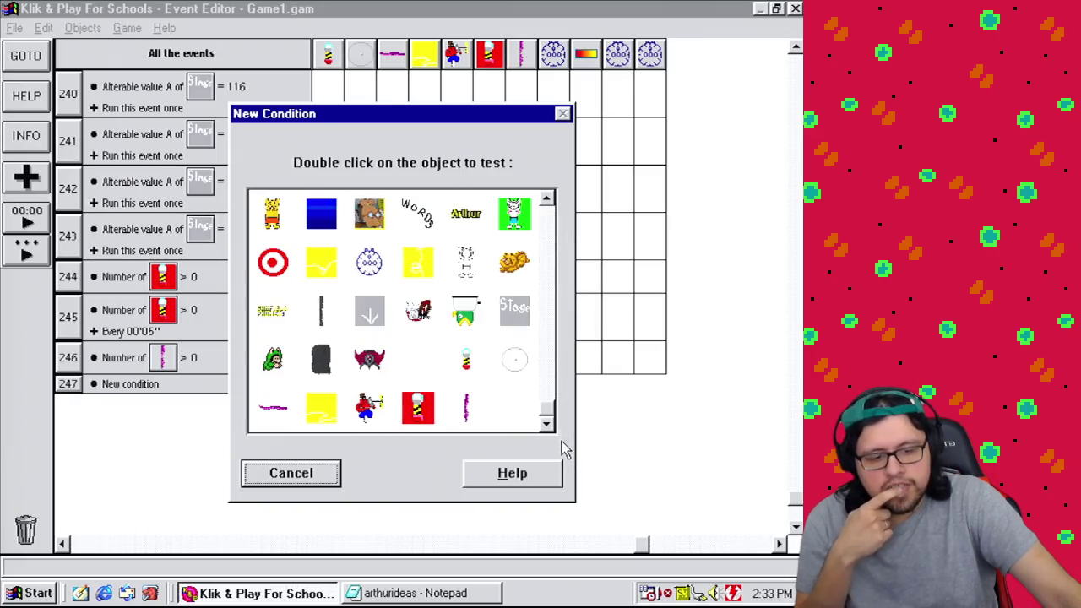
pyautogui.doubleClick(477, 425)
pyautogui.moveTo(513, 479)
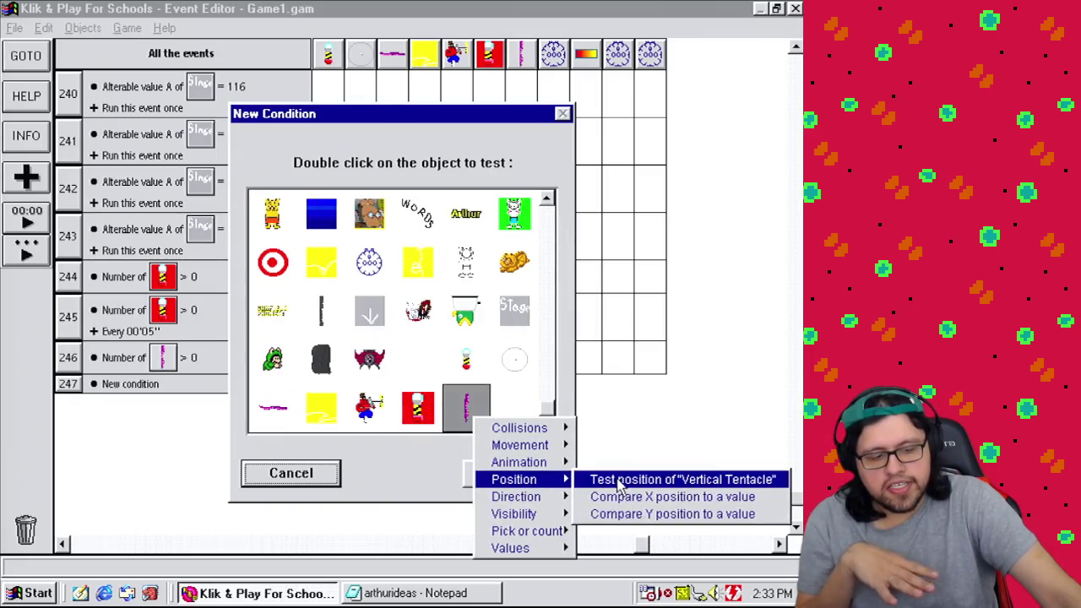
pyautogui.click(635, 517)
pyautogui.click(370, 269)
pyautogui.write('48')
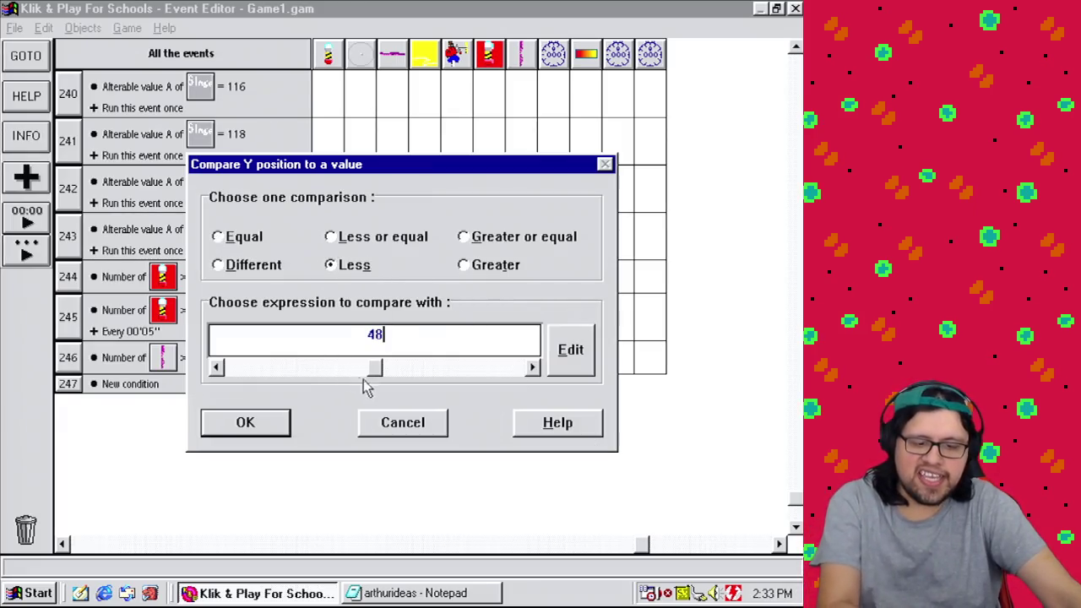
pyautogui.write('0')
pyautogui.click(256, 427)
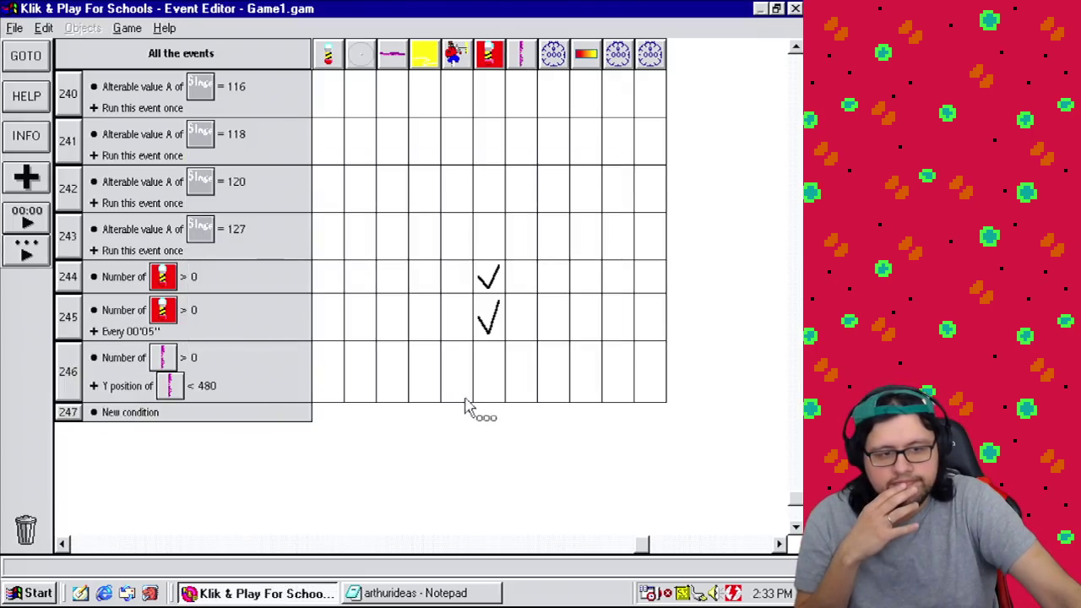
# Step: Add an action setting the tentacle's Y coordinate to Y("Vertical Tentacle") + 4
pyautogui.click(530, 392)
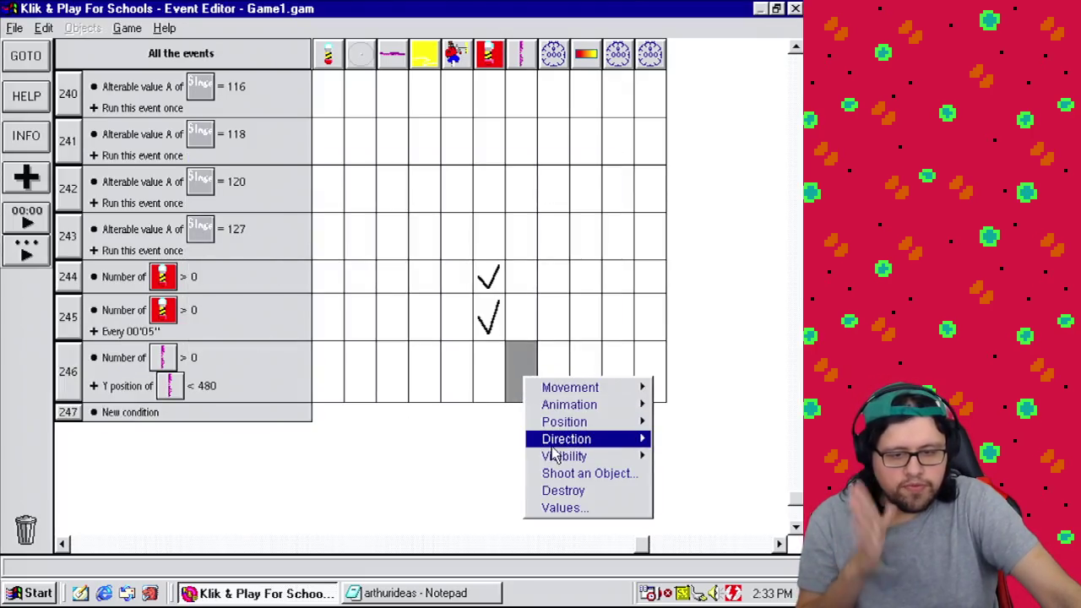
pyautogui.moveTo(554, 430)
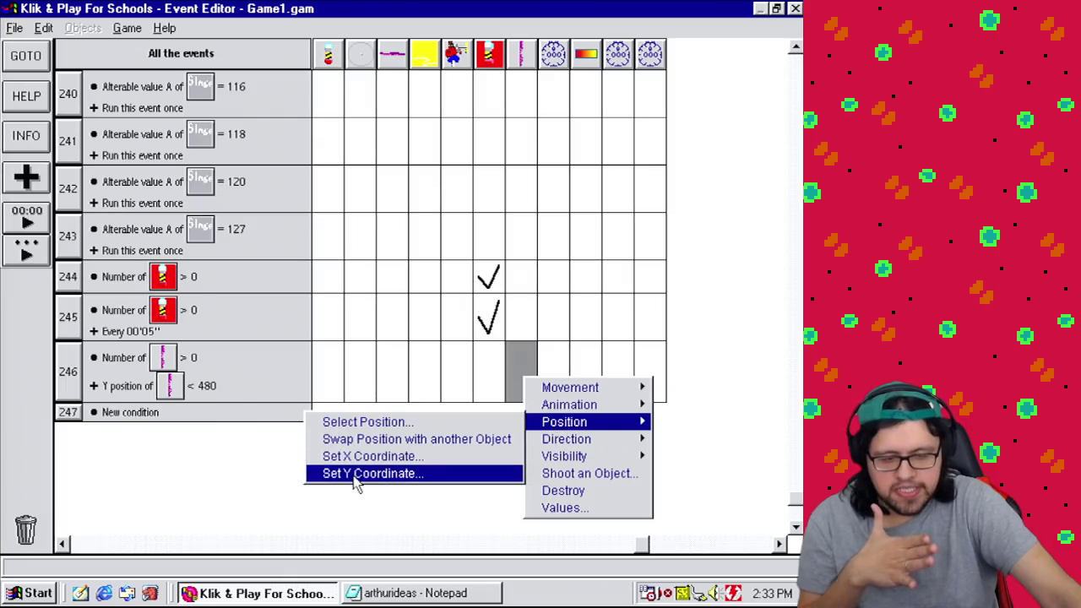
pyautogui.click(358, 476)
pyautogui.click(557, 314)
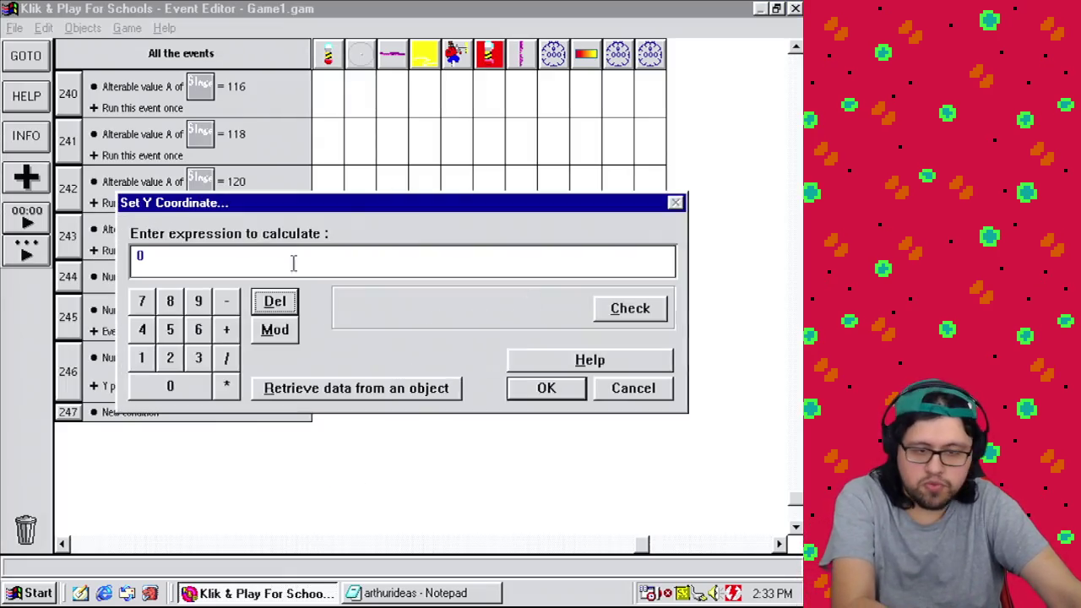
pyautogui.press('BackSpace')
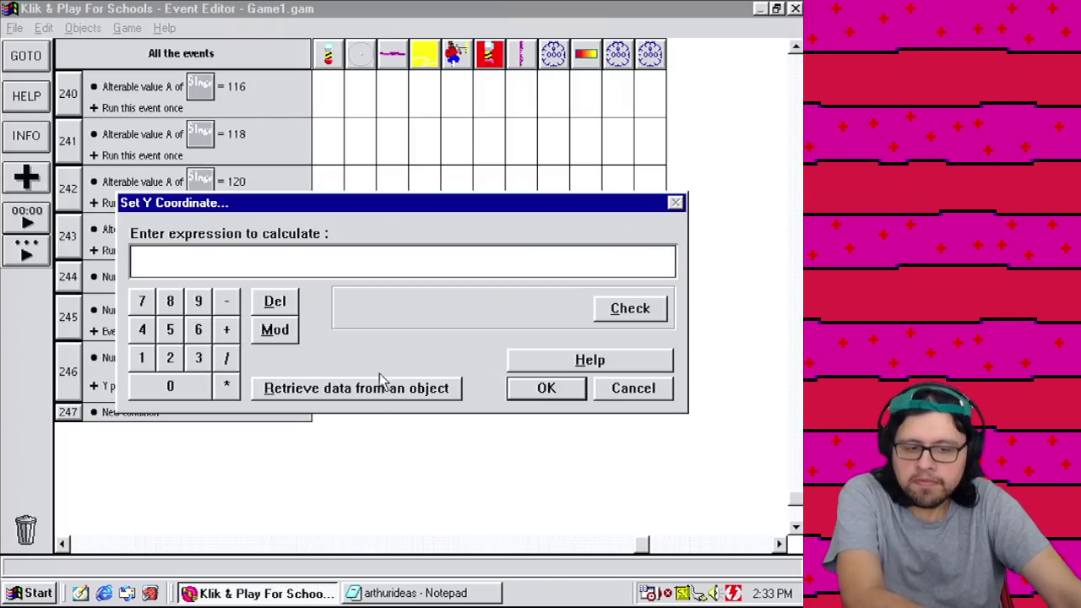
pyautogui.click(380, 384)
pyautogui.click(560, 403)
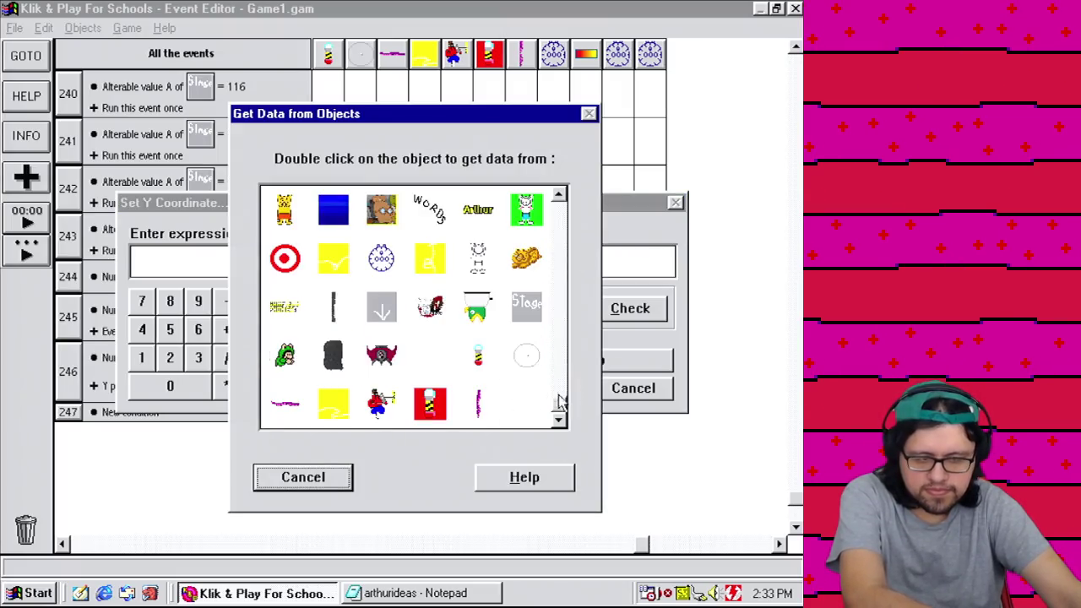
pyautogui.doubleClick(480, 403)
pyautogui.moveTo(520, 427)
pyautogui.click(610, 445)
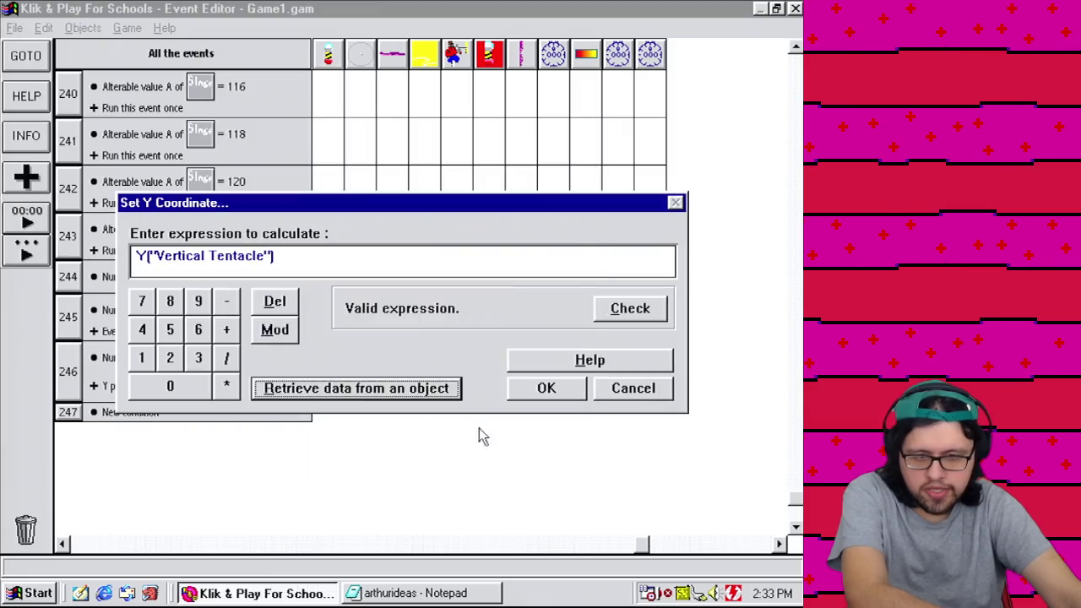
pyautogui.click(227, 331)
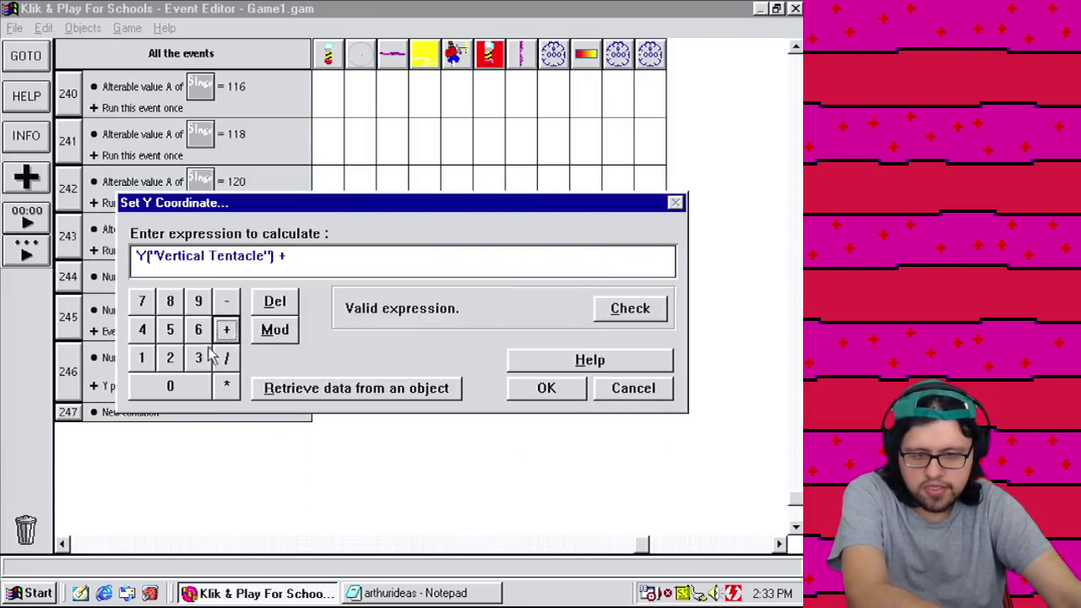
pyautogui.click(142, 330)
pyautogui.click(545, 390)
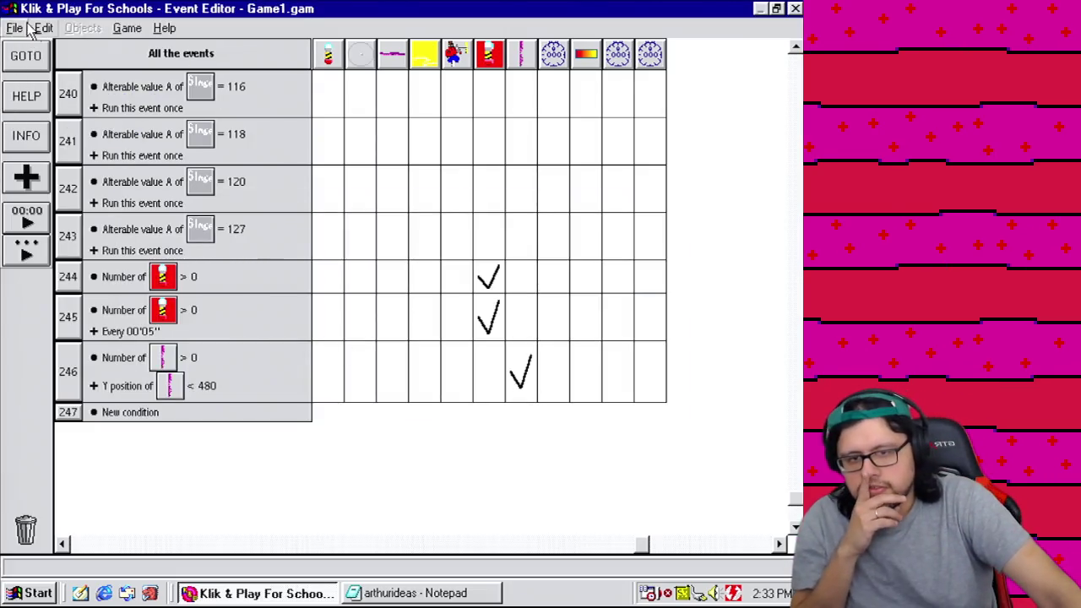
# Step: Save the game as Game1.gam
pyautogui.click(15, 28)
pyautogui.click(111, 100)
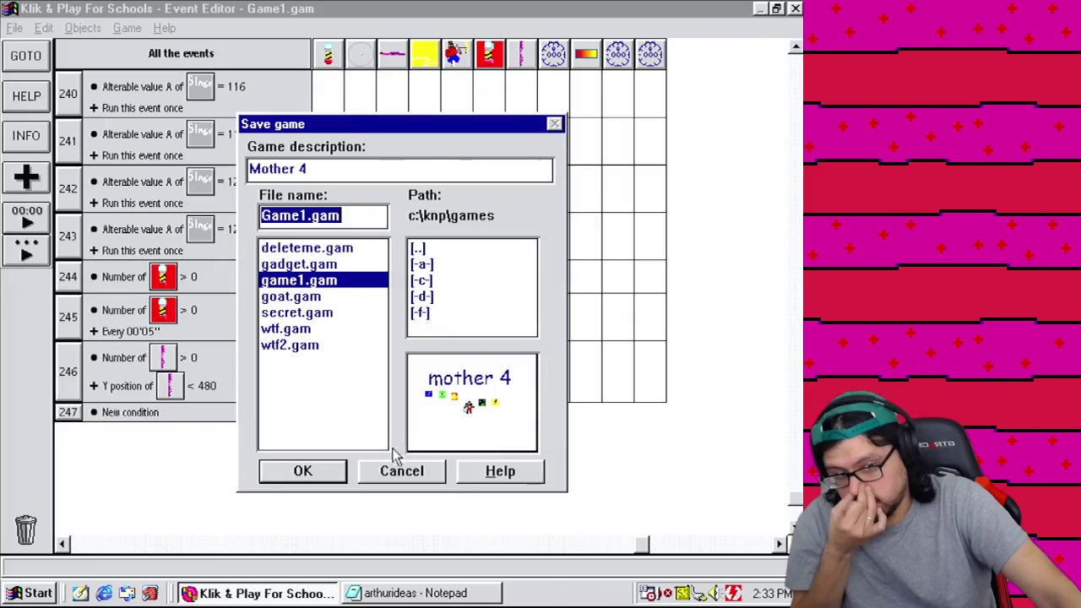
pyautogui.click(330, 469)
# Step: Switch to the Level Editor and start test-playing the level
pyautogui.click(127, 27)
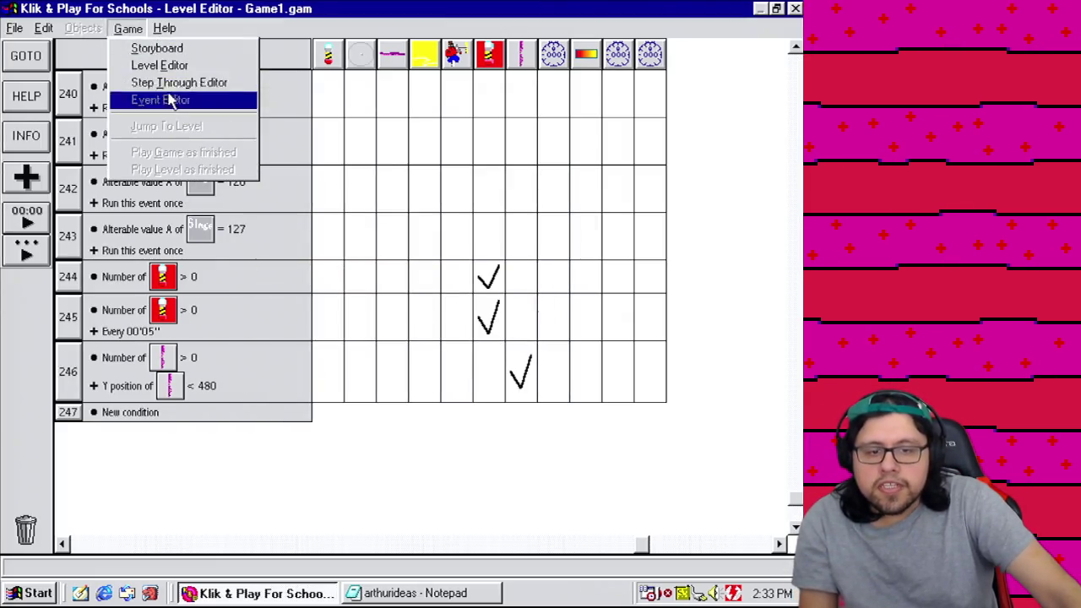
pyautogui.click(159, 65)
pyautogui.click(128, 28)
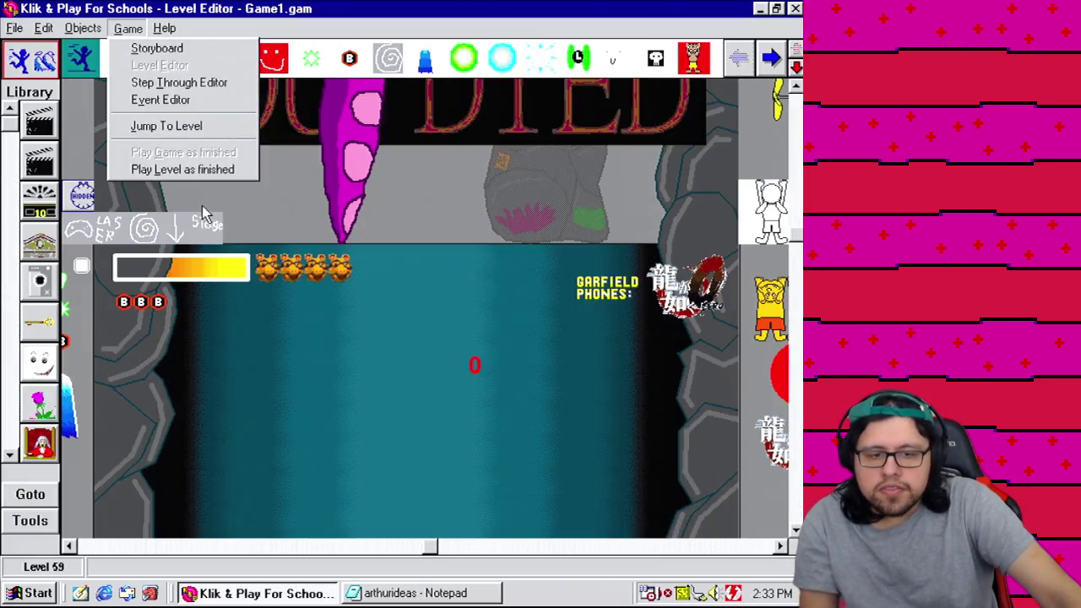
pyautogui.click(202, 172)
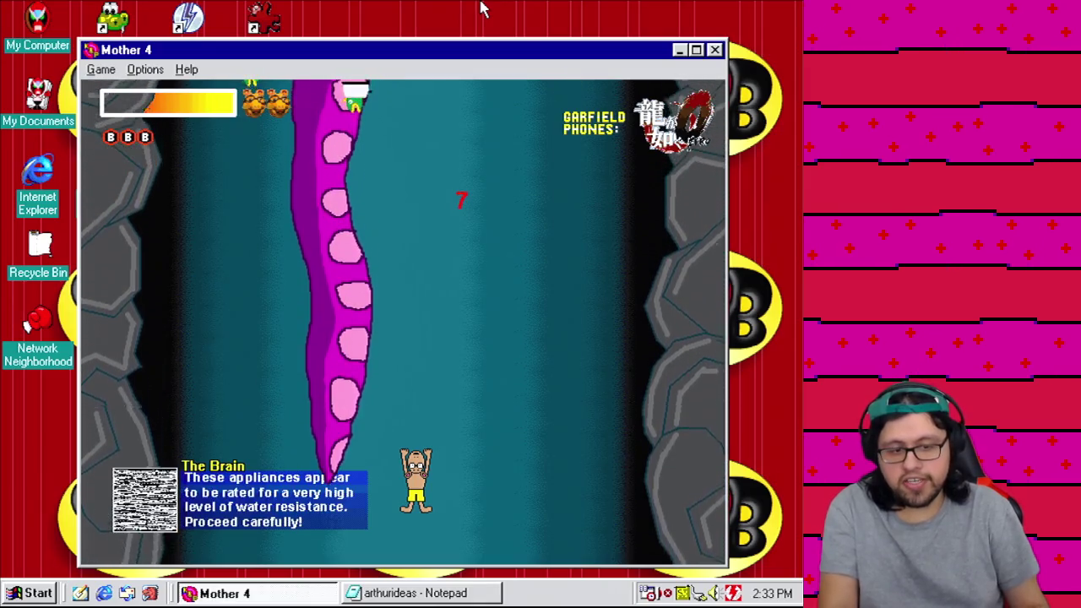
# Step: Move the player left and right while watching the tentacle extend and retract
pyautogui.press('Right')
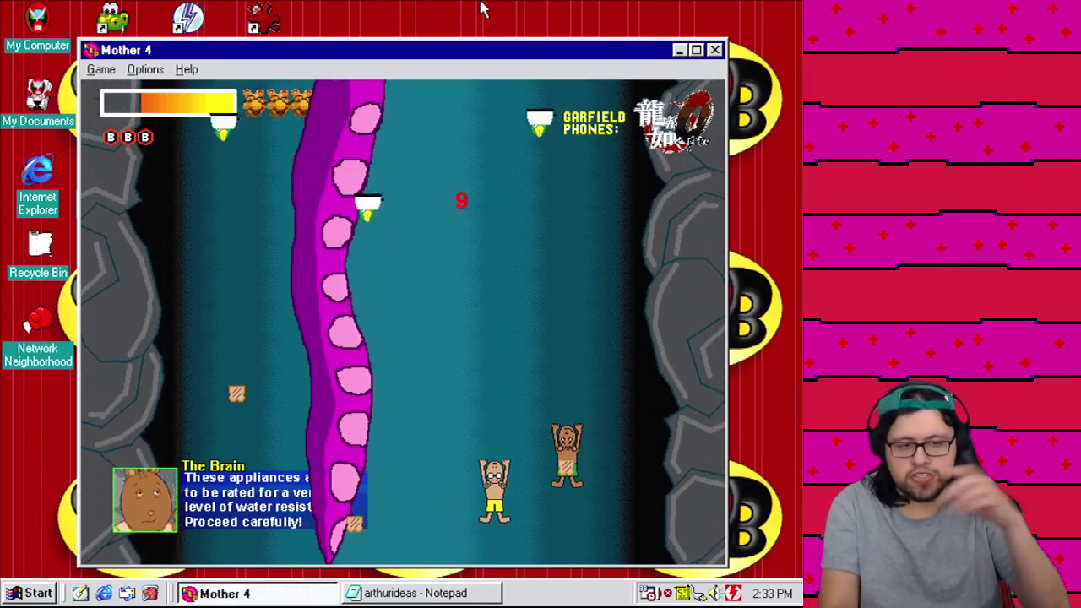
pyautogui.press('Left')
pyautogui.press('Right')
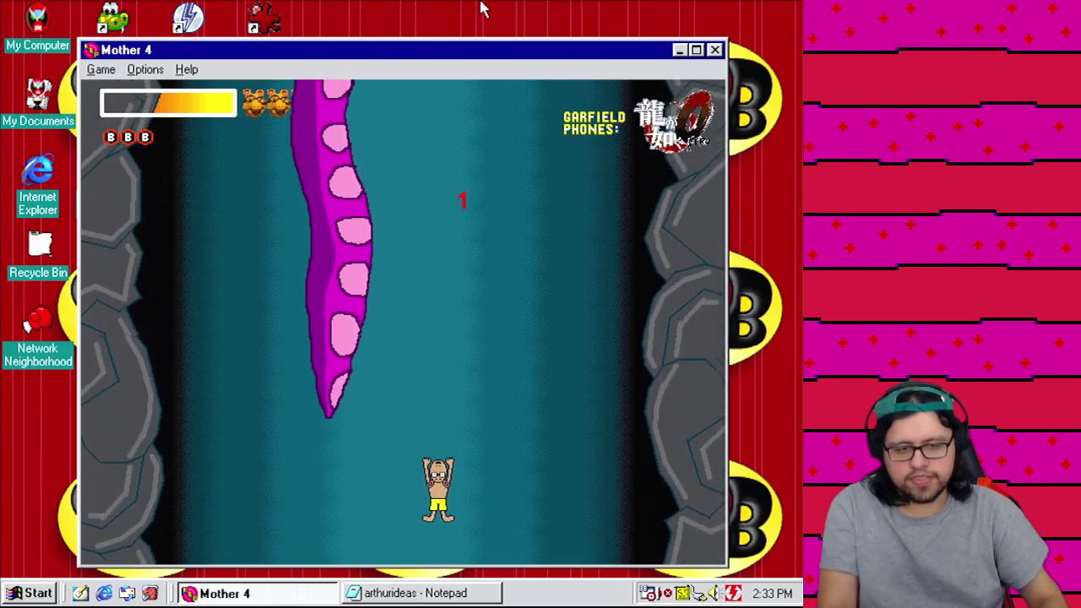
pyautogui.press('Left')
pyautogui.press('Right')
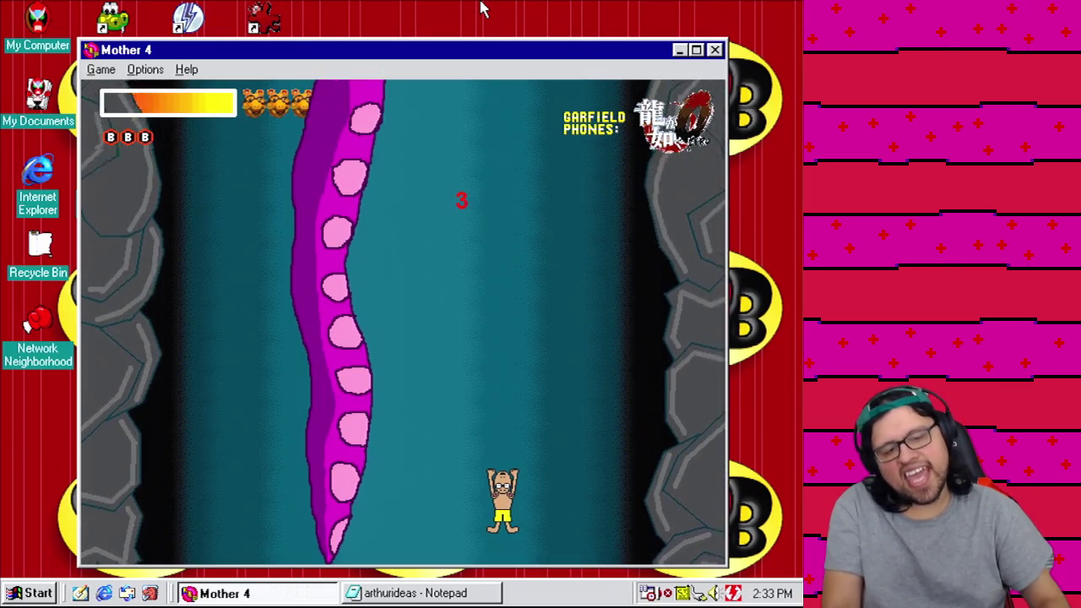
pyautogui.press('Left')
pyautogui.press('Right')
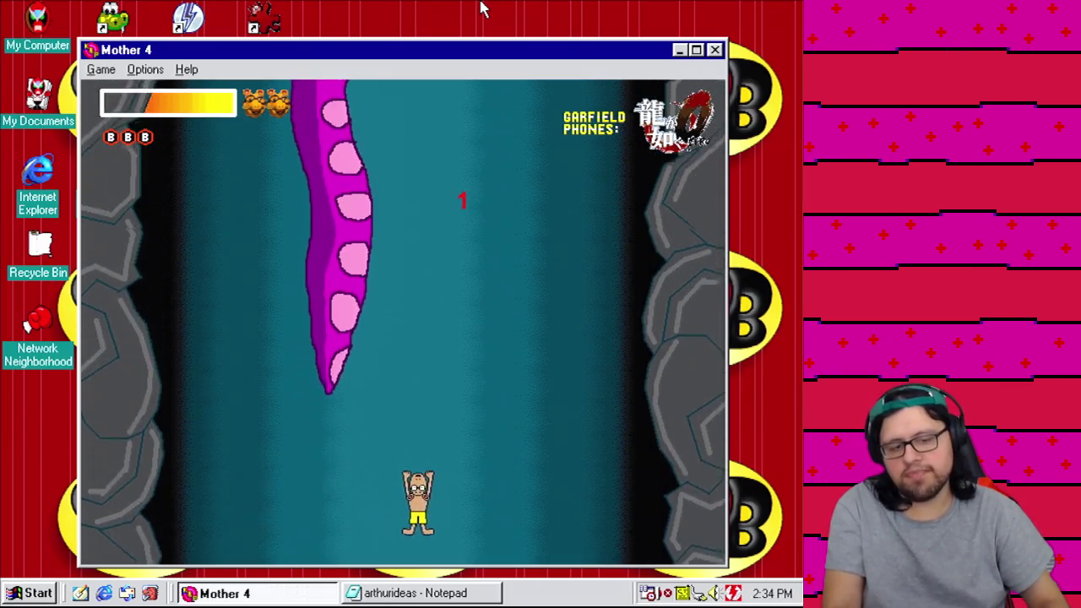
pyautogui.press('Right')
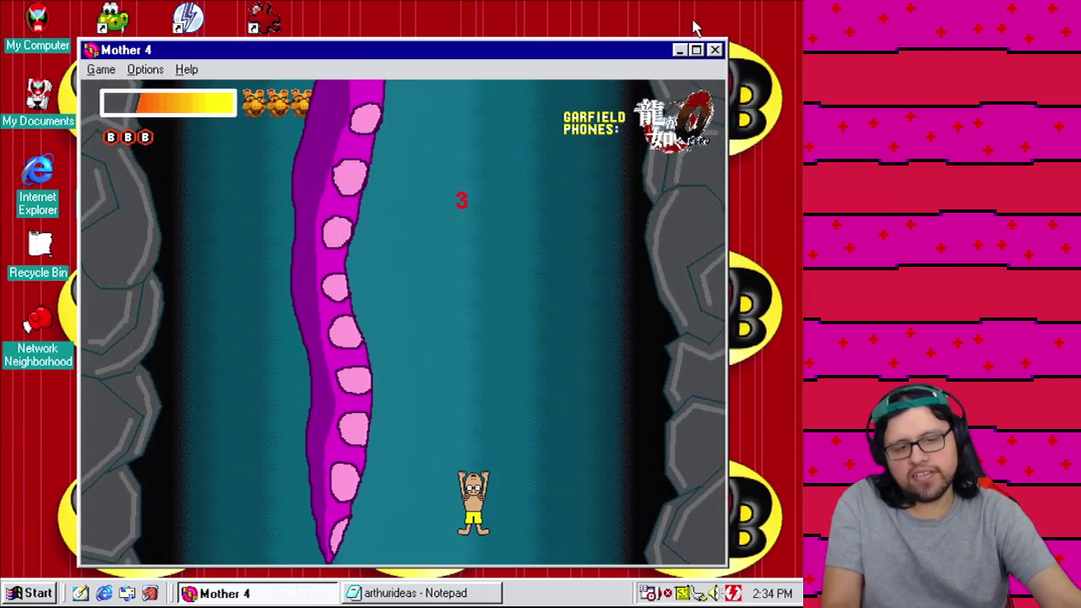
pyautogui.press('Left')
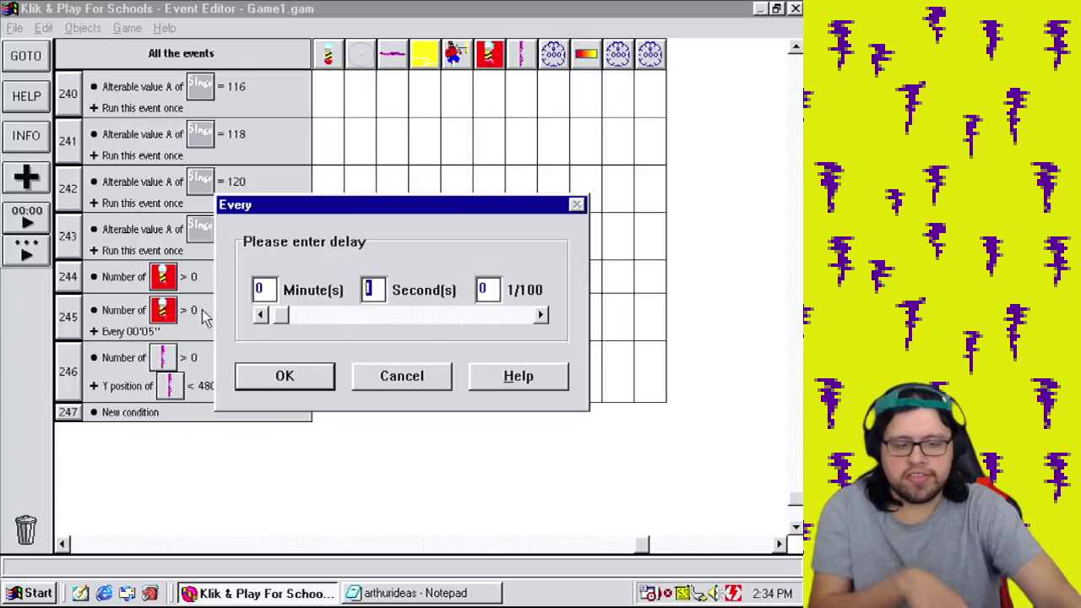
# Step: Make event 246 repeat every 00'05'', add to alterable value A, and copy the count condition into event 247
pyautogui.write('0')
pyautogui.write('5')
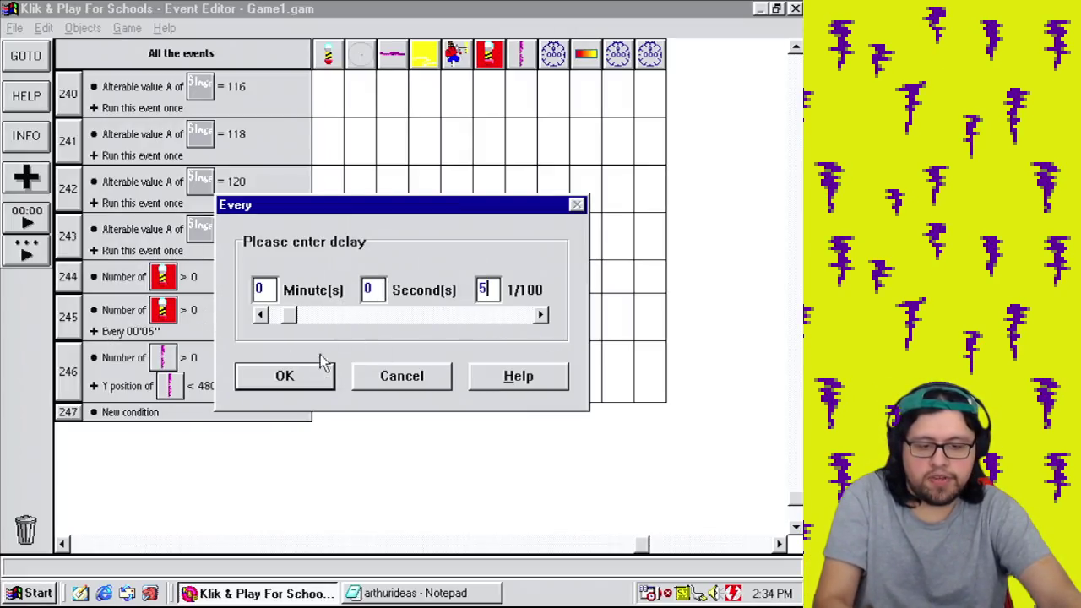
pyautogui.click(308, 369)
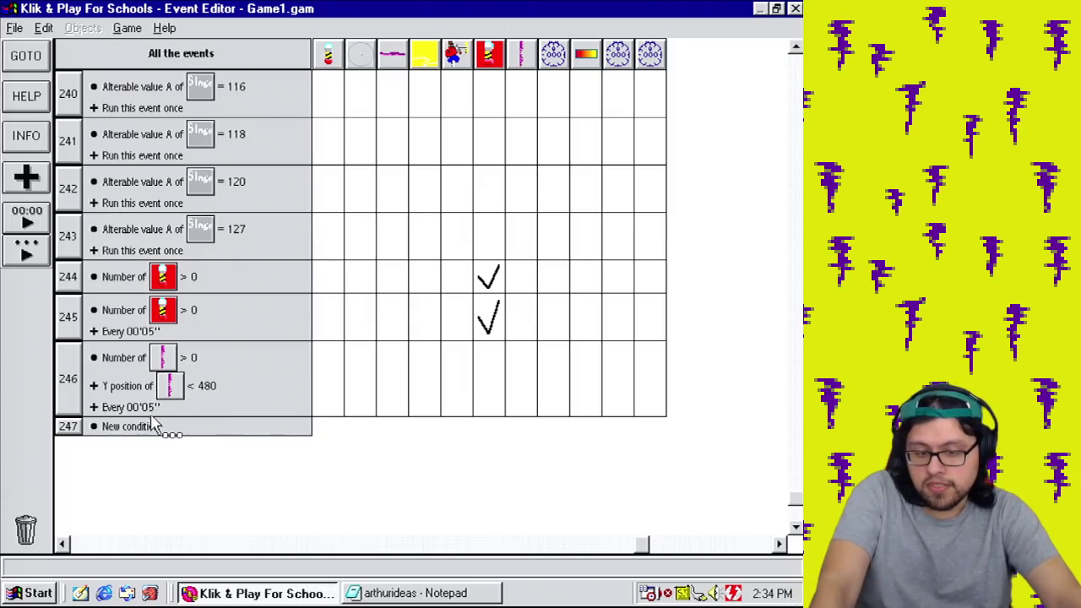
pyautogui.click(490, 371)
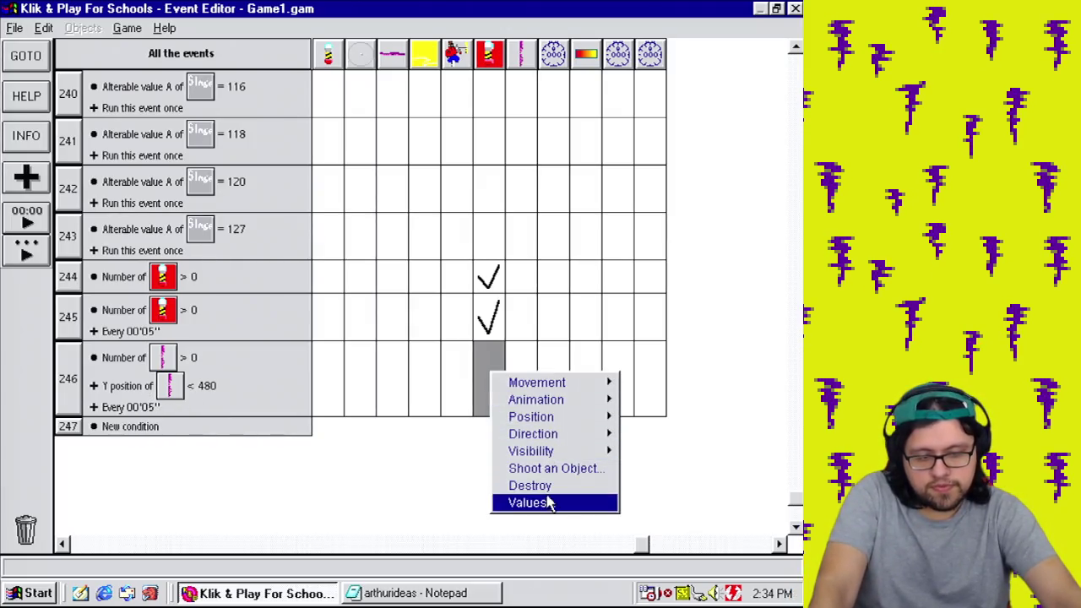
pyautogui.click(543, 501)
pyautogui.click(427, 338)
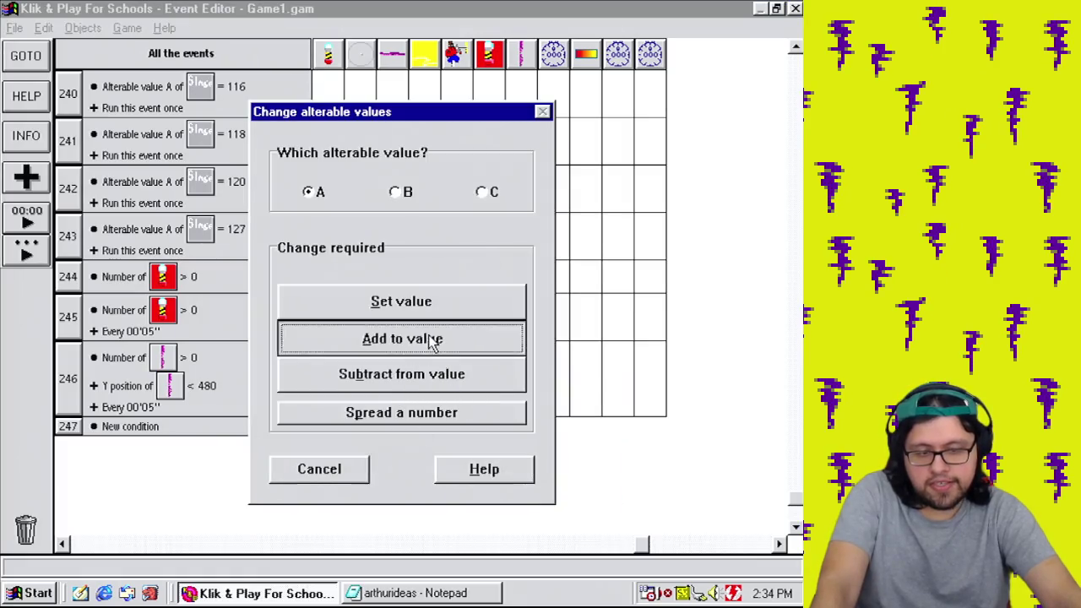
pyautogui.click(265, 358)
pyautogui.moveTo(145, 384)
pyautogui.mouseDown()
pyautogui.moveTo(145, 473)
pyautogui.moveTo(138, 431)
pyautogui.mouseUp()
pyautogui.click(497, 439)
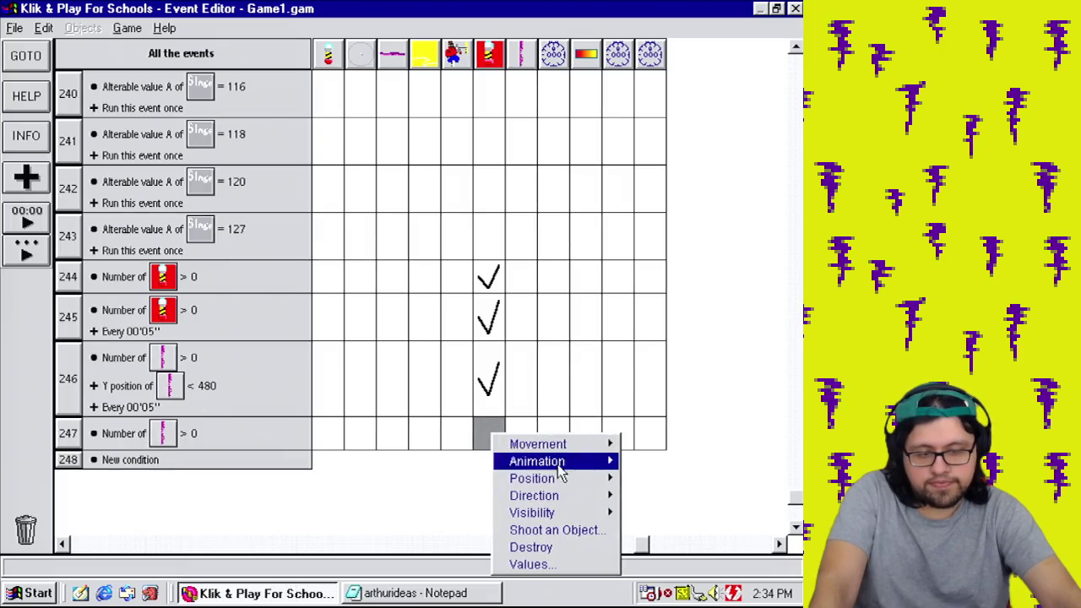
# Step: Move event 246's action from the red object to the Vertical Tentacle
pyautogui.press('Escape')
pyautogui.press('Escape')
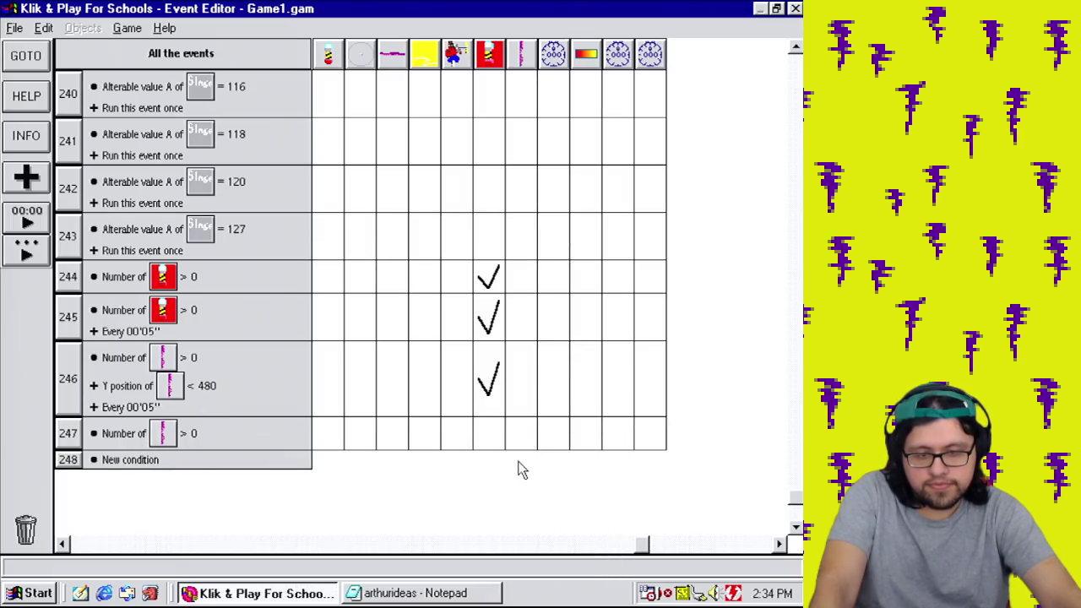
pyautogui.moveTo(493, 390); pyautogui.dragTo(521, 380)
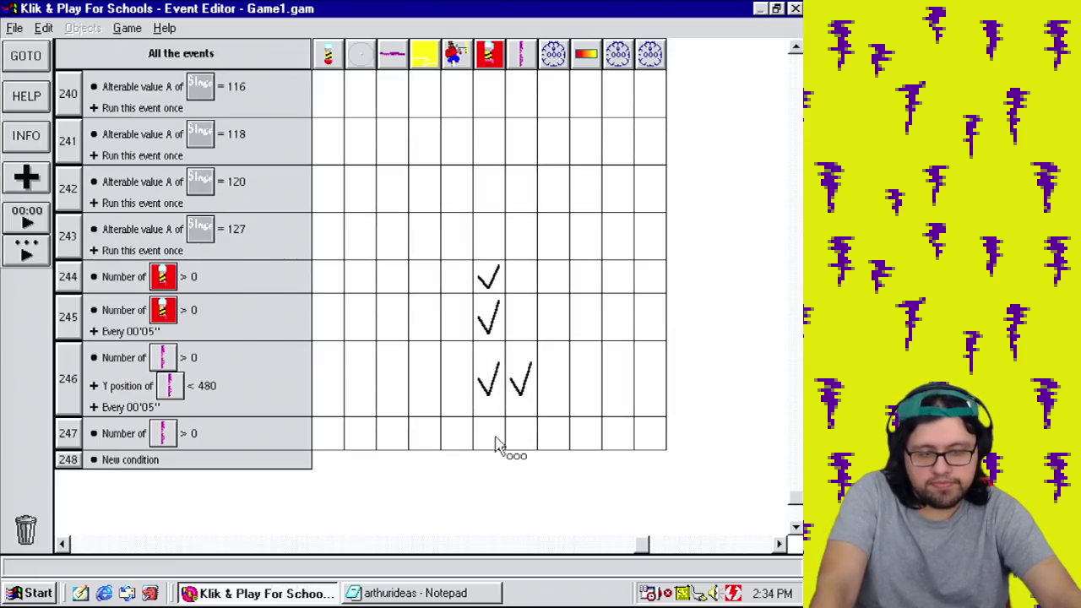
pyautogui.moveTo(496, 448); pyautogui.dragTo(499, 424)
# Step: Make event 247 set the tentacle's Y to Y("Vertical Tentacle") + Value A("Vertical Tentacle")
pyautogui.click(521, 435)
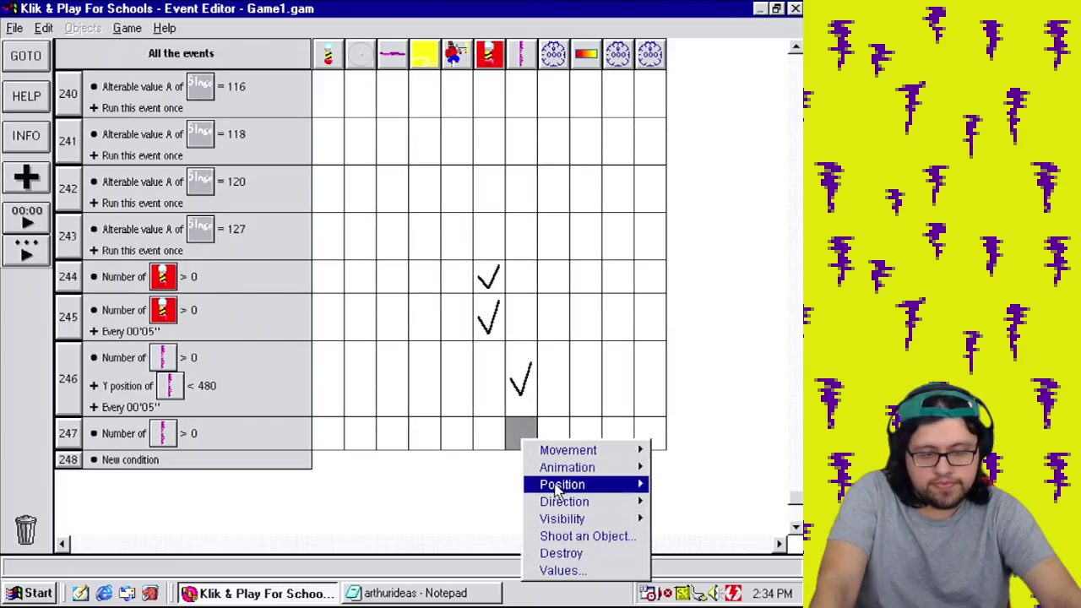
pyautogui.moveTo(562, 484)
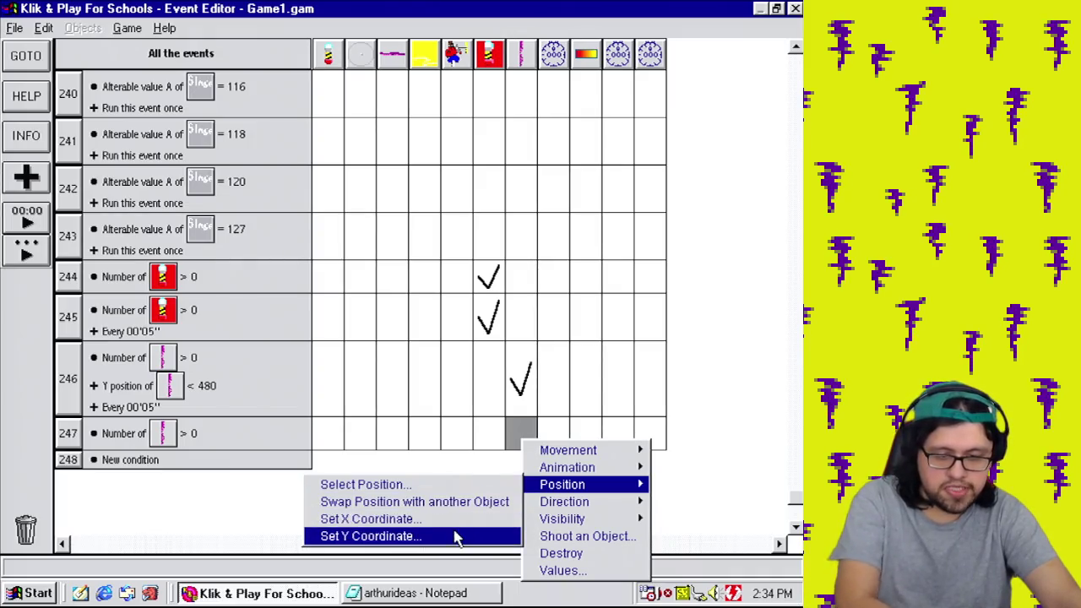
pyautogui.click(456, 536)
pyautogui.click(557, 300)
pyautogui.click(391, 386)
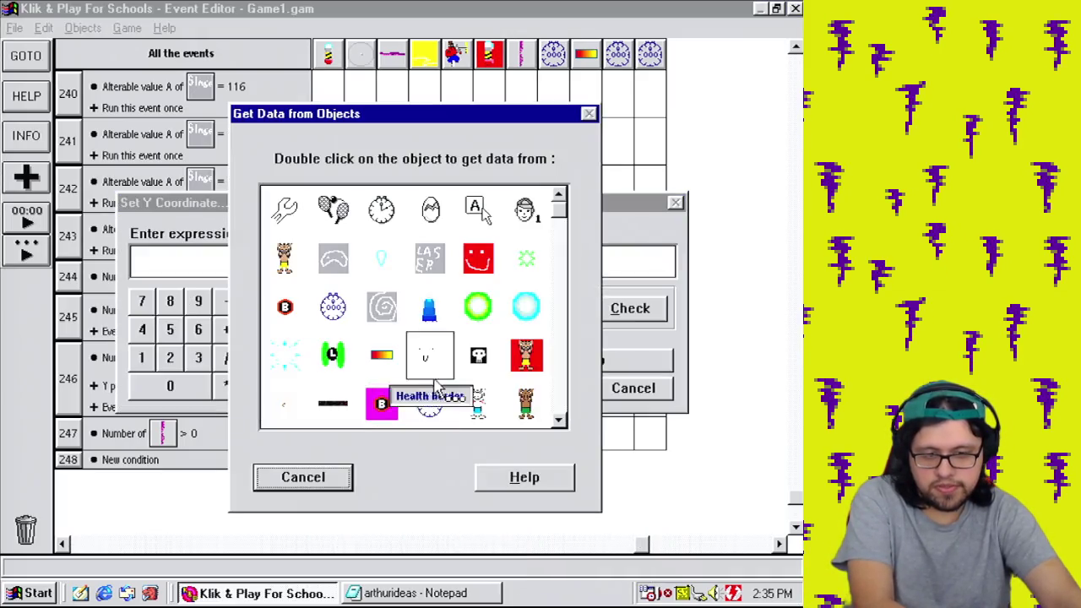
pyautogui.click(560, 415)
pyautogui.doubleClick(478, 403)
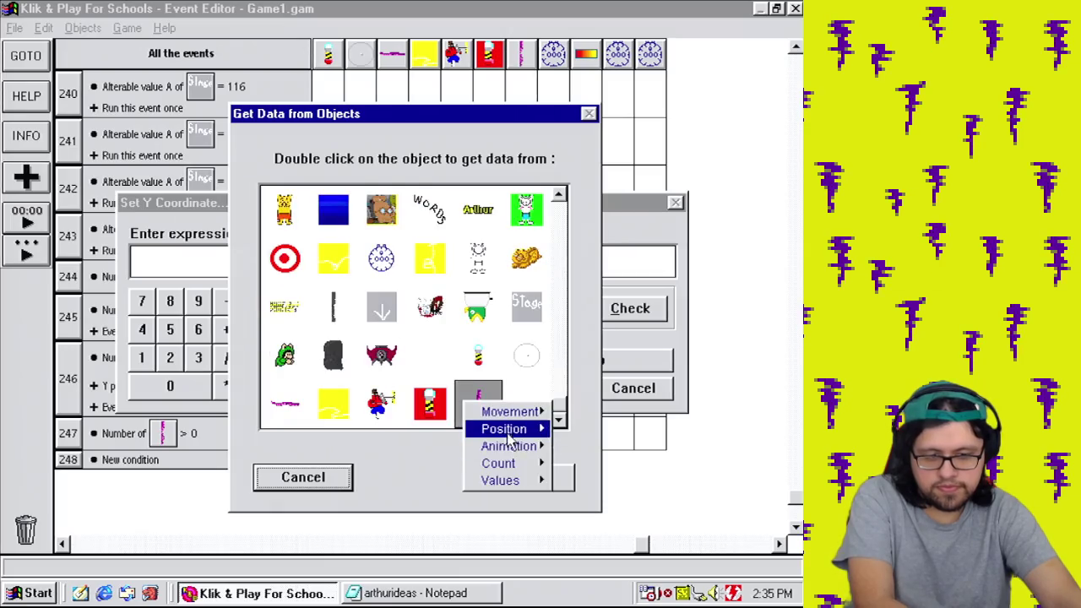
pyautogui.moveTo(540, 427)
pyautogui.click(592, 445)
pyautogui.click(224, 331)
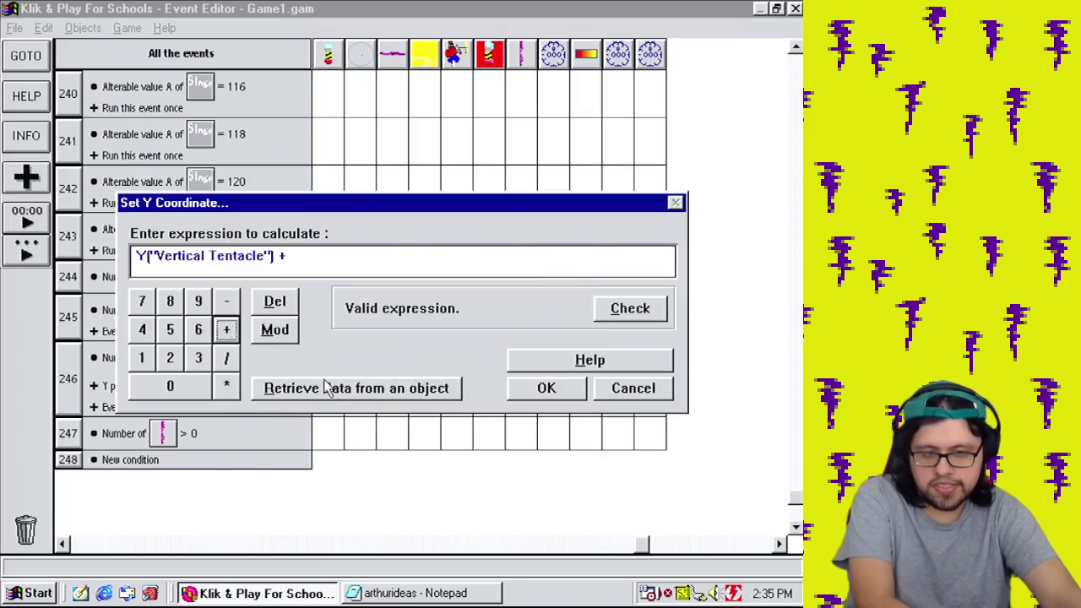
pyautogui.click(329, 388)
pyautogui.click(558, 405)
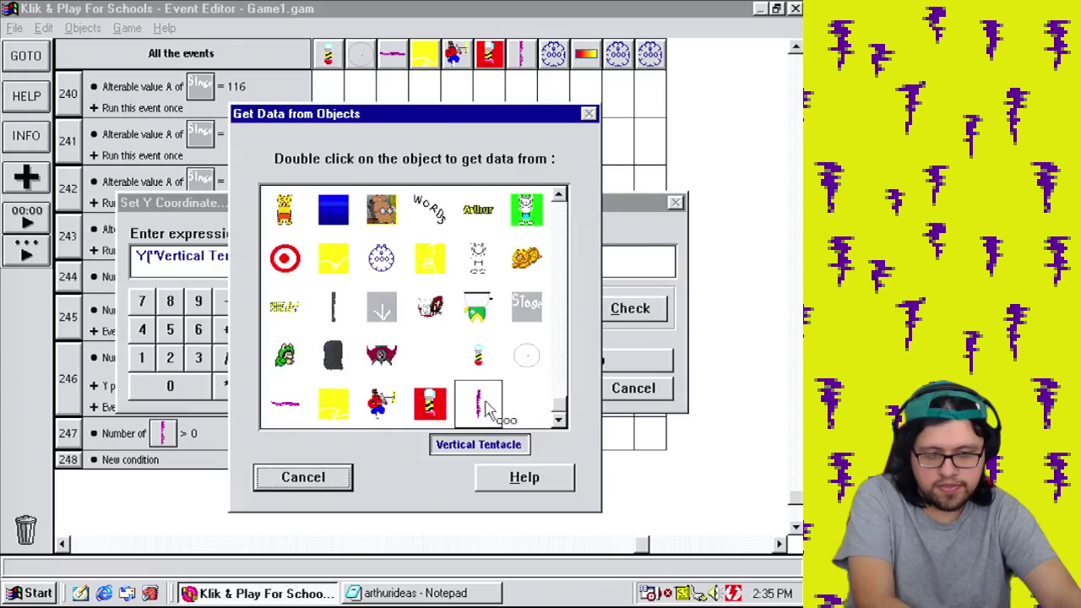
pyautogui.doubleClick(478, 404)
pyautogui.click(591, 483)
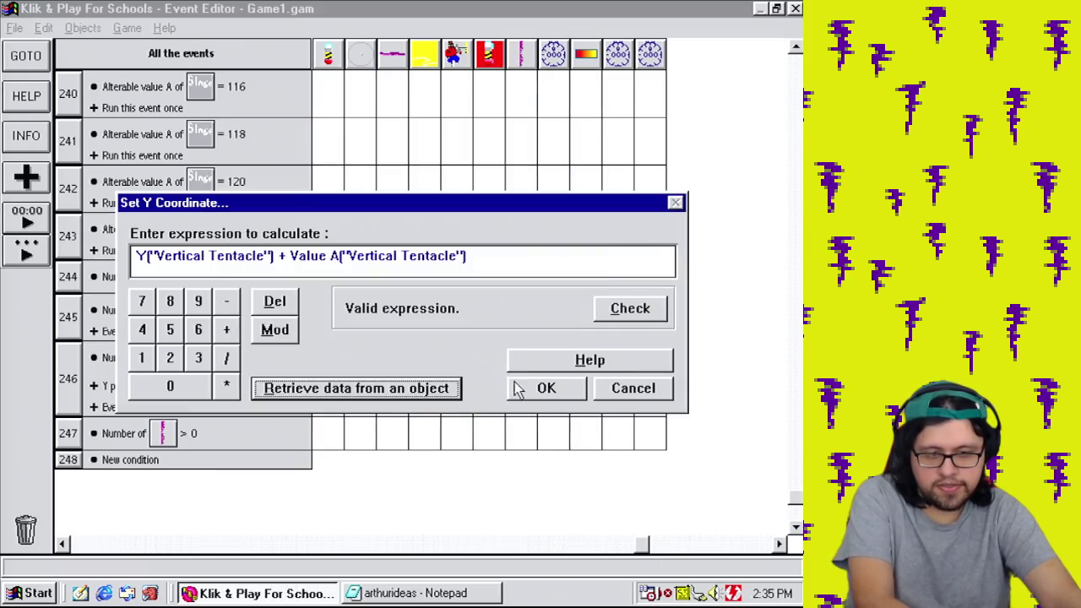
pyautogui.click(518, 391)
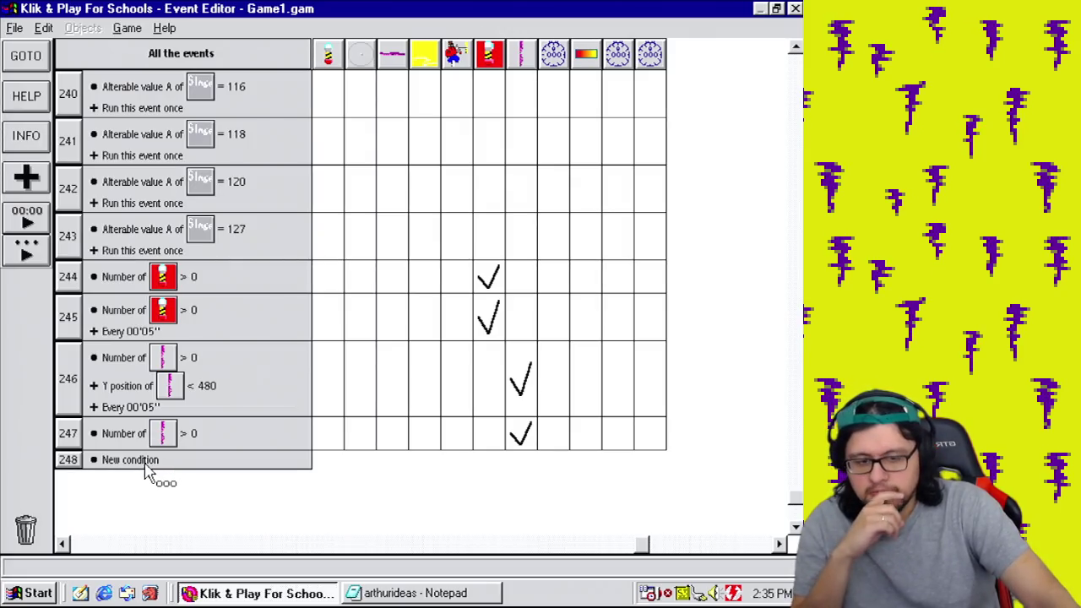
# Step: Create event 248 with the condition Vertical Tentacle Y position greater than 480
pyautogui.doubleClick(146, 467)
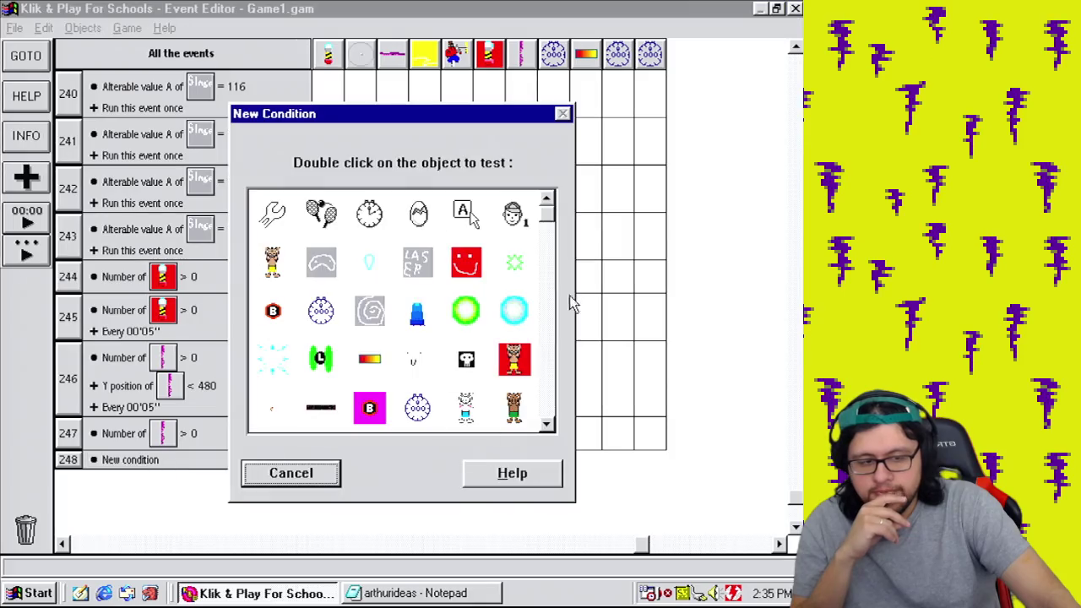
pyautogui.moveTo(547, 215)
pyautogui.mouseDown()
pyautogui.moveTo(560, 442)
pyautogui.moveTo(511, 435)
pyautogui.mouseUp()
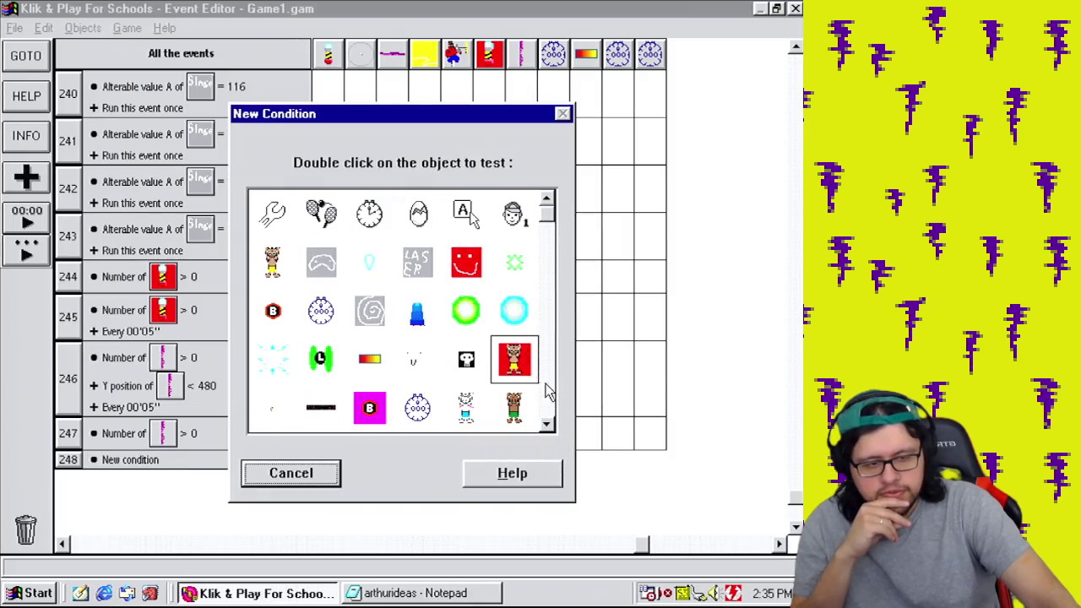
pyautogui.click(548, 412)
pyautogui.click(549, 412)
pyautogui.doubleClick(478, 419)
pyautogui.moveTo(532, 483)
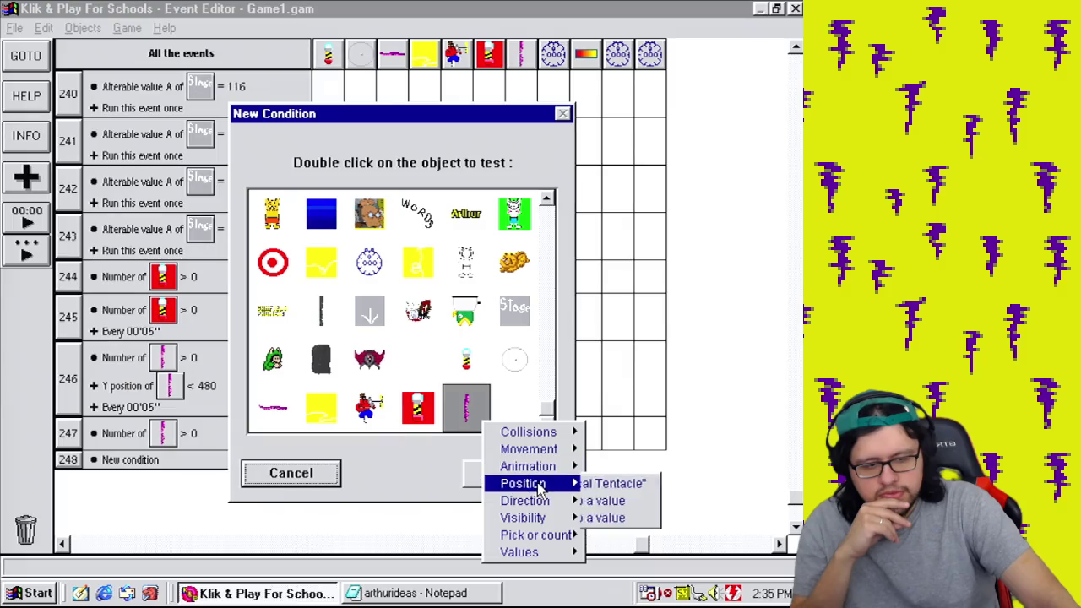
pyautogui.click(665, 518)
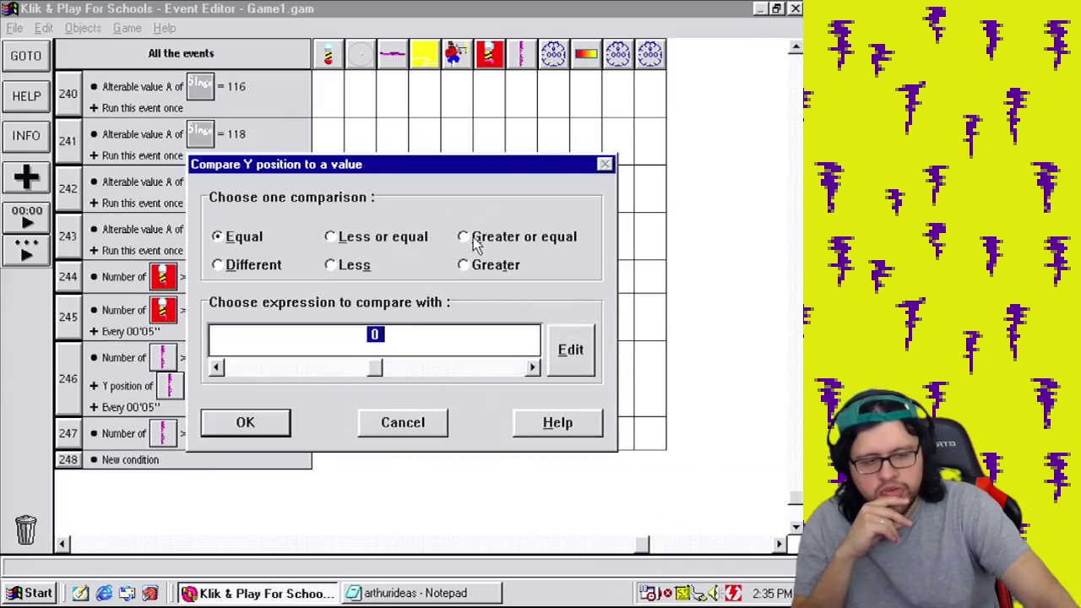
pyautogui.click(490, 264)
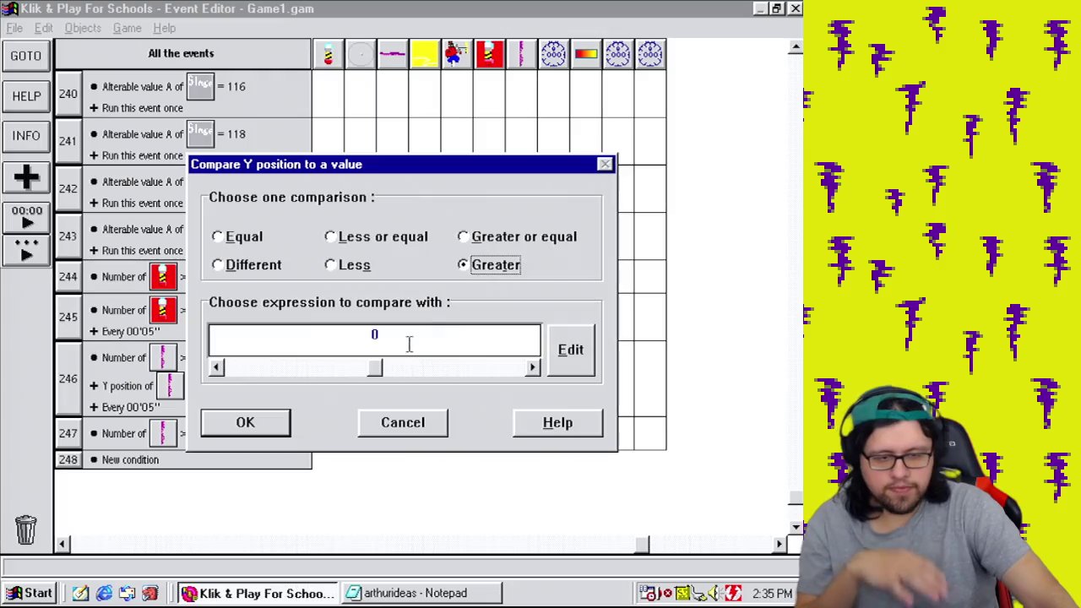
pyautogui.write('480')
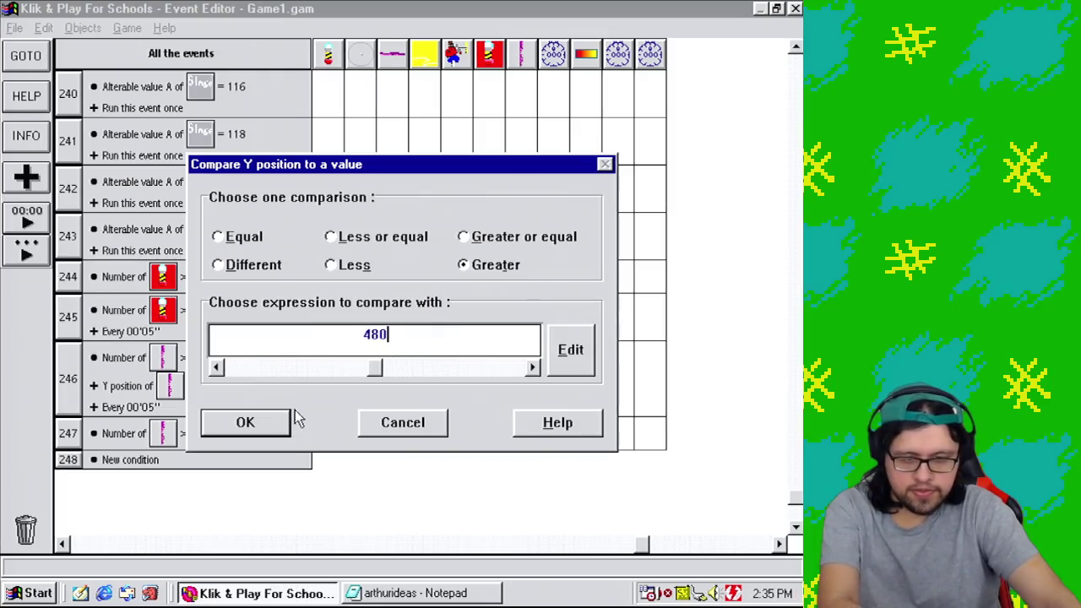
pyautogui.press('Return')
pyautogui.click(524, 473)
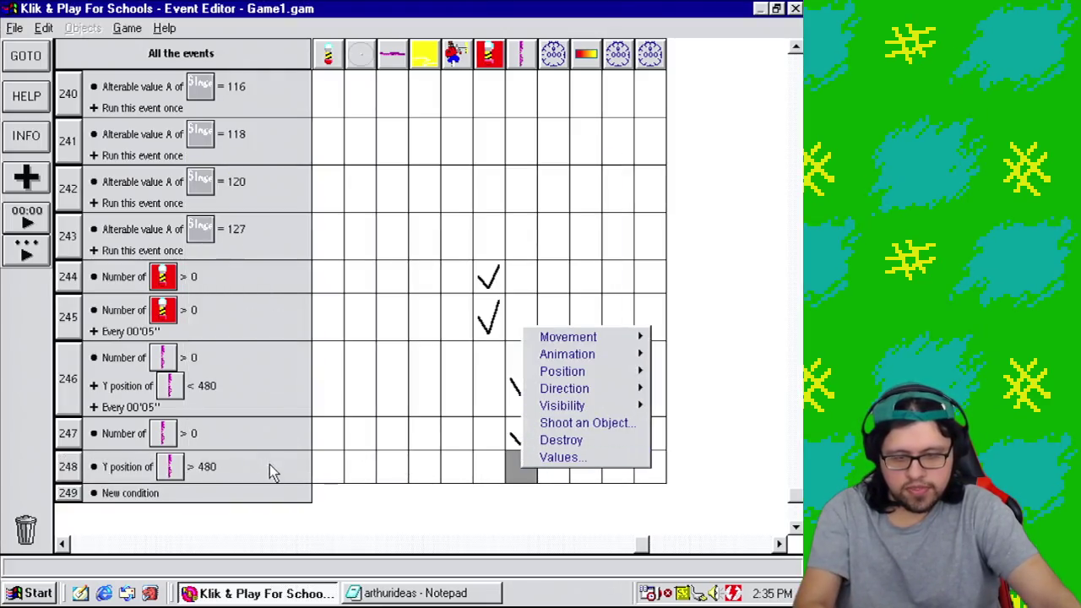
# Step: Copy the tentacle count condition into event 248 and place it first
pyautogui.moveTo(129, 435)
pyautogui.mouseDown()
pyautogui.moveTo(132, 446)
pyautogui.moveTo(65, 465)
pyautogui.mouseUp()
pyautogui.moveTo(169, 471)
pyautogui.mouseDown()
pyautogui.moveTo(187, 442)
pyautogui.moveTo(163, 495)
pyautogui.moveTo(145, 483)
pyautogui.moveTo(177, 359)
pyautogui.mouseUp()
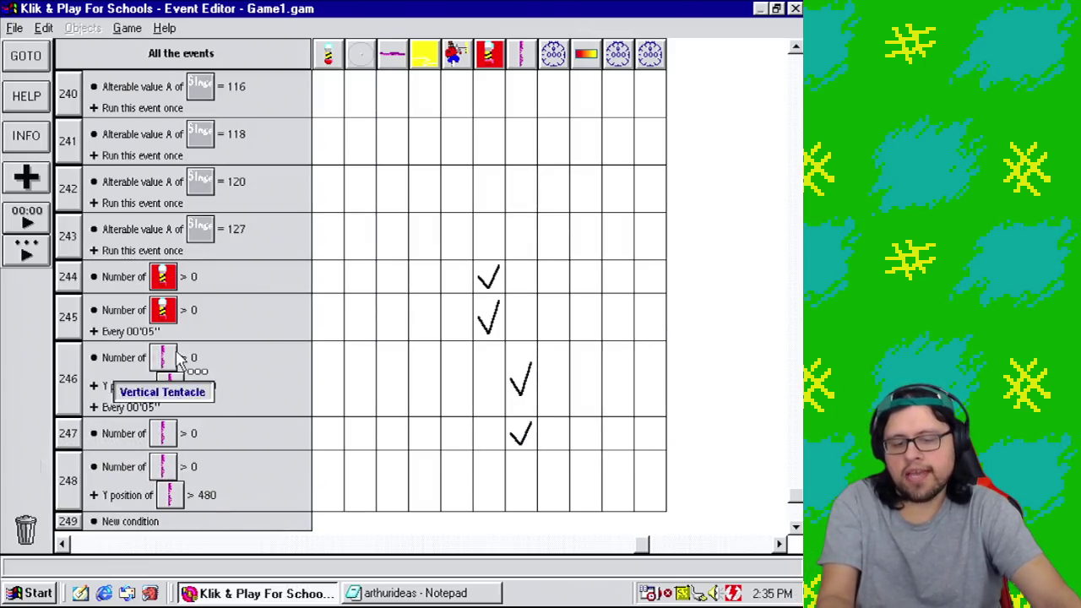
pyautogui.moveTo(167, 431); pyautogui.dragTo(183, 488)
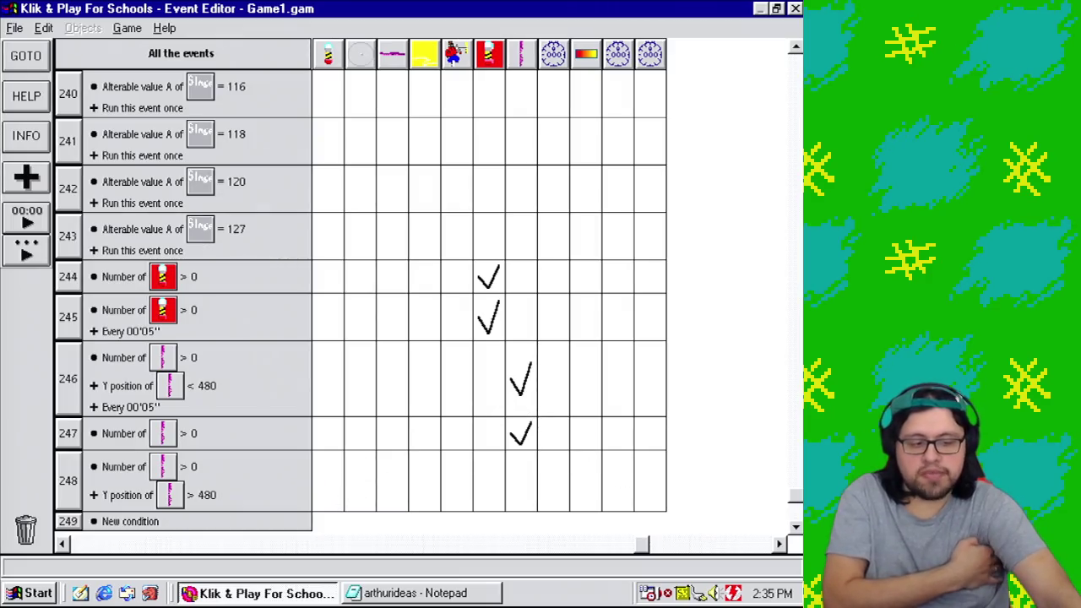
pyautogui.click(796, 527)
pyautogui.click(796, 528)
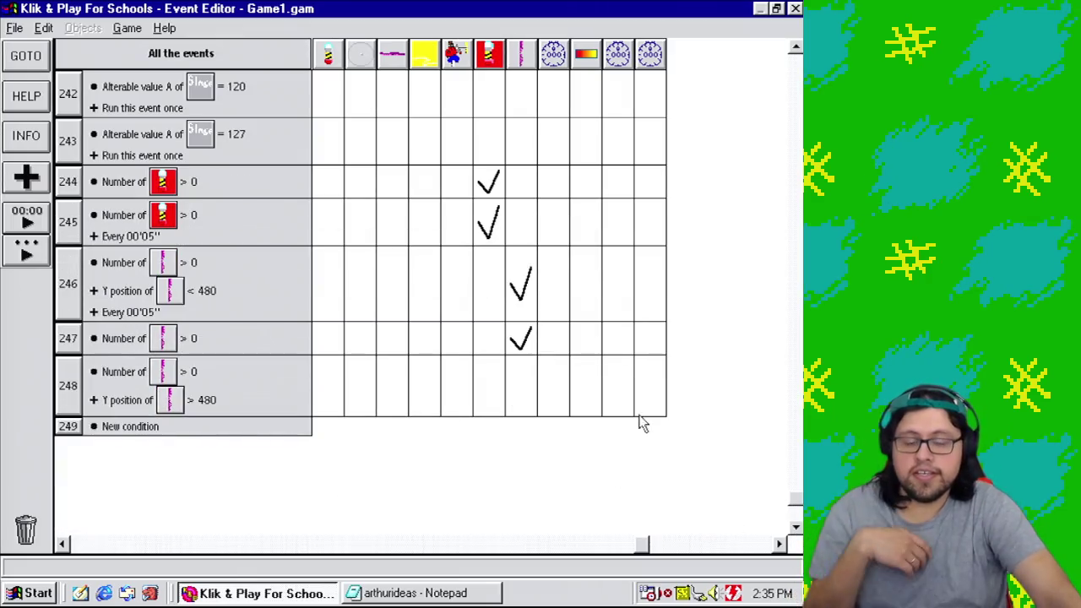
pyautogui.moveTo(242, 386); pyautogui.dragTo(111, 432)
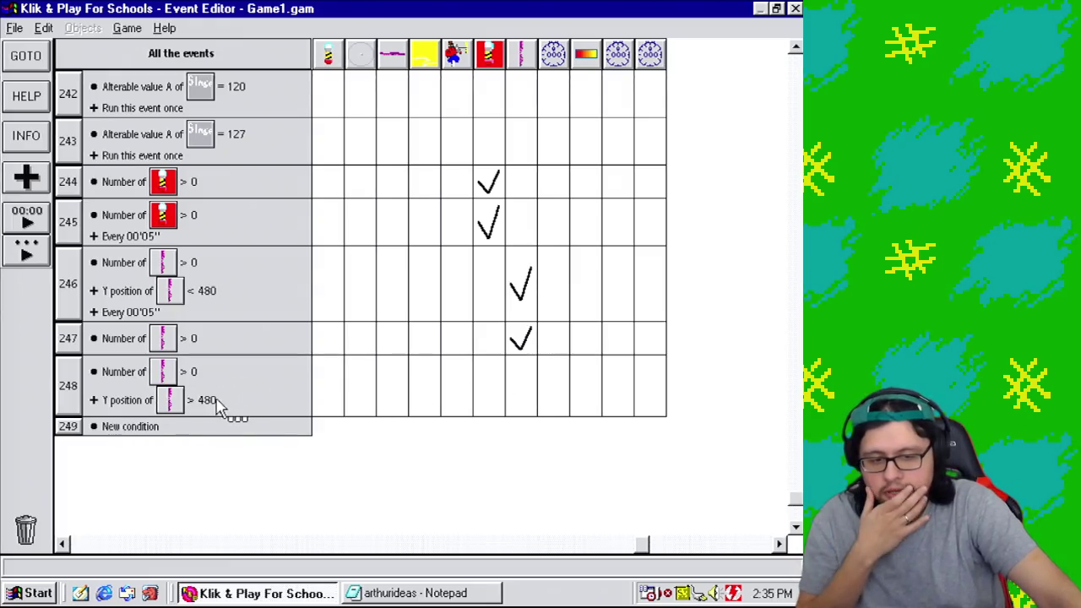
pyautogui.moveTo(206, 397); pyautogui.dragTo(201, 408)
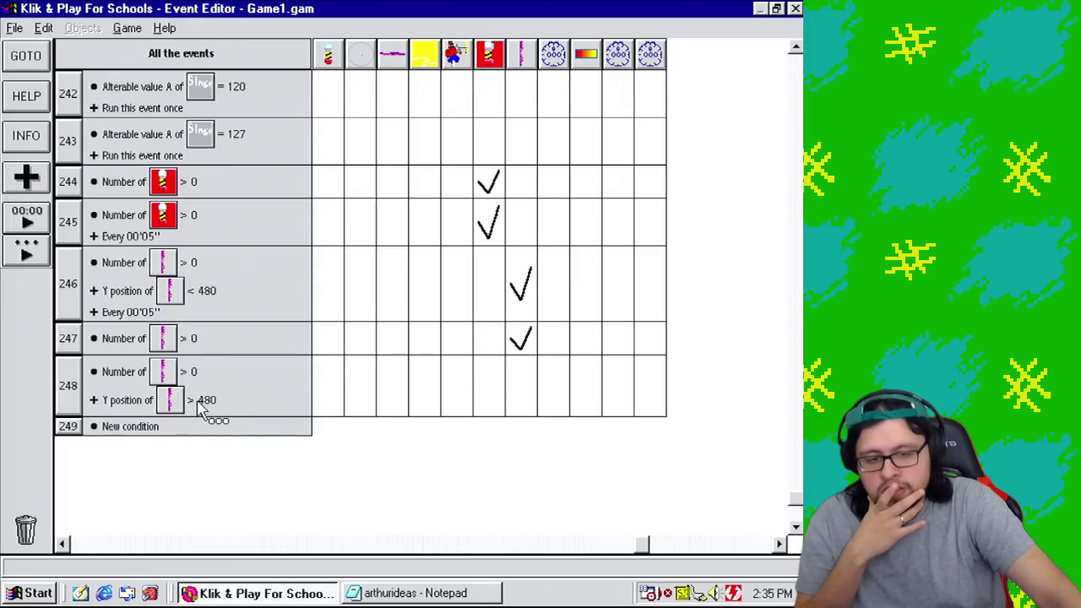
# Step: Give event 248 a Vertical Tentacle action setting its Y coordinate to 480
pyautogui.click(521, 390)
pyautogui.moveTo(554, 435)
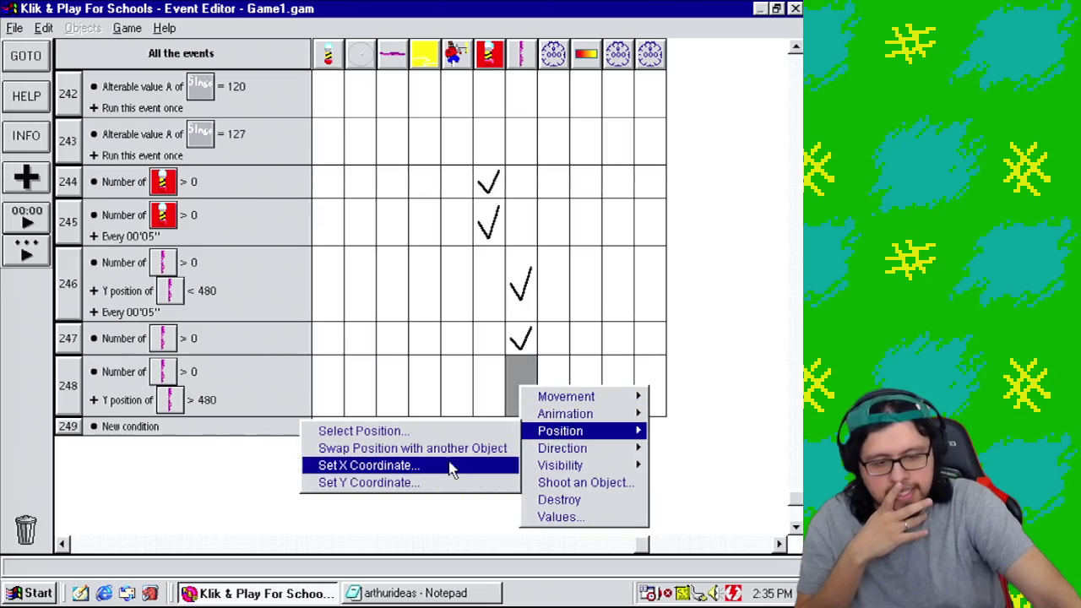
pyautogui.click(450, 483)
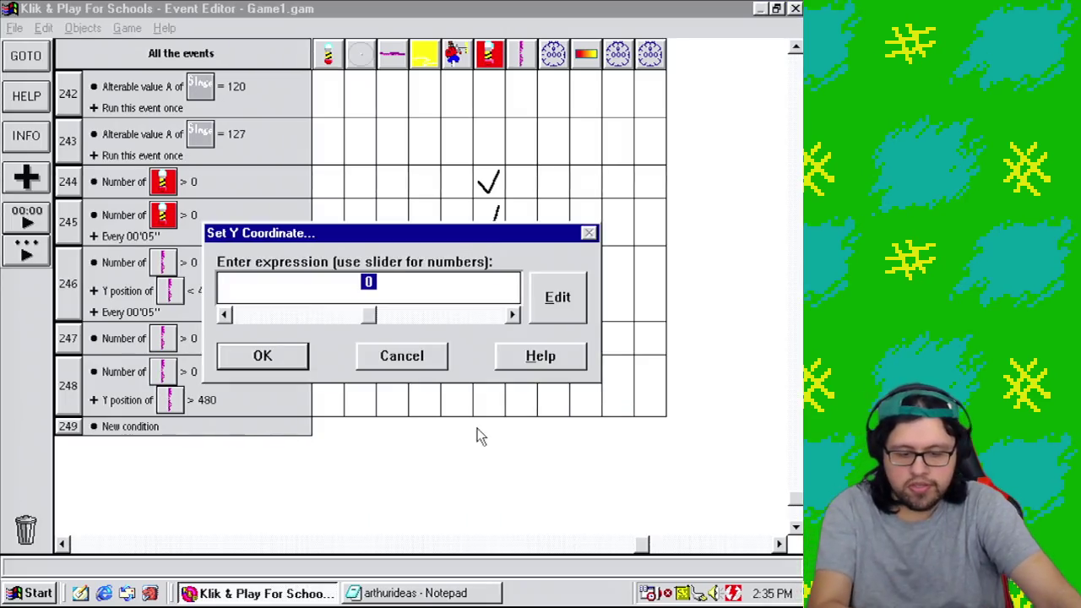
pyautogui.write('490')
pyautogui.doubleClick(246, 282)
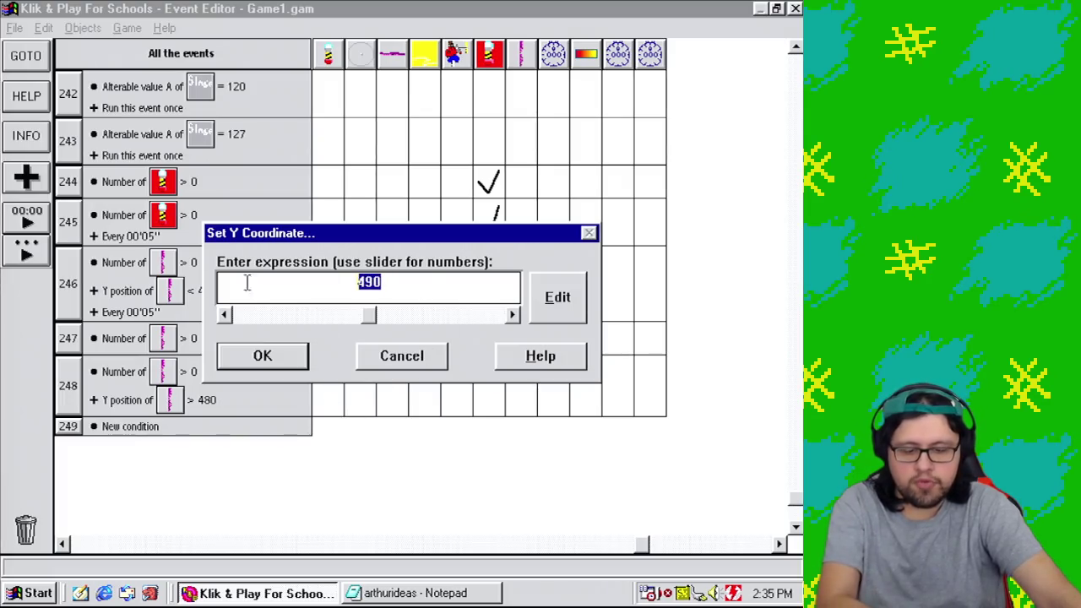
pyautogui.write('480')
pyautogui.click(284, 360)
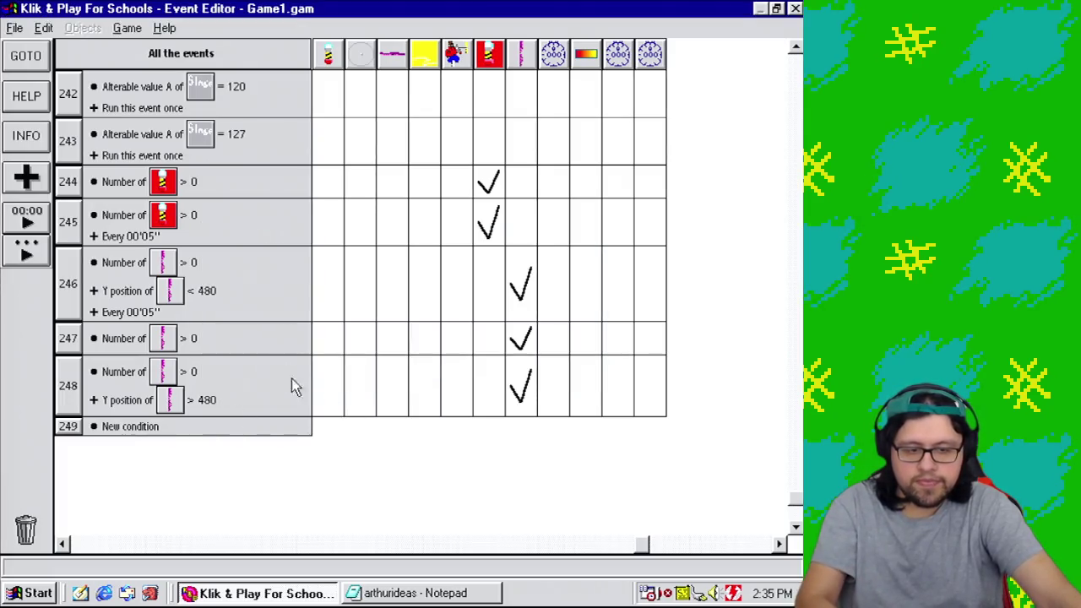
# Step: Add an event 248 action setting the tentacle's alterable value A to 0
pyautogui.rightClick(517, 384)
pyautogui.click(582, 518)
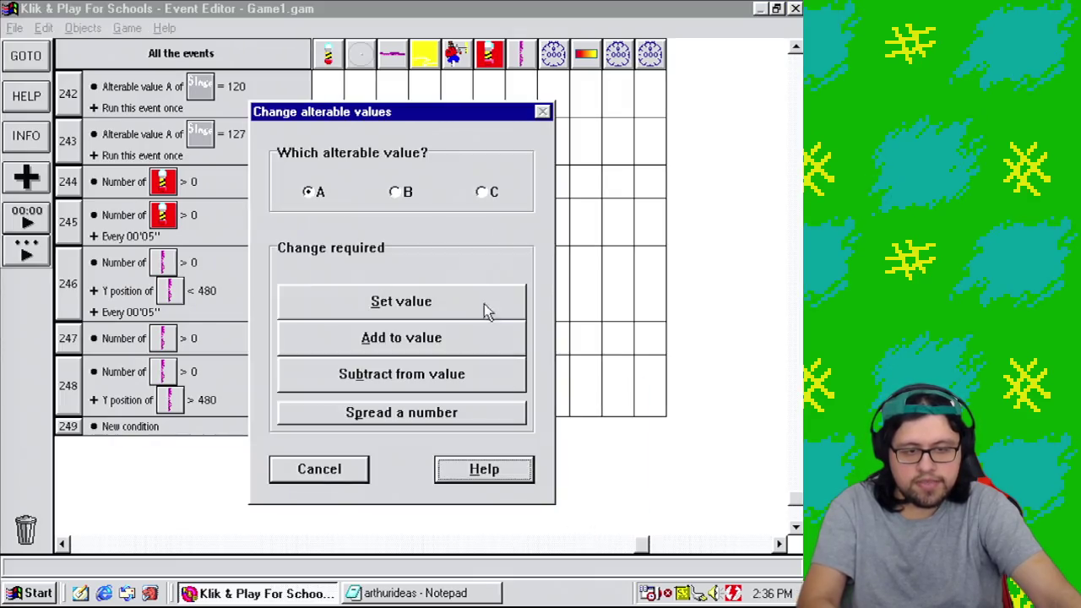
pyautogui.click(434, 299)
pyautogui.click(225, 314)
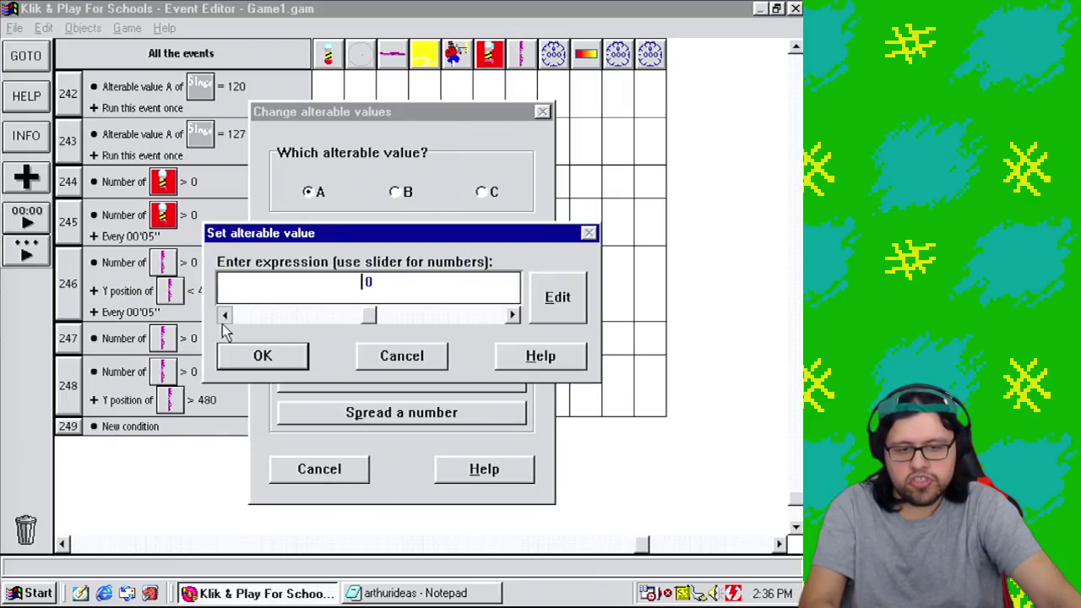
pyautogui.click(236, 360)
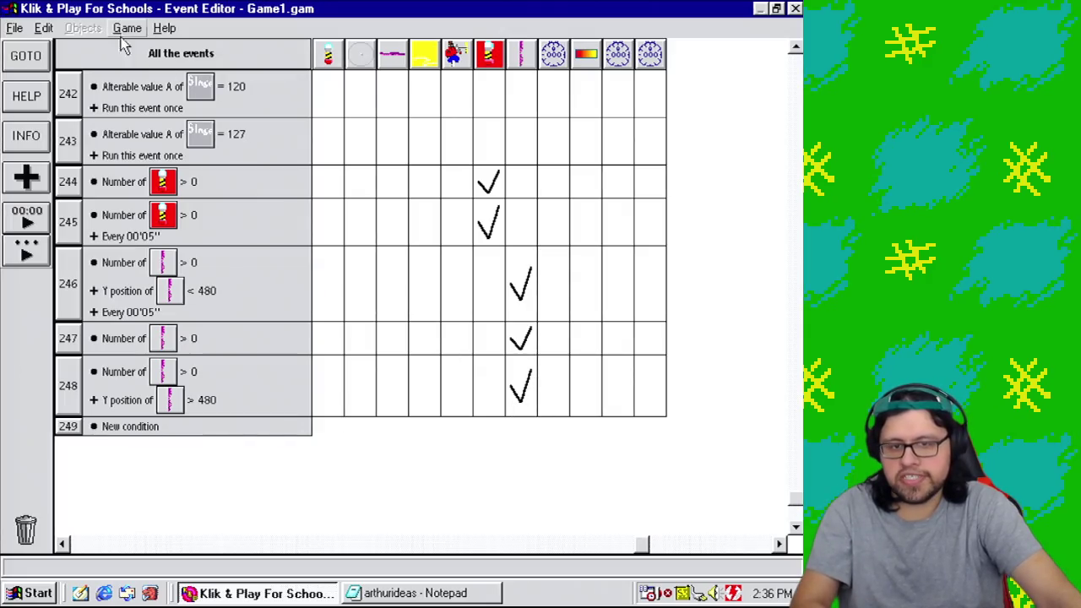
pyautogui.click(126, 28)
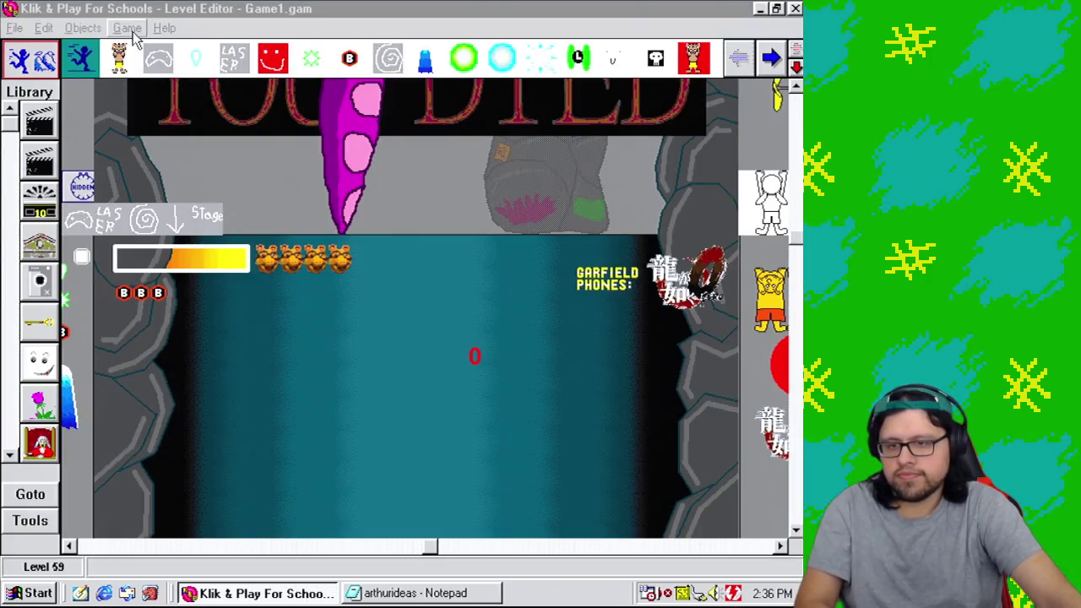
# Step: Switch to the Level Editor and save Game1.gam
pyautogui.click(127, 28)
pyautogui.moveTo(11, 30)
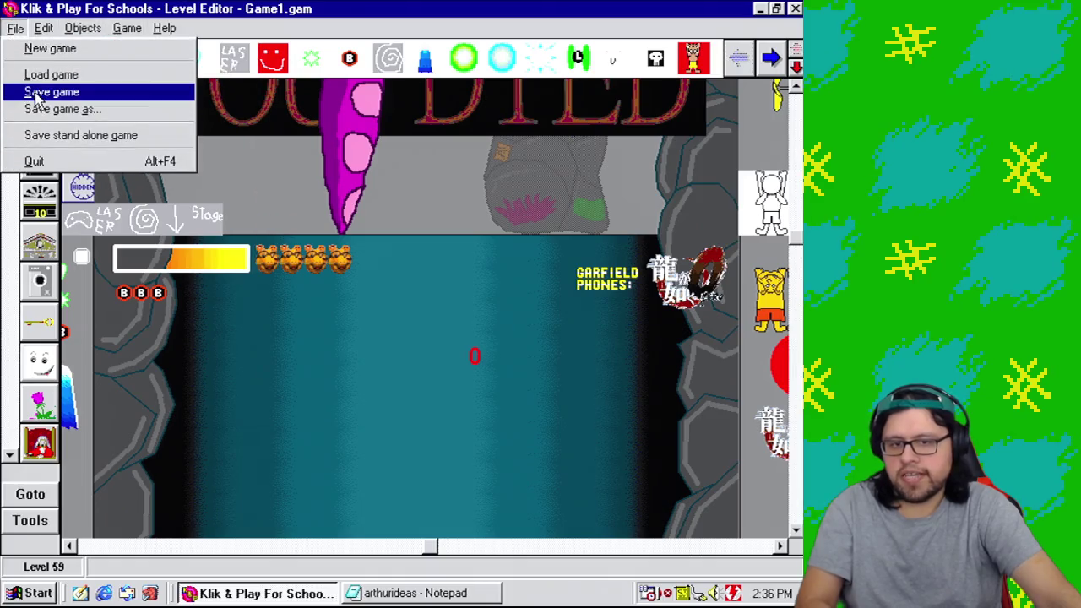
pyautogui.click(53, 92)
pyautogui.click(327, 473)
# Step: Start test-playing the current level
pyautogui.click(173, 28)
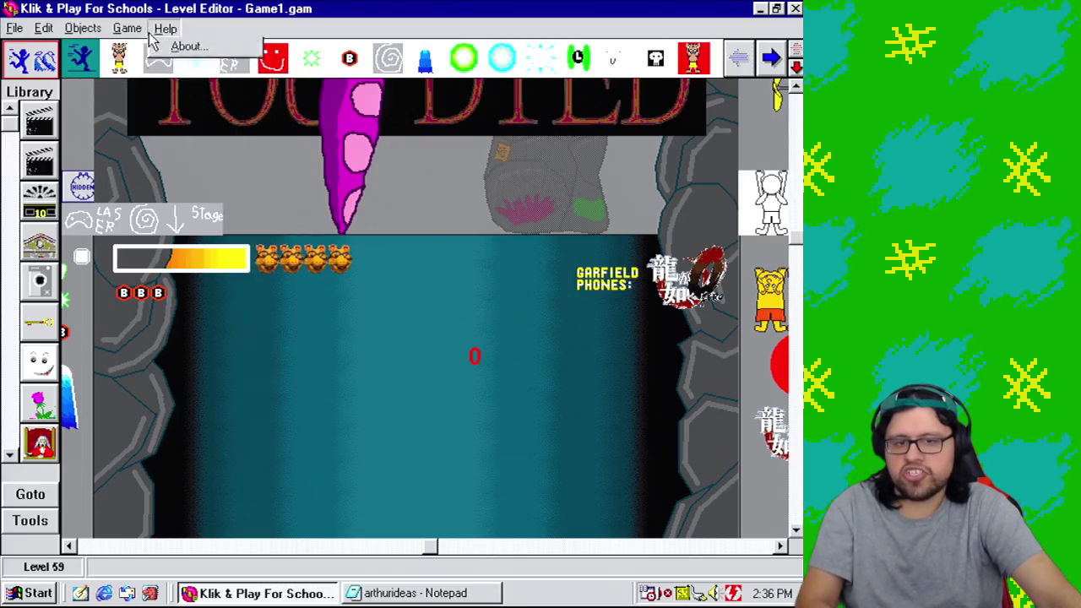
pyautogui.moveTo(127, 28)
pyautogui.click(195, 169)
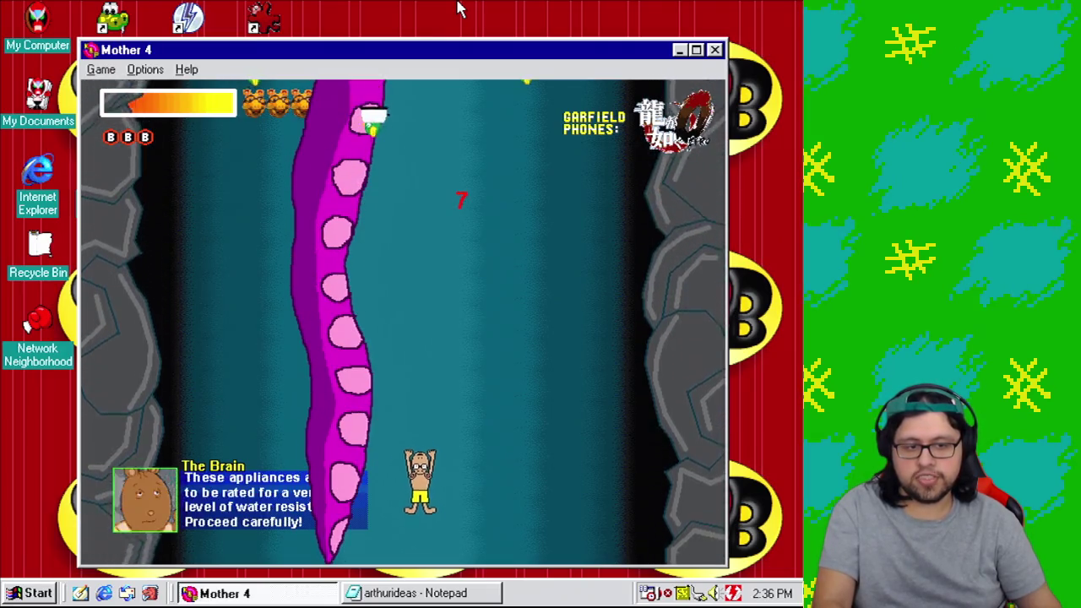
# Step: Move the player left and right dodging the tentacle, then close the Mother 4 window
pyautogui.press('Right')
pyautogui.press('Left')
pyautogui.press('Right')
pyautogui.press('Right')
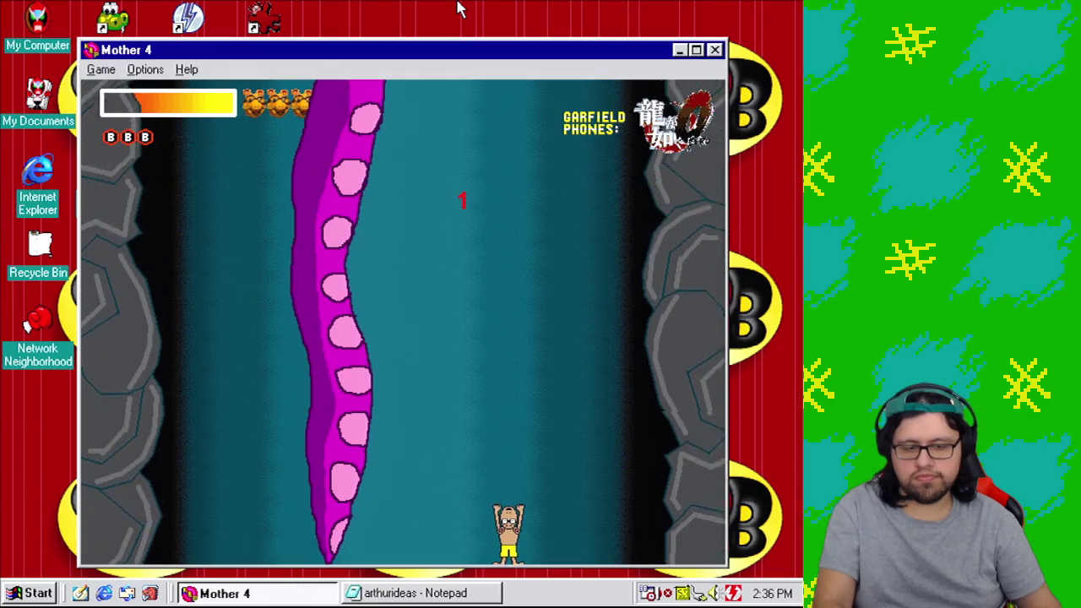
pyautogui.press('Left')
pyautogui.press('Left')
pyautogui.press('Left')
pyautogui.press('Left')
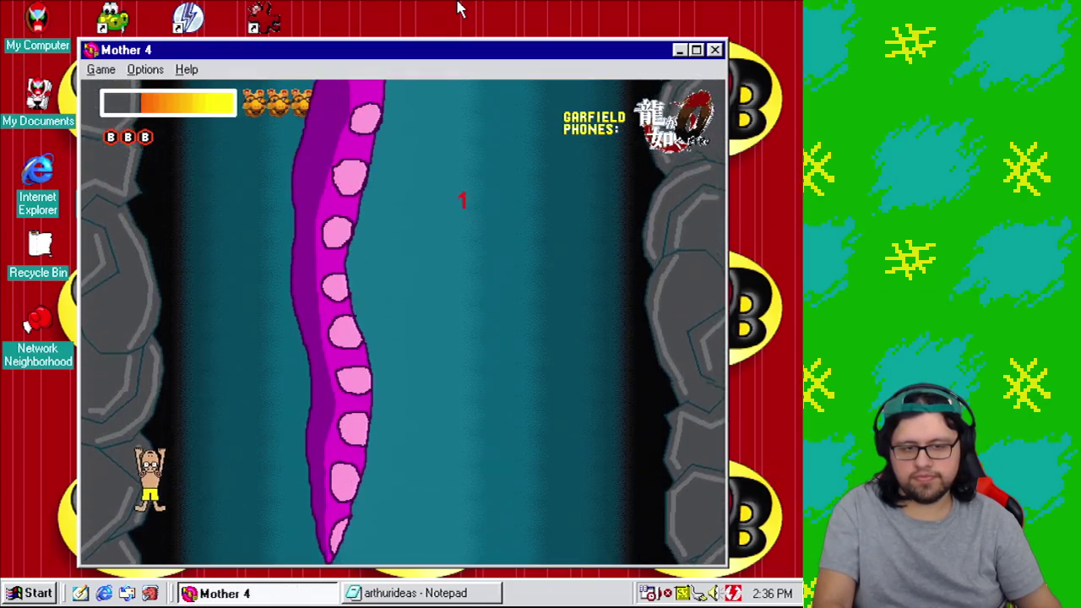
pyautogui.press('Right')
pyautogui.press('Right')
pyautogui.press('Right')
pyautogui.press('Right')
pyautogui.press('Right')
pyautogui.press('Right')
pyautogui.press('Right')
pyautogui.press('Right')
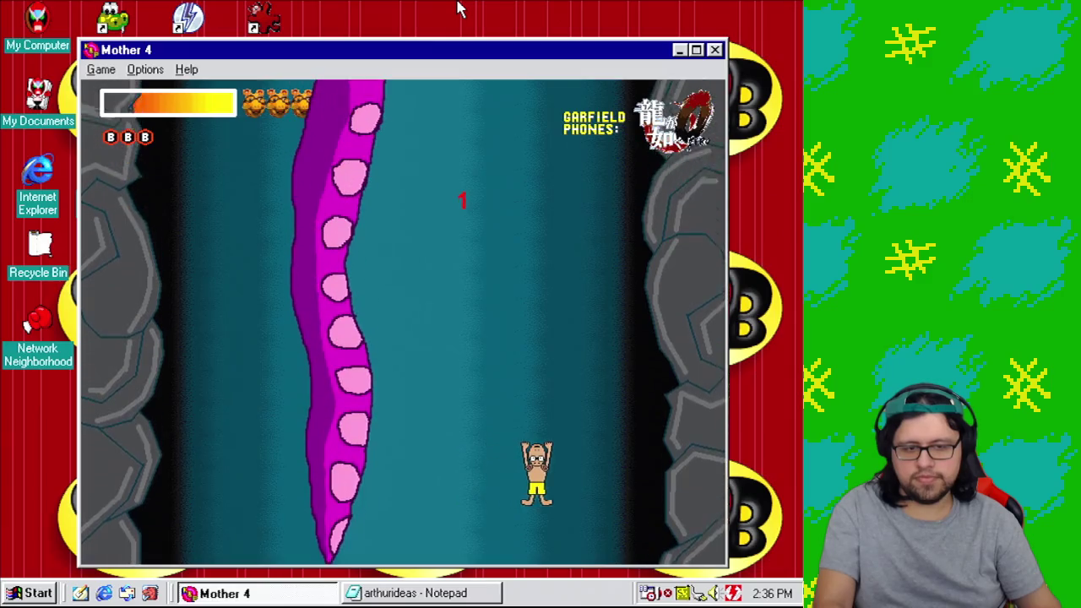
pyautogui.press('Left')
pyautogui.press('Left')
pyautogui.press('Left')
pyautogui.press('Left')
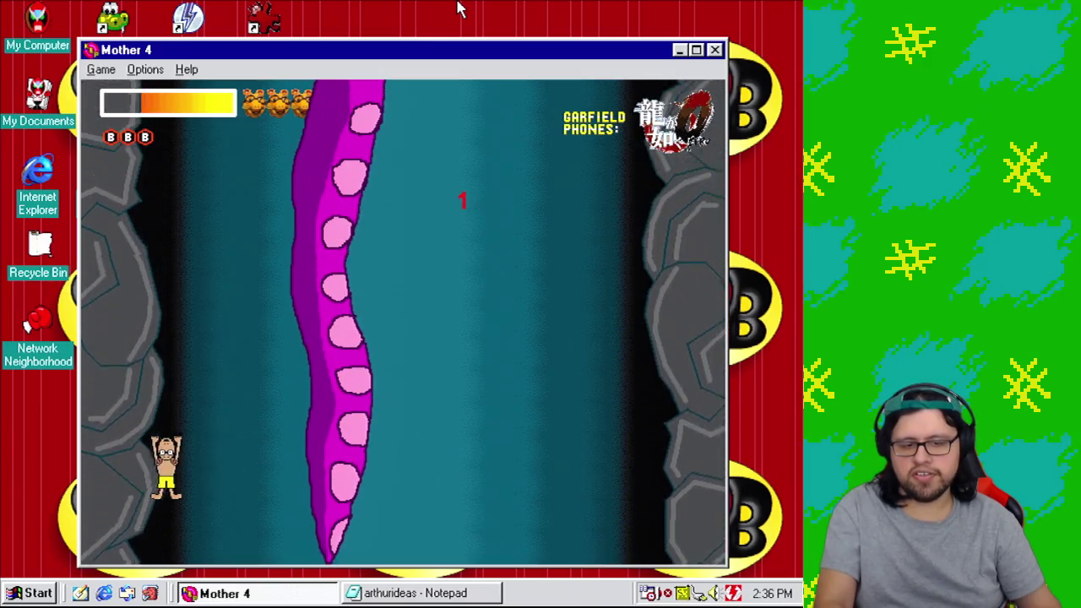
pyautogui.press('Right')
pyautogui.press('Right')
pyautogui.press('Right')
pyautogui.press('Right')
pyautogui.press('Right')
pyautogui.press('Left')
pyautogui.press('Left')
pyautogui.press('Left')
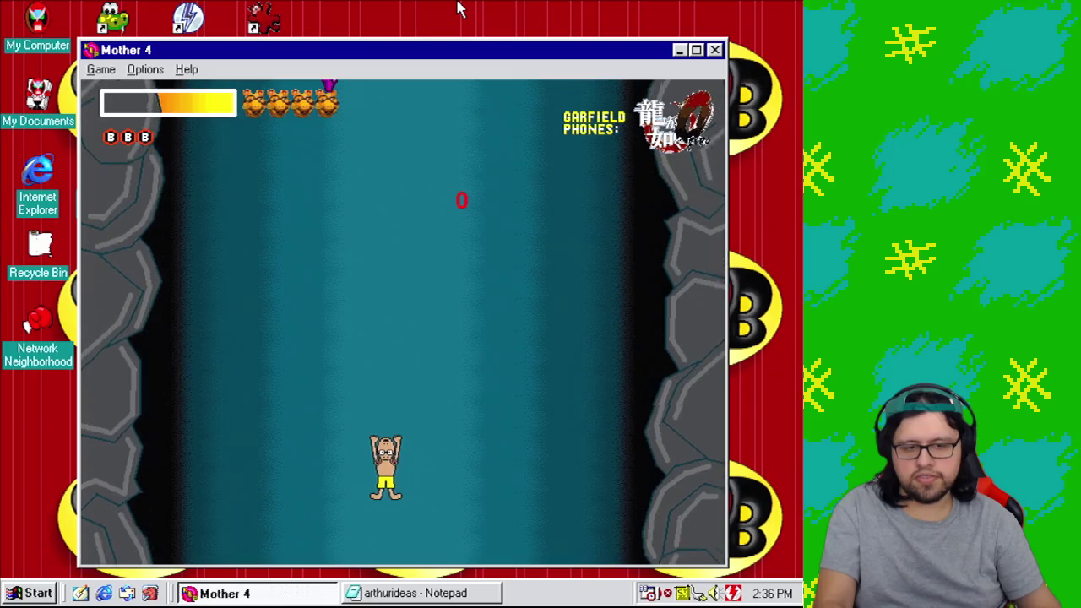
pyautogui.press('Right')
pyautogui.press('Right')
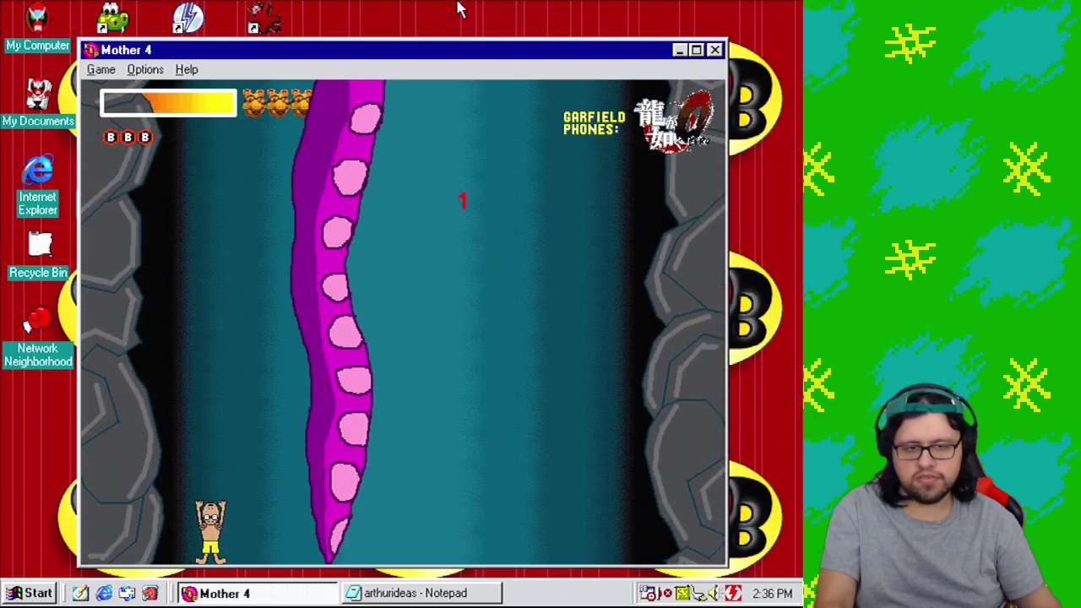
pyautogui.press('Right')
pyautogui.press('Right')
pyautogui.press('Right')
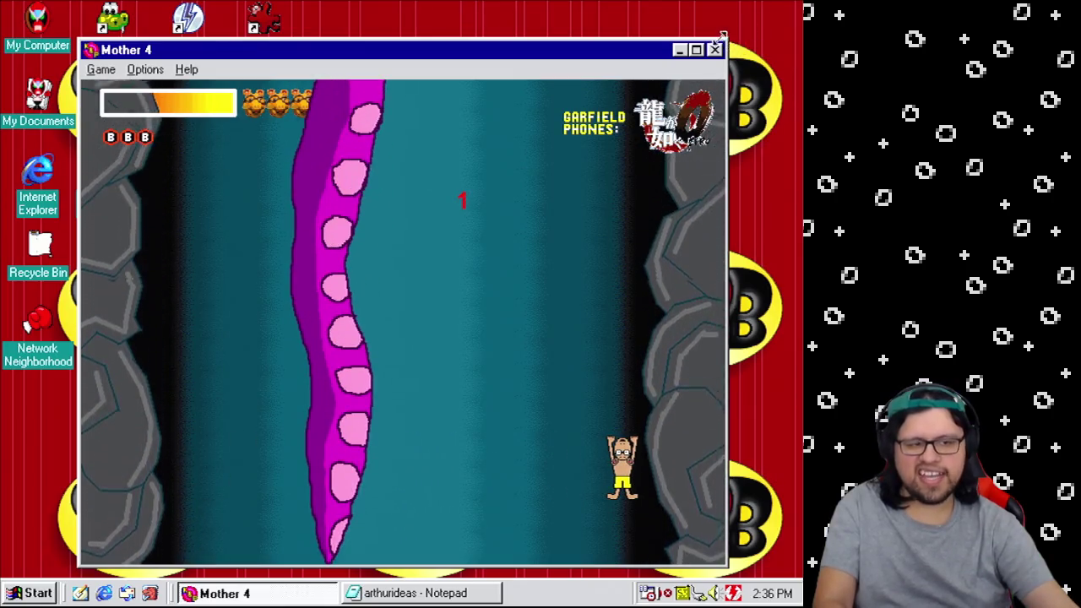
pyautogui.click(714, 50)
pyautogui.click(126, 28)
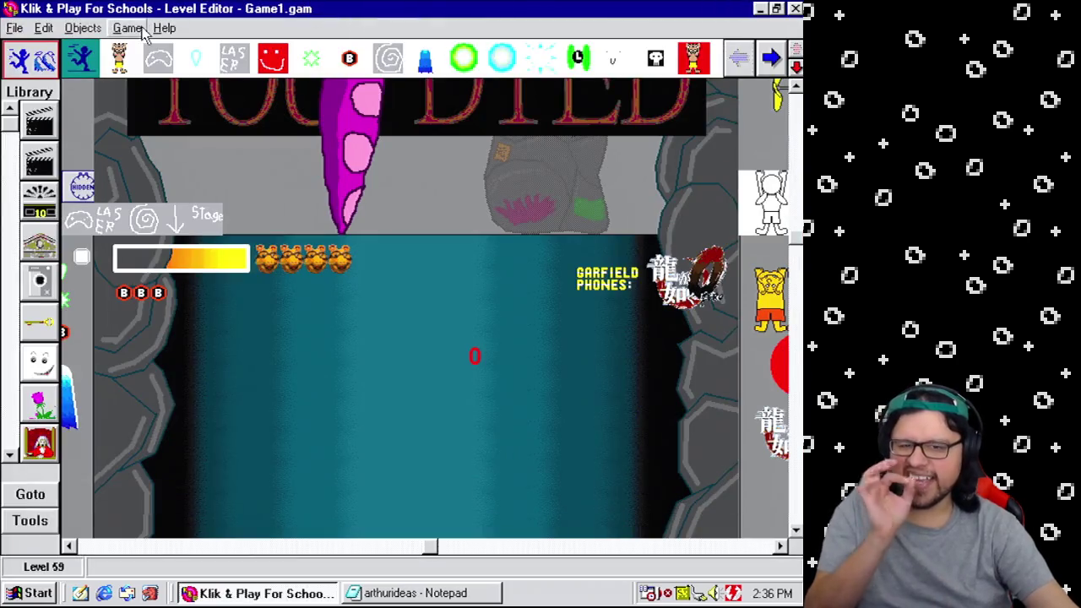
# Step: Change event 246's Every timer delay to 00'07'' in the Event Editor
pyautogui.click(160, 99)
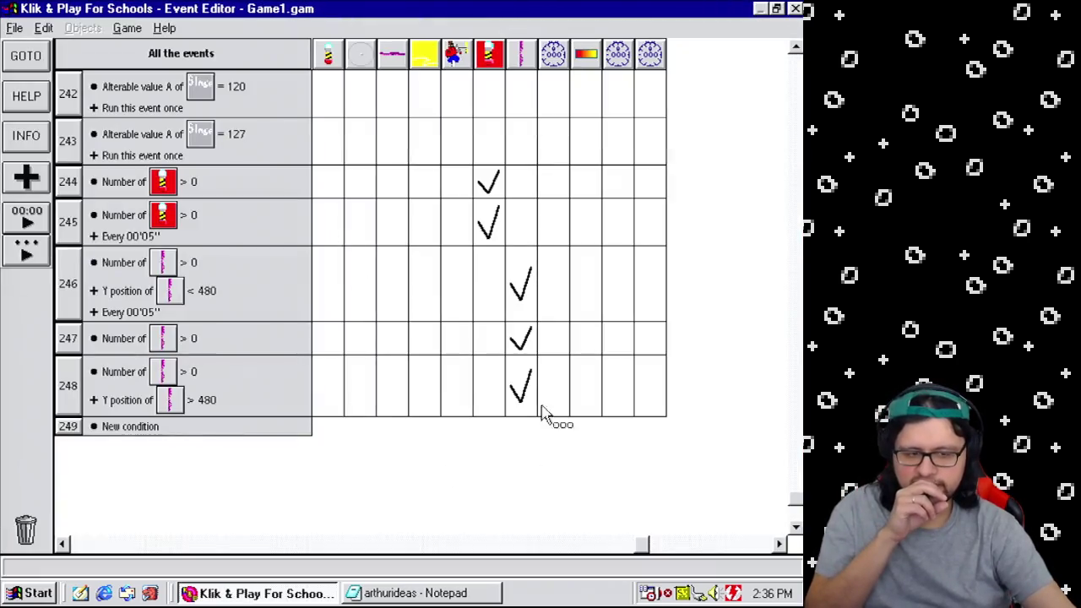
pyautogui.moveTo(522, 343)
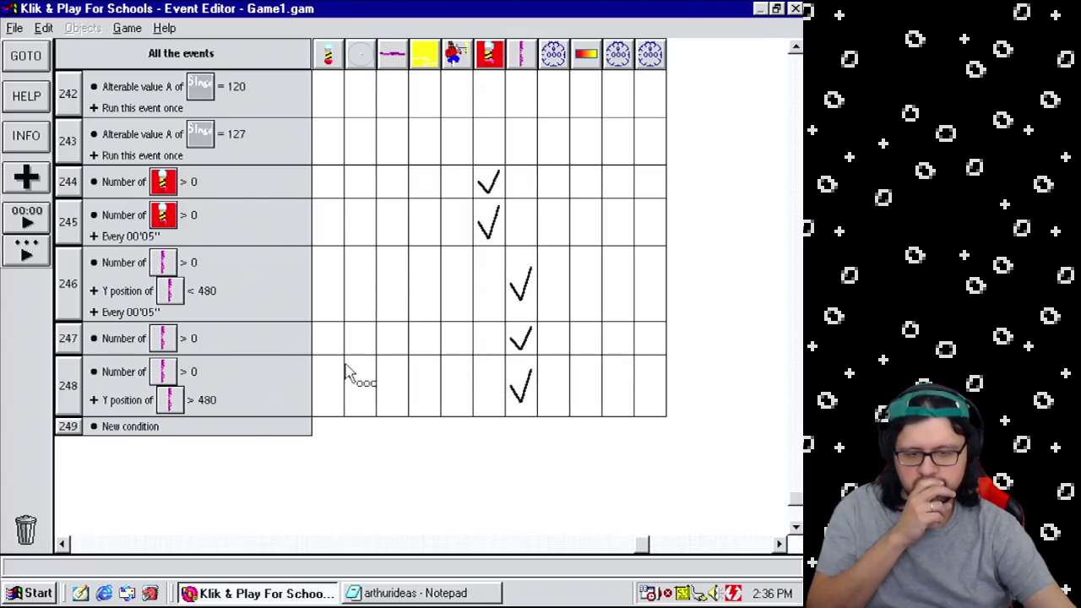
pyautogui.rightClick(148, 309)
pyautogui.click(192, 336)
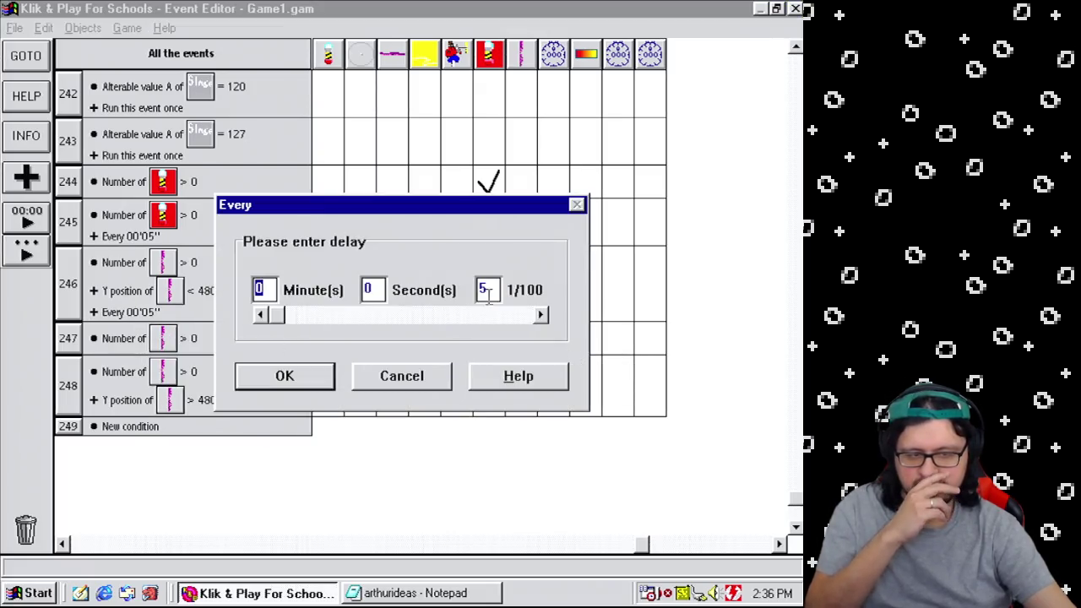
pyautogui.press('Tab')
pyautogui.press('Tab')
pyautogui.write('7')
pyautogui.click(284, 380)
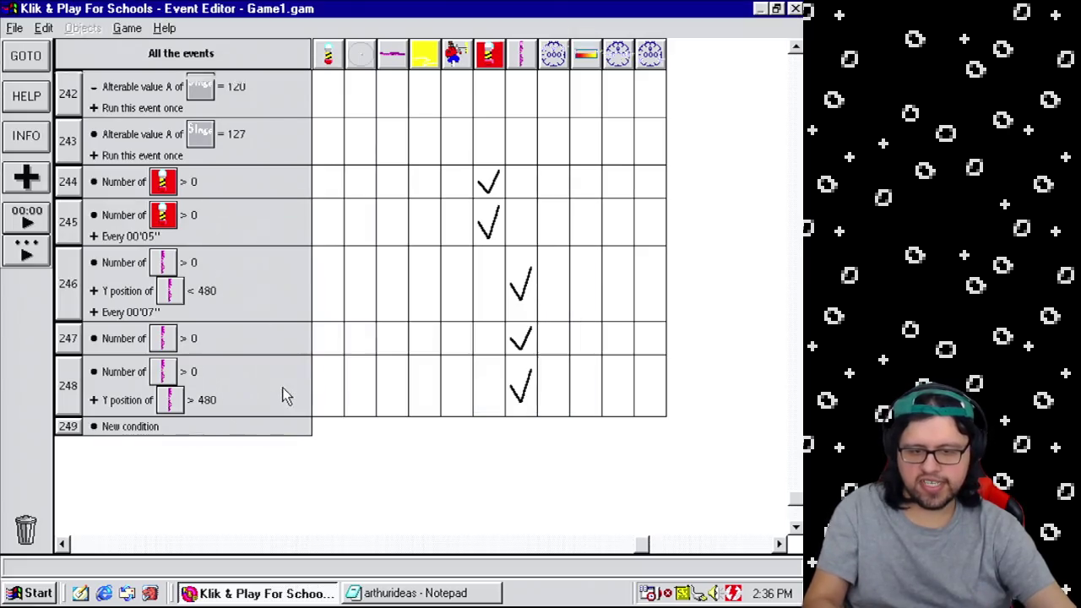
# Step: Return to the Level Editor and test-play the level with the new timing
pyautogui.click(128, 30)
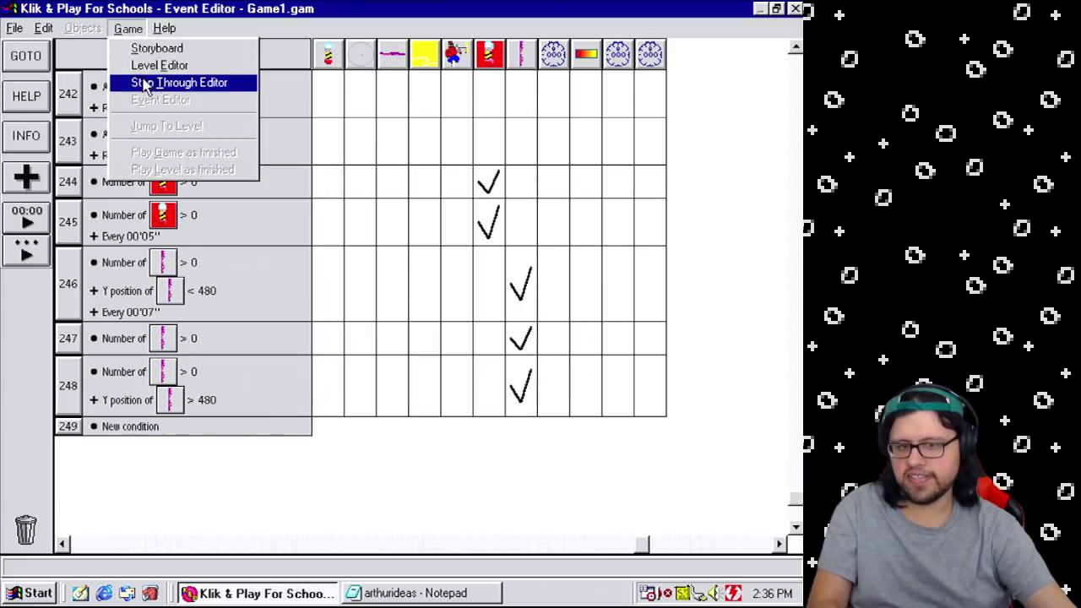
pyautogui.click(143, 66)
pyautogui.click(128, 28)
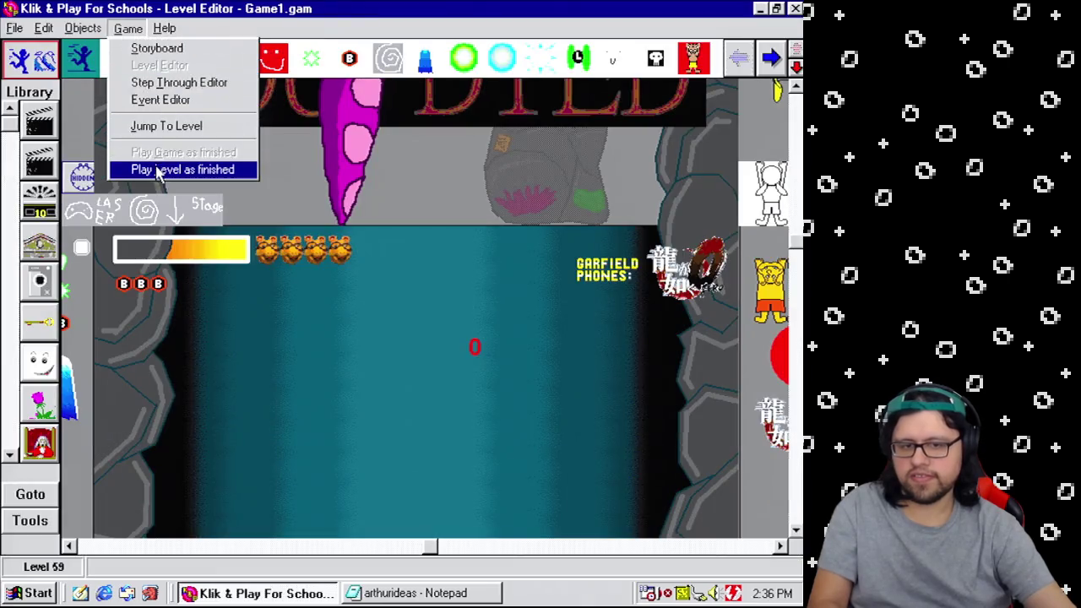
pyautogui.click(156, 169)
# Step: Test-play the tentacle level, steering the player left and right with the arrow keys, then close the game
pyautogui.press('Right')
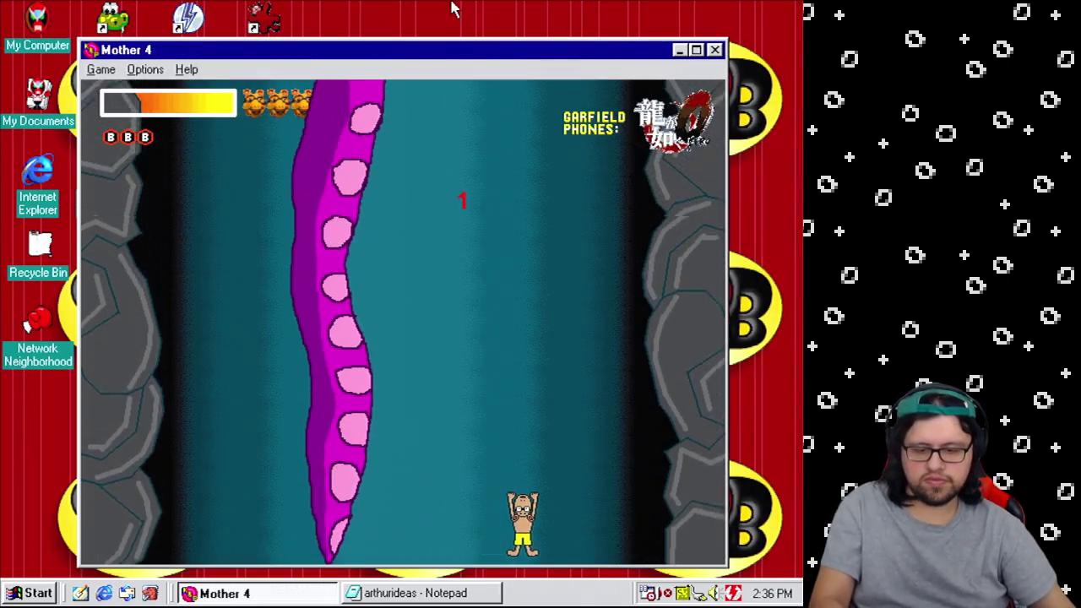
pyautogui.press('Left')
pyautogui.press('Right')
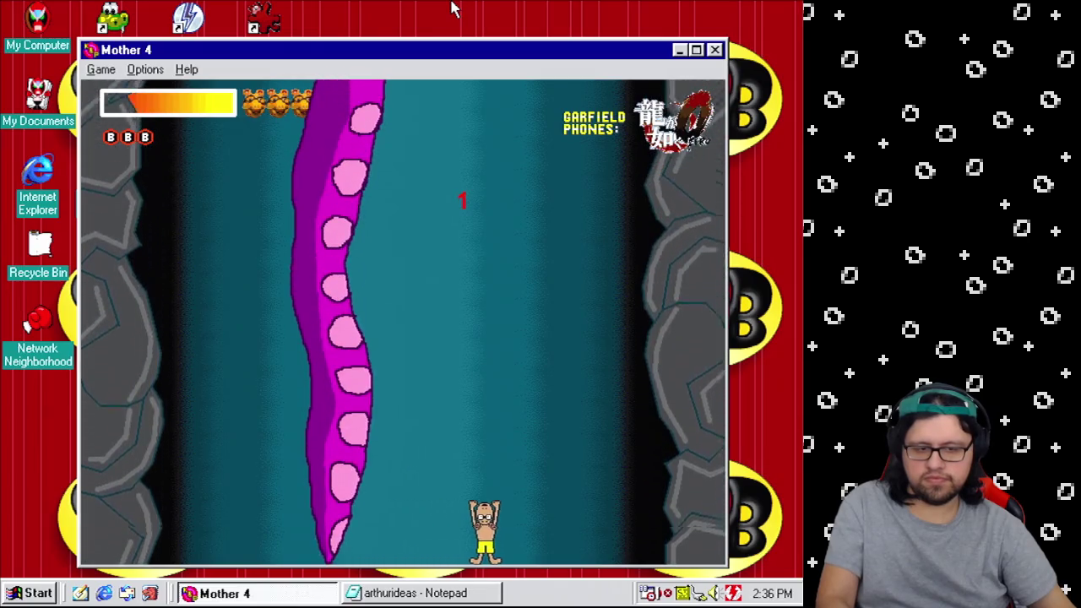
pyautogui.press('Left')
pyautogui.press('Up')
pyautogui.press('Left')
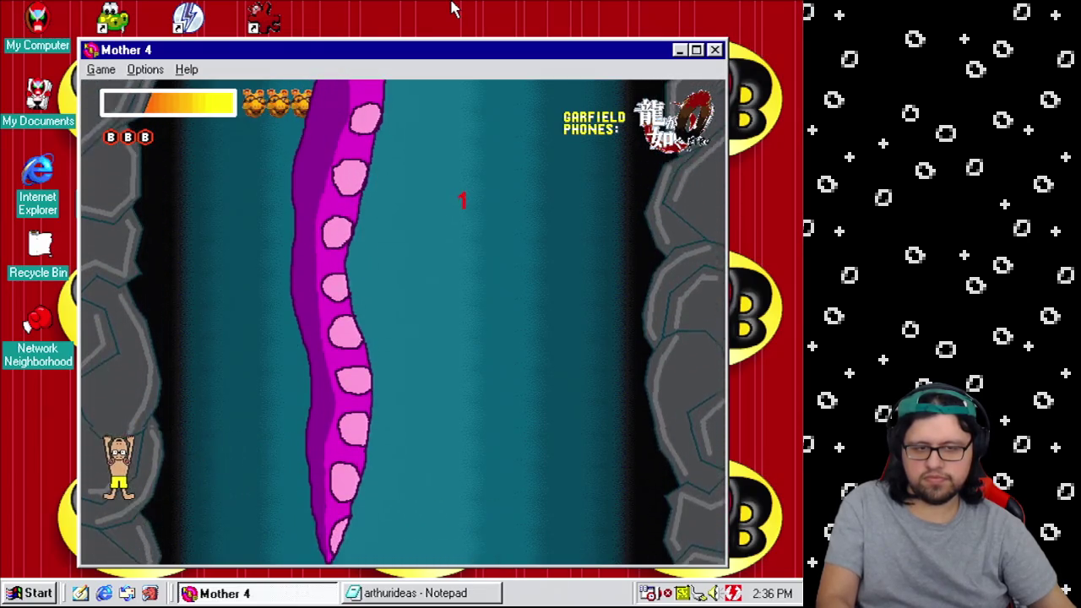
pyautogui.press('Right')
pyautogui.press('Left')
pyautogui.press('Right')
pyautogui.press('Right')
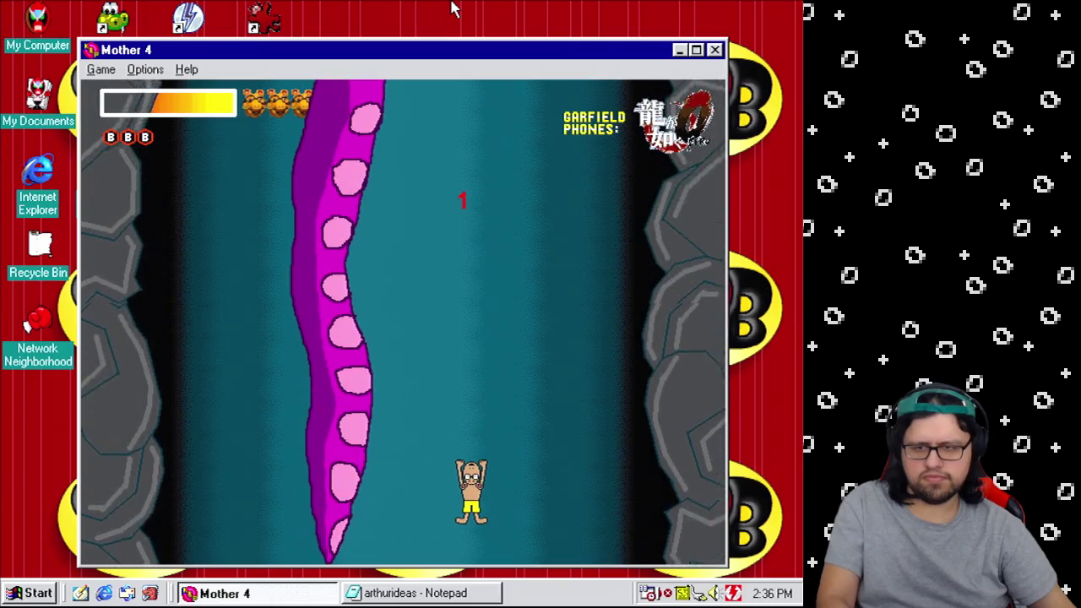
pyautogui.press('Left')
pyautogui.press('Right')
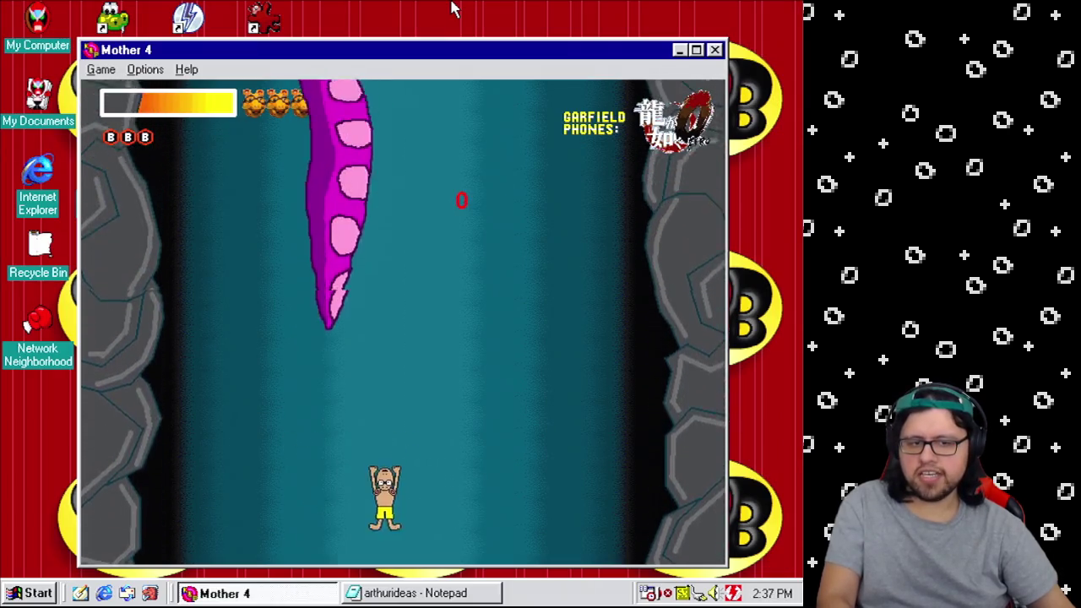
pyautogui.press('Left')
pyautogui.press('Left')
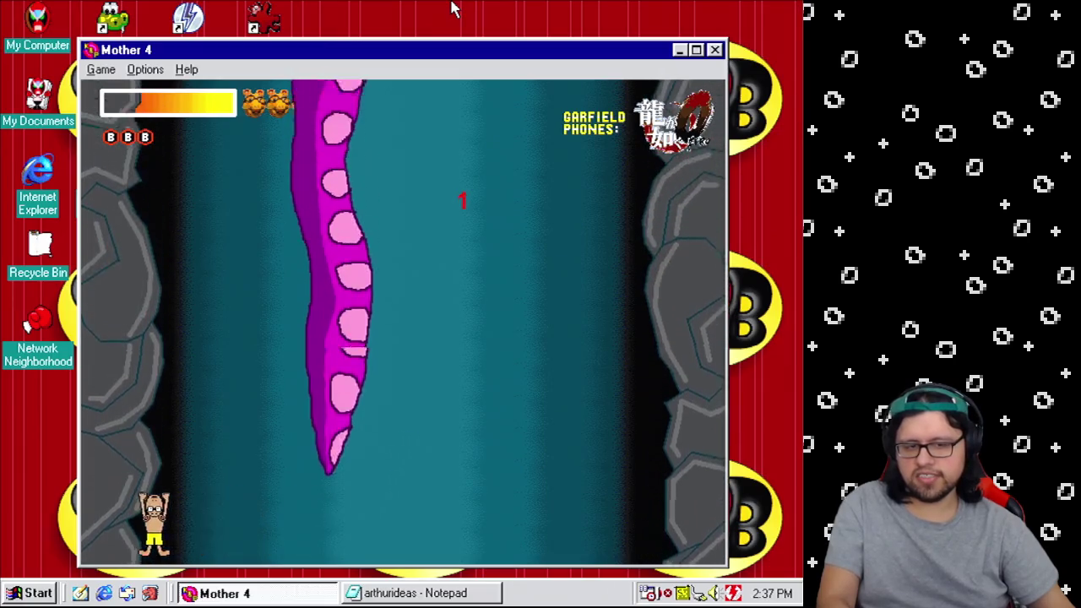
pyautogui.press('Right')
pyautogui.press('Left')
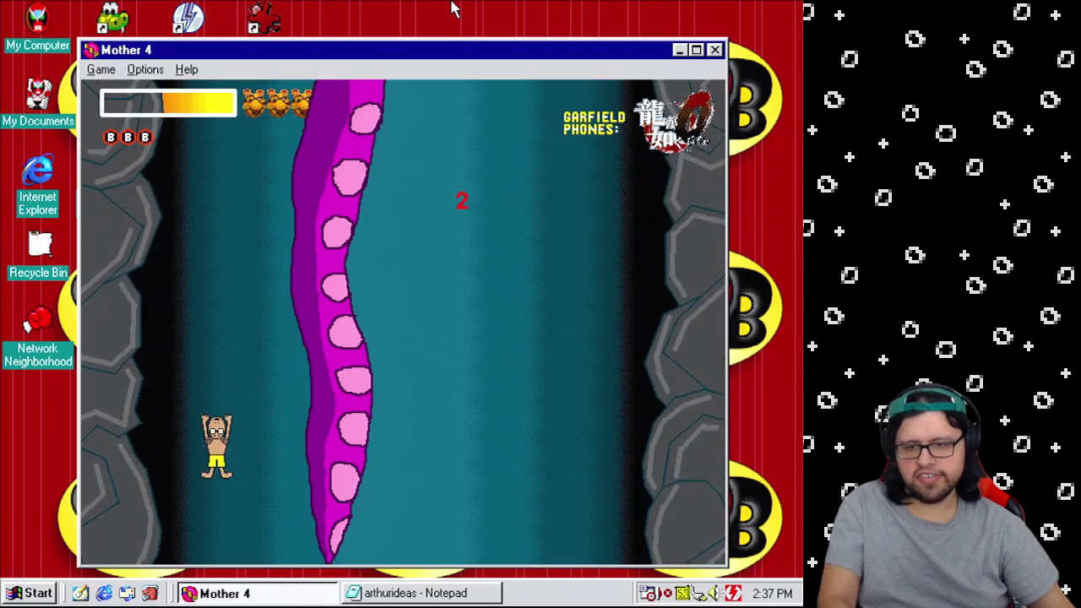
pyautogui.press('Right')
pyautogui.press('Left')
pyautogui.press('Right')
pyautogui.press('Left')
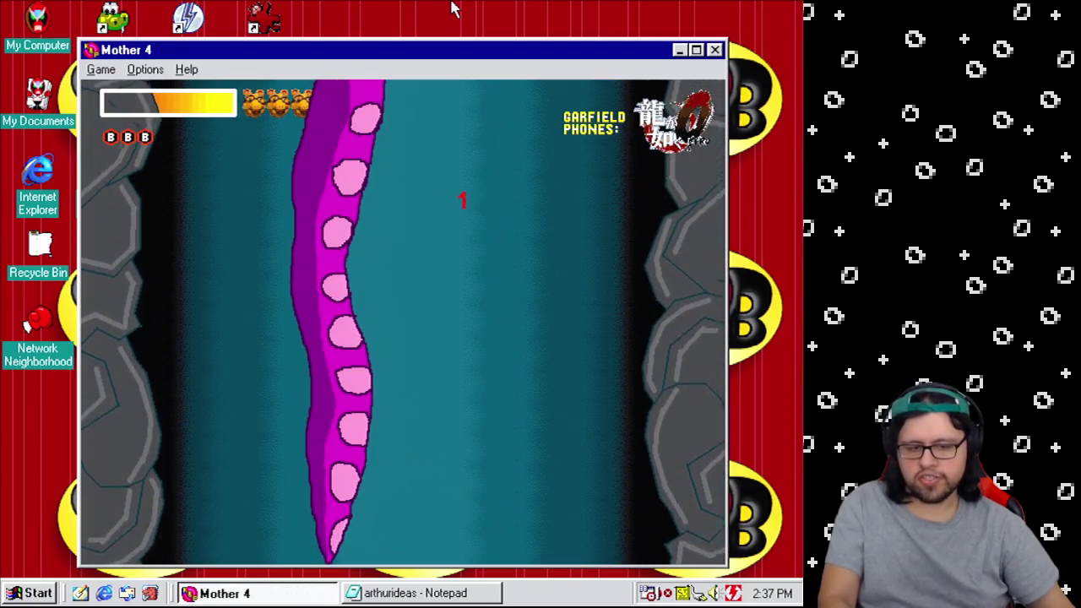
pyautogui.press('Right')
pyautogui.press('Left')
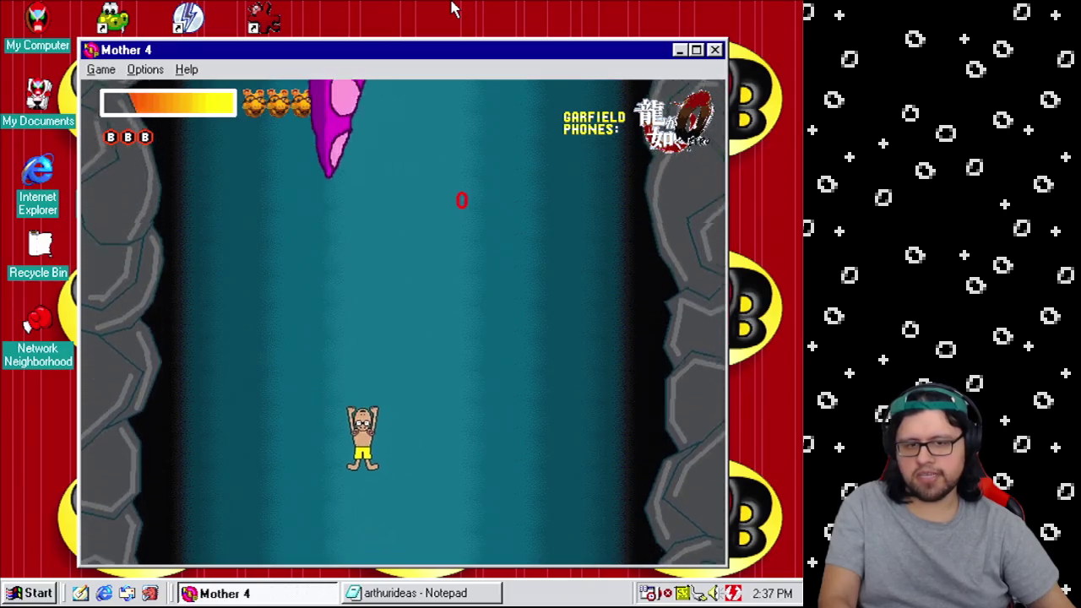
pyautogui.press('Right')
pyautogui.press('Left')
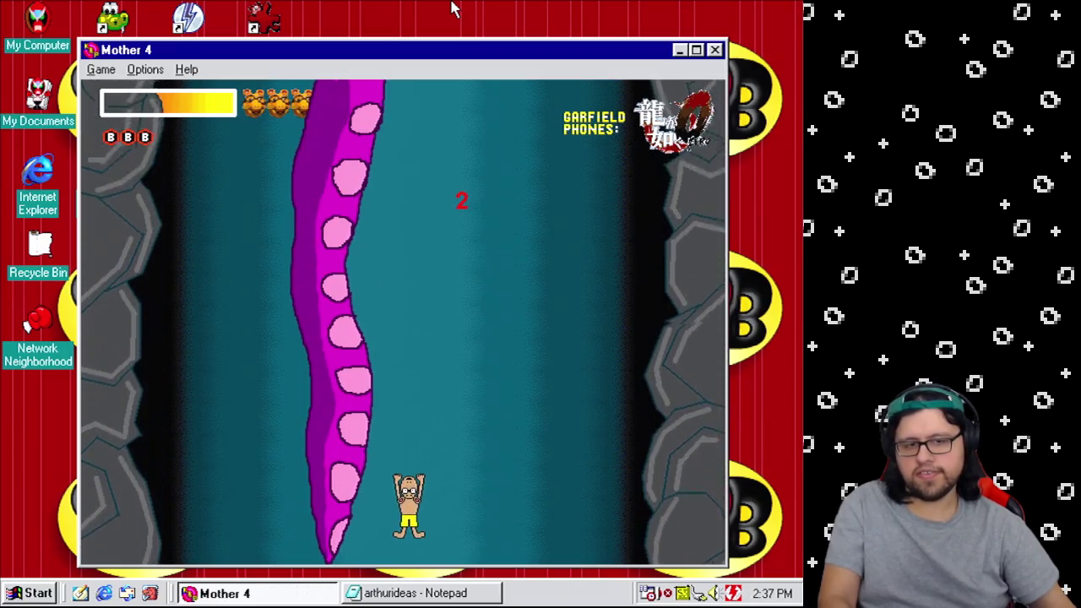
pyautogui.press('Right')
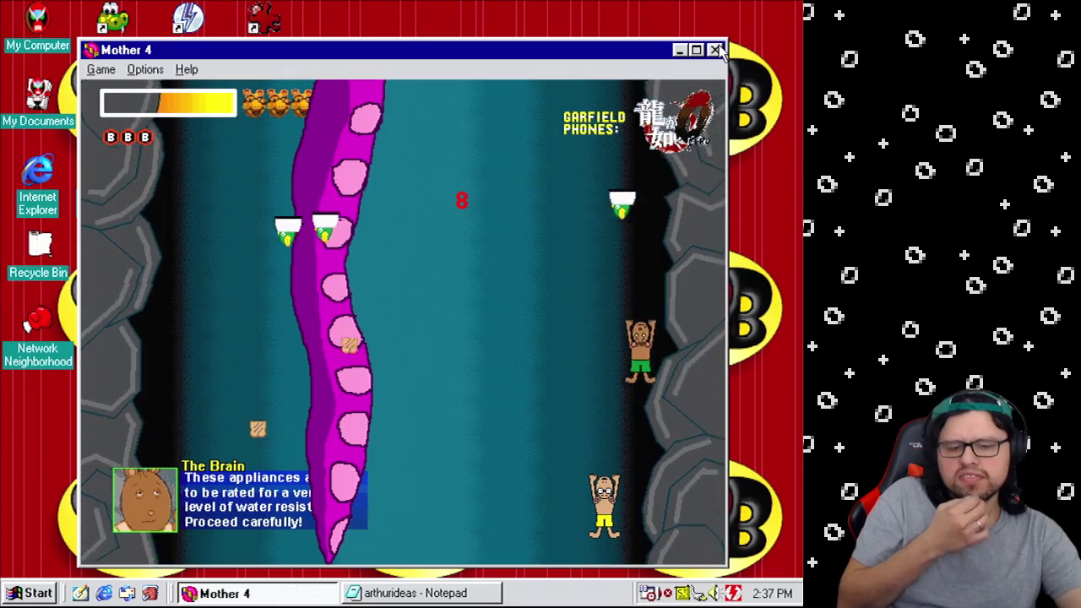
pyautogui.click(715, 49)
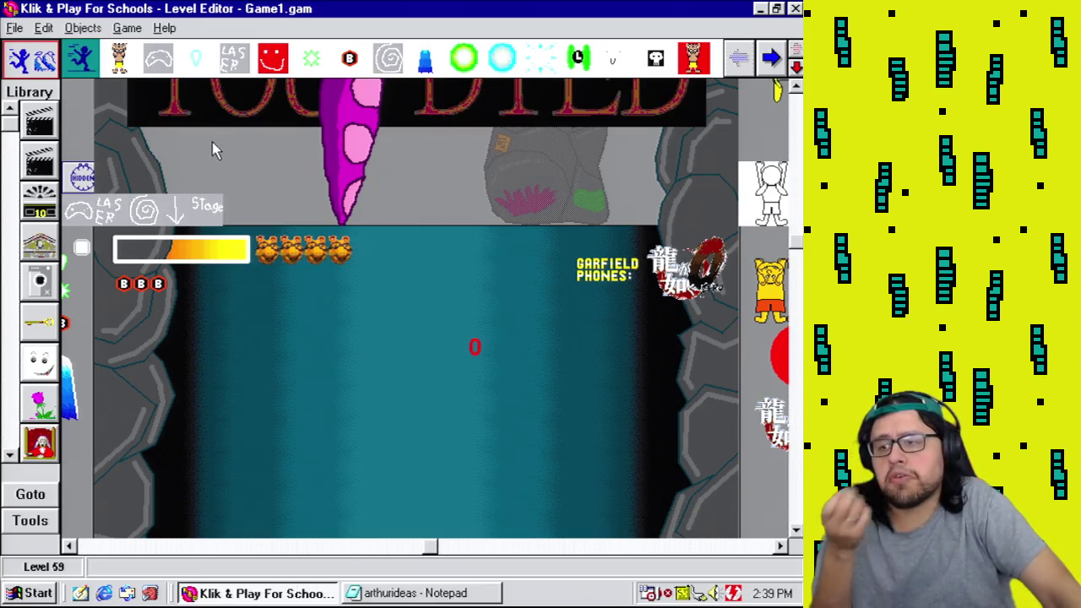
pyautogui.click(801, 404)
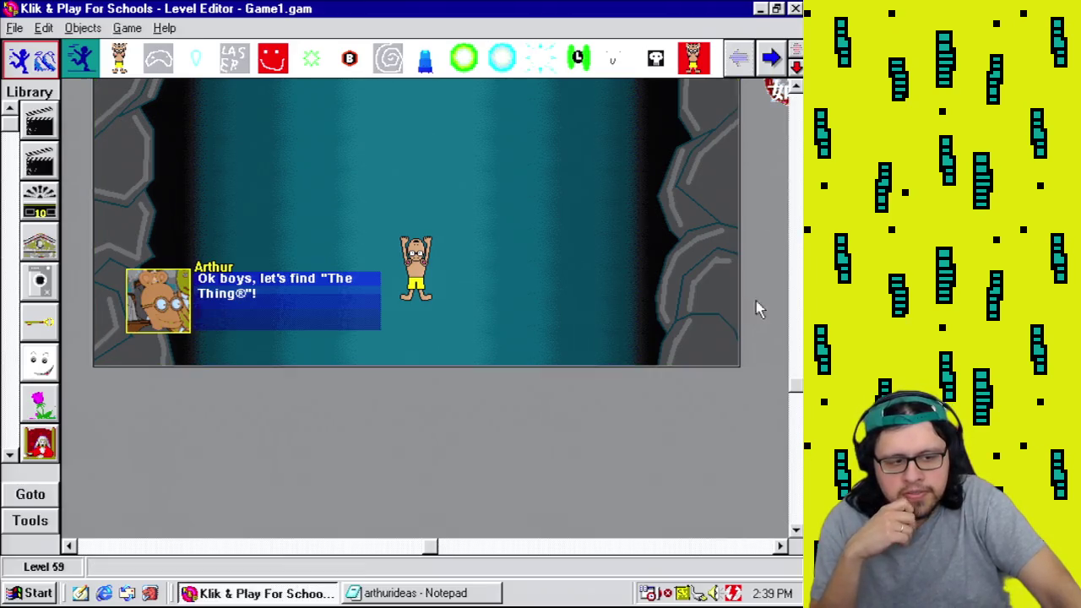
pyautogui.click(796, 169)
pyautogui.click(128, 28)
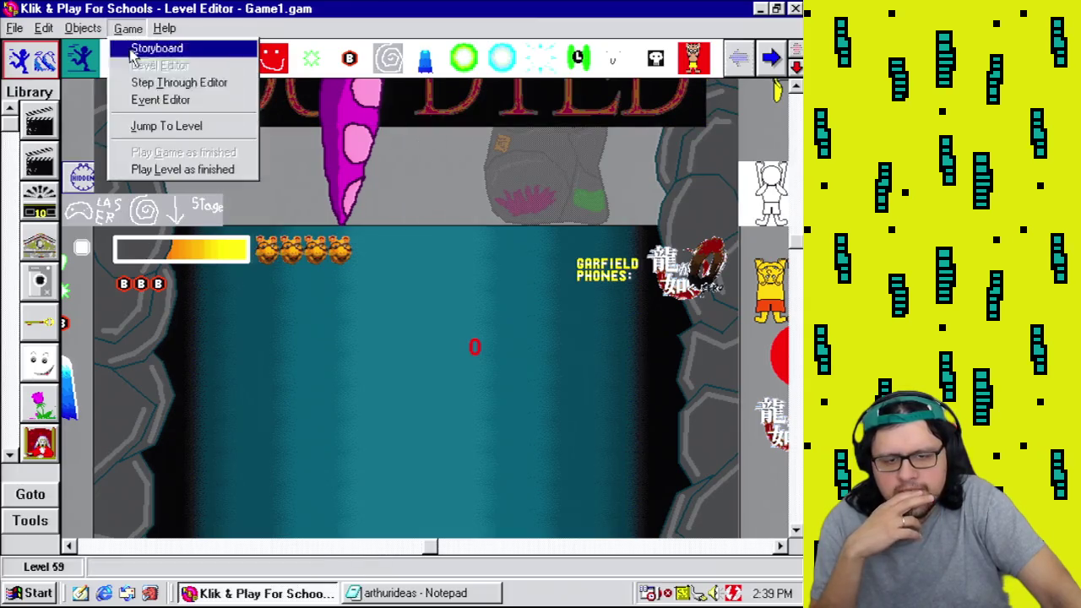
pyautogui.click(174, 99)
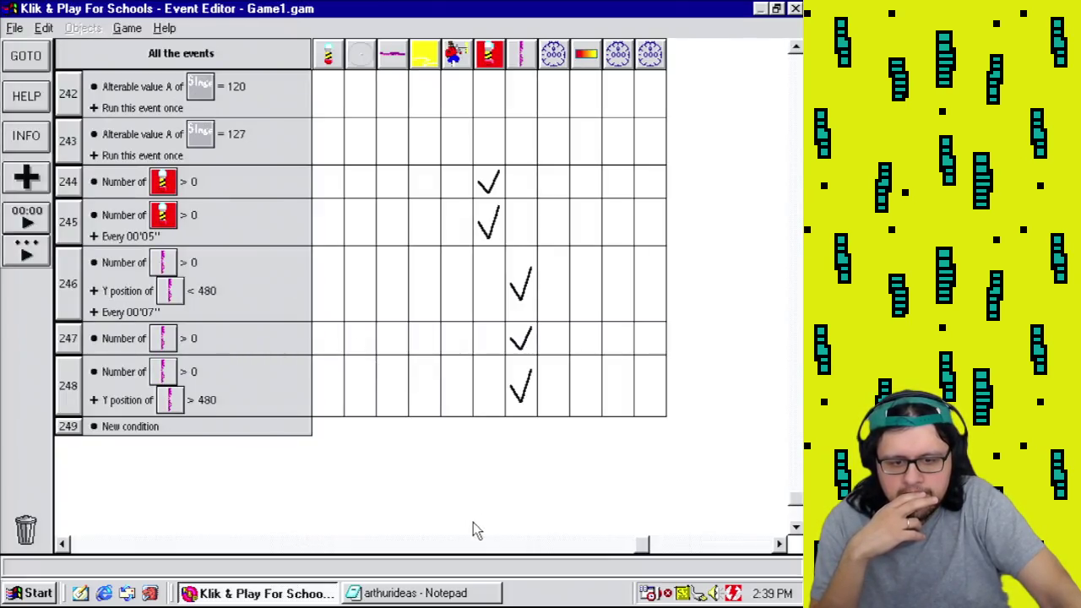
pyautogui.moveTo(534, 389)
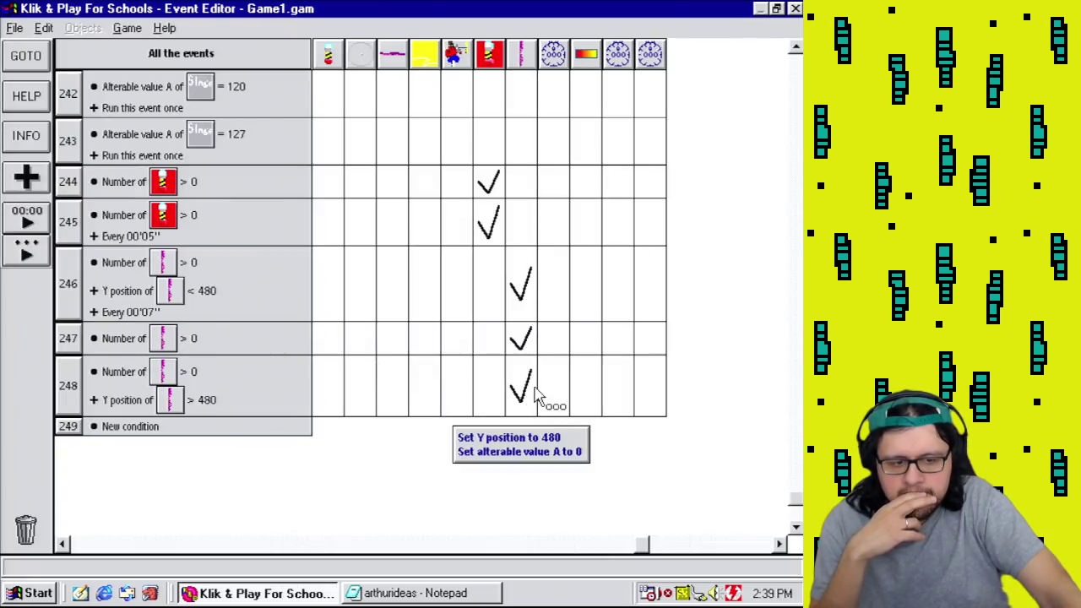
pyautogui.click(128, 28)
pyautogui.click(135, 65)
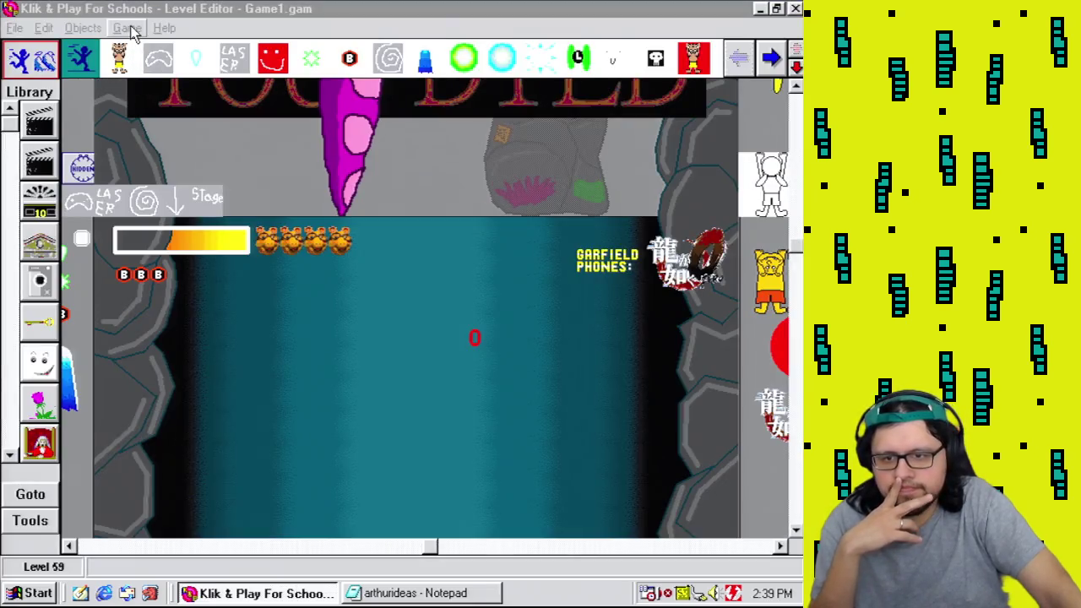
pyautogui.click(131, 29)
# Step: Play Level 59 as a finished game until the player dies, then dismiss the sound settings
pyautogui.click(181, 169)
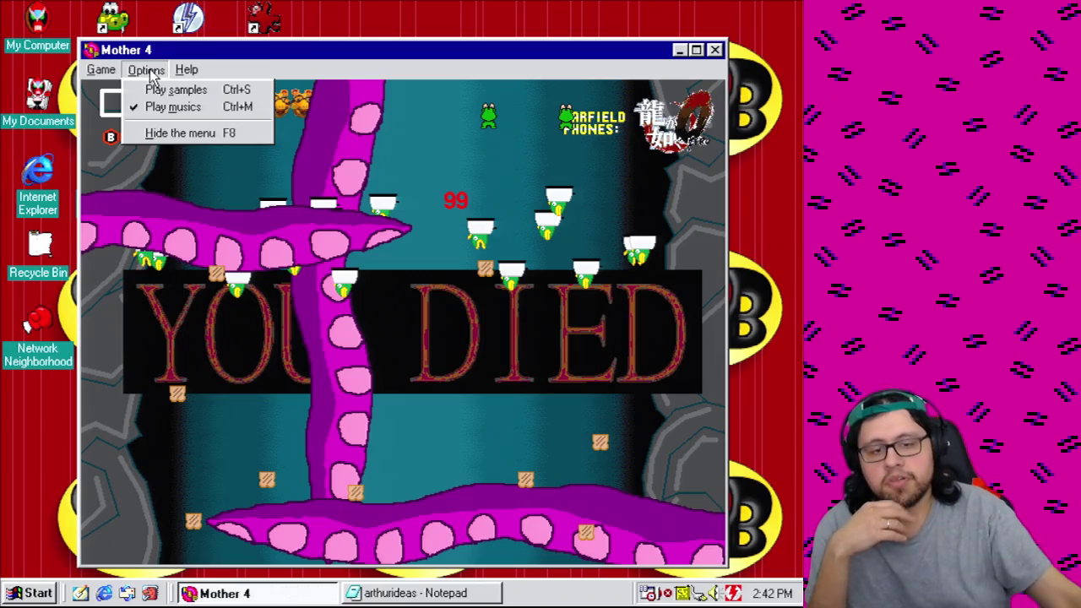
pyautogui.click(150, 73)
# Step: Quit the running Mother 4 game from its Game menu
pyautogui.click(100, 70)
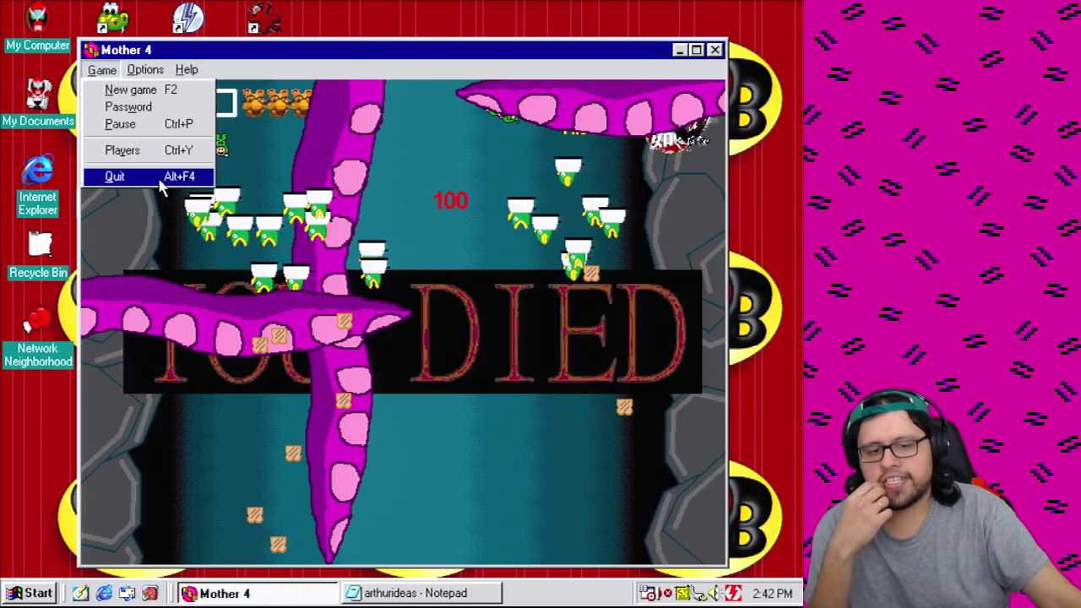
pyautogui.click(115, 176)
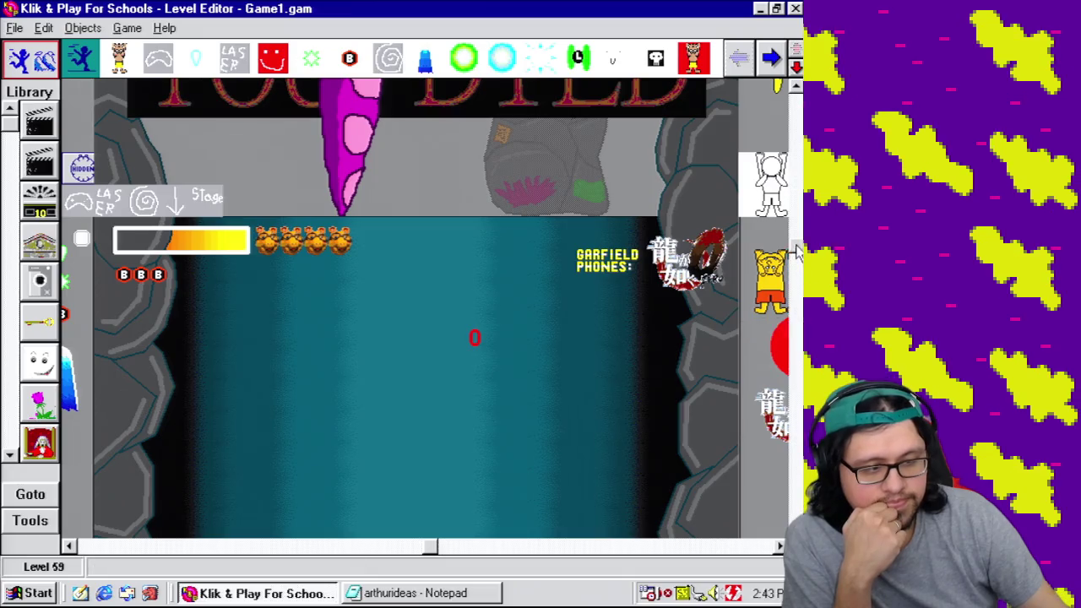
# Step: Save the game file as Game1.gam
pyautogui.scroll(-3, 798, 313)
pyautogui.scroll(-1, 772, 321)
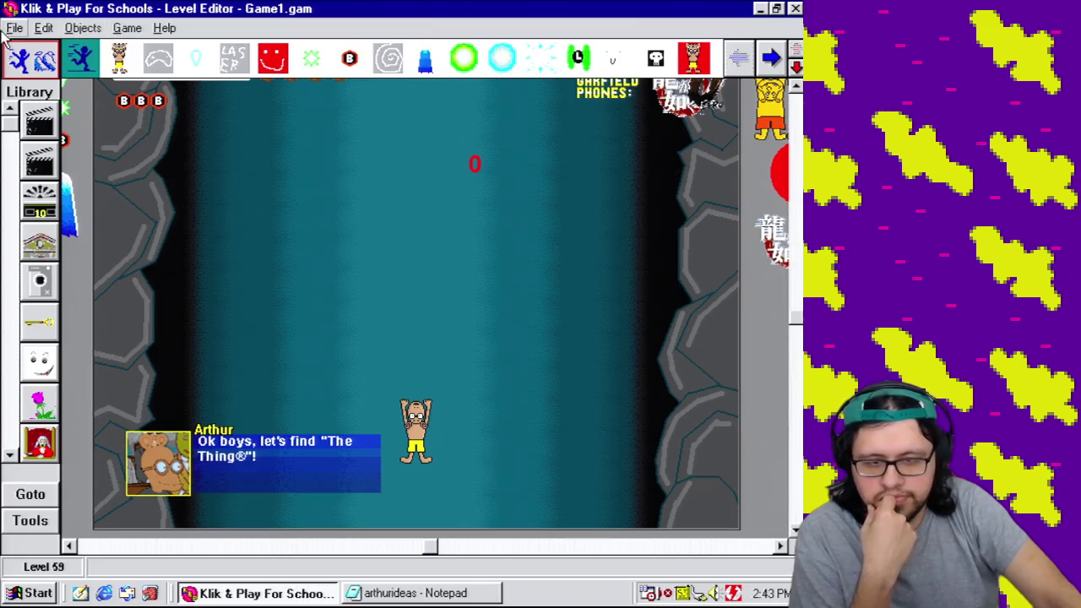
pyautogui.click(14, 28)
pyautogui.click(72, 89)
pyautogui.click(330, 470)
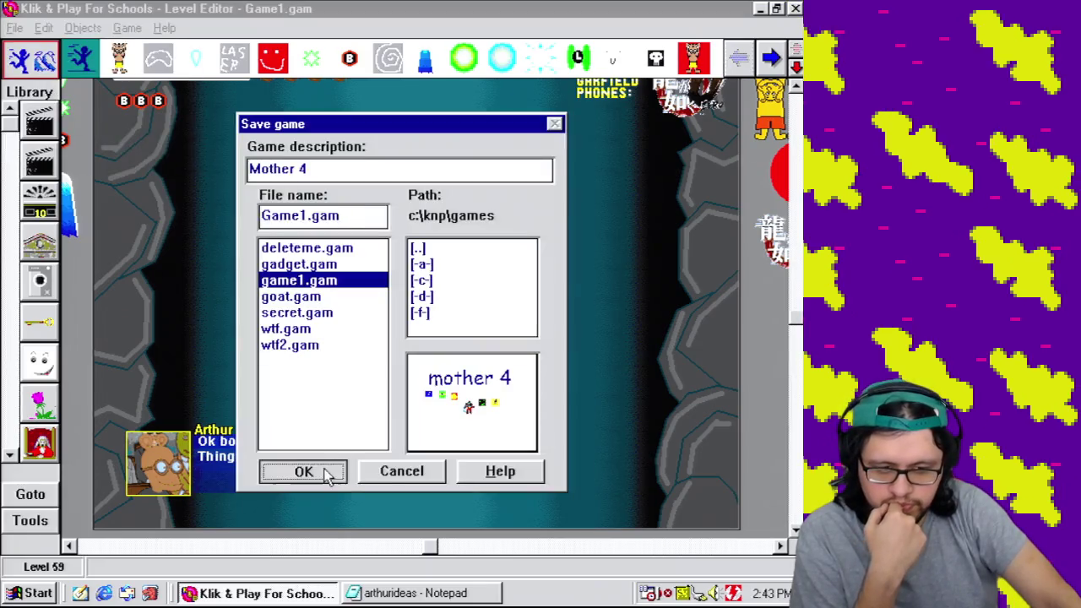
pyautogui.click(127, 28)
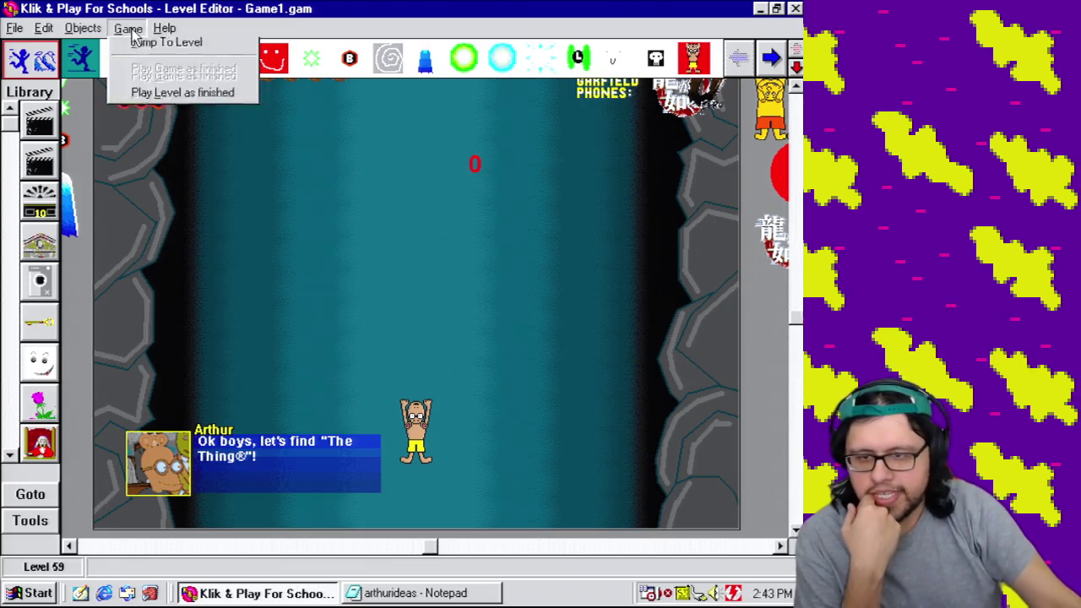
# Step: Make event 246 add 1 to the tentacle's alterable value B instead of A
pyautogui.click(160, 99)
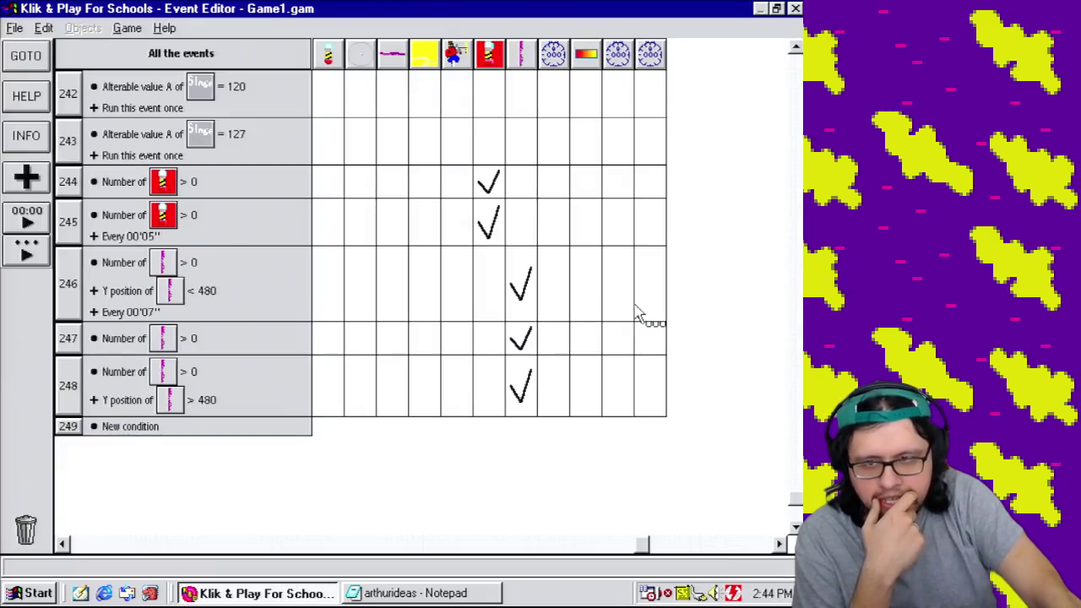
pyautogui.moveTo(524, 402)
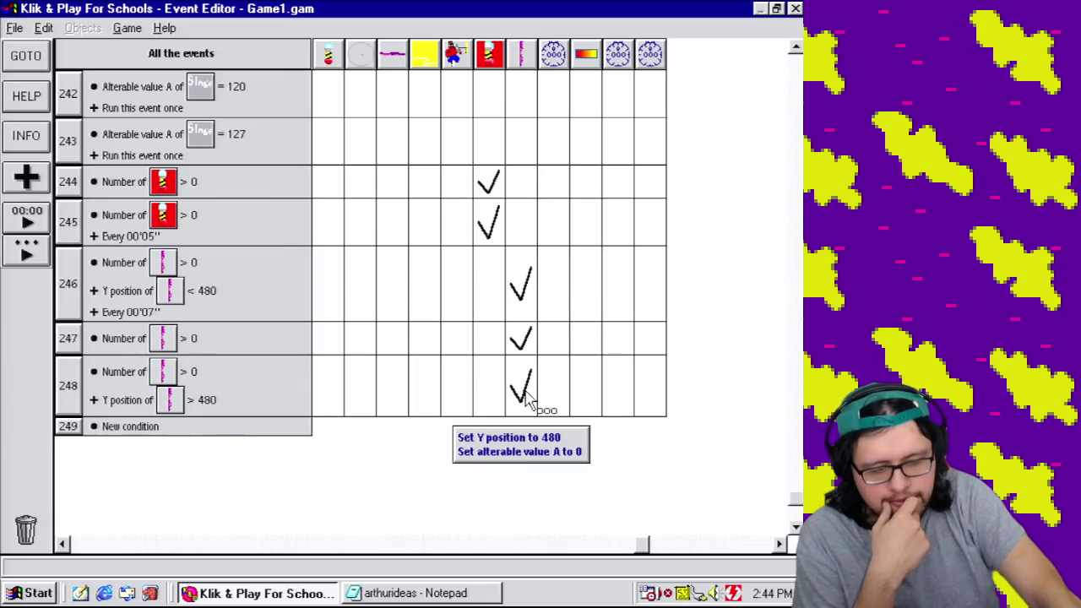
pyautogui.moveTo(526, 305)
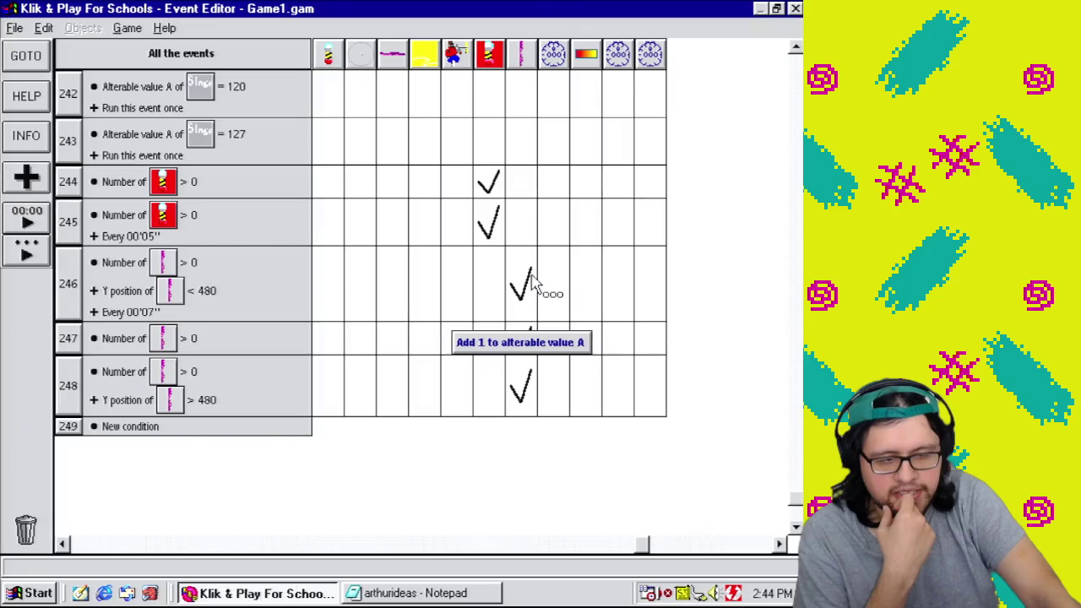
pyautogui.doubleClick(521, 287)
pyautogui.rightClick(390, 233)
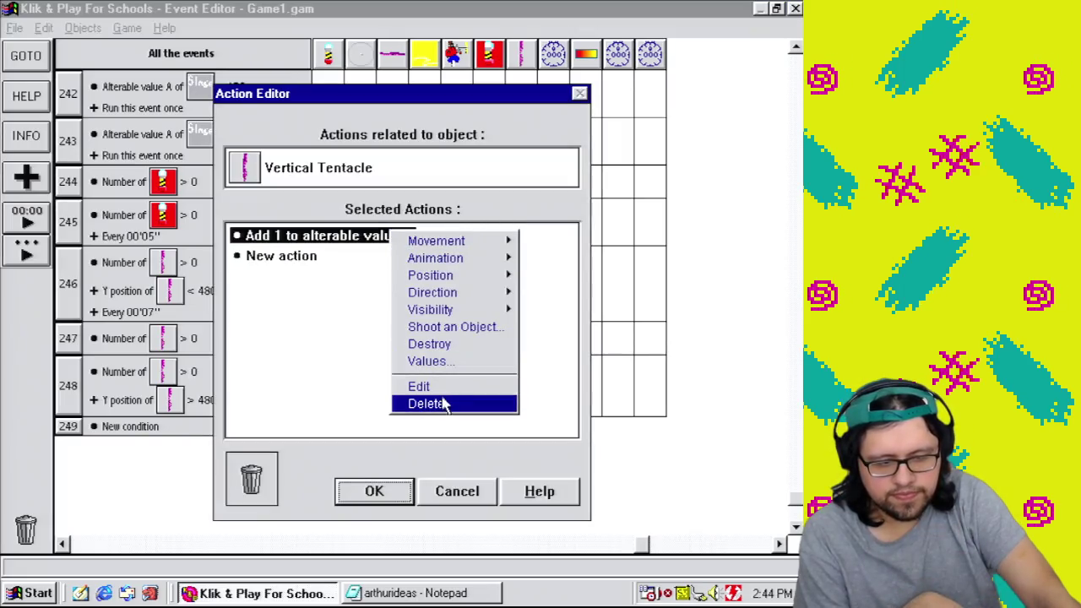
pyautogui.click(438, 388)
pyautogui.click(395, 192)
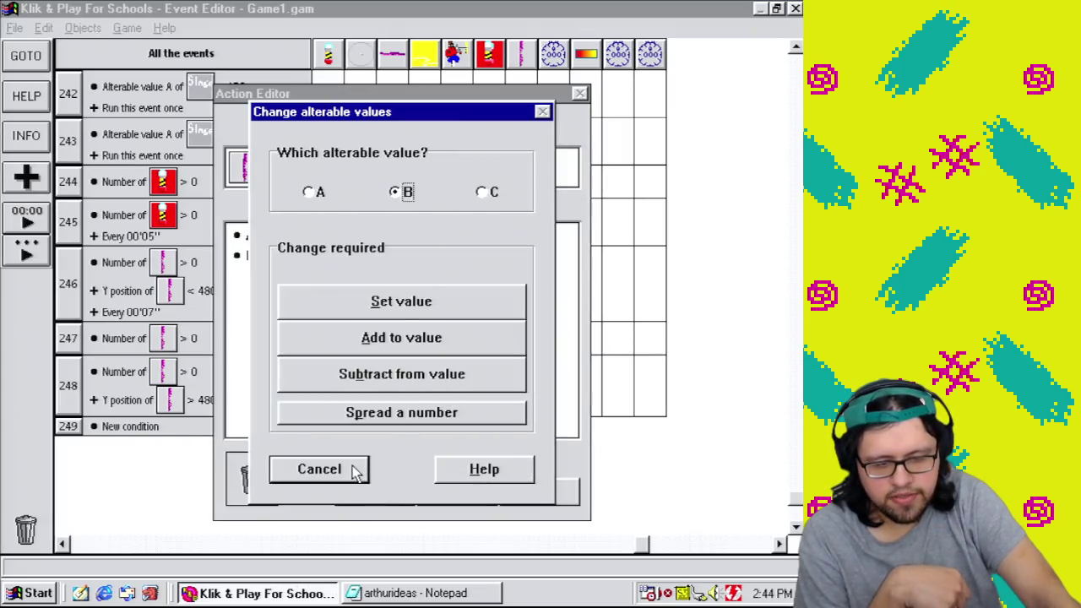
pyautogui.moveTo(348, 119); pyautogui.dragTo(560, 144)
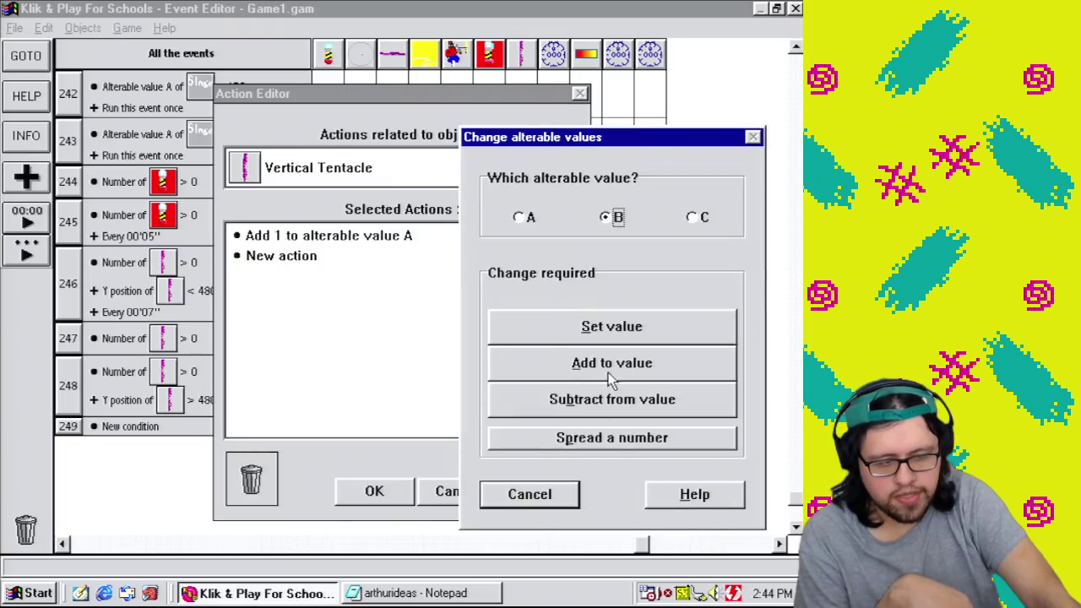
pyautogui.click(608, 375)
pyautogui.click(241, 360)
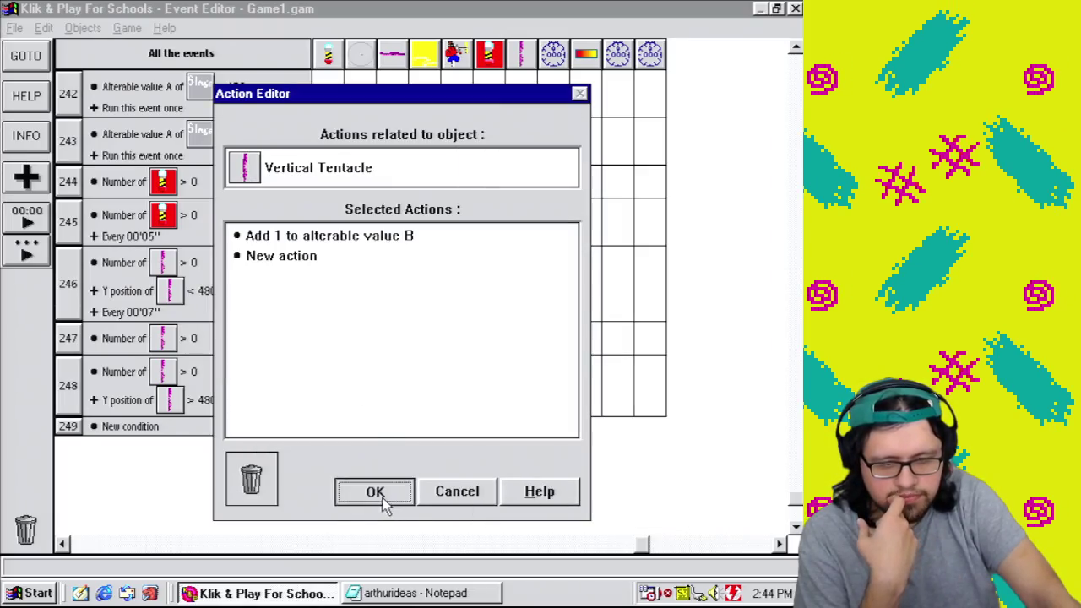
pyautogui.click(380, 497)
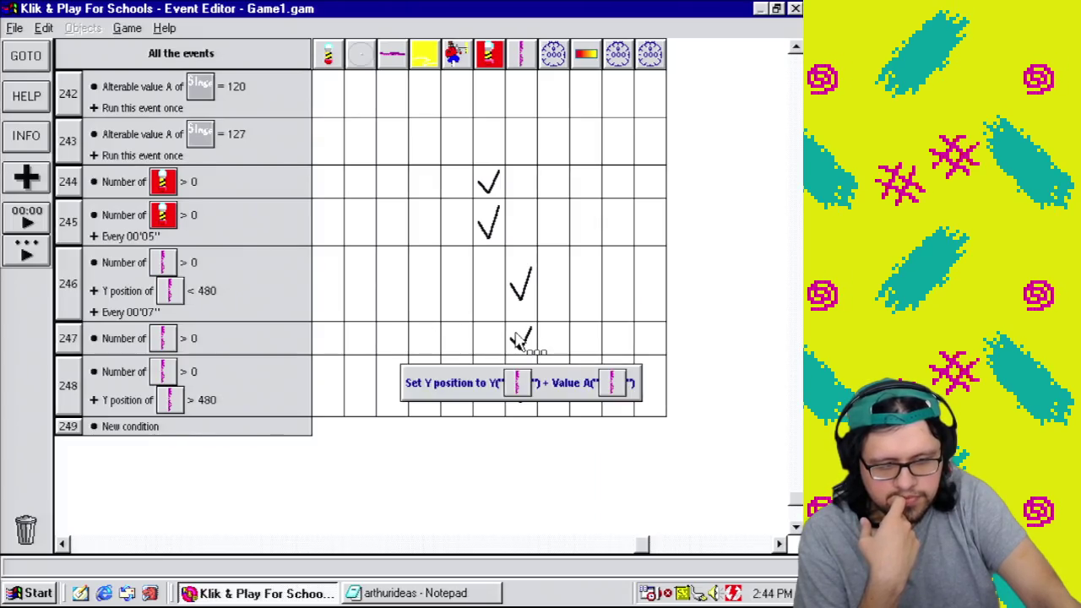
# Step: Change event 247's Set Y expression to use Value B instead of Value A
pyautogui.doubleClick(517, 341)
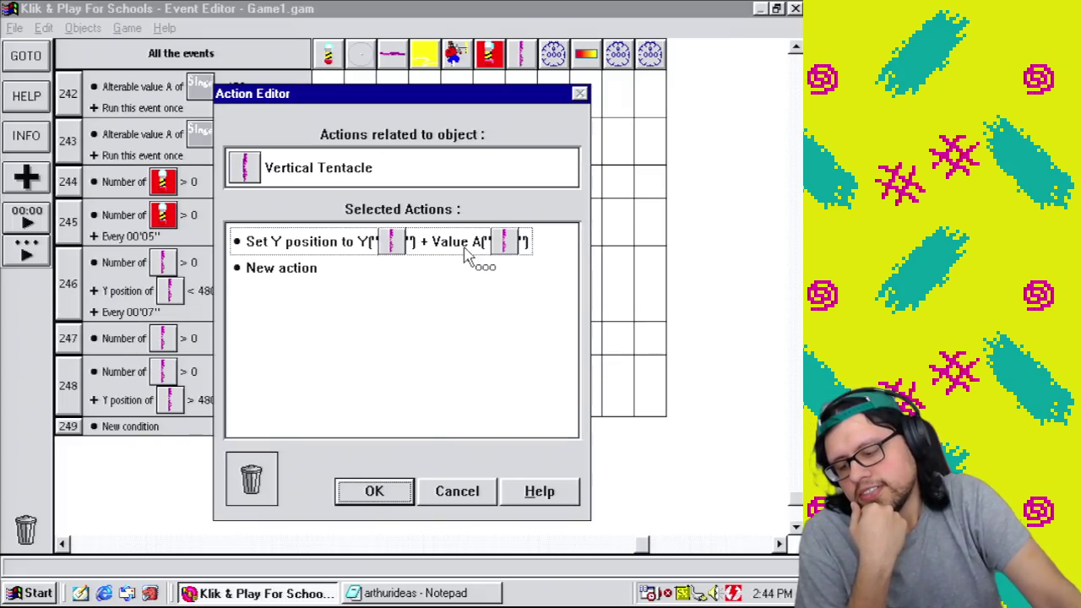
pyautogui.rightClick(467, 258)
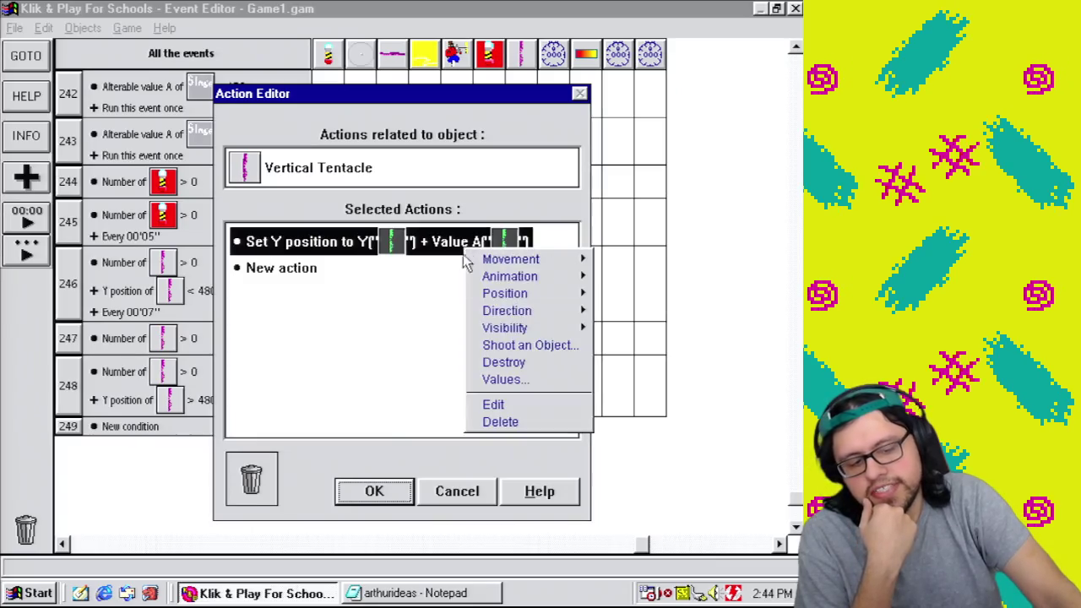
pyautogui.click(494, 406)
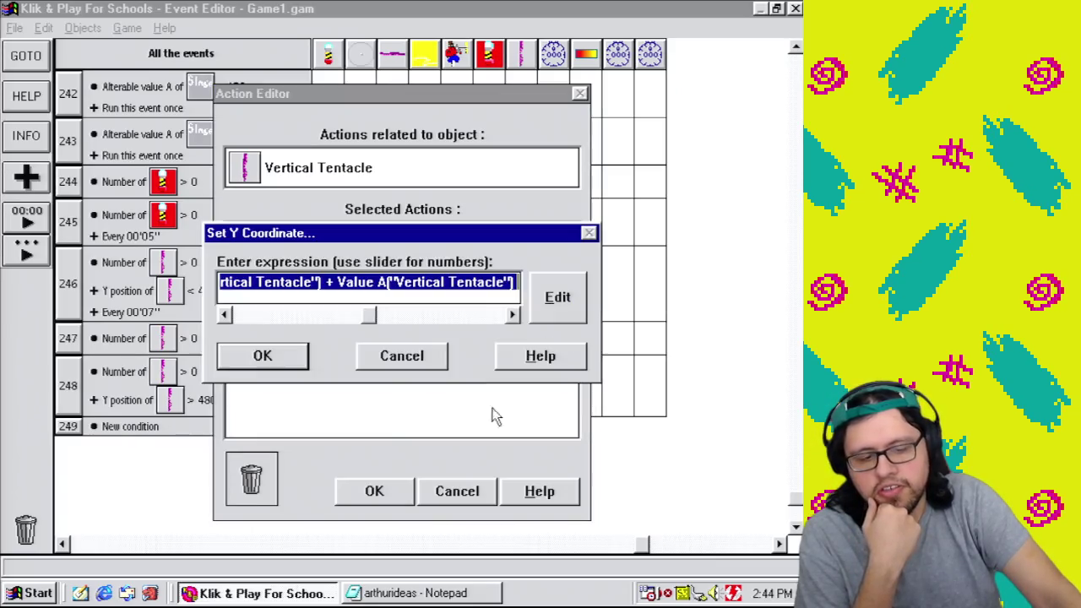
pyautogui.click(394, 282)
pyautogui.press('BackSpace')
pyautogui.write('B')
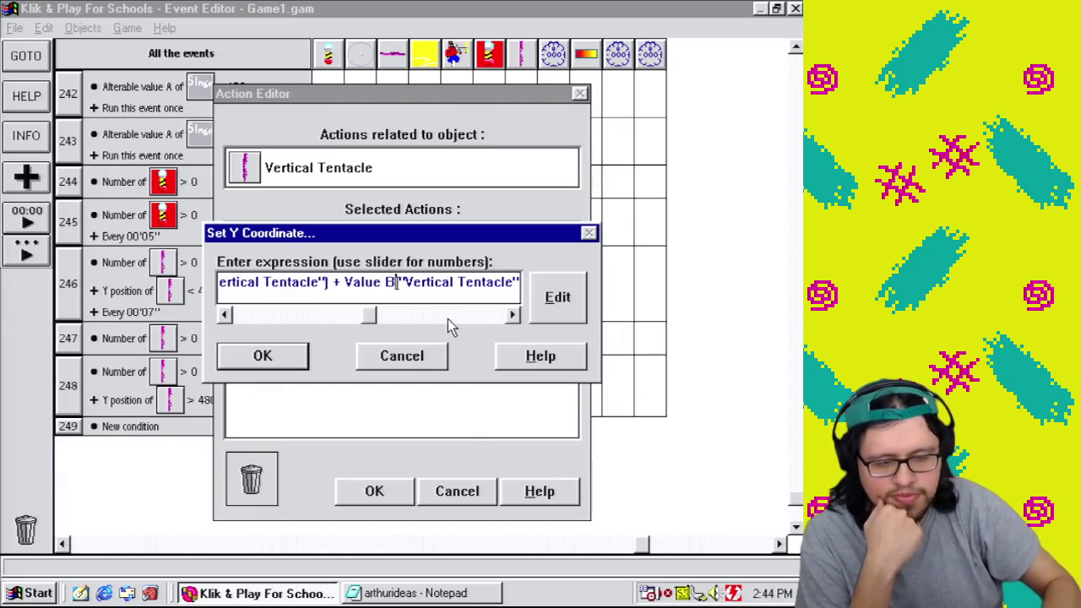
pyautogui.click(260, 357)
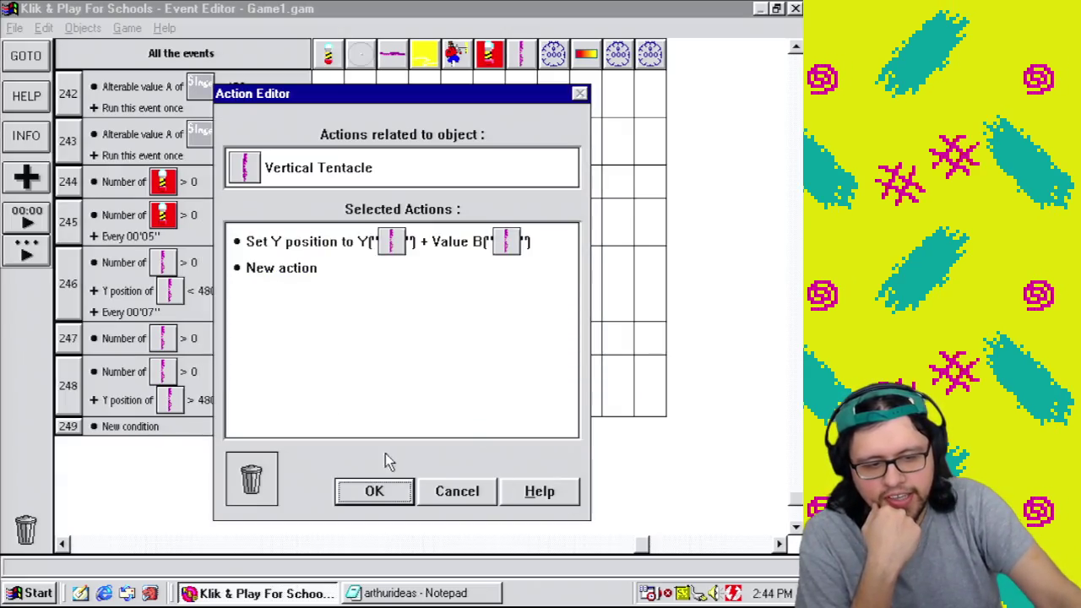
pyautogui.click(358, 493)
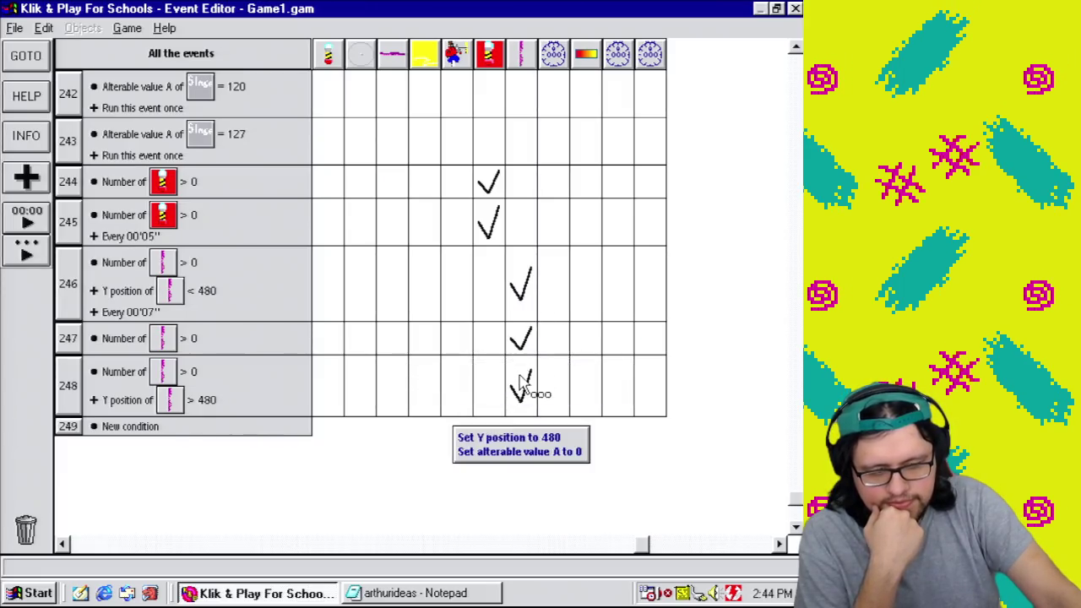
# Step: Make event 248 reset the tentacle's alterable value B to 0
pyautogui.doubleClick(519, 386)
pyautogui.click(394, 261)
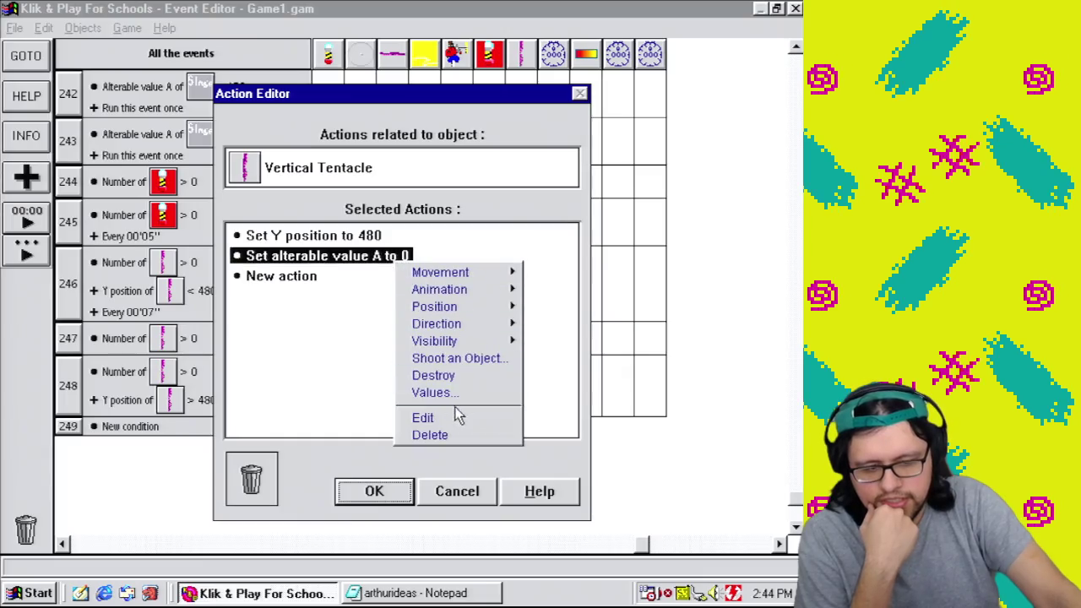
pyautogui.click(426, 412)
pyautogui.click(609, 222)
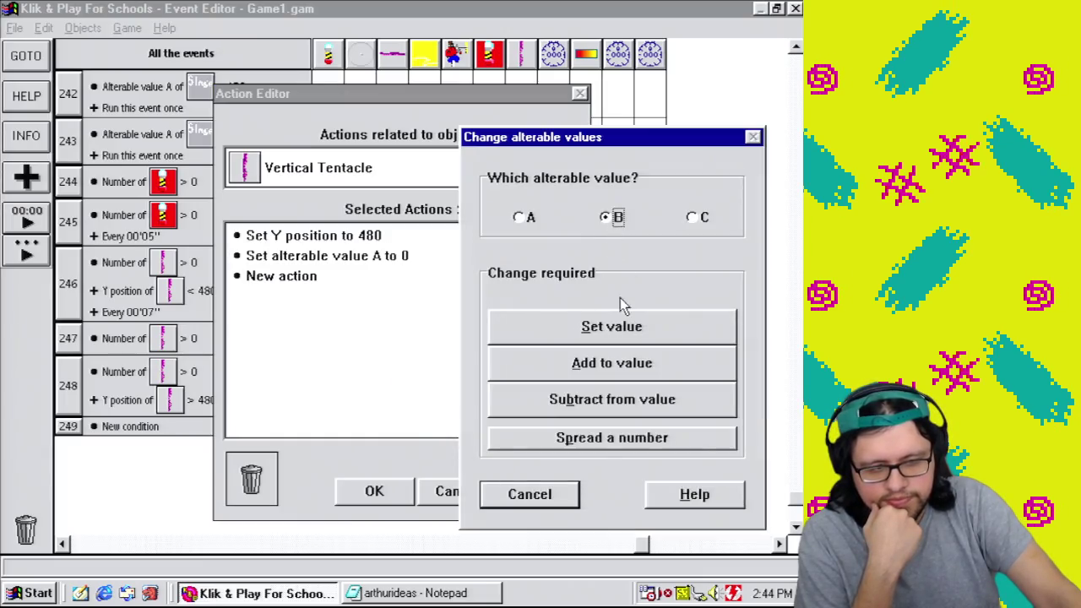
pyautogui.click(612, 326)
pyautogui.click(261, 355)
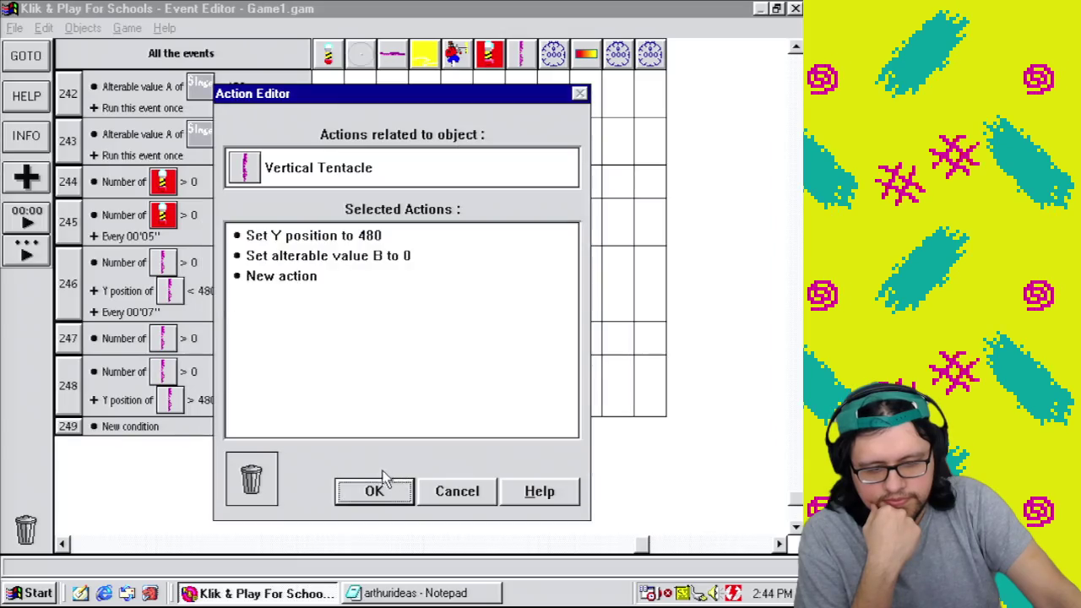
pyautogui.click(374, 491)
pyautogui.click(15, 28)
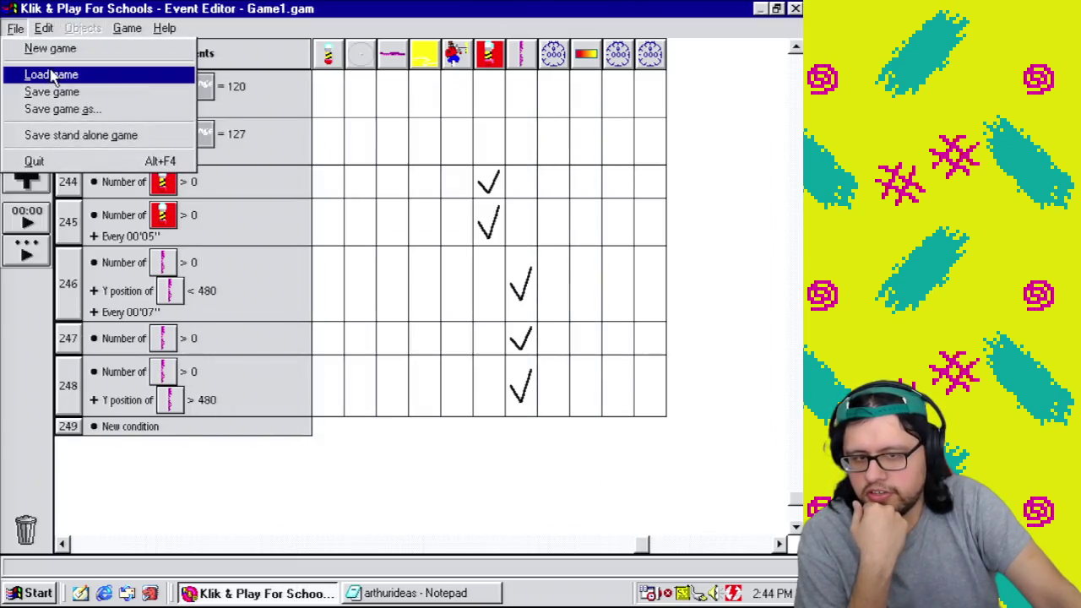
# Step: Save Game1.gam and briefly start a test play, stopping it with Escape
pyautogui.click(67, 91)
pyautogui.click(296, 470)
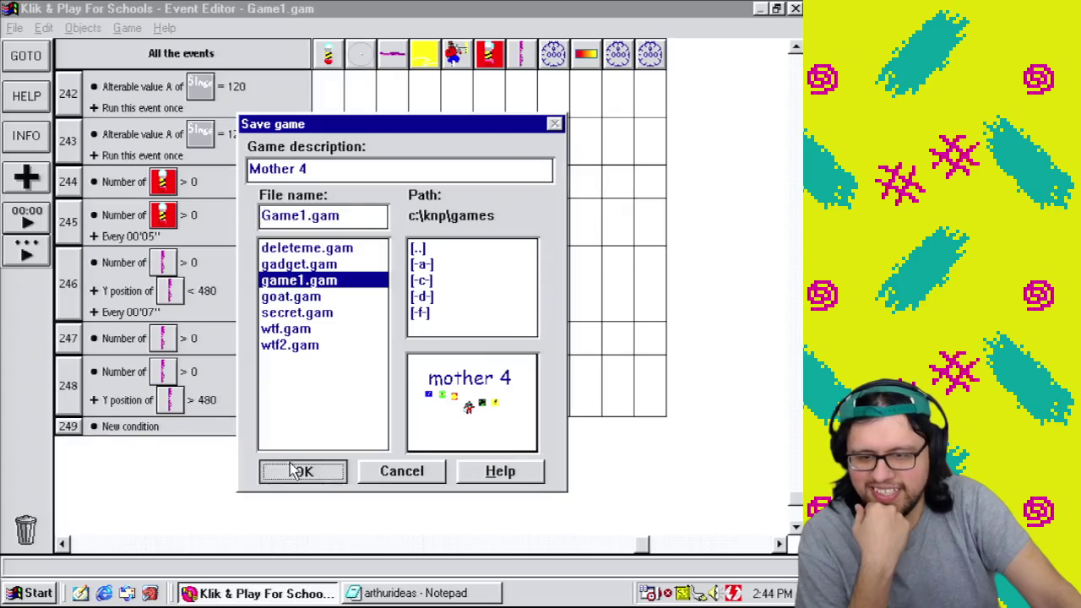
pyautogui.click(126, 27)
pyautogui.click(135, 46)
pyautogui.press('Escape')
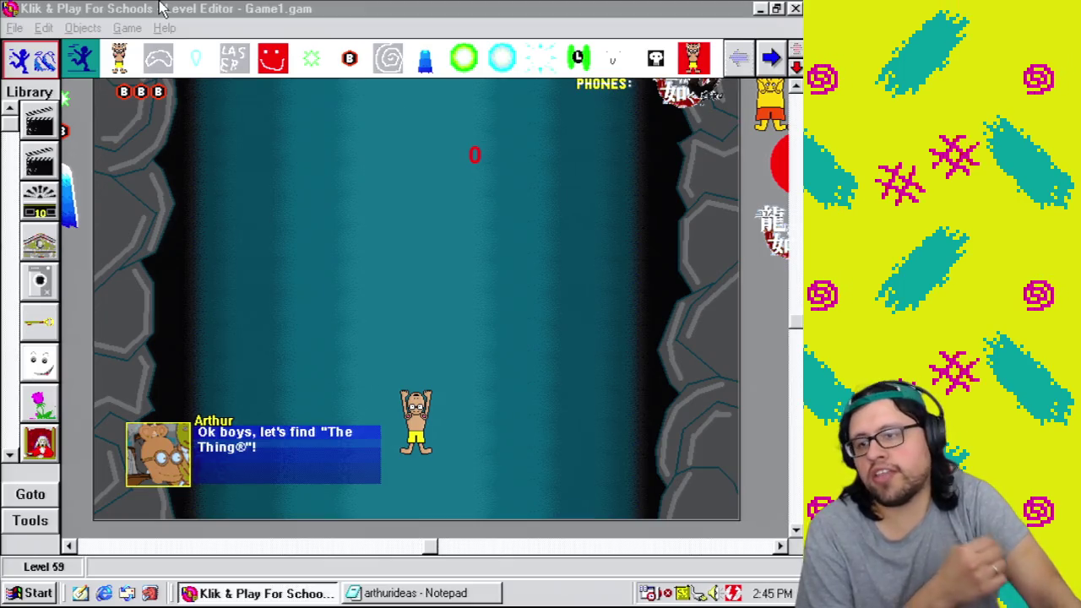
# Step: Play the level as finished, close the Mother 4 window and return to the event list
pyautogui.click(119, 30)
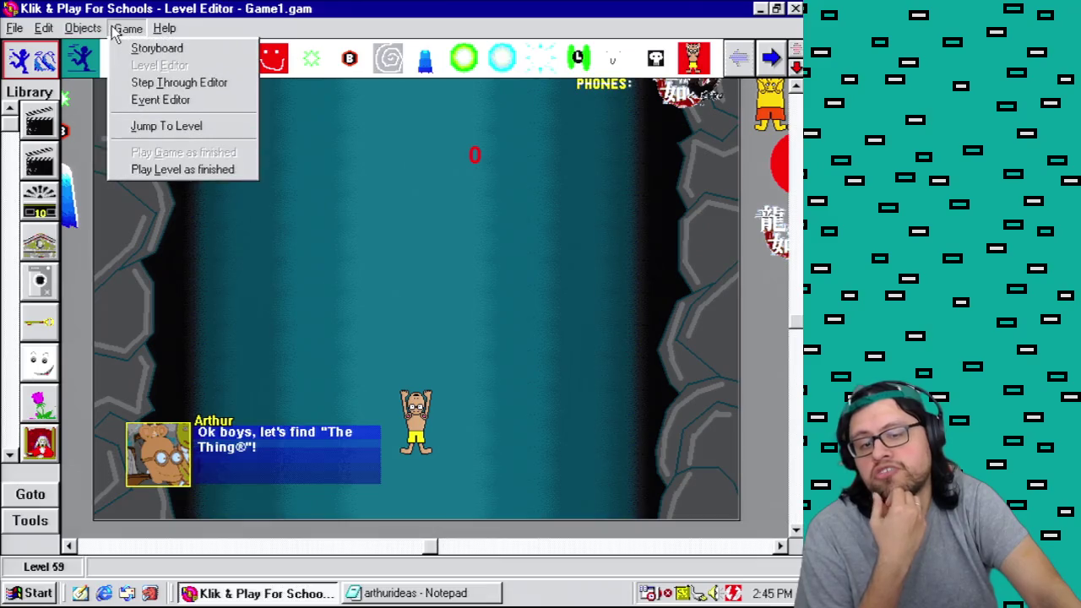
pyautogui.click(183, 172)
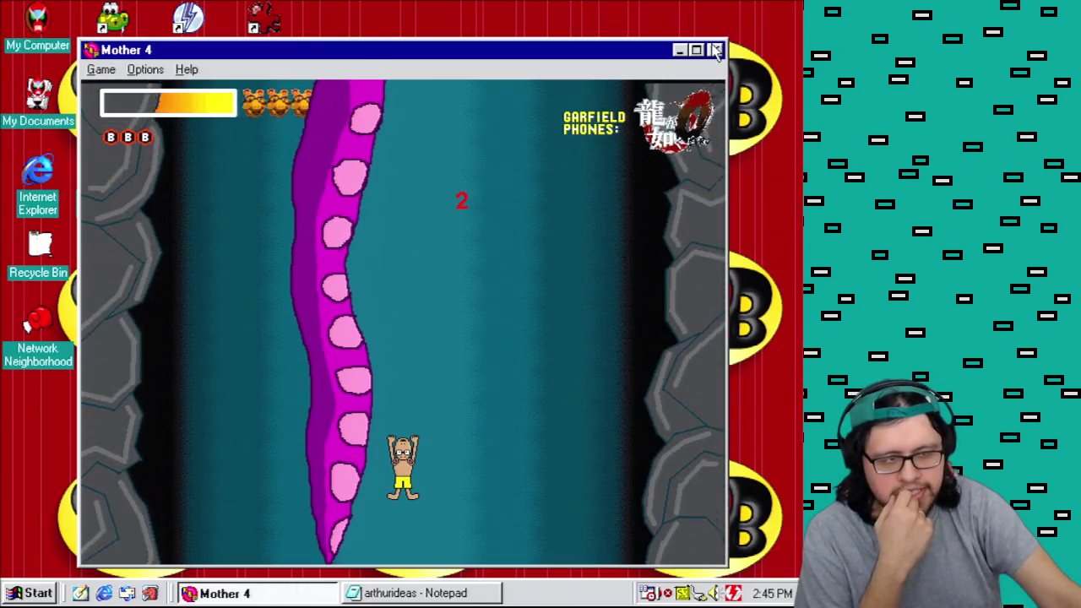
pyautogui.click(715, 49)
pyautogui.click(131, 28)
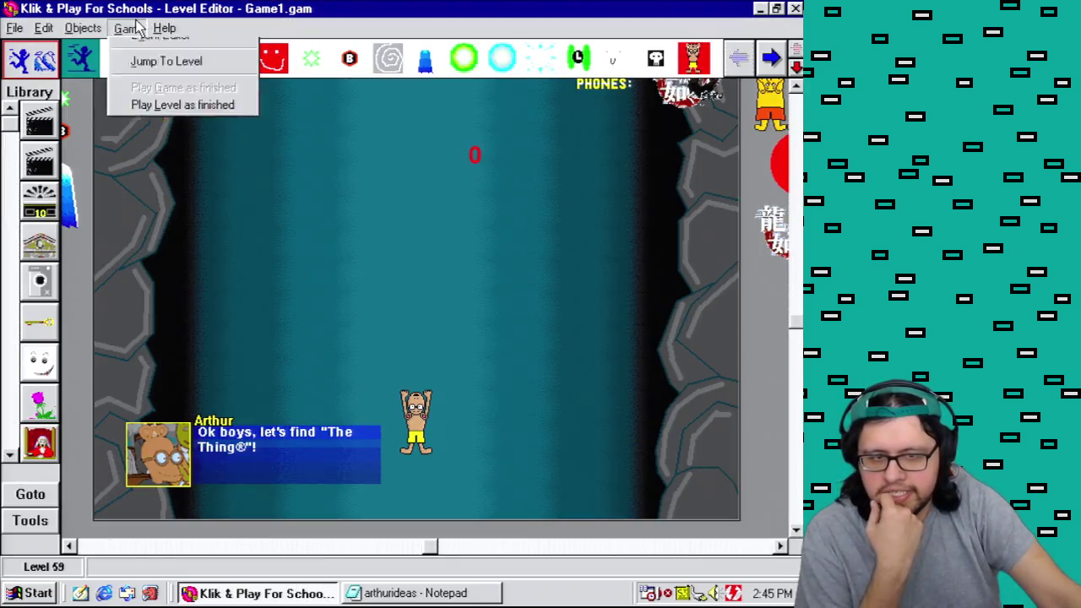
pyautogui.click(161, 99)
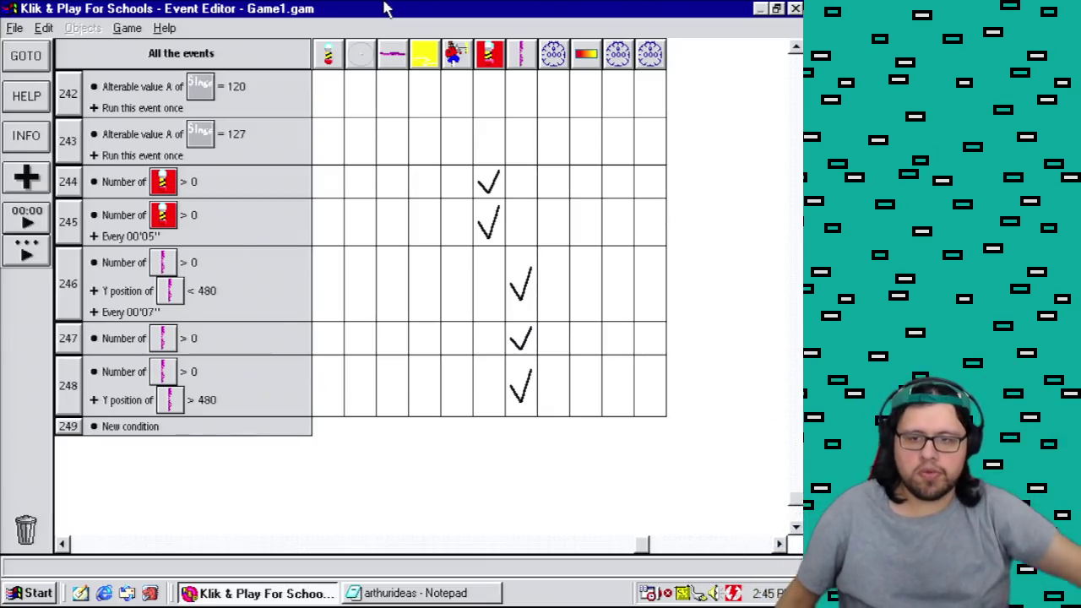
# Step: Create event 249 with a condition that the Vertical Tentacle count exceeds 0
pyautogui.click(795, 527)
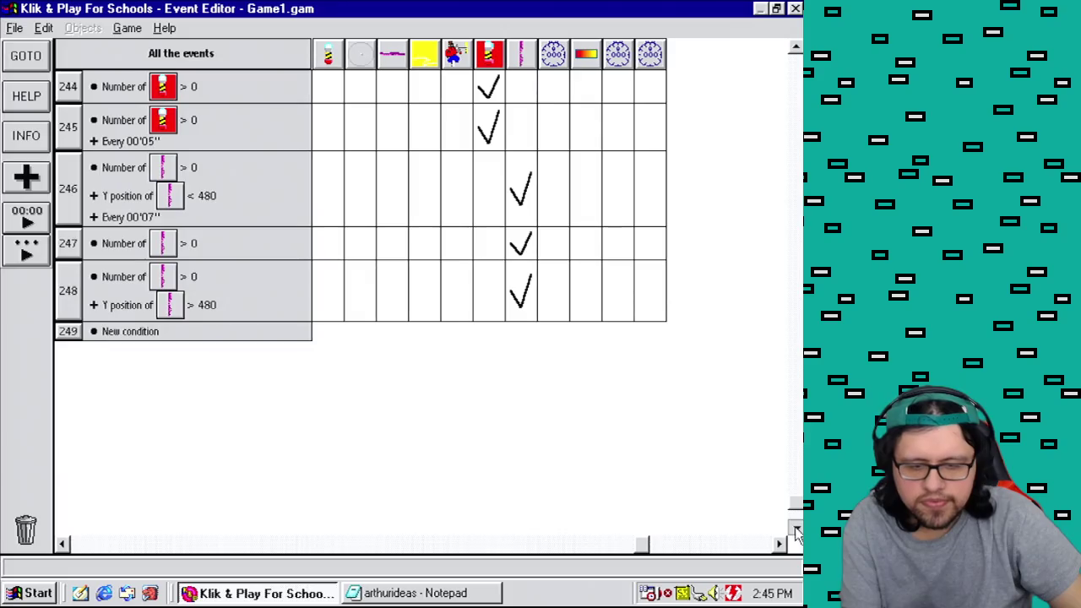
pyautogui.doubleClick(132, 334)
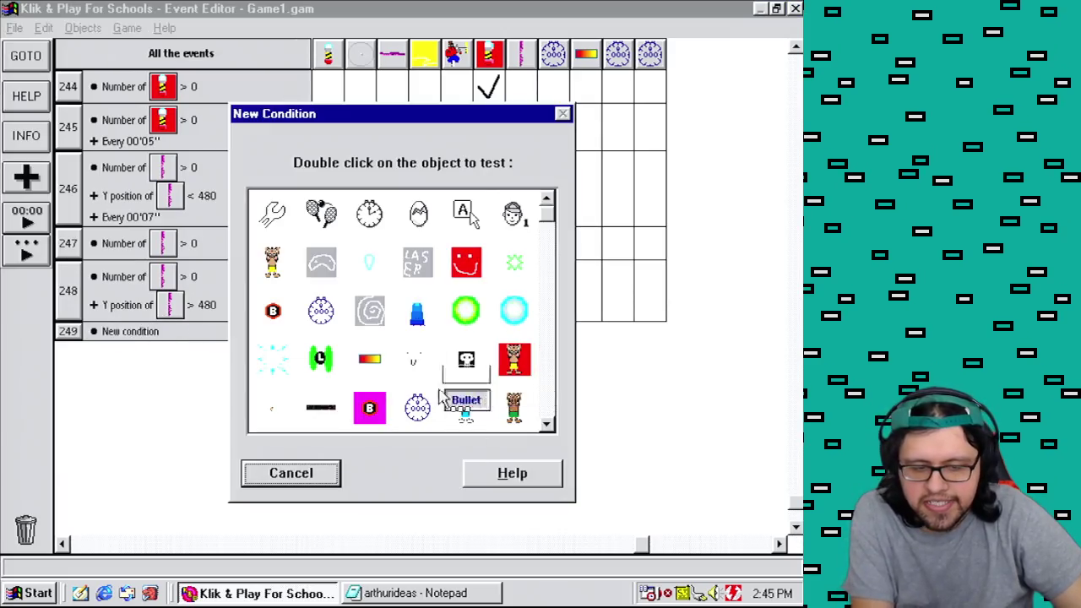
pyautogui.moveTo(548, 211); pyautogui.dragTo(548, 430)
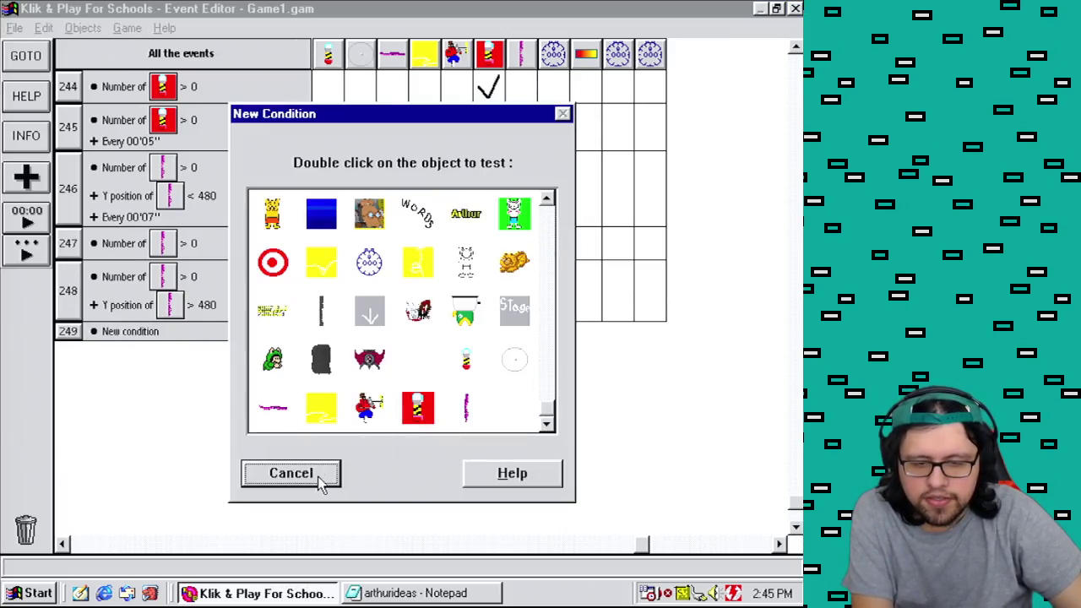
pyautogui.click(314, 474)
pyautogui.moveTo(126, 280); pyautogui.dragTo(129, 336)
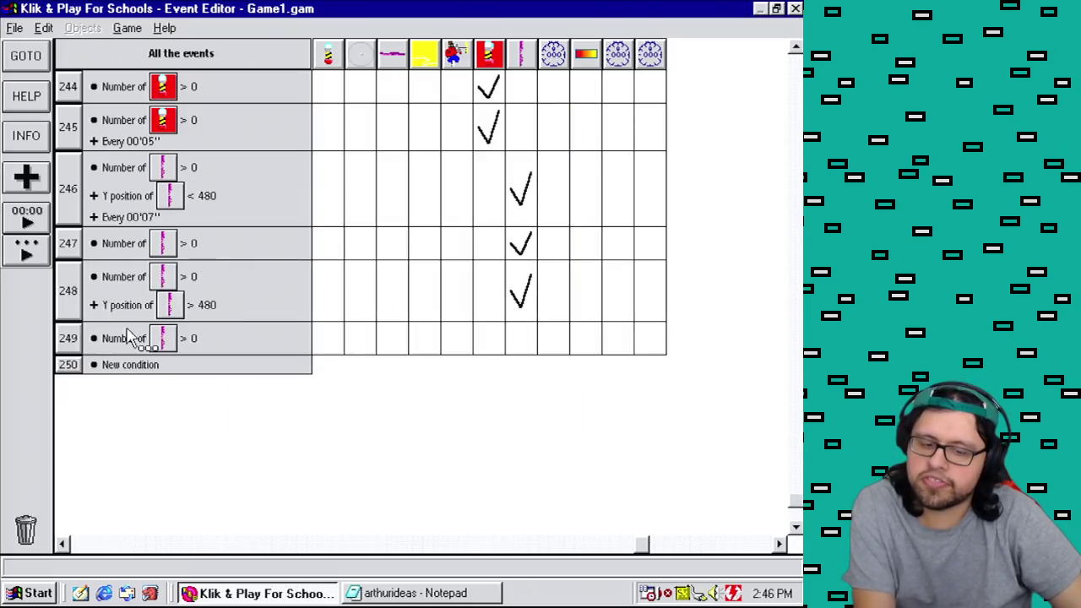
# Step: Start adding a second Vertical Tentacle condition to event 249
pyautogui.rightClick(74, 342)
pyautogui.click(87, 351)
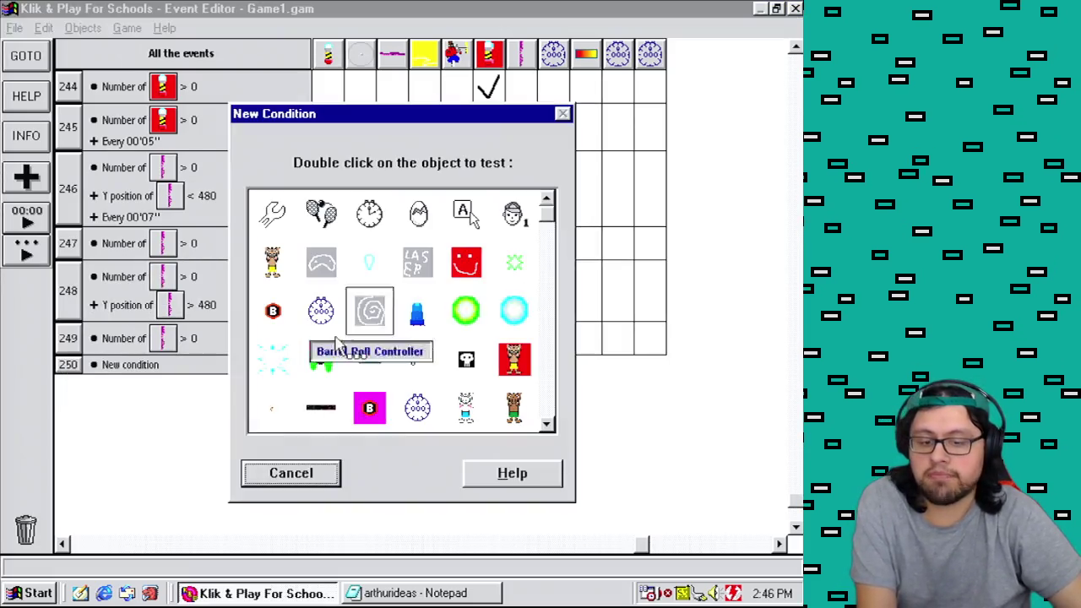
pyautogui.moveTo(549, 228); pyautogui.dragTo(572, 431)
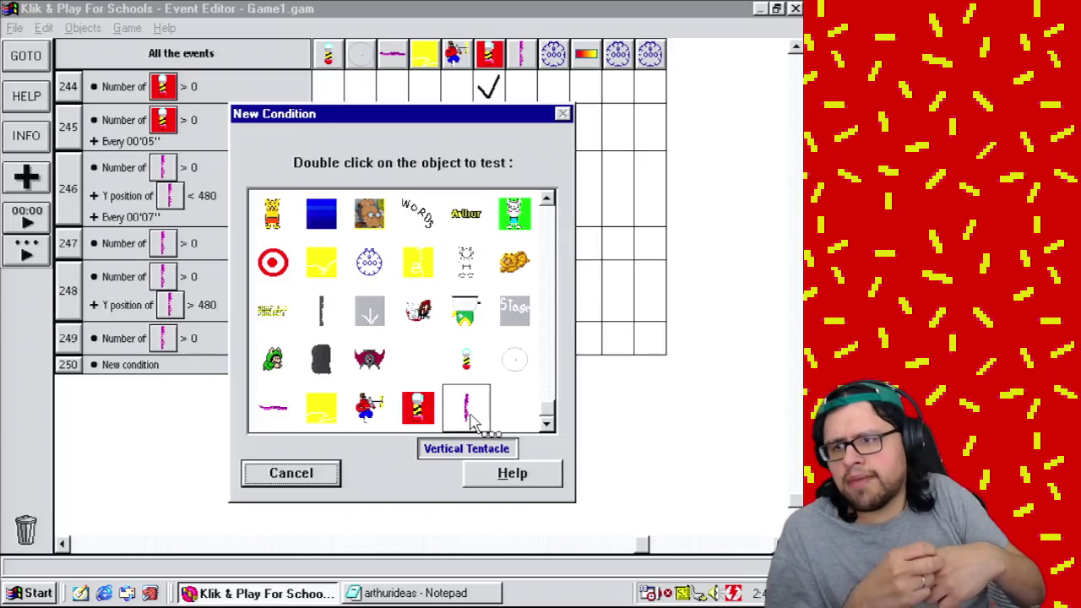
pyautogui.doubleClick(472, 419)
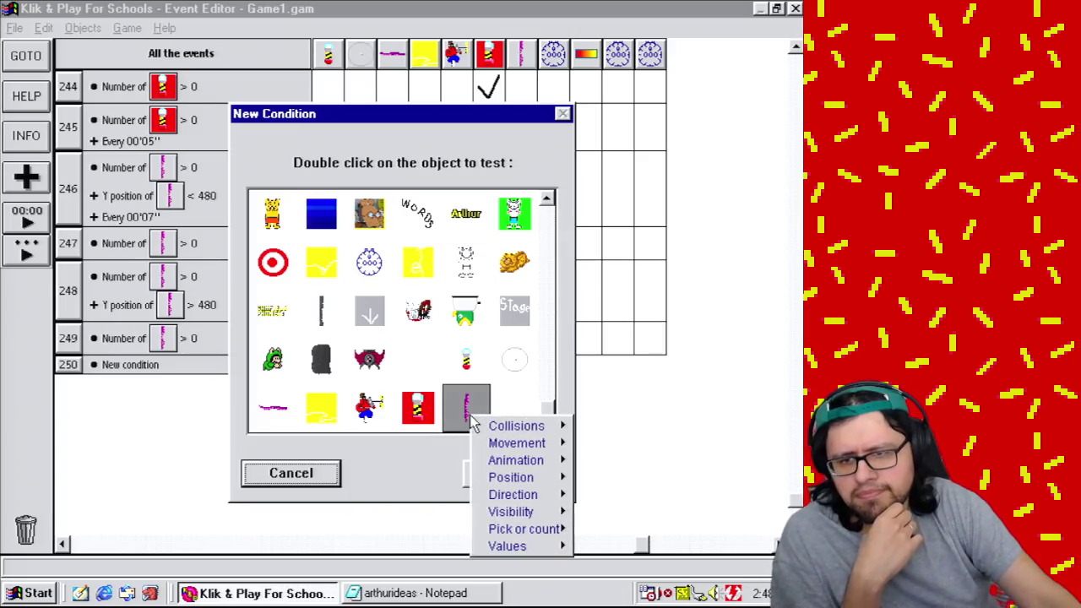
# Step: Make event 249 require the tentacle's alterable value A to equal 0
pyautogui.moveTo(532, 547)
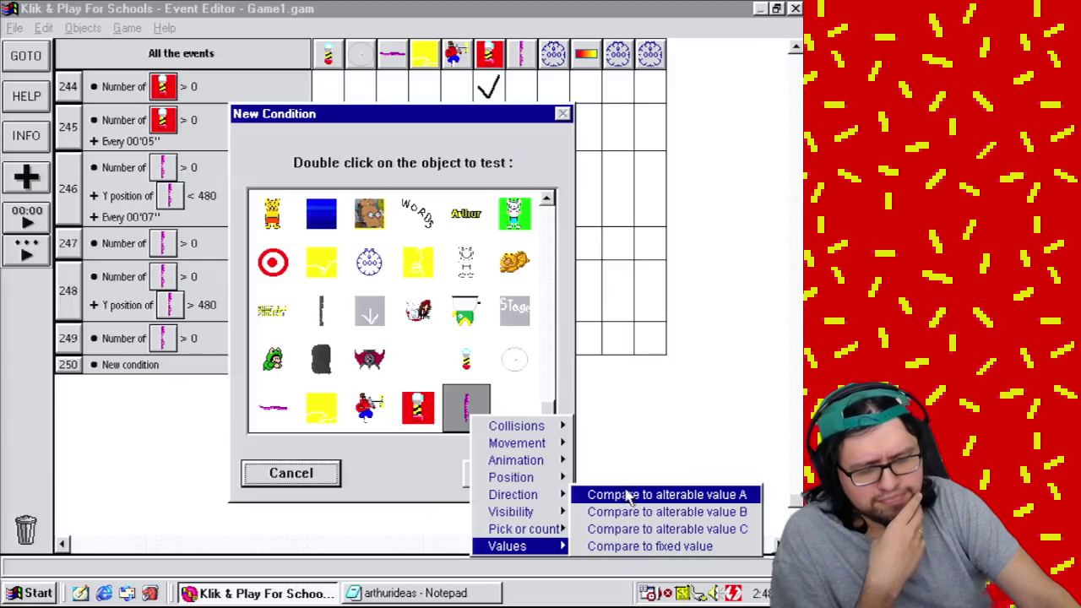
pyautogui.click(621, 500)
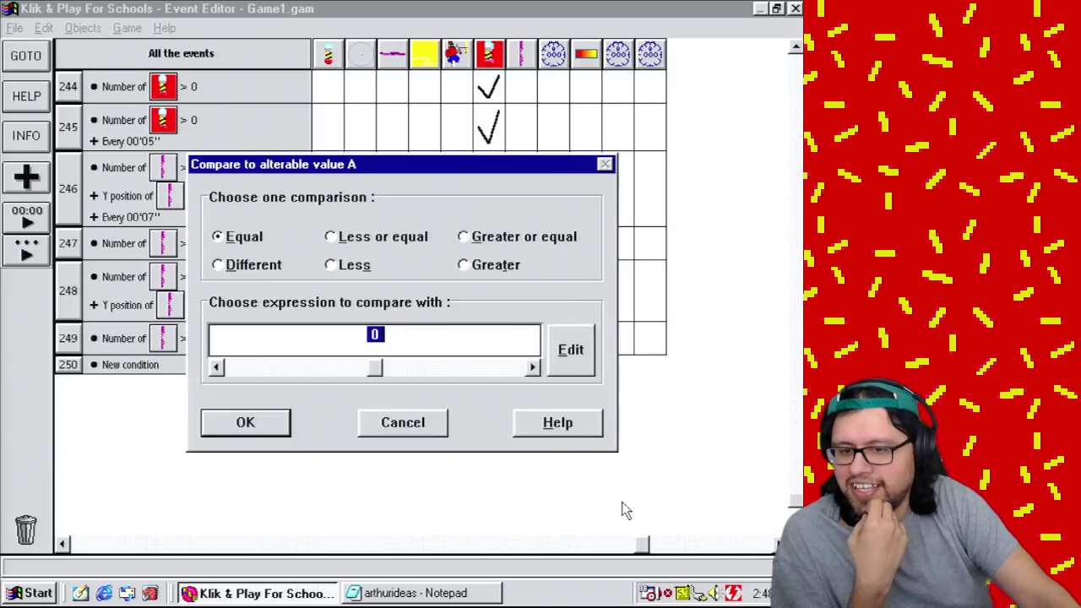
pyautogui.click(267, 420)
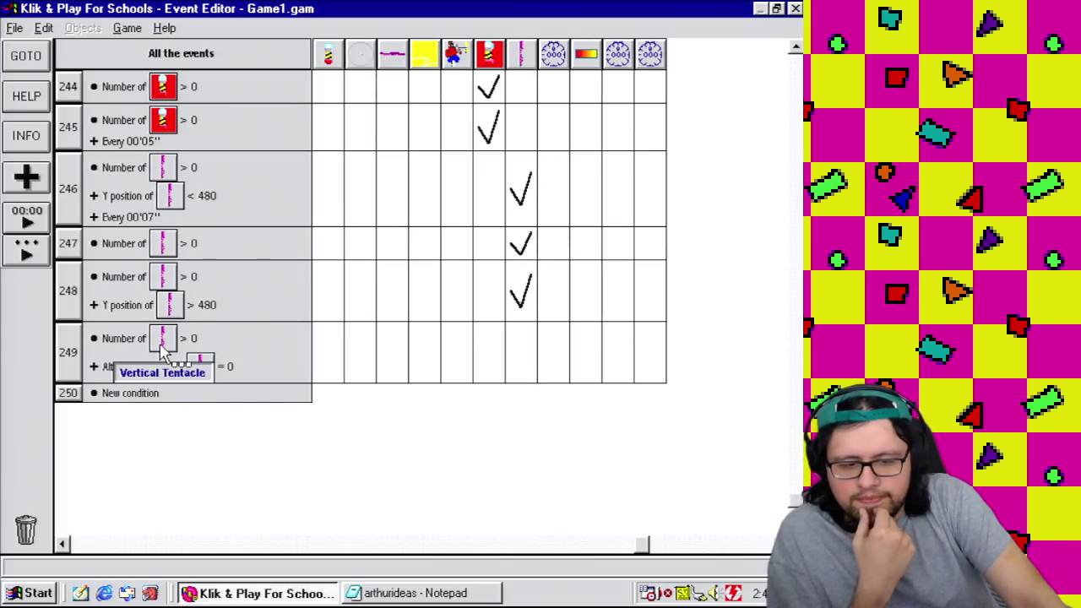
# Step: Add a condition to event 249 requiring the tentacle's alterable value B to equal 10
pyautogui.rightClick(76, 365)
pyautogui.click(95, 374)
pyautogui.moveTo(547, 215); pyautogui.dragTo(571, 448)
pyautogui.doubleClick(467, 407)
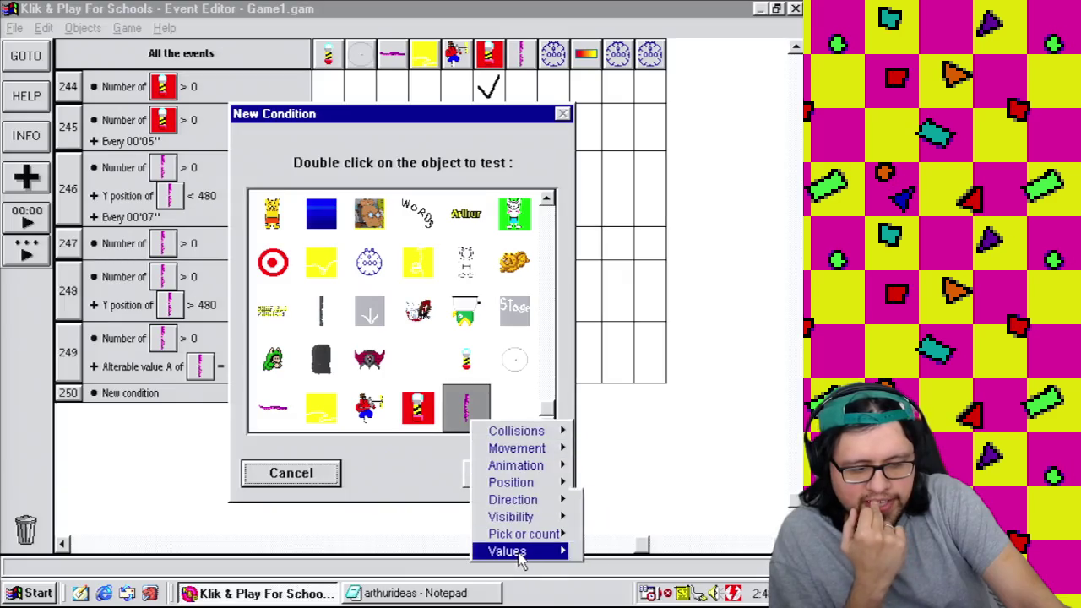
pyautogui.moveTo(511, 551)
pyautogui.click(643, 517)
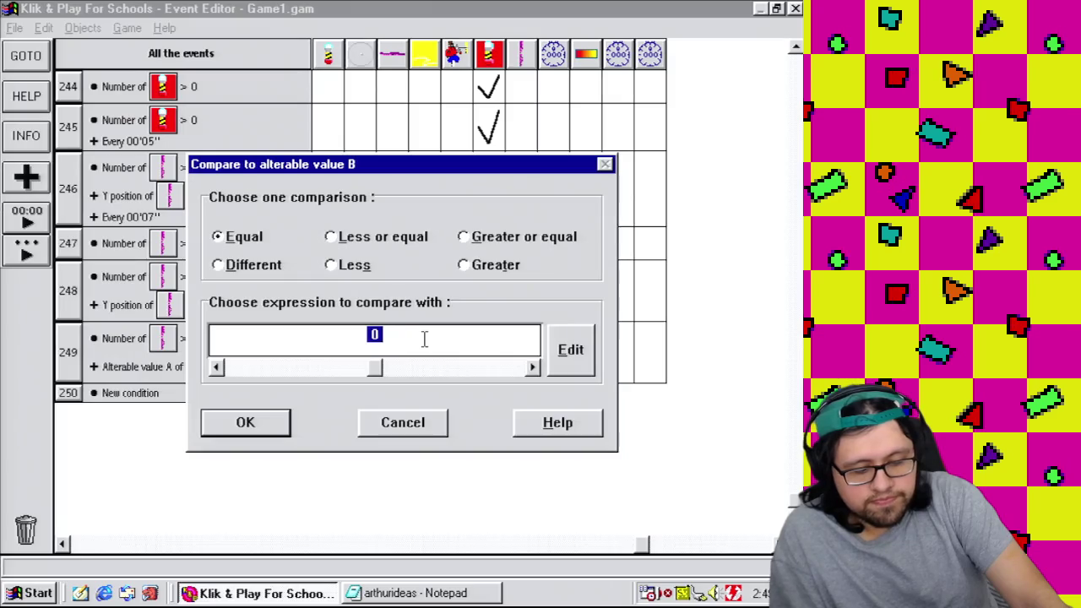
pyautogui.write('2')
pyautogui.press('BackSpace')
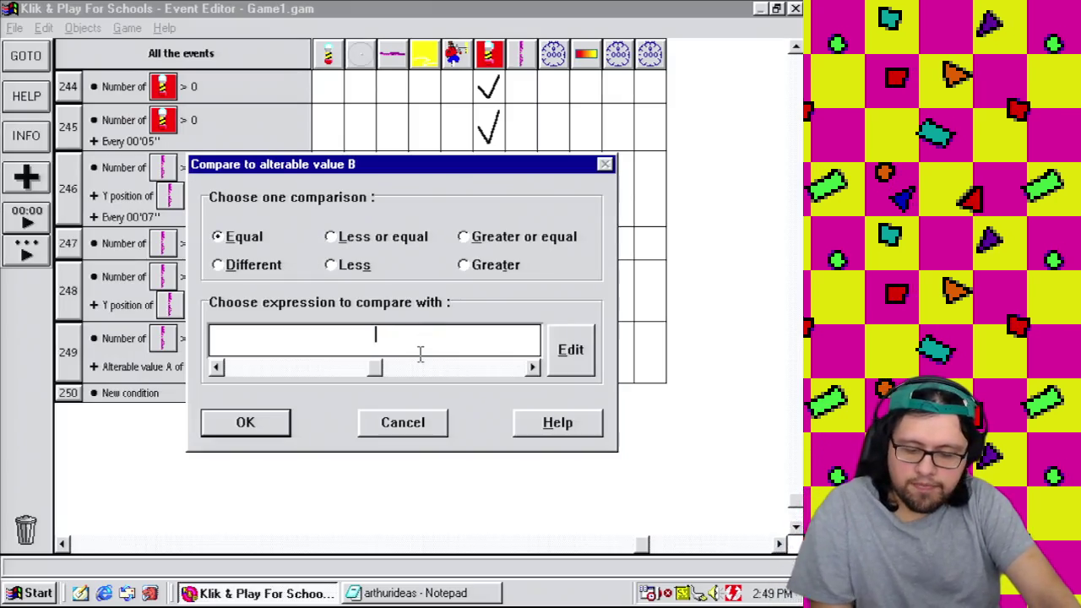
pyautogui.write('10')
pyautogui.click(245, 424)
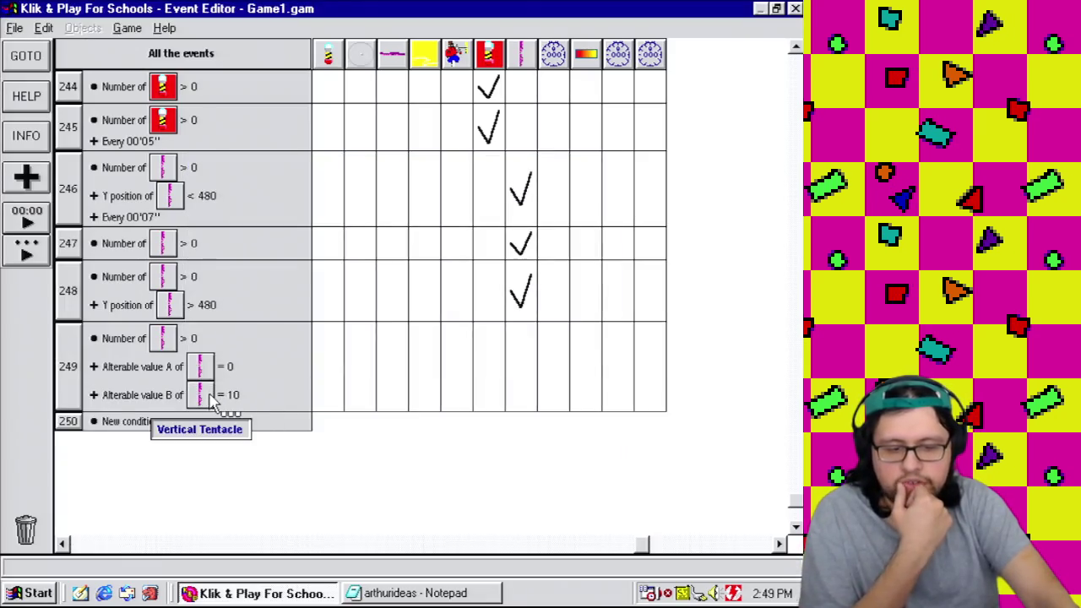
# Step: Make event 249 destroy the Vertical Tentacle, then return to the level layout
pyautogui.click(525, 375)
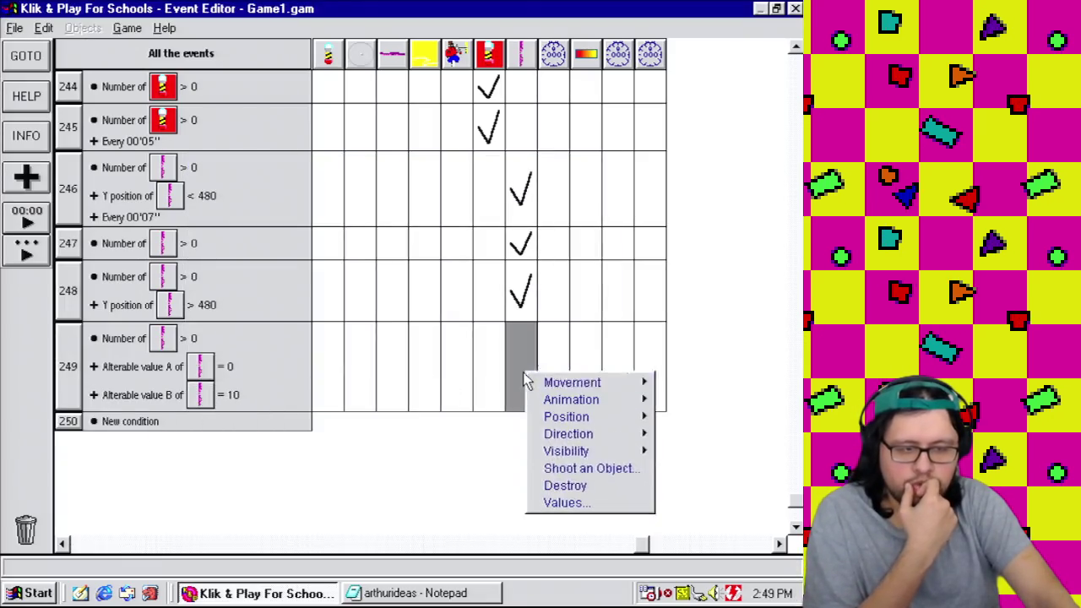
pyautogui.click(572, 486)
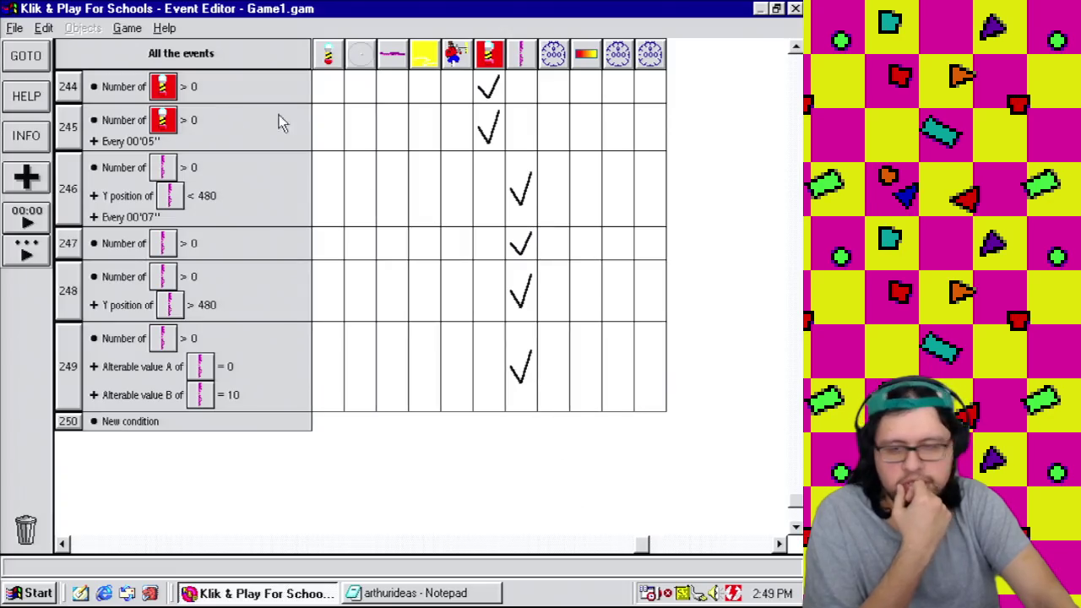
pyautogui.click(126, 28)
pyautogui.click(135, 44)
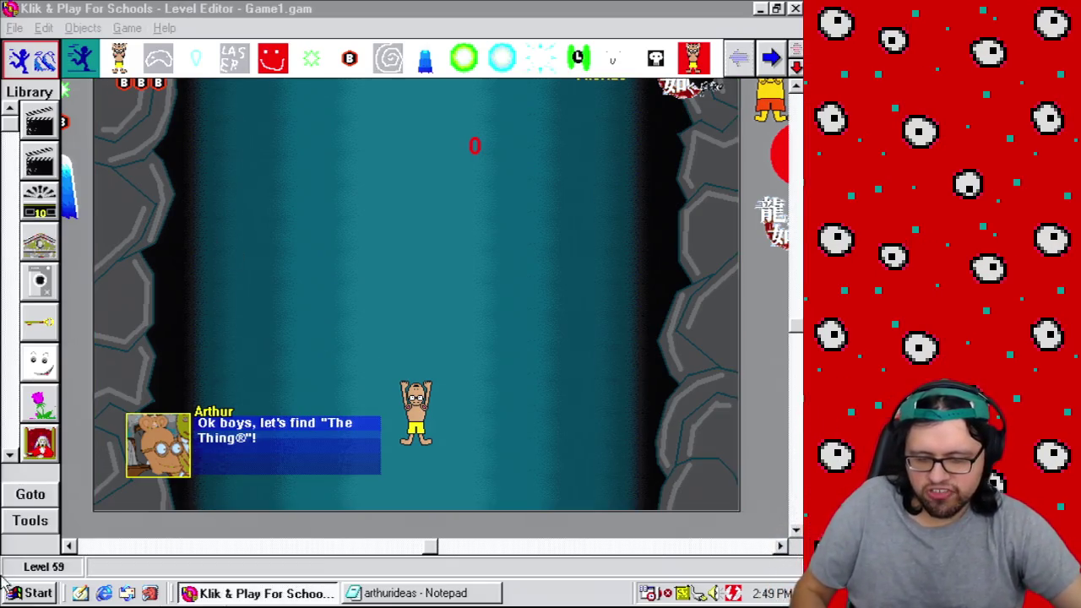
# Step: Launch Paint from Start > Programs > Accessories
pyautogui.click(30, 593)
pyautogui.moveTo(150, 309)
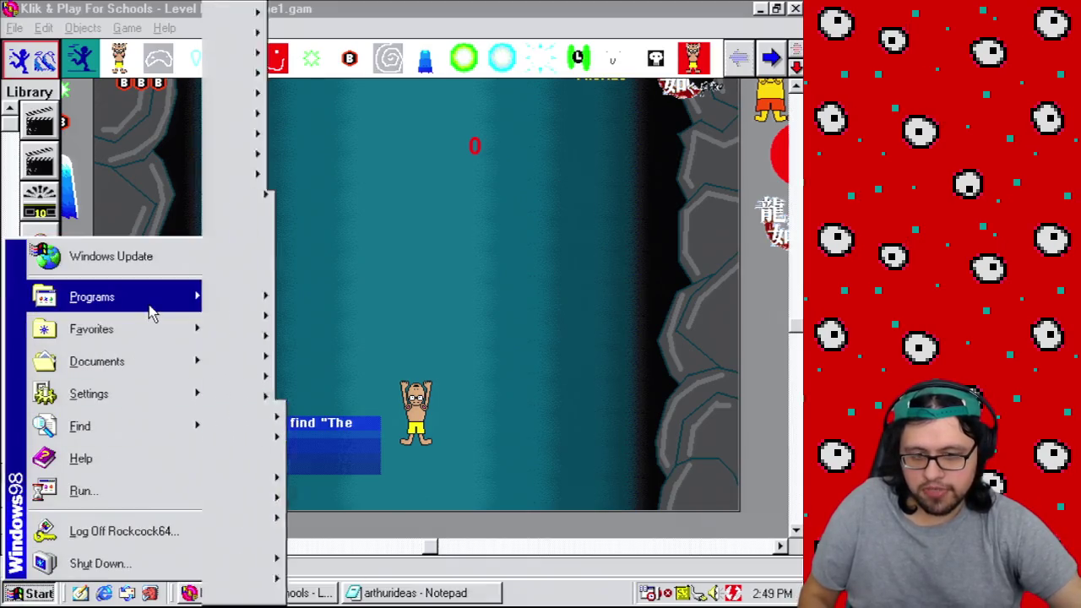
pyautogui.moveTo(346, 46)
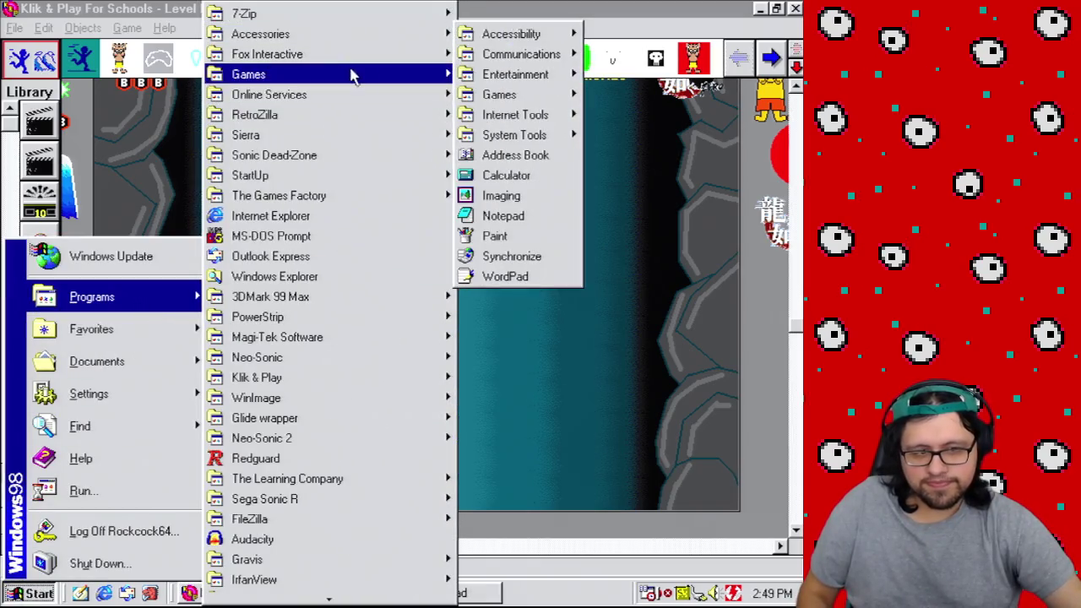
pyautogui.click(501, 235)
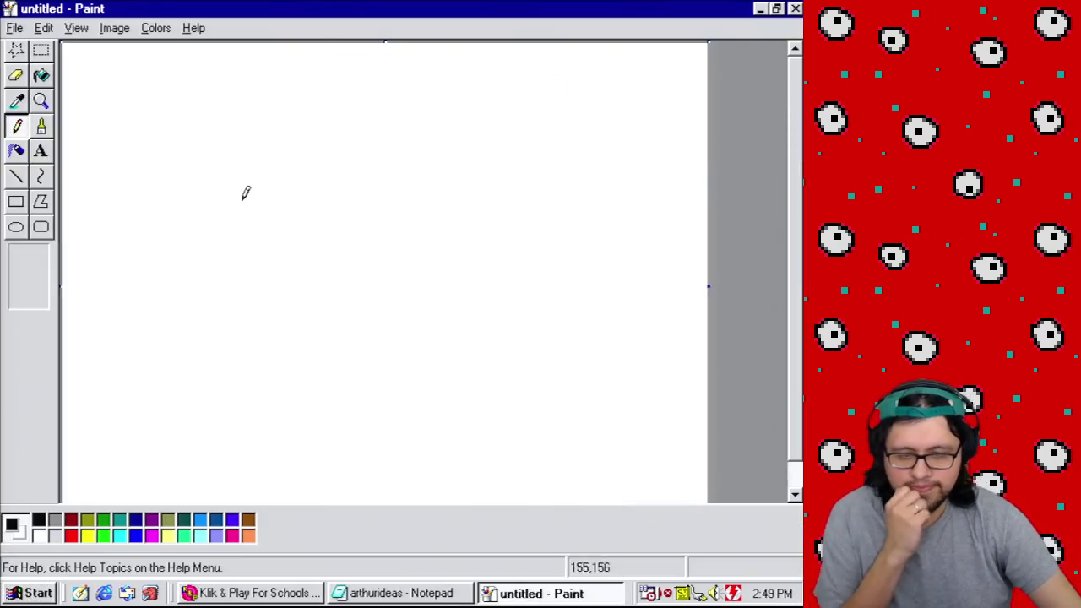
# Step: Draw two nested rectangles across the canvas and fill the band between them black
pyautogui.click(16, 201)
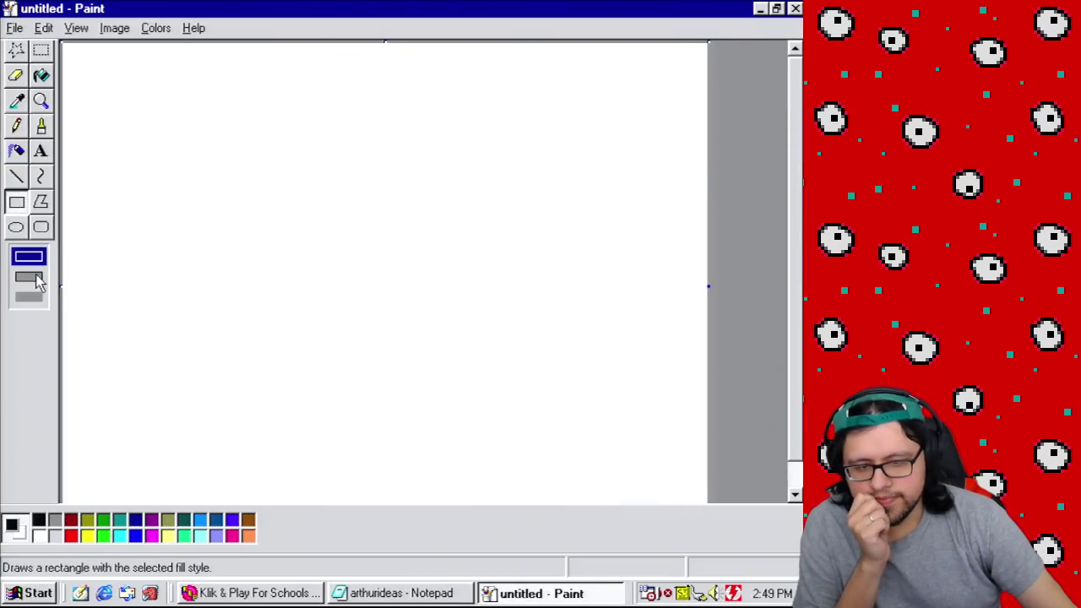
pyautogui.moveTo(85, 189)
pyautogui.mouseDown()
pyautogui.moveTo(396, 237)
pyautogui.moveTo(662, 305)
pyautogui.moveTo(673, 287)
pyautogui.mouseUp()
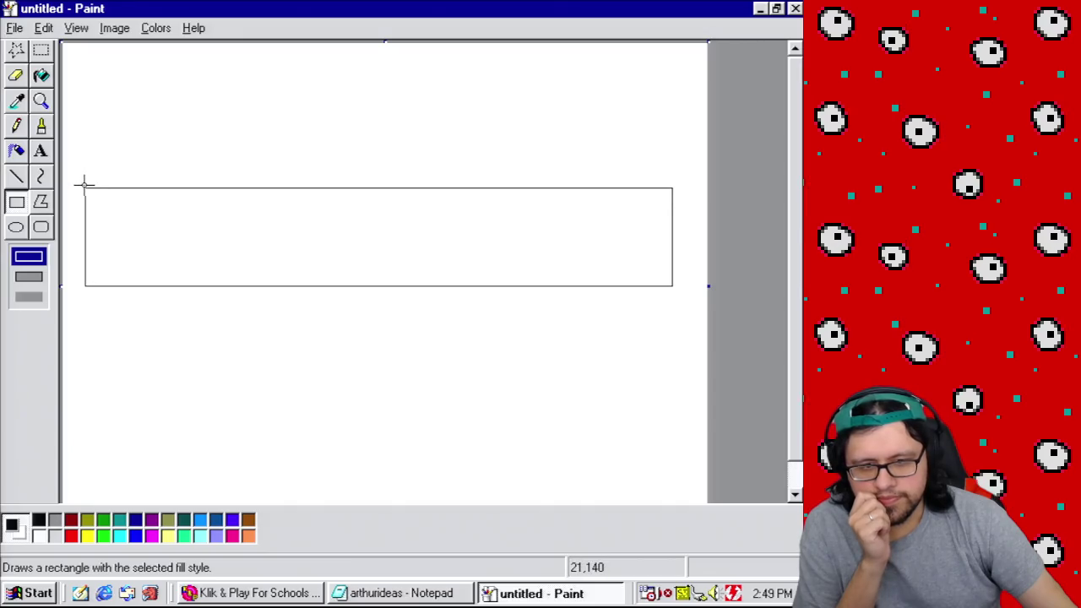
pyautogui.moveTo(83, 184); pyautogui.dragTo(676, 294)
pyautogui.click(42, 76)
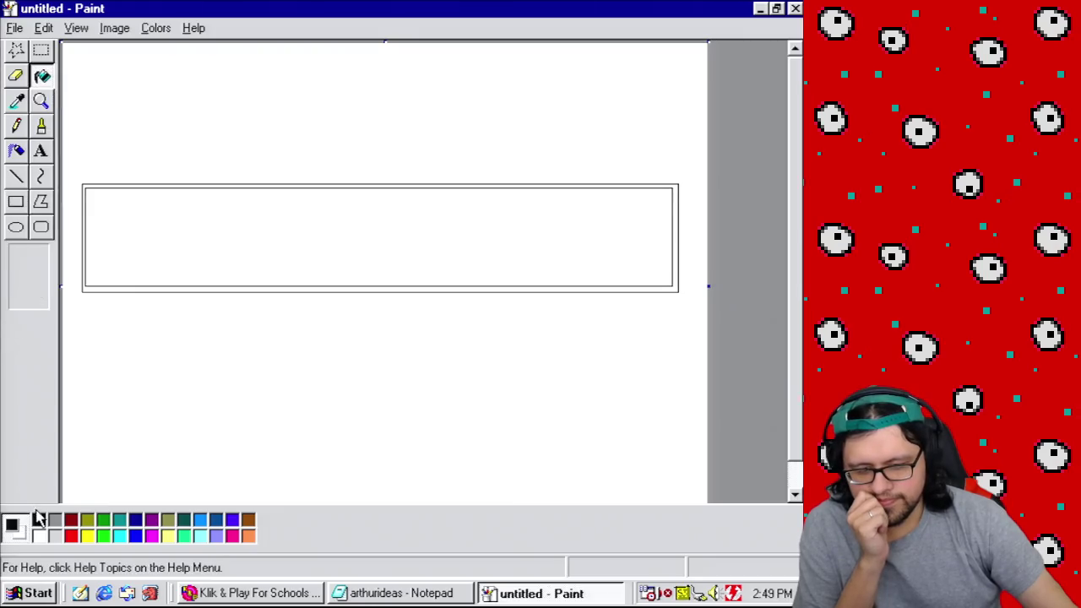
pyautogui.click(93, 282)
# Step: Add a text box above the black box and start typing the asterisk-wrapped title
pyautogui.click(41, 151)
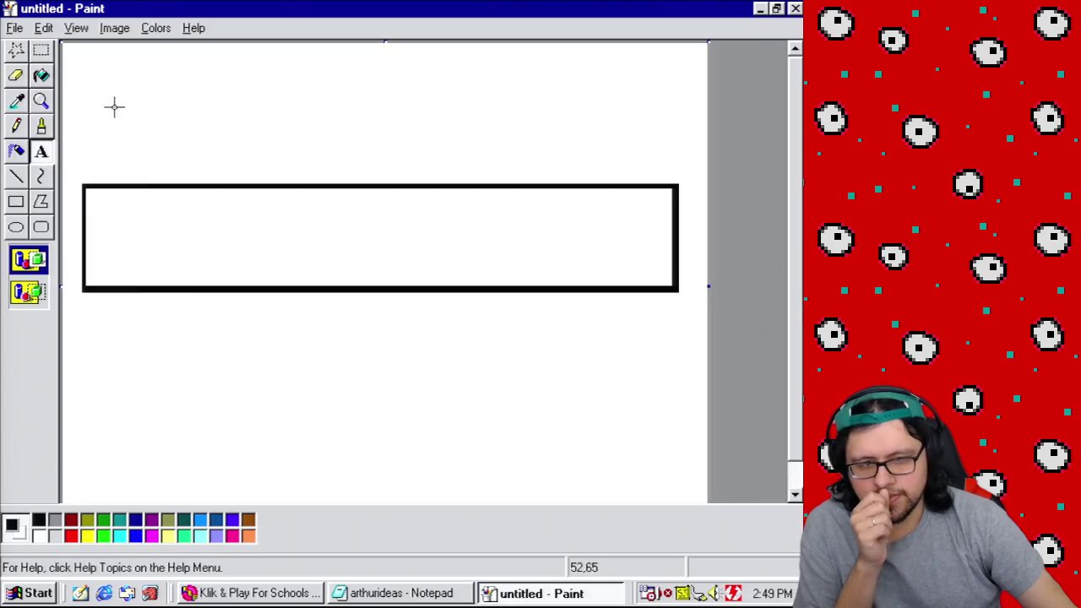
pyautogui.moveTo(85, 81)
pyautogui.mouseDown()
pyautogui.moveTo(331, 89)
pyautogui.moveTo(678, 153)
pyautogui.mouseUp()
pyautogui.write('*!*')
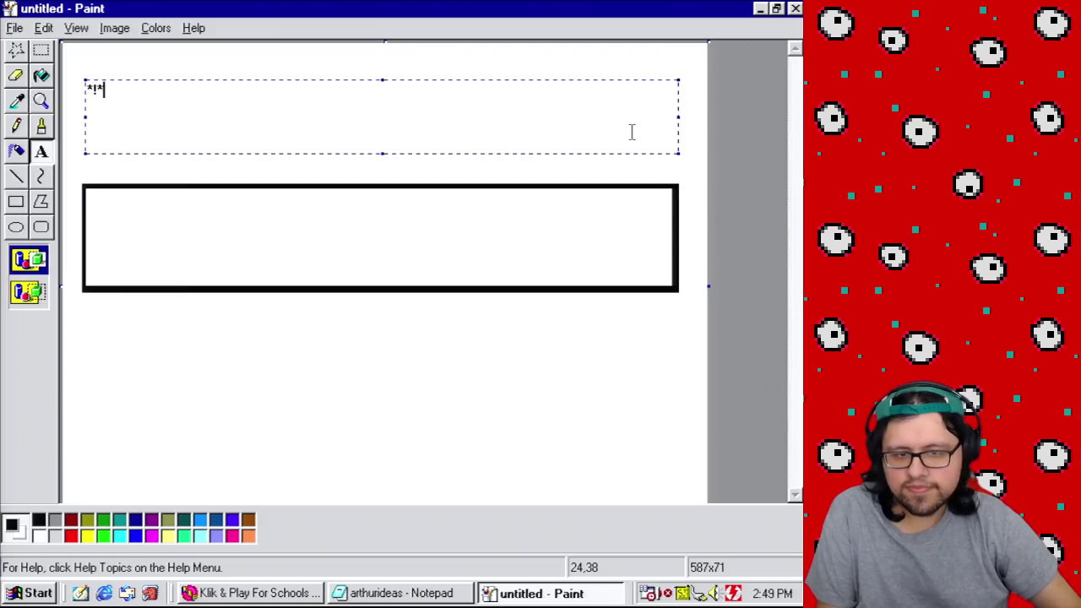
pyautogui.press('BackSpace')
pyautogui.press('BackSpace')
pyautogui.press('BackSpace')
pyautogui.write('*')
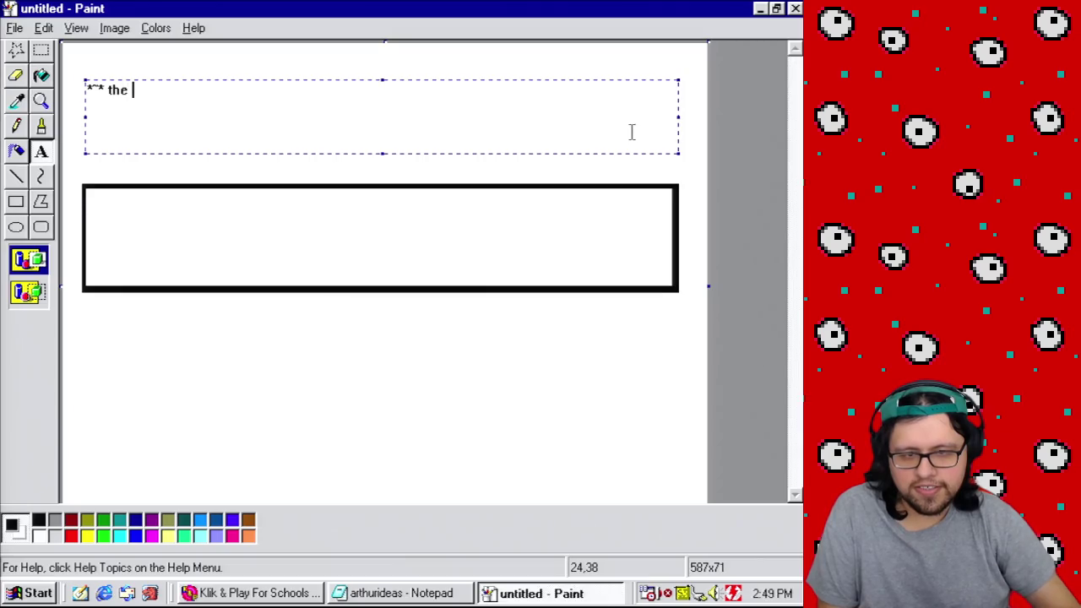
pyautogui.write('trum *~*')
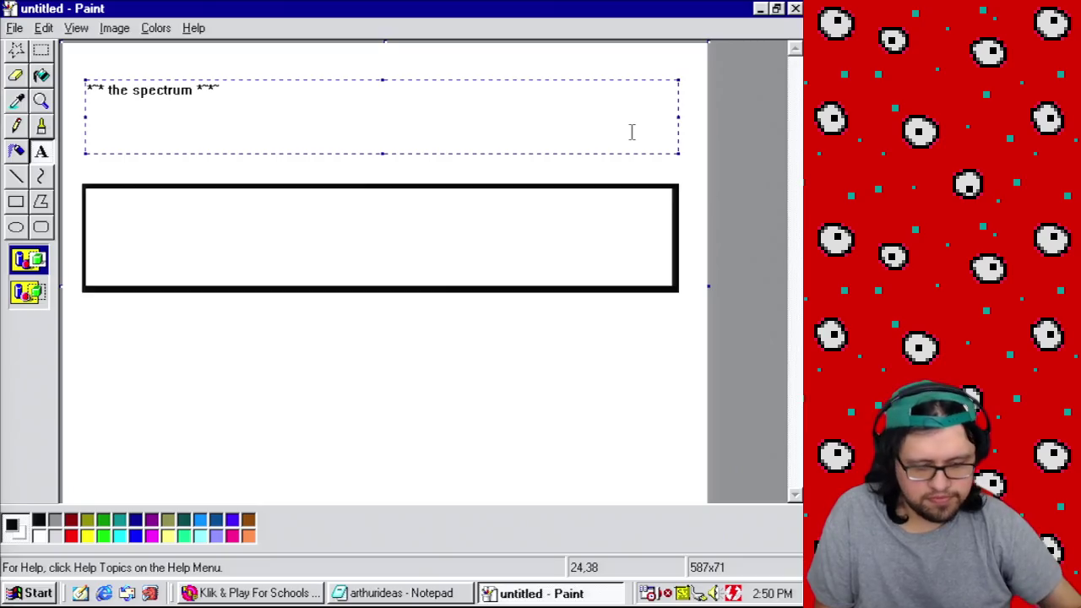
# Step: Show the Text Toolbar, select the whole title and set its size to 23
pyautogui.click(42, 30)
pyautogui.moveTo(74, 28)
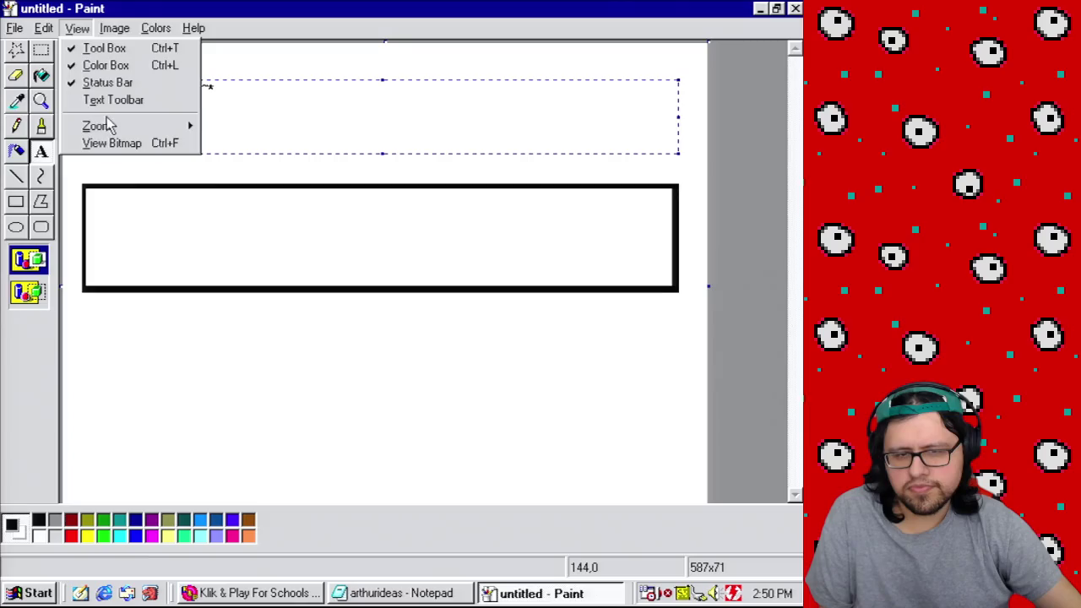
pyautogui.click(112, 100)
pyautogui.moveTo(168, 145); pyautogui.dragTo(87, 89)
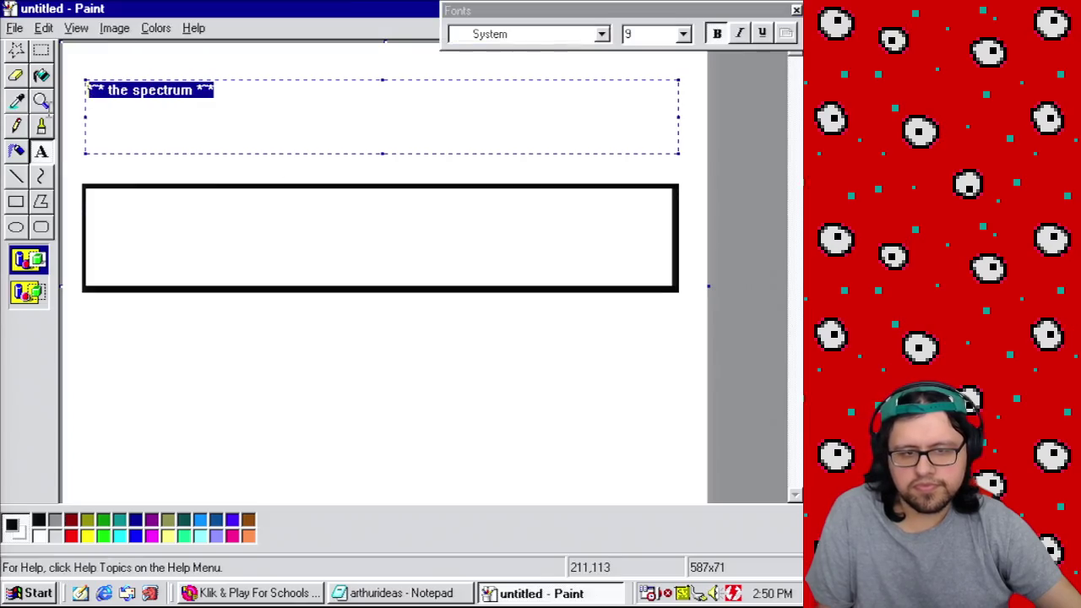
pyautogui.click(684, 36)
pyautogui.click(658, 54)
pyautogui.doubleClick(647, 35)
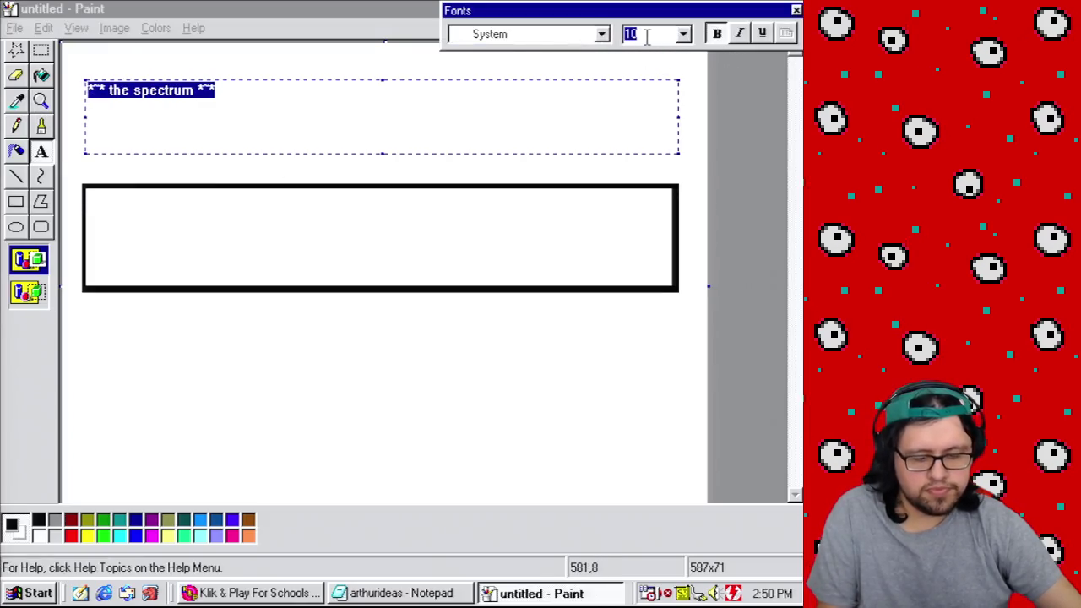
pyautogui.write('23')
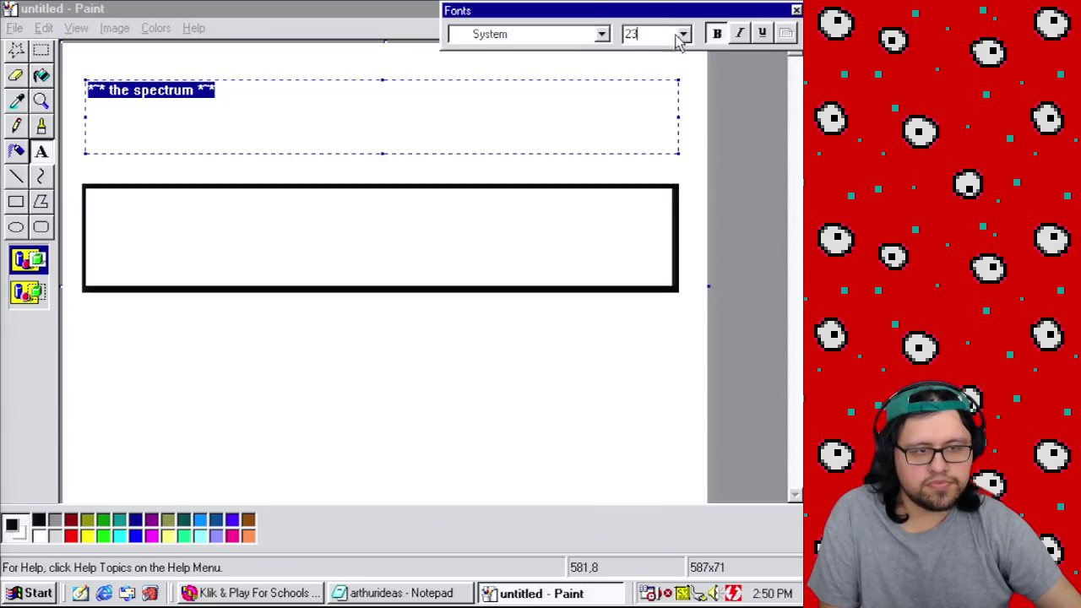
pyautogui.click(602, 33)
# Step: Enlarge the title to size 64, then reduce it to 55
pyautogui.click(602, 35)
pyautogui.doubleClick(668, 38)
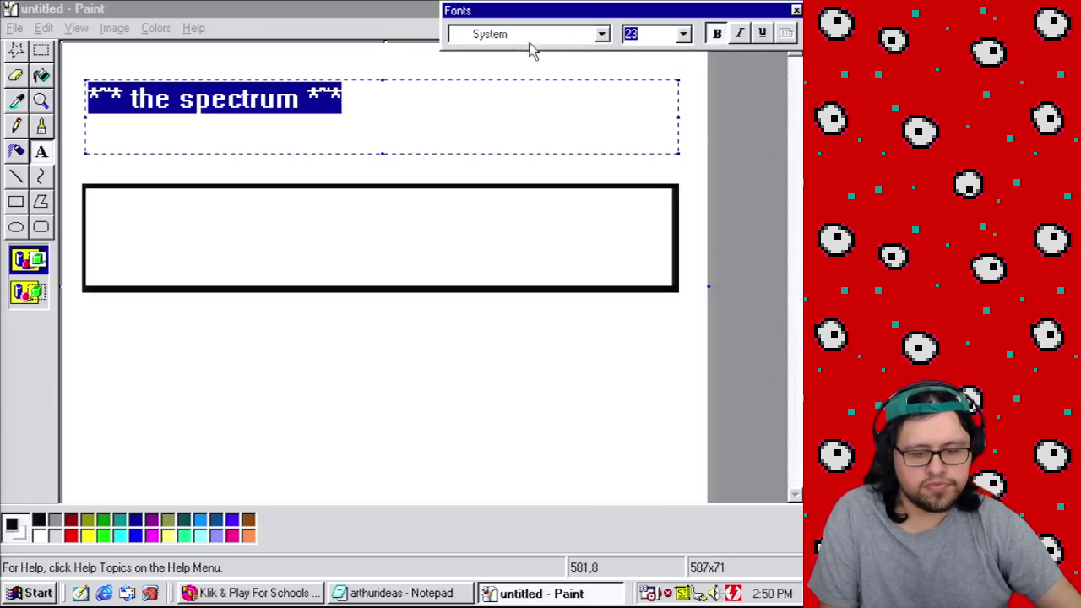
pyautogui.write('64')
pyautogui.click(532, 38)
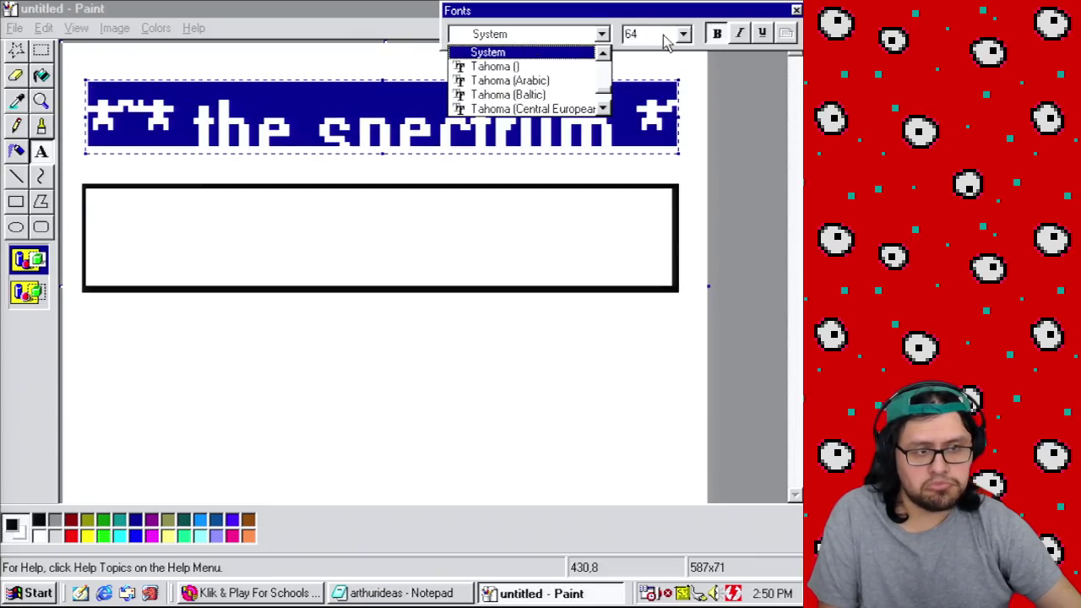
pyautogui.doubleClick(635, 36)
pyautogui.write('55')
pyautogui.doubleClick(552, 36)
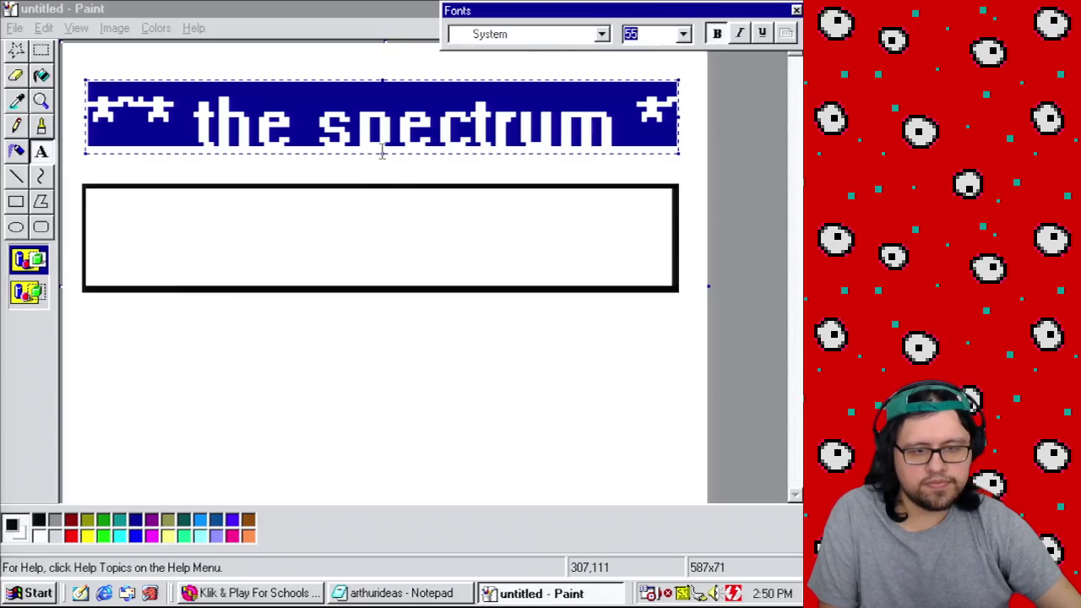
# Step: Set the title to size 40 in System font, nudge it right and down, and commit it
pyautogui.moveTo(383, 154); pyautogui.dragTo(382, 164)
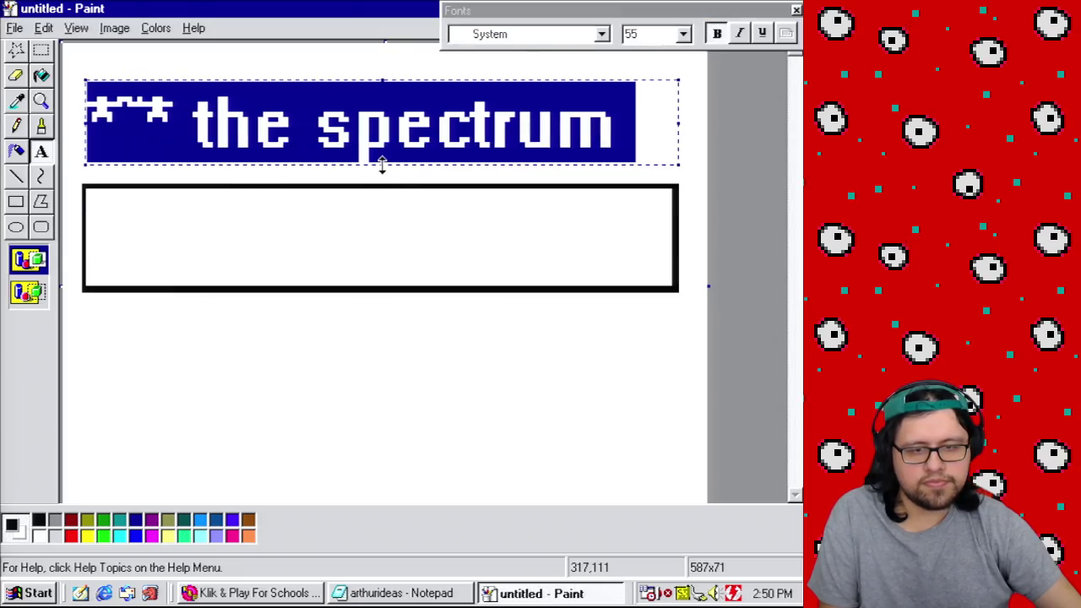
pyautogui.click(660, 39)
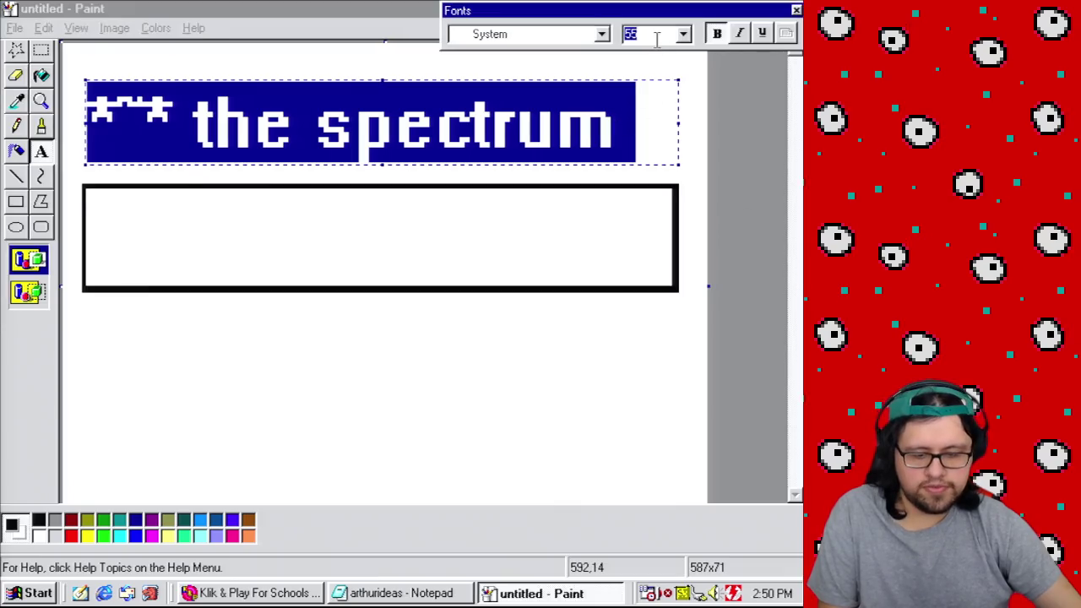
pyautogui.write('40')
pyautogui.click(601, 34)
pyautogui.click(596, 47)
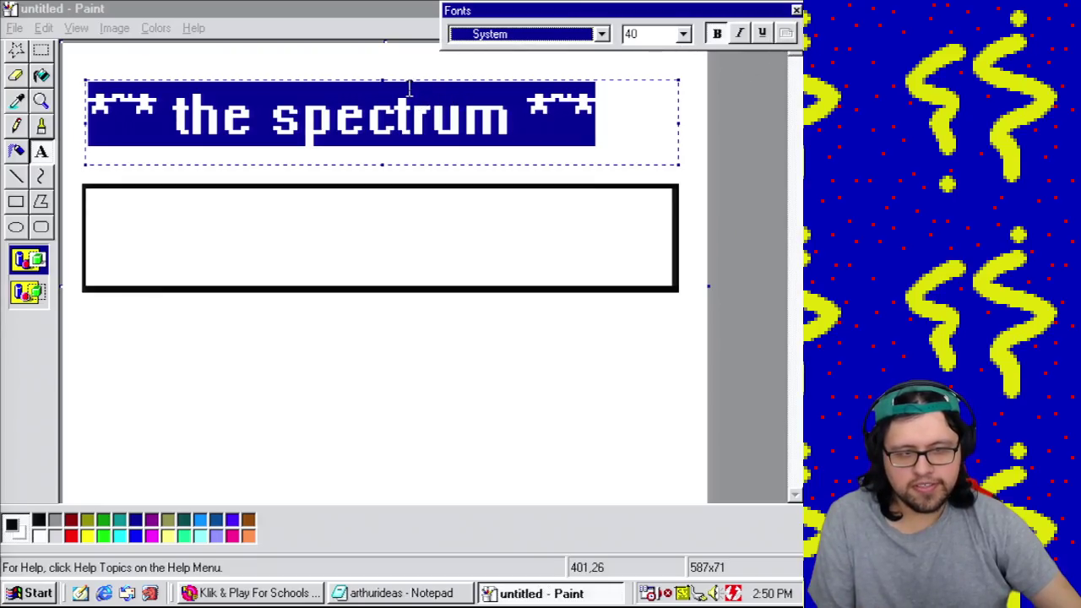
pyautogui.moveTo(408, 85); pyautogui.dragTo(431, 95)
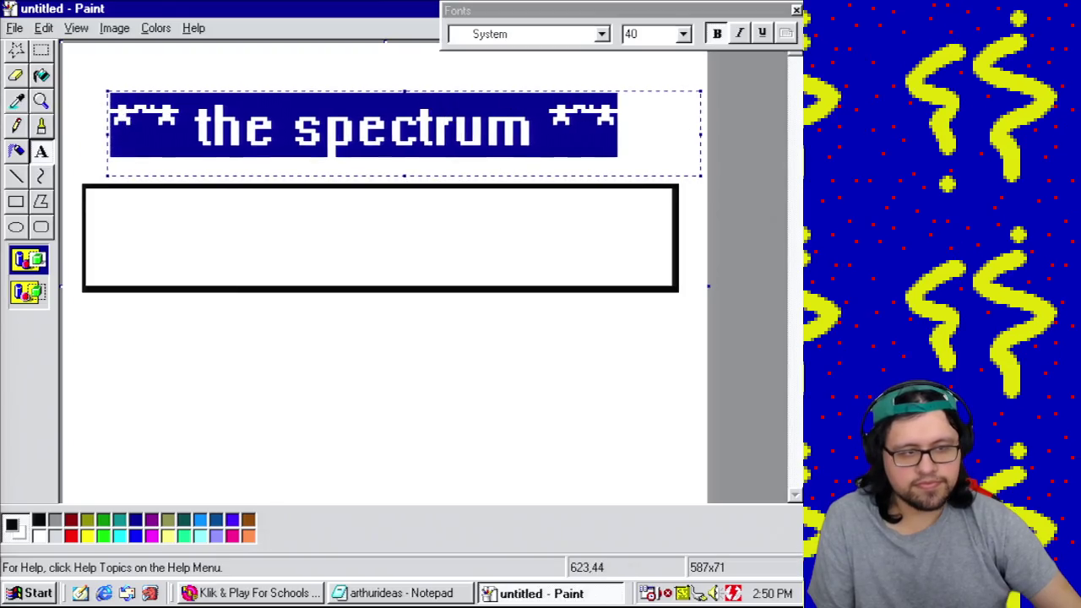
pyautogui.click(41, 50)
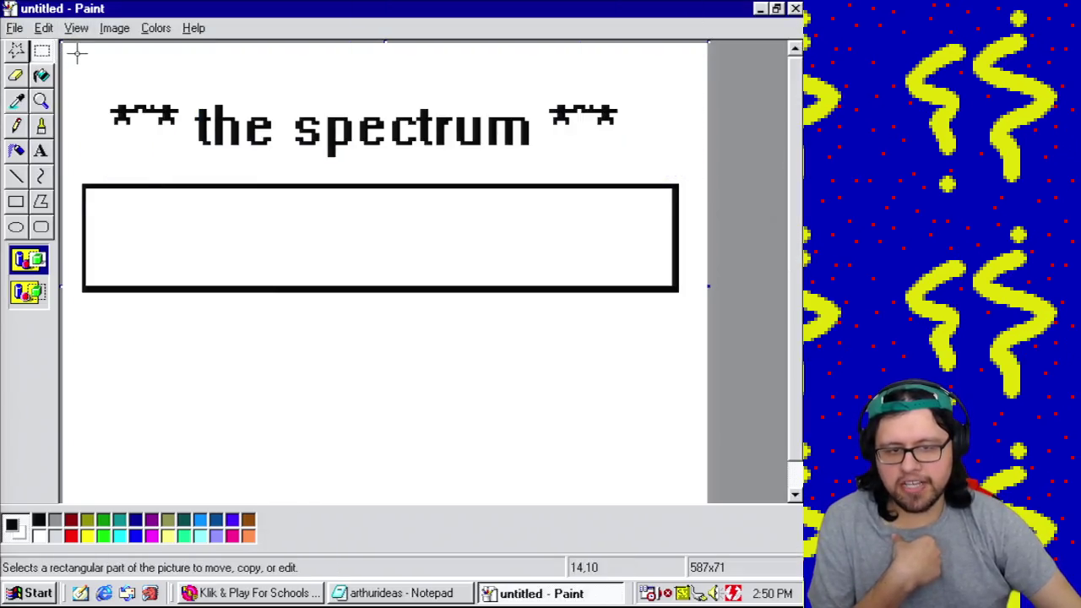
# Step: Brush a red arc at the bar's left end and a green arc at the right, filling the right end green
pyautogui.click(42, 128)
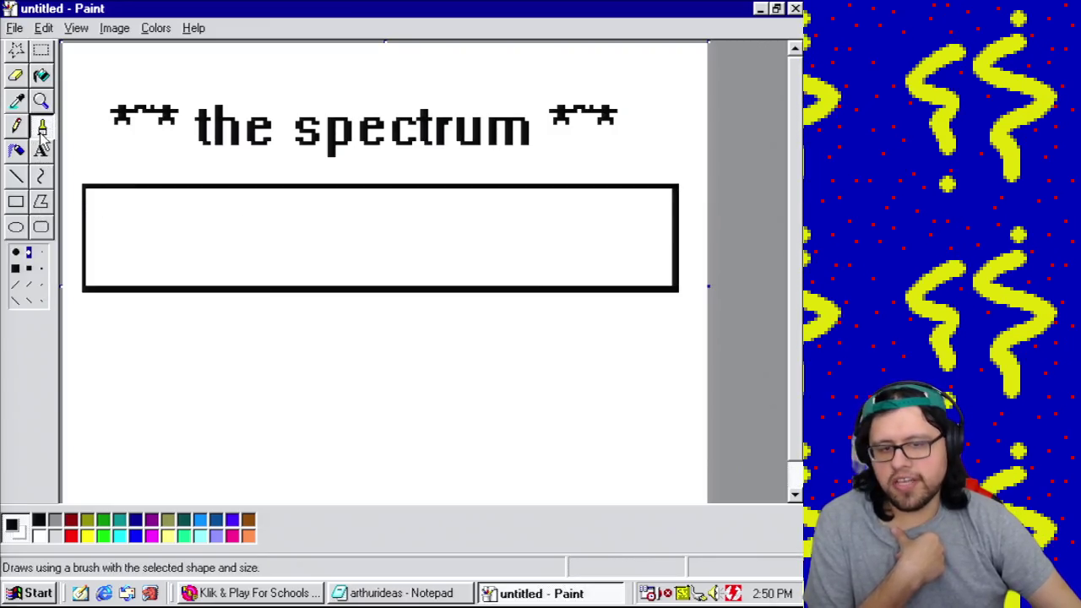
pyautogui.click(70, 535)
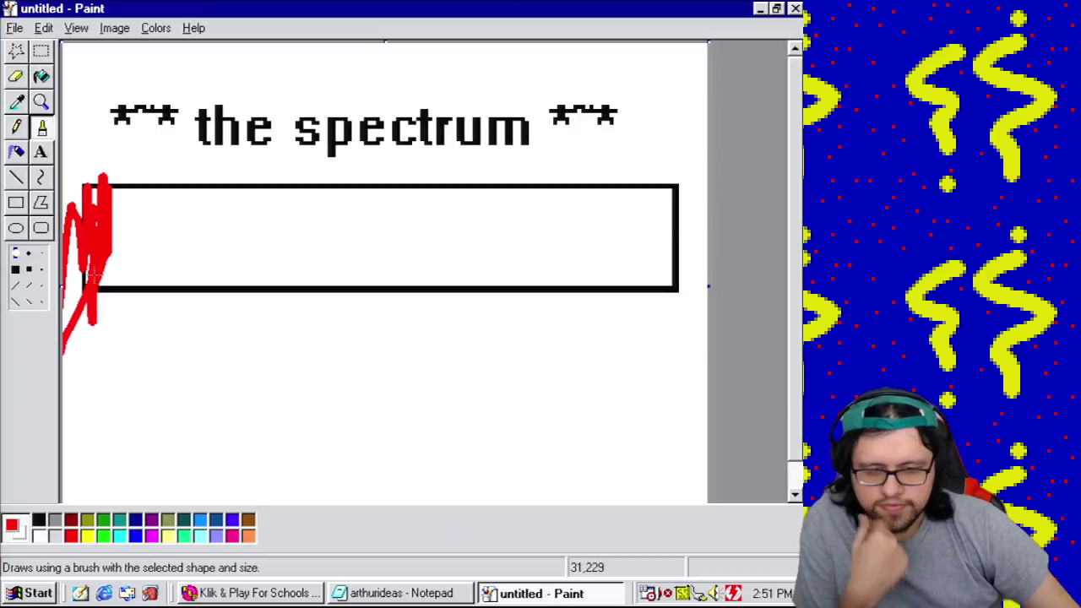
pyautogui.moveTo(129, 194)
pyautogui.mouseDown()
pyautogui.moveTo(172, 227)
pyautogui.moveTo(172, 272)
pyautogui.mouseUp()
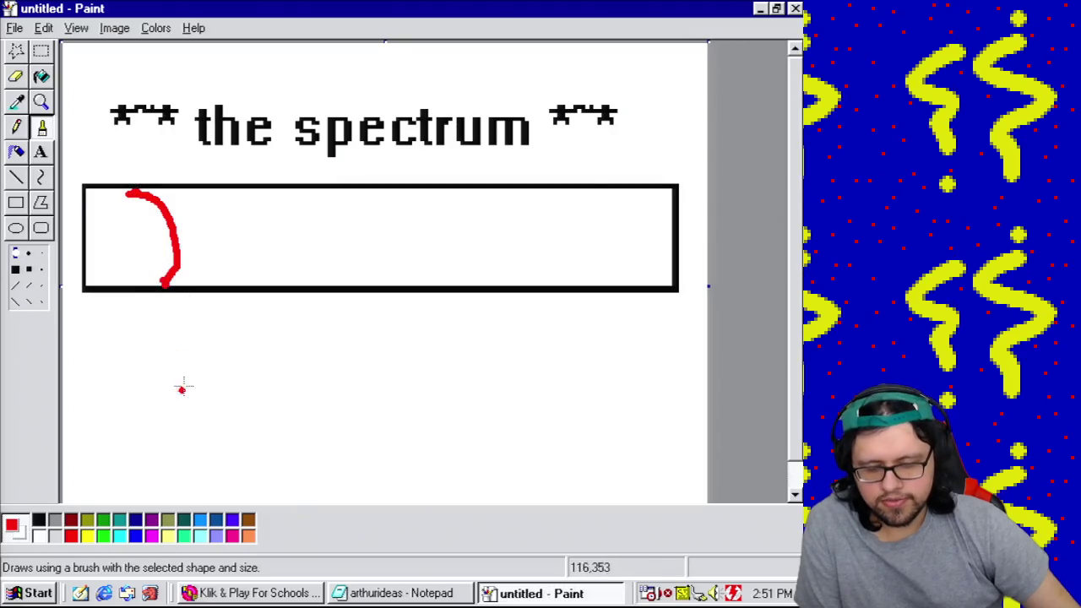
pyautogui.click(108, 537)
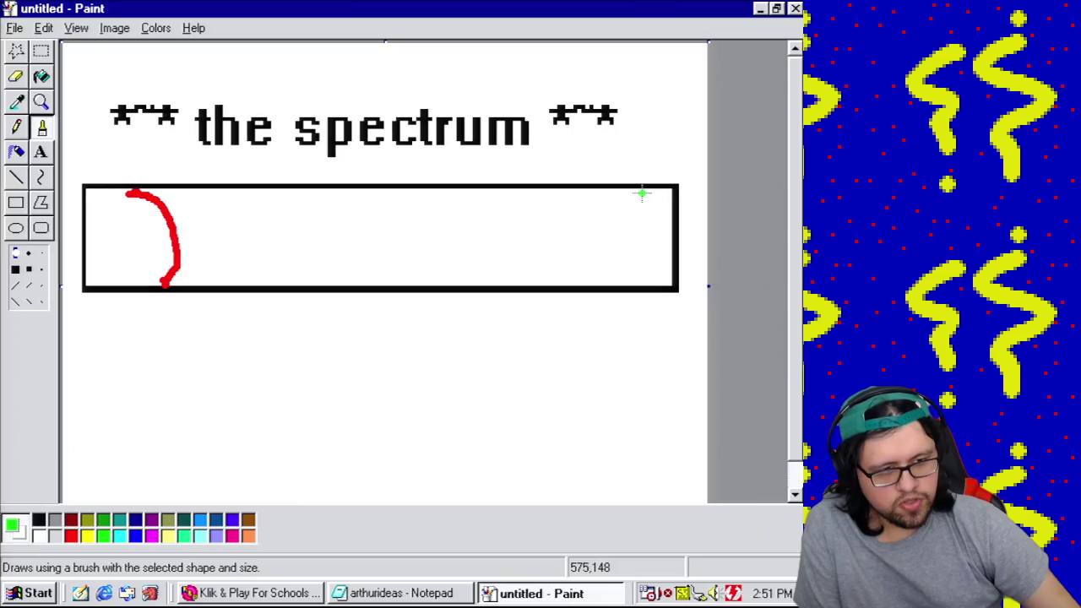
pyautogui.moveTo(627, 191)
pyautogui.mouseDown()
pyautogui.moveTo(582, 220)
pyautogui.moveTo(591, 277)
pyautogui.mouseUp()
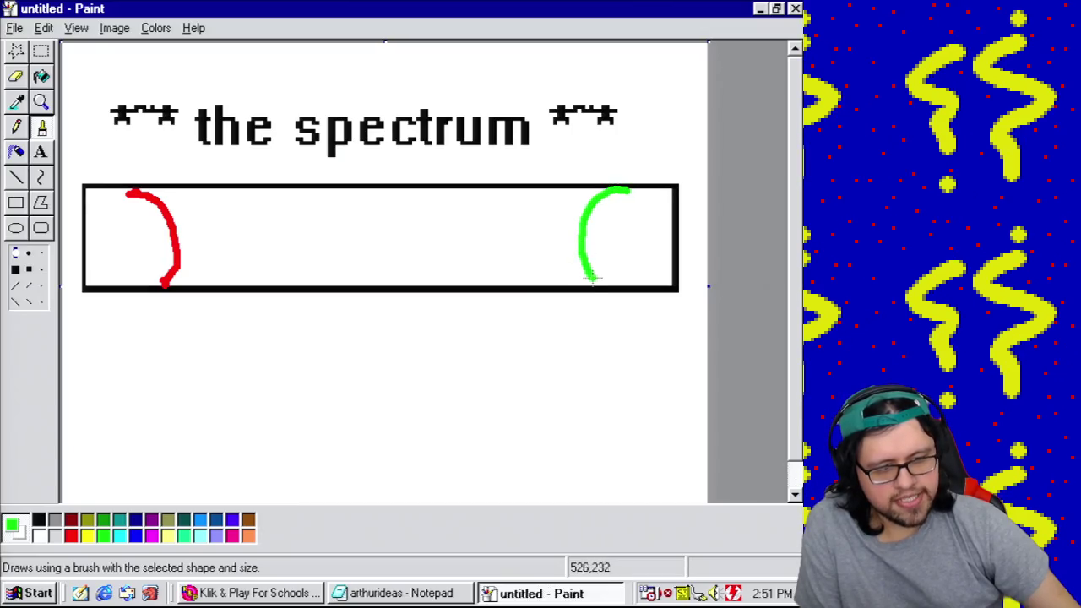
pyautogui.click(41, 77)
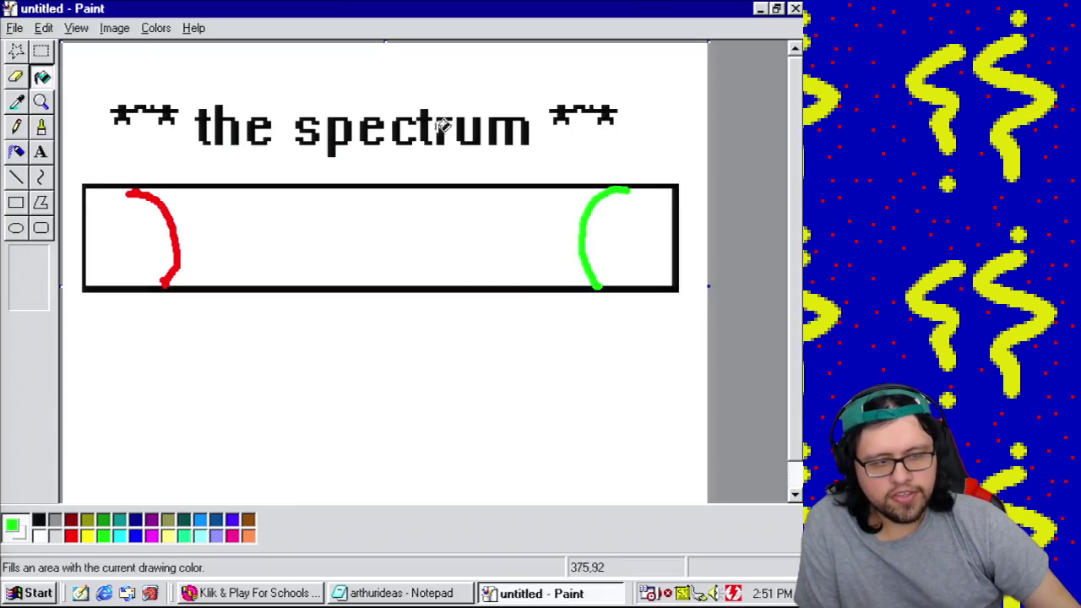
pyautogui.click(620, 229)
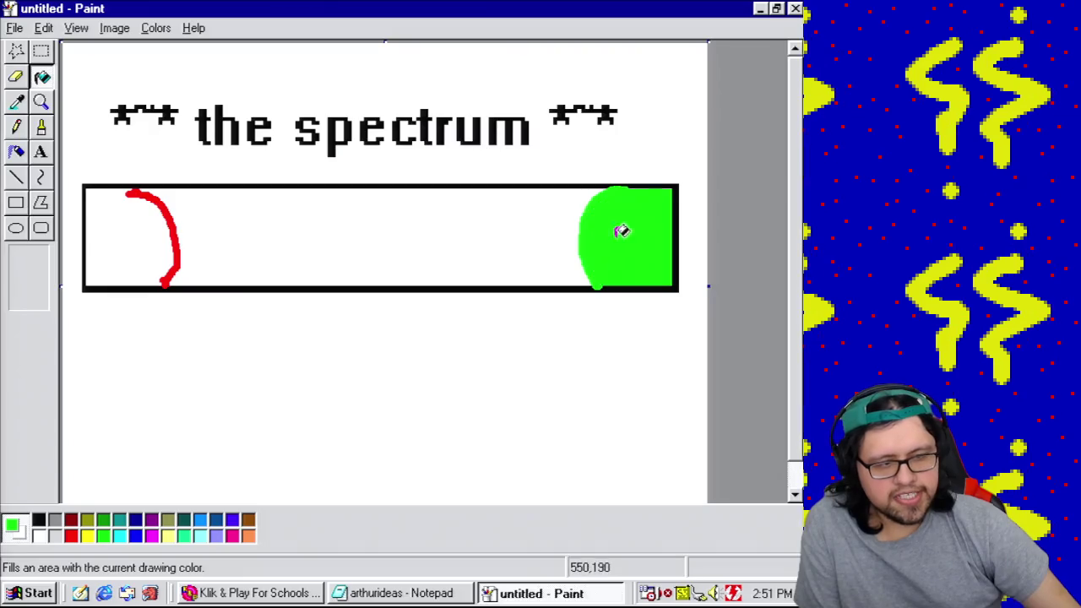
# Step: Add an olive band just left of the green on the right
pyautogui.click(16, 177)
pyautogui.click(44, 127)
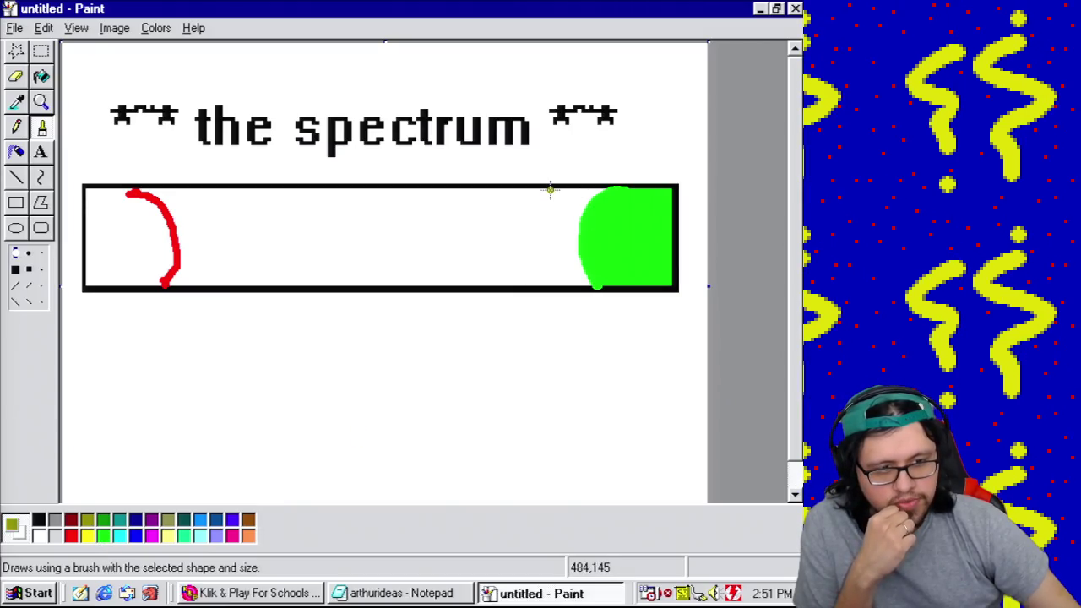
pyautogui.moveTo(513, 206); pyautogui.dragTo(515, 269)
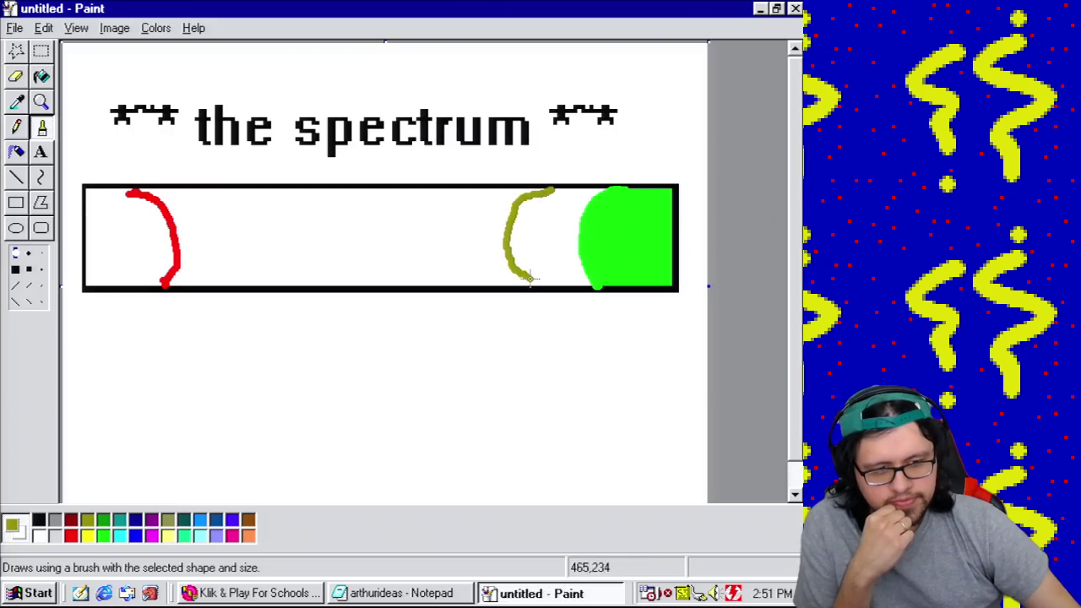
pyautogui.click(41, 76)
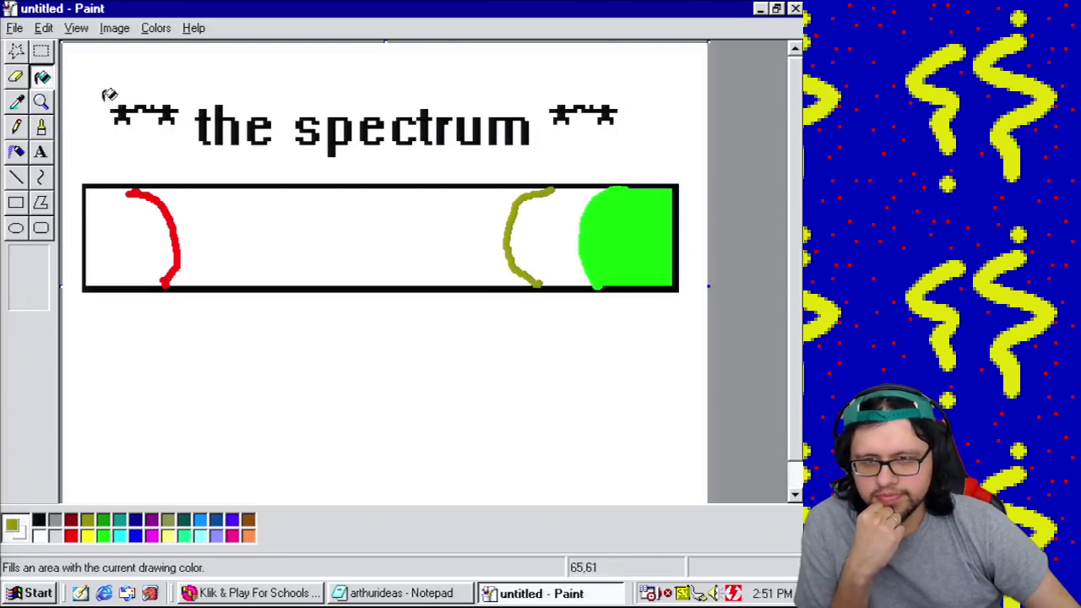
pyautogui.click(563, 236)
# Step: Add a yellow band left of the olive and fill the bar's left end solid red
pyautogui.click(16, 177)
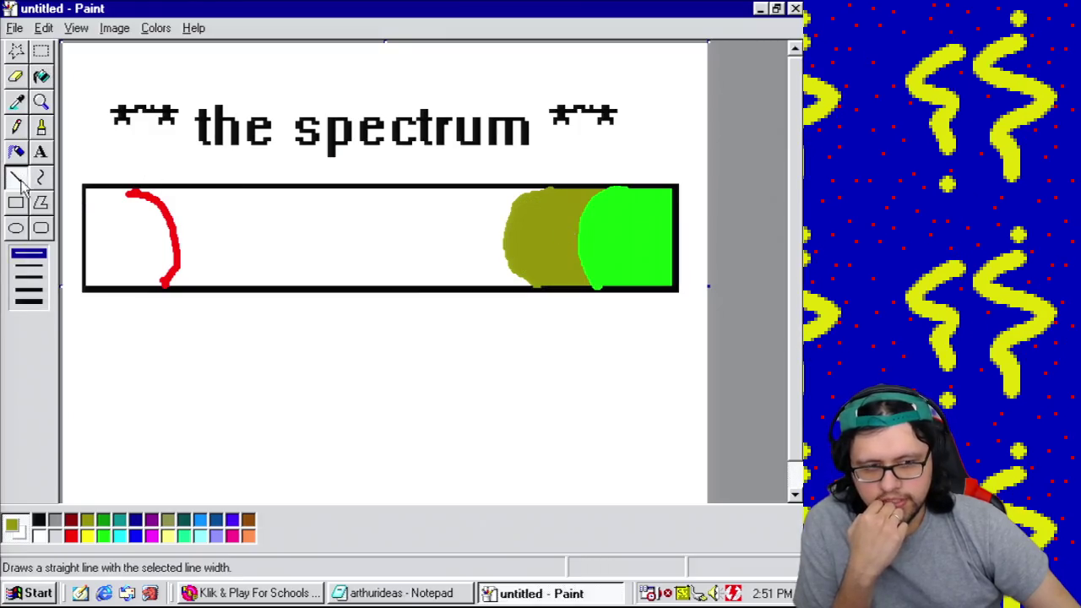
pyautogui.click(88, 536)
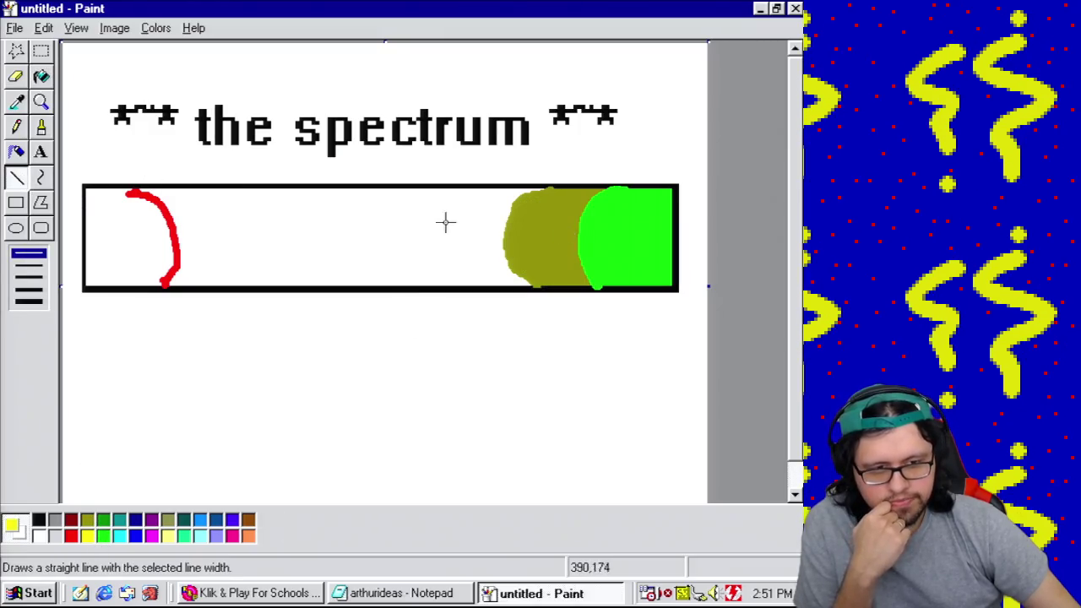
pyautogui.moveTo(462, 187)
pyautogui.mouseDown()
pyautogui.moveTo(436, 198)
pyautogui.moveTo(428, 217)
pyautogui.mouseUp()
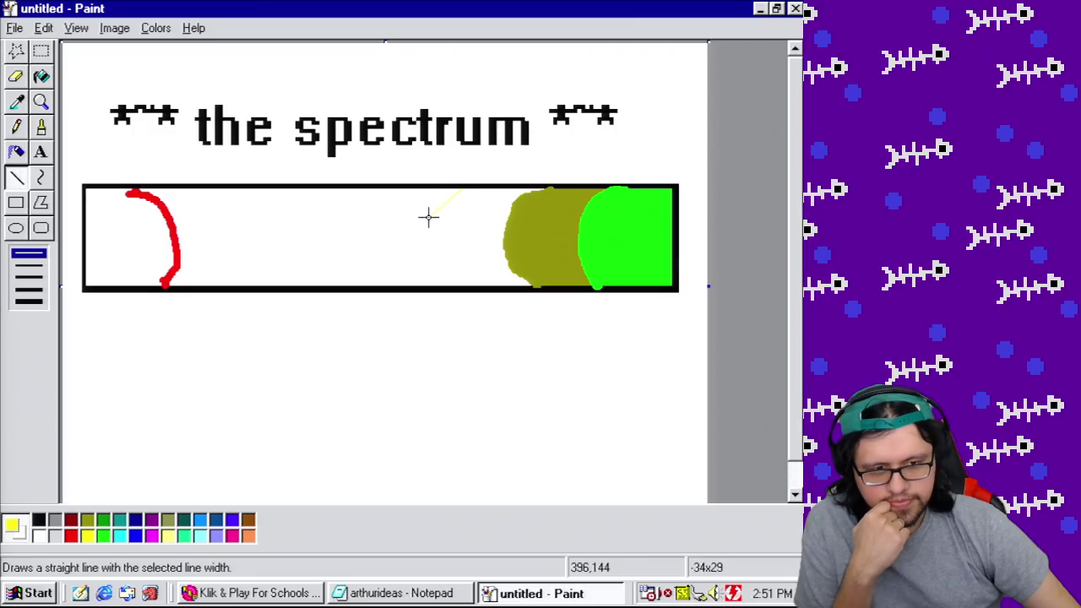
pyautogui.click(41, 127)
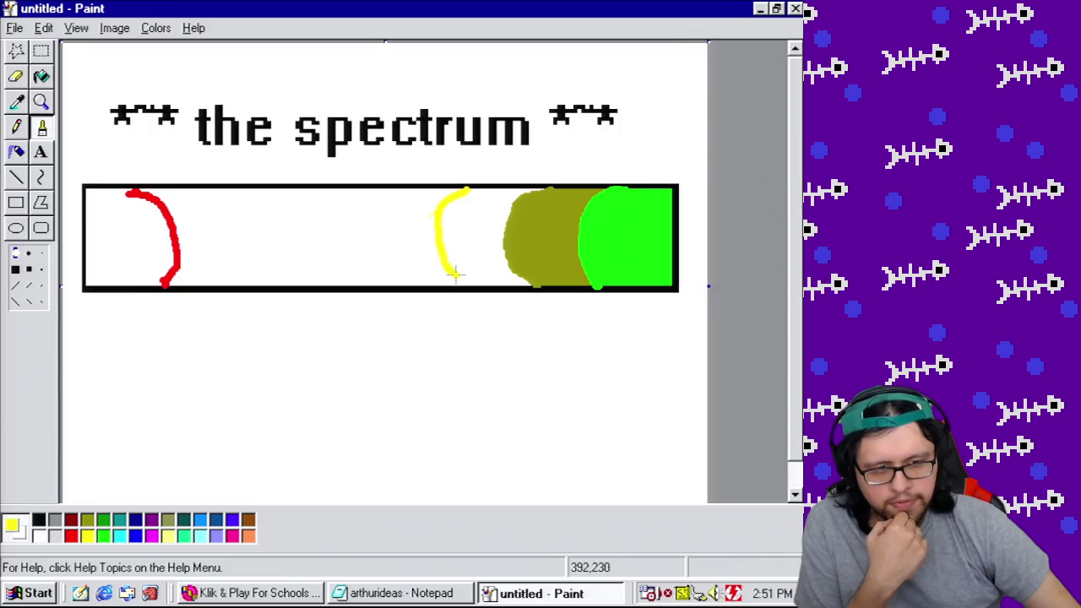
pyautogui.click(42, 76)
pyautogui.click(458, 212)
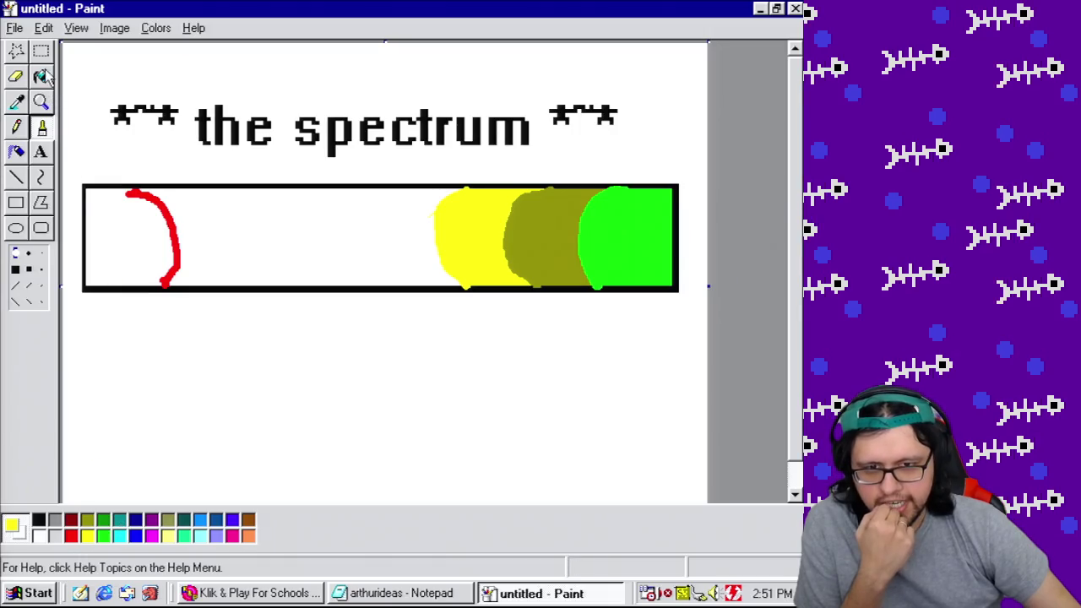
pyautogui.click(131, 253)
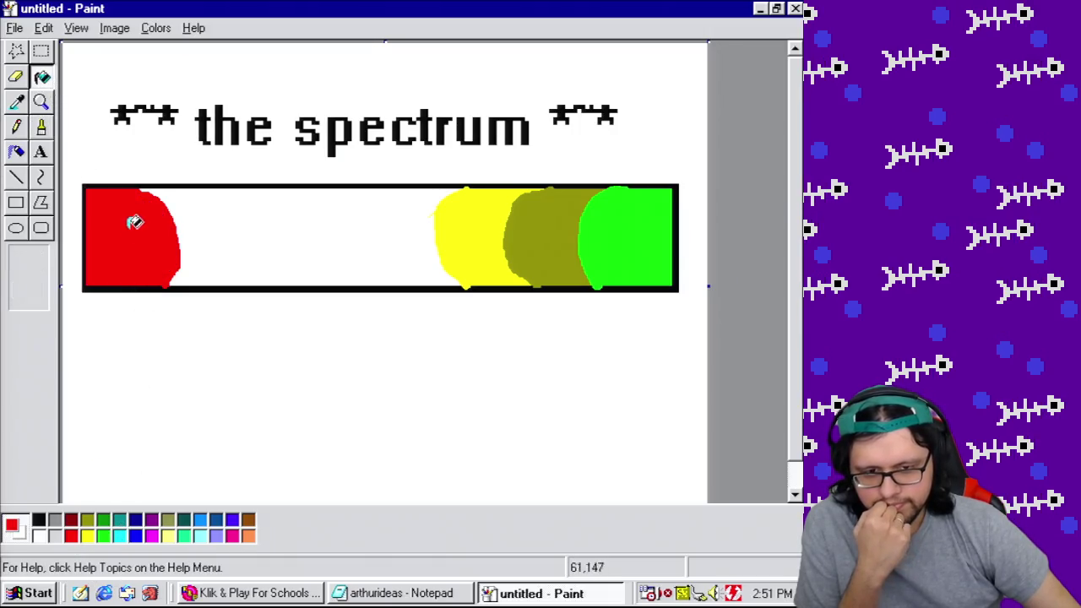
# Step: Paint olive and yellow curves right of the red band and fill those bands yellow and olive
pyautogui.click(42, 128)
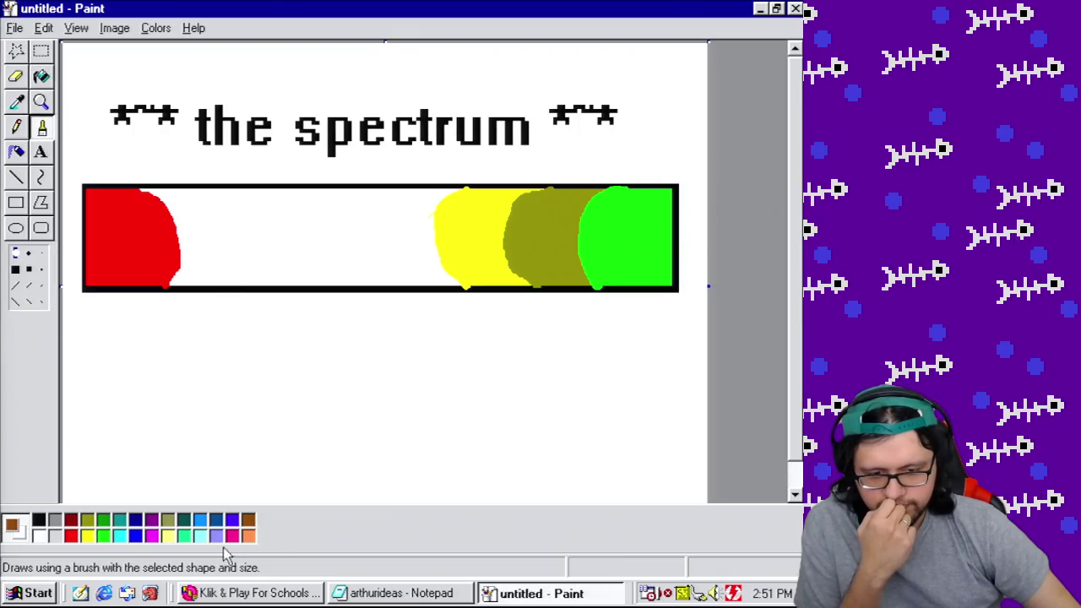
pyautogui.click(87, 520)
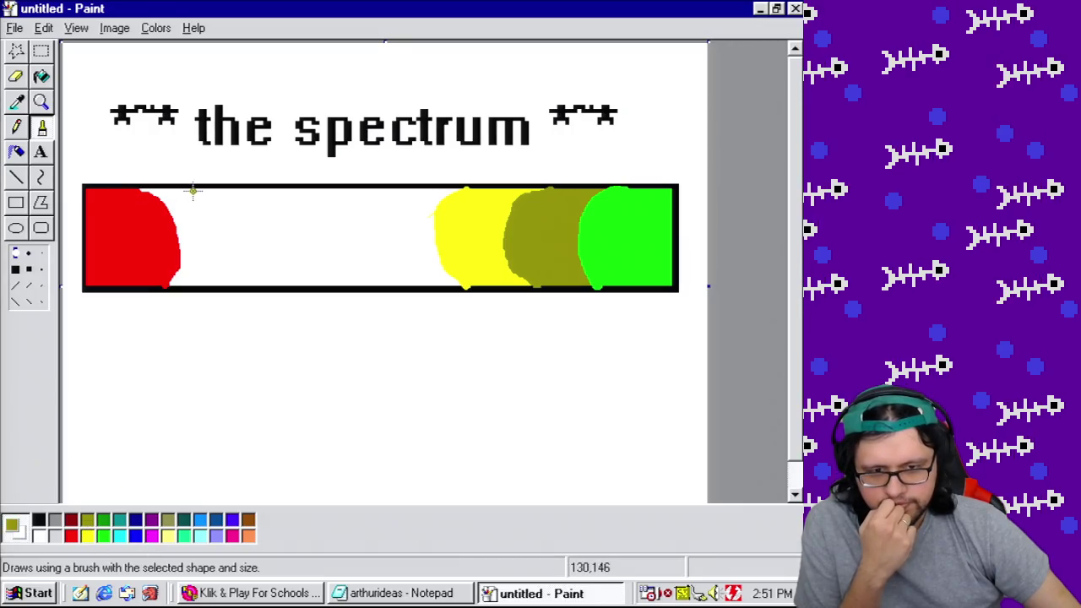
pyautogui.moveTo(212, 201); pyautogui.dragTo(228, 271)
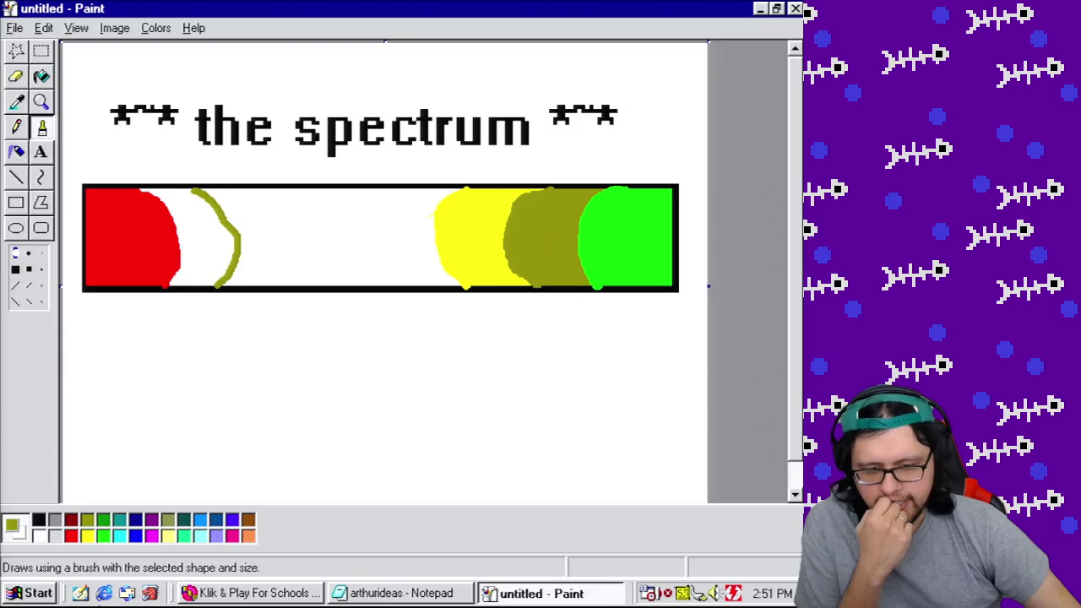
pyautogui.click(90, 535)
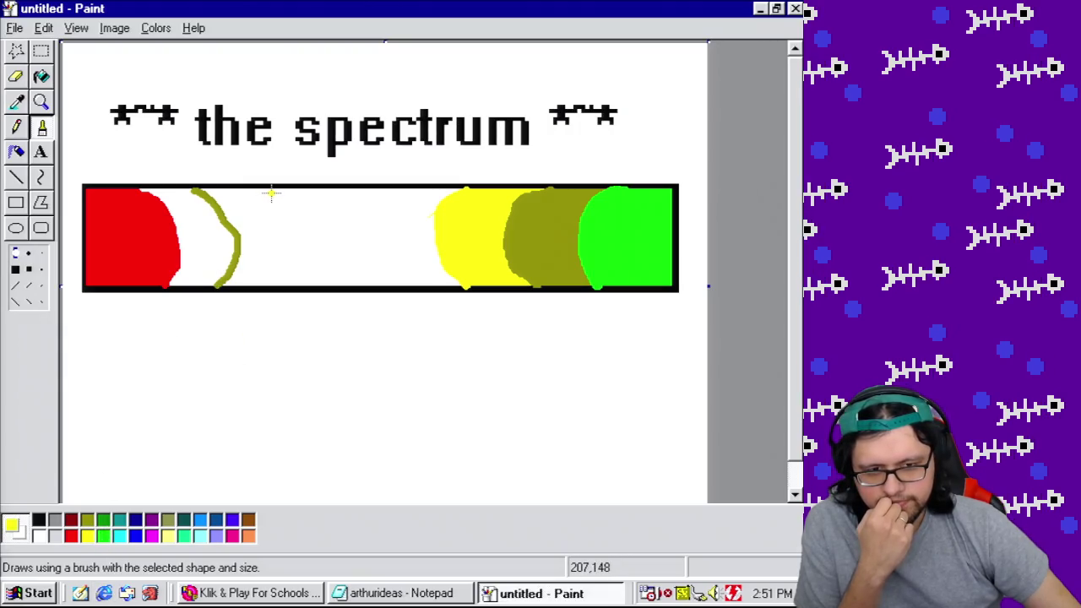
pyautogui.moveTo(278, 191); pyautogui.dragTo(301, 251)
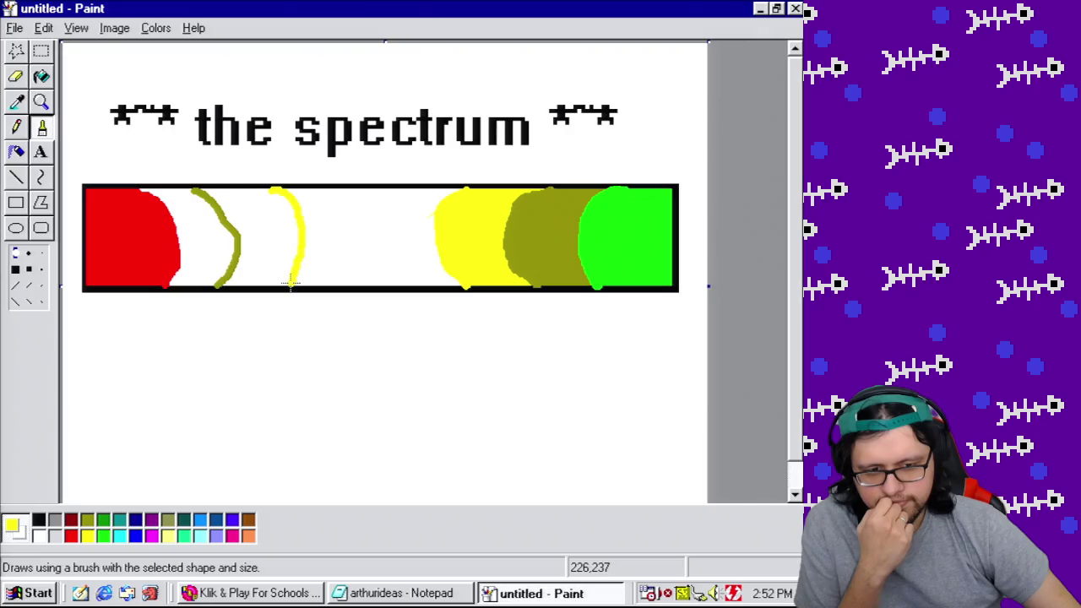
pyautogui.click(42, 76)
pyautogui.click(245, 207)
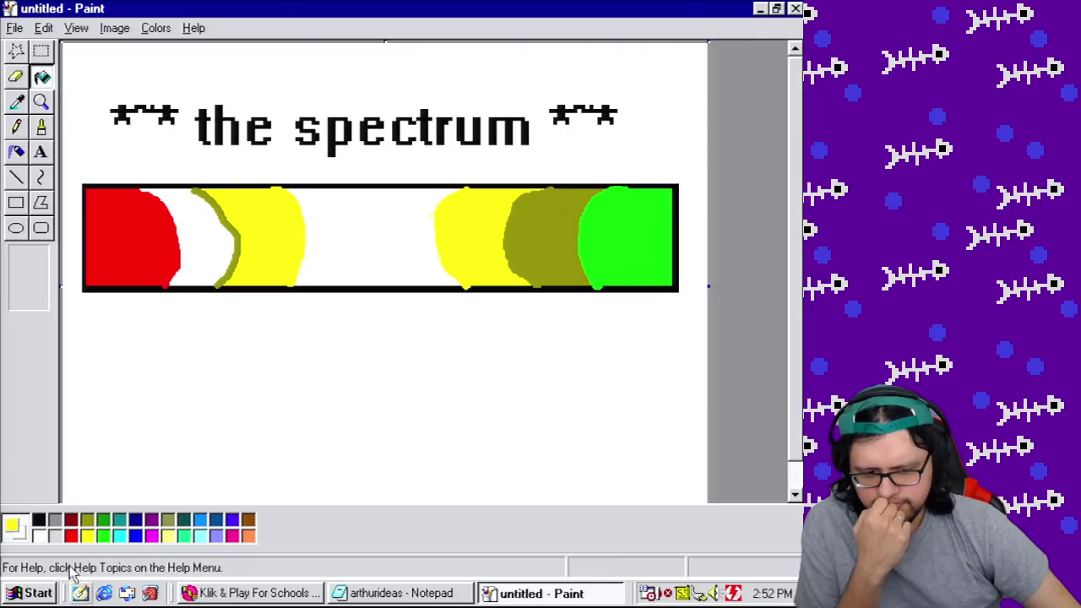
pyautogui.click(207, 243)
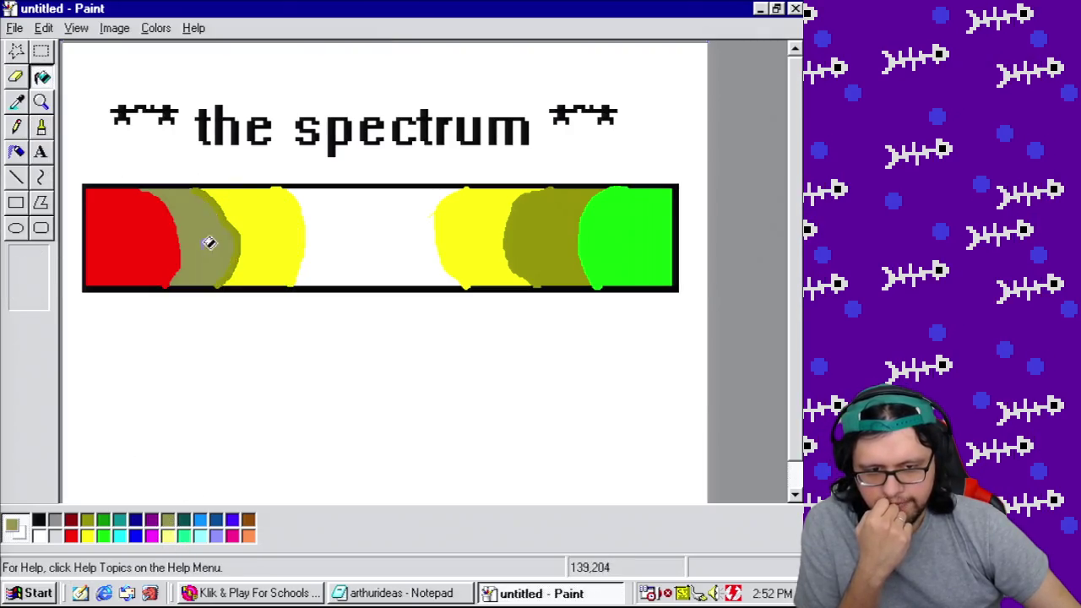
pyautogui.click(208, 247)
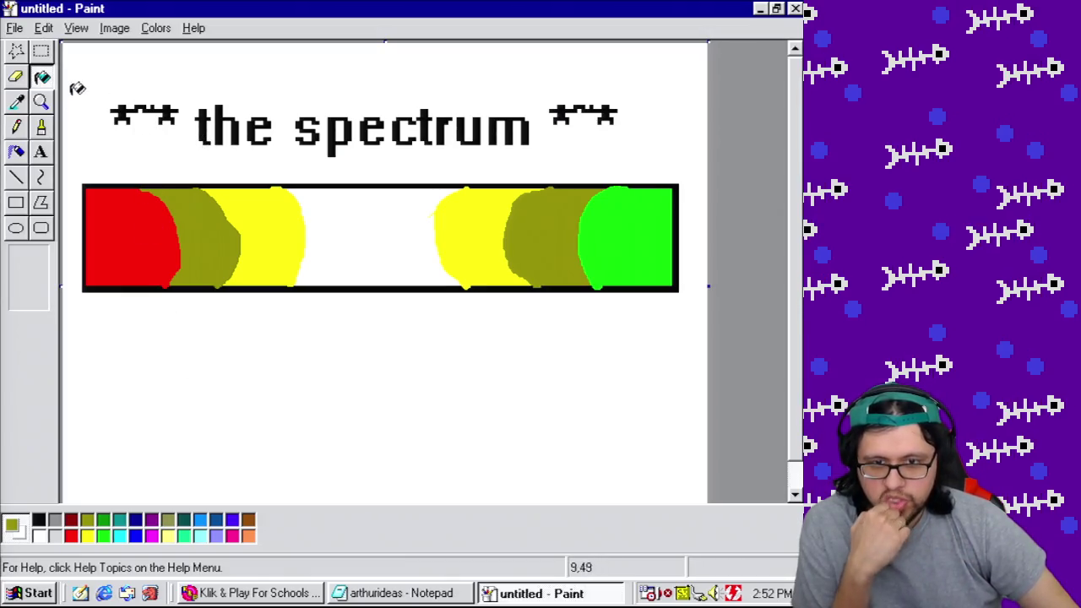
# Step: Switch to the Text tool with black as the text colour
pyautogui.click(249, 520)
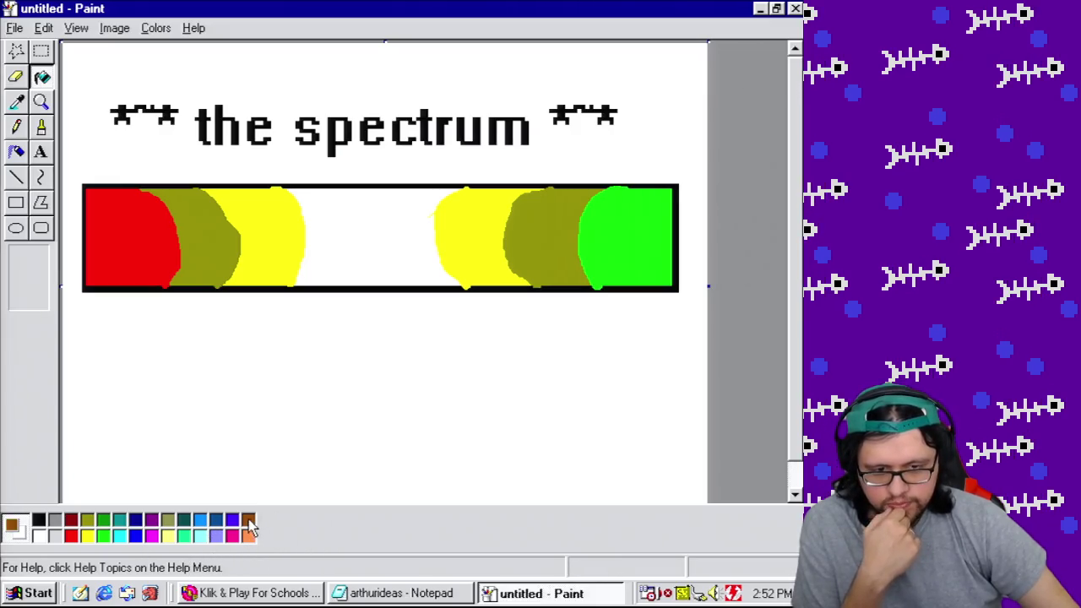
pyautogui.click(41, 152)
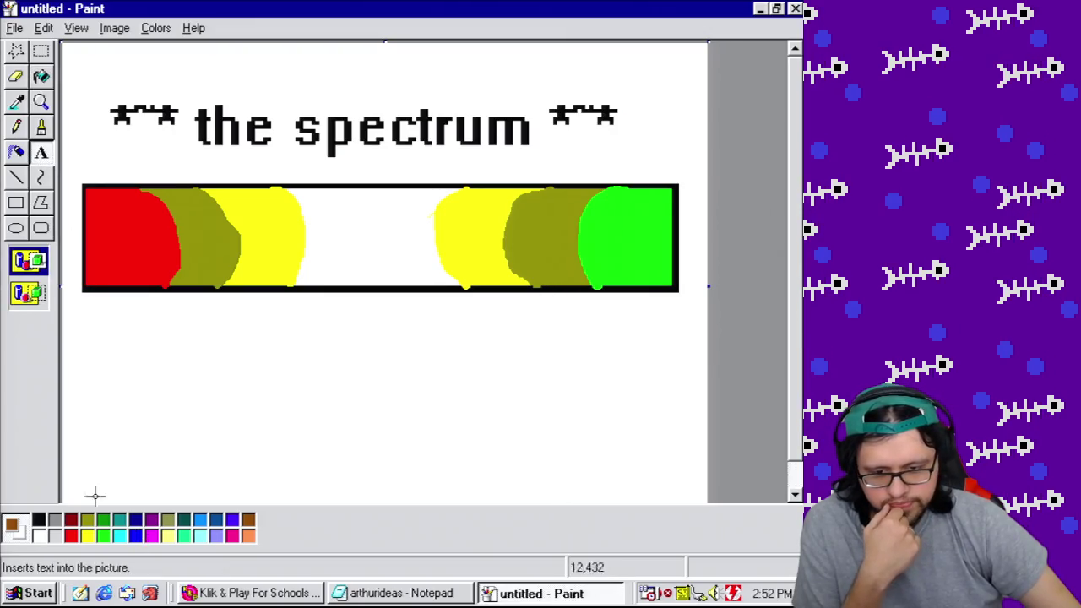
pyautogui.click(36, 521)
# Step: Create a text box below the bar's right side and set its font size to 32
pyautogui.moveTo(446, 300); pyautogui.dragTo(687, 391)
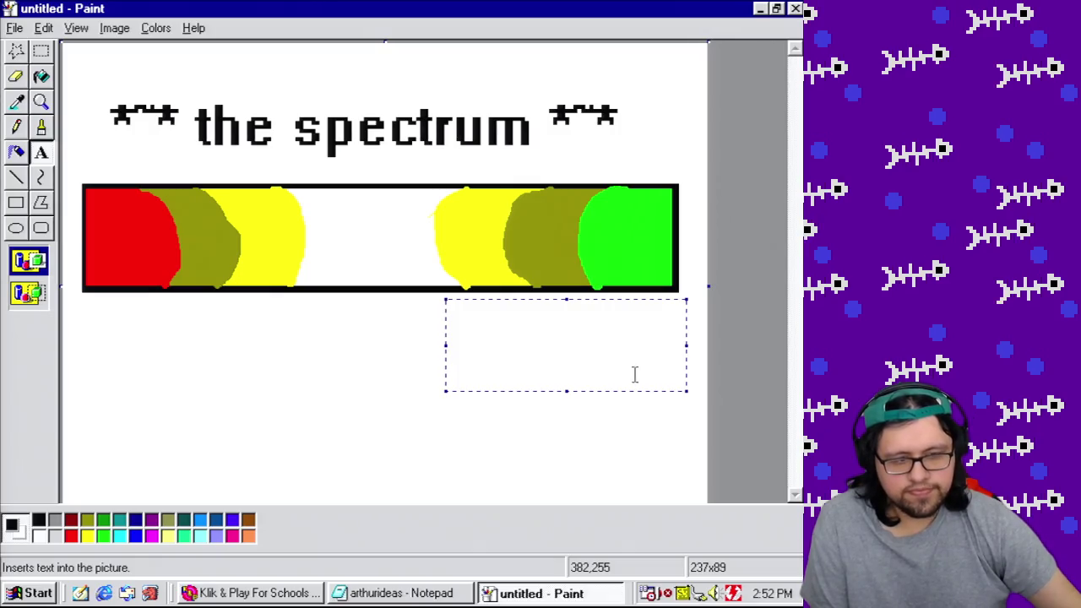
pyautogui.moveTo(566, 392); pyautogui.dragTo(565, 460)
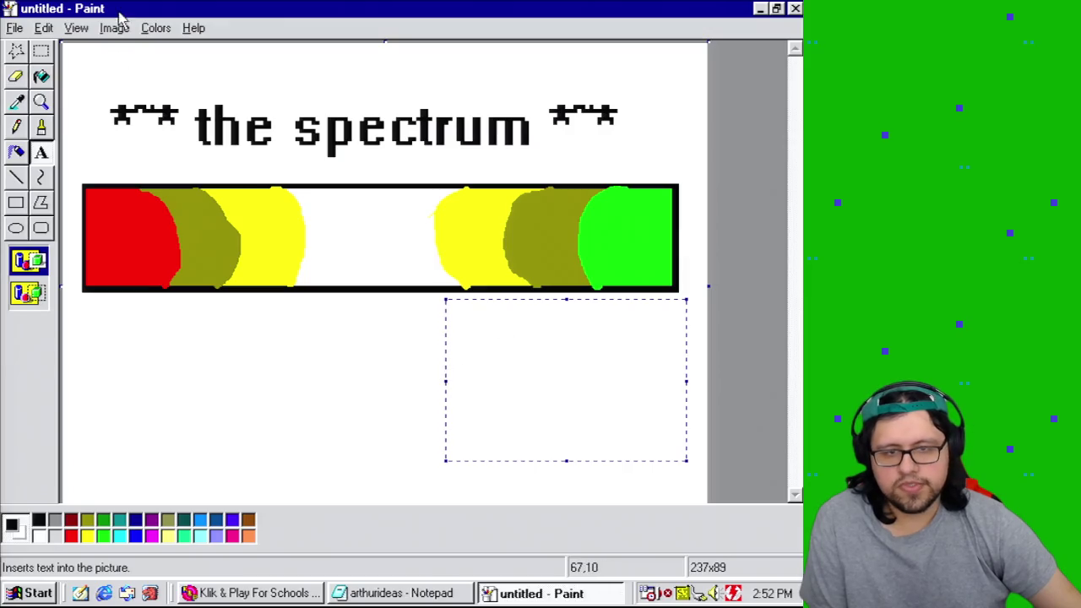
pyautogui.click(44, 29)
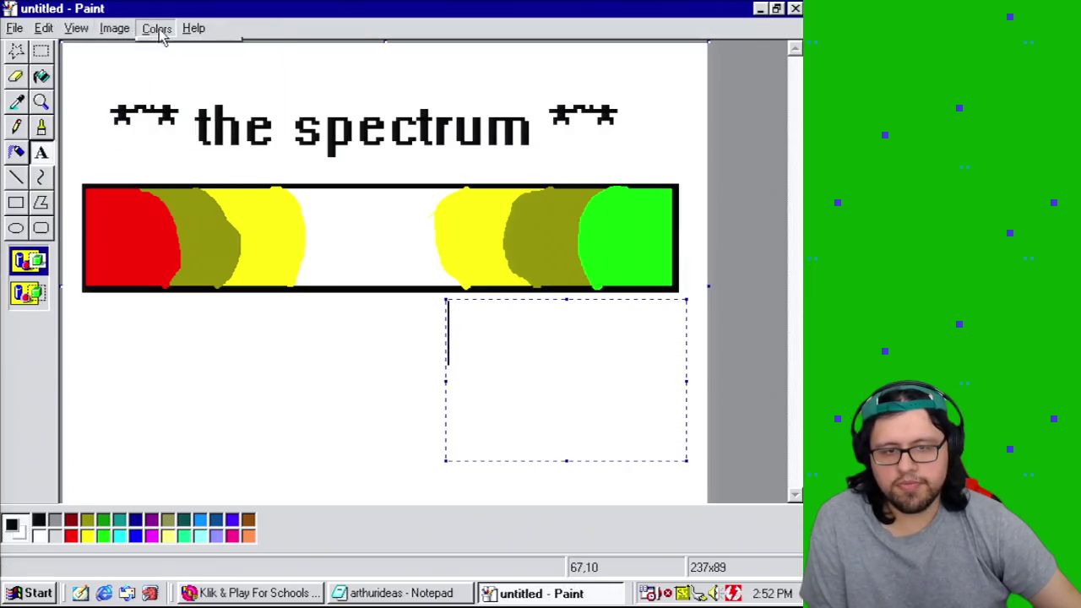
pyautogui.moveTo(87, 30)
pyautogui.click(103, 100)
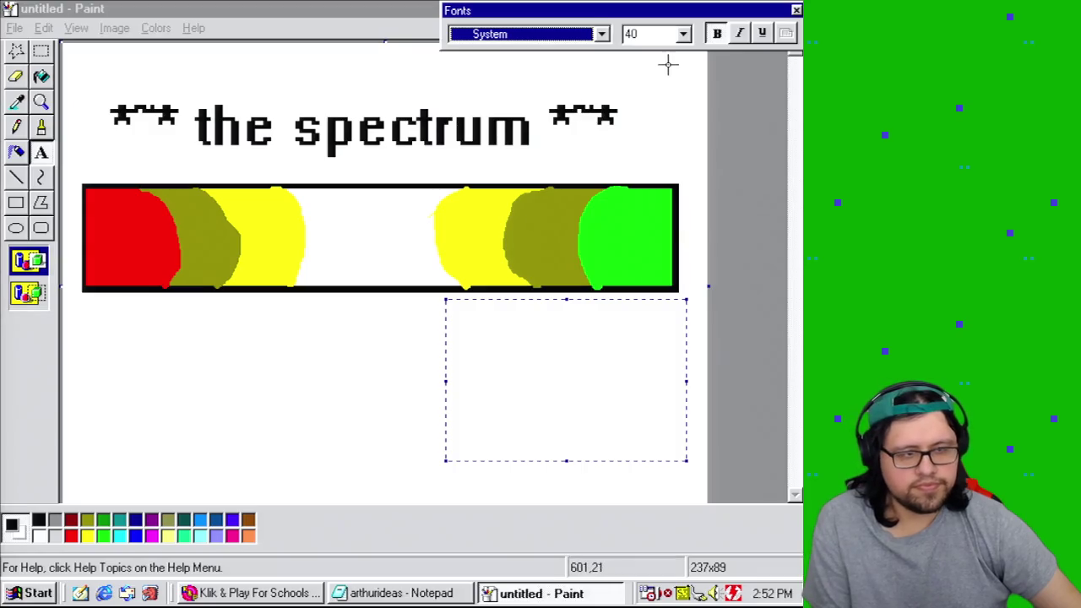
pyautogui.click(664, 36)
pyautogui.write('32')
pyautogui.click(601, 34)
pyautogui.click(591, 49)
pyautogui.click(587, 344)
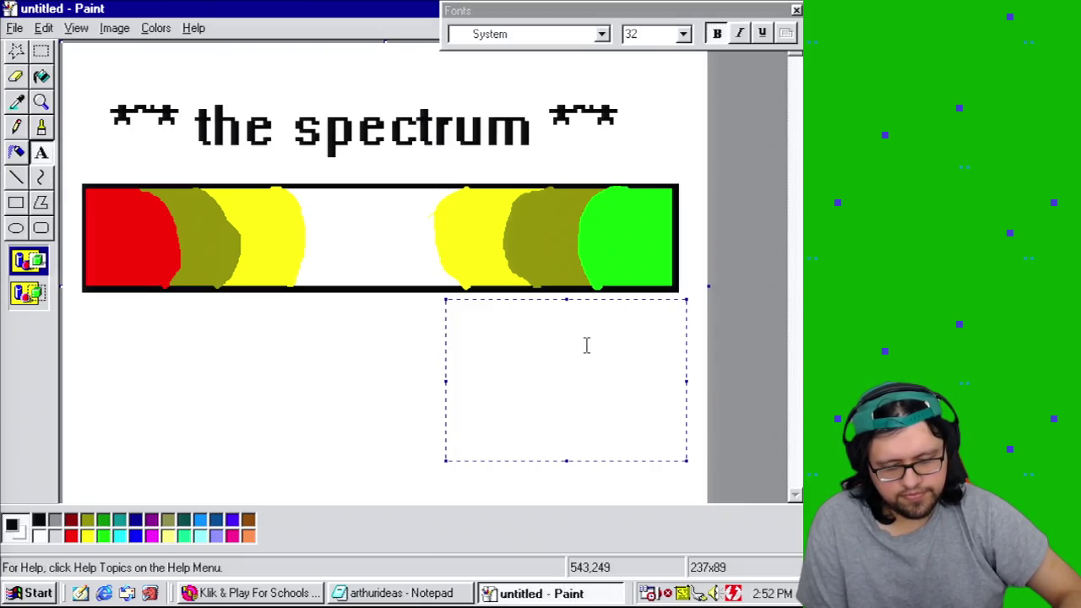
# Step: Start the right caption with 'Wata' and settle its font size at 24
pyautogui.write('Wata')
pyautogui.click(647, 34)
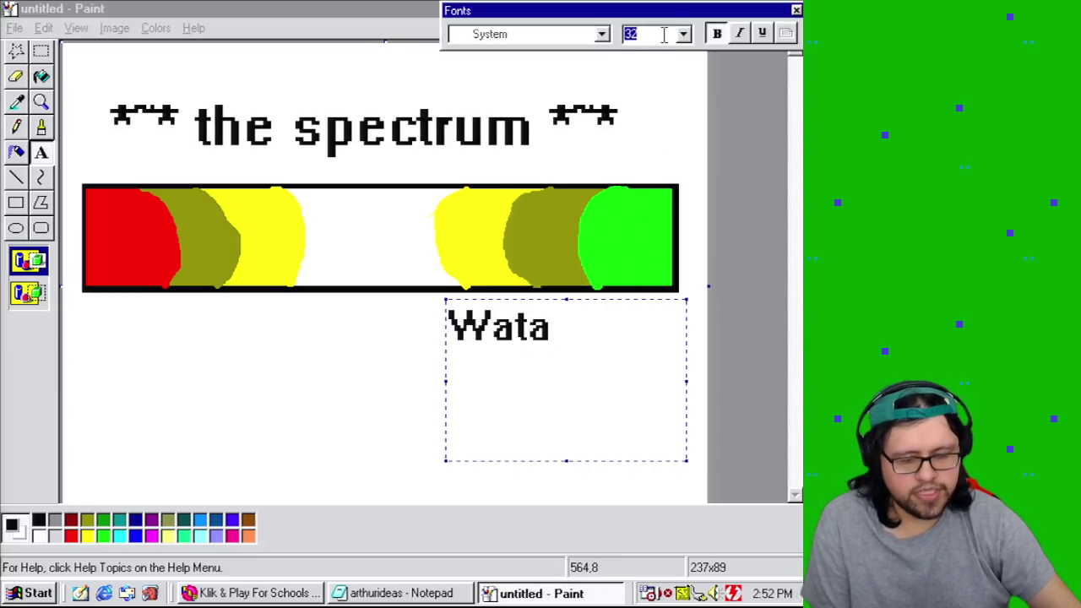
pyautogui.write('16')
pyautogui.click(572, 39)
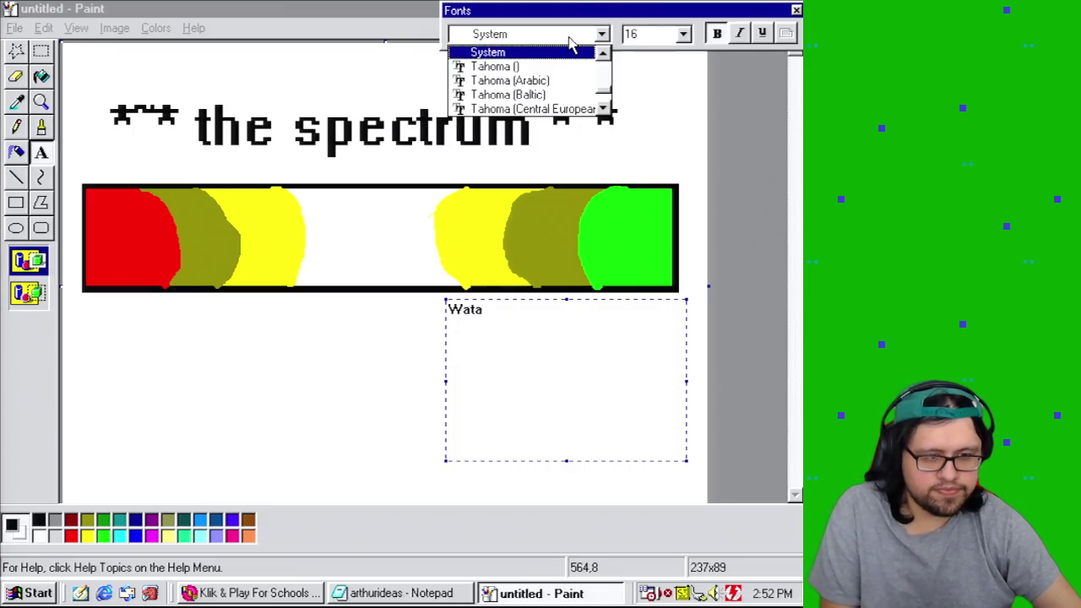
pyautogui.click(650, 34)
pyautogui.write('24')
pyautogui.click(596, 34)
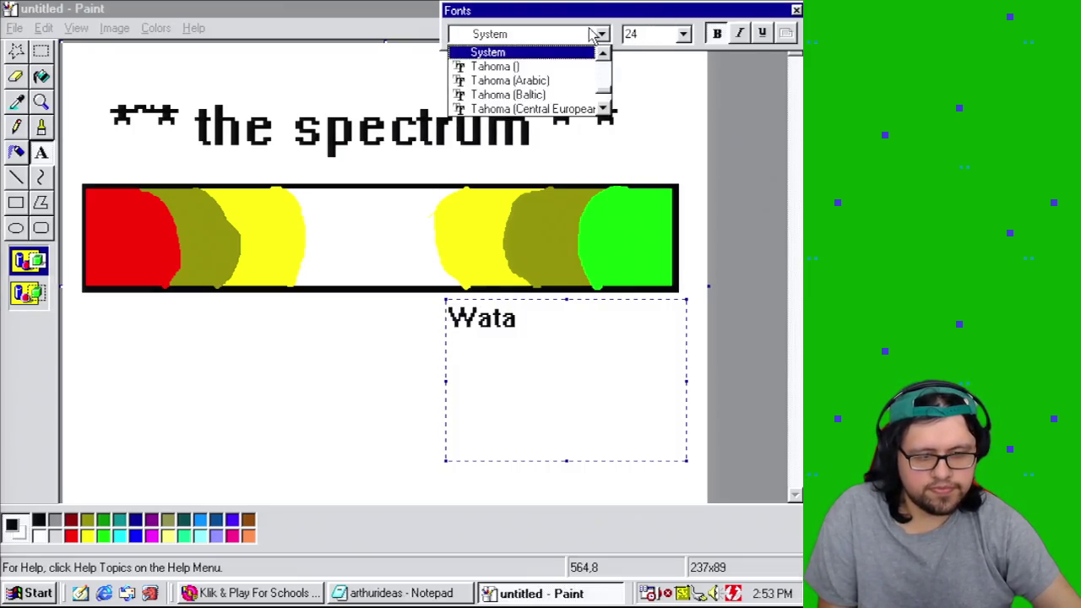
pyautogui.click(580, 343)
# Step: Finish the right caption as 'Watches "The Boys" on Netflix'
pyautogui.press('BackSpace')
pyautogui.write('ches "The')
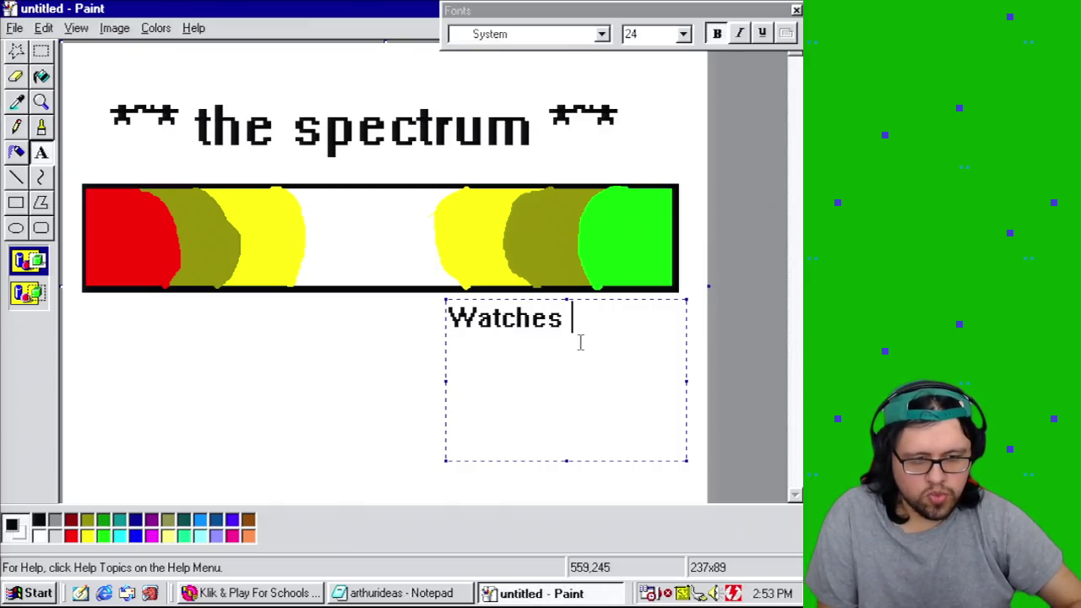
pyautogui.press('BackSpace')
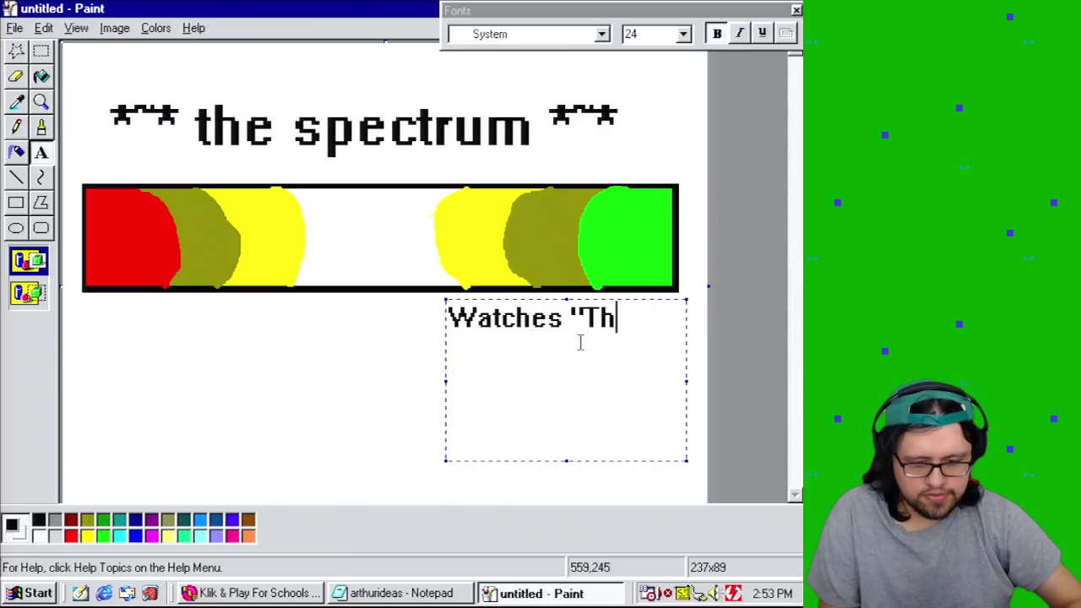
pyautogui.press('BackSpace')
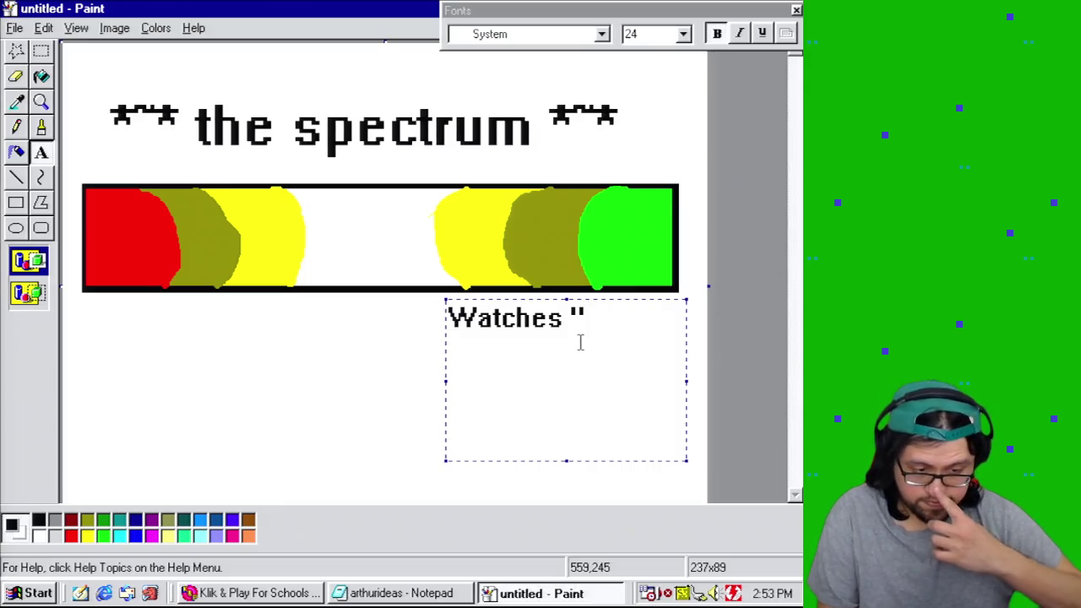
pyautogui.write('TheBoys" on N')
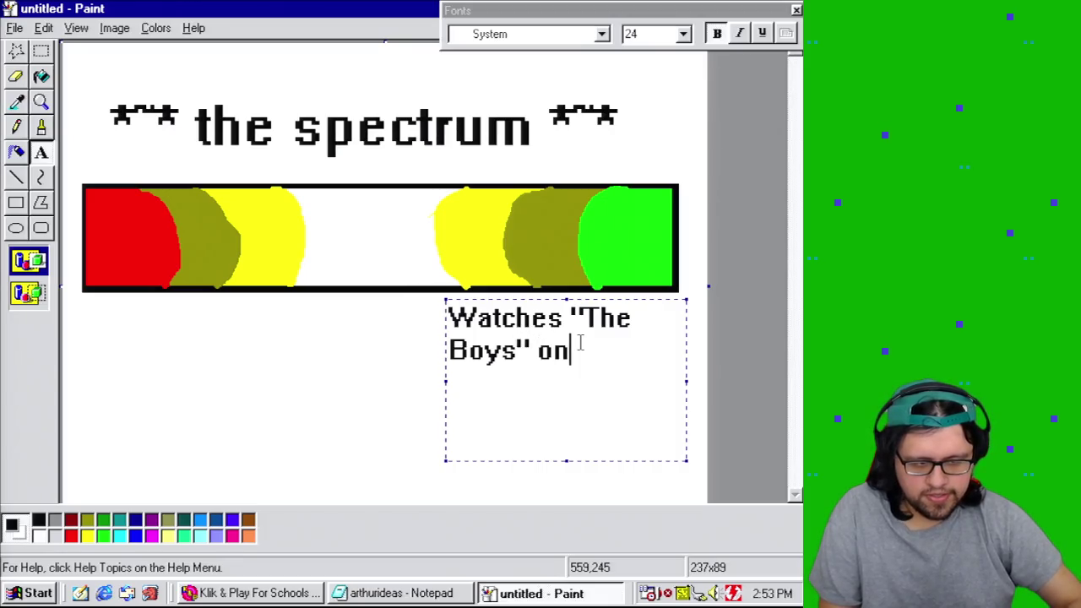
pyautogui.write('etflix')
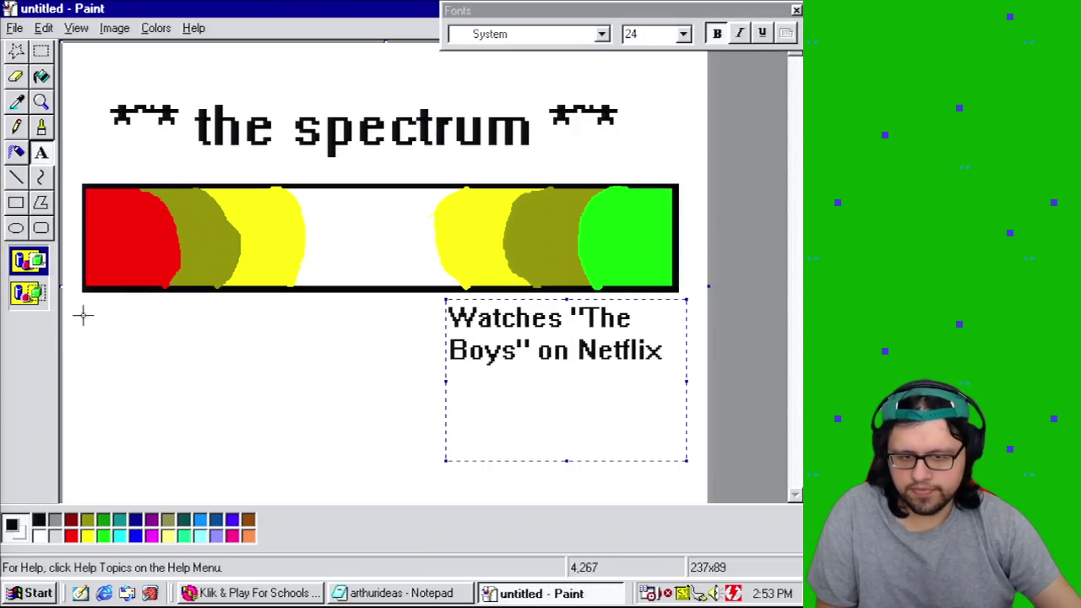
# Step: Add the left caption 'Has My Little Pony background in their Linux temrinal' under the bar
pyautogui.moveTo(320, 422); pyautogui.dragTo(321, 445)
pyautogui.write('Has')
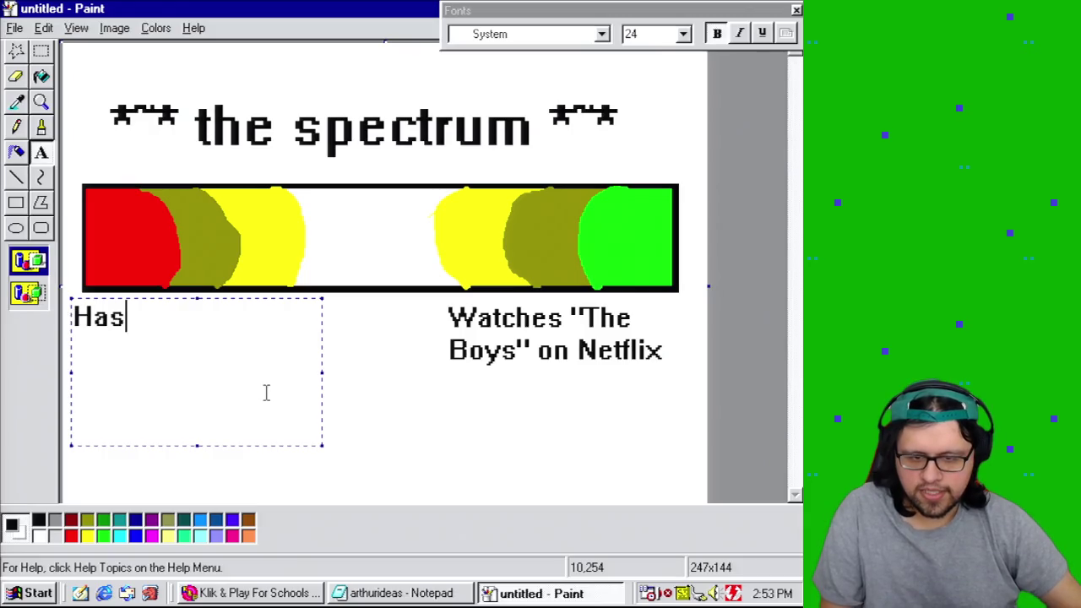
pyautogui.write(' My')
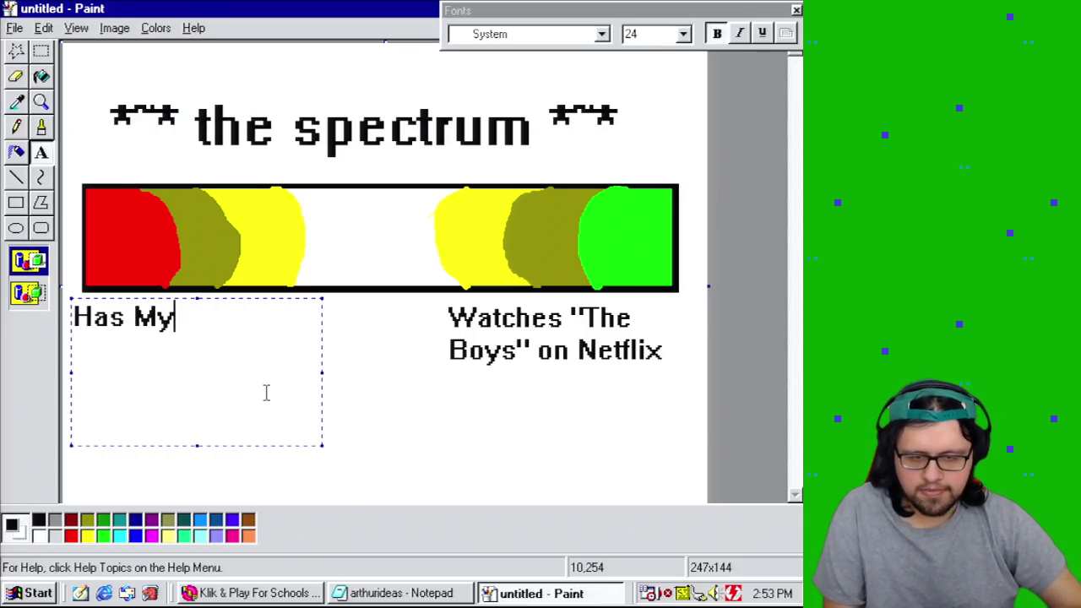
pyautogui.write(' Littleon')
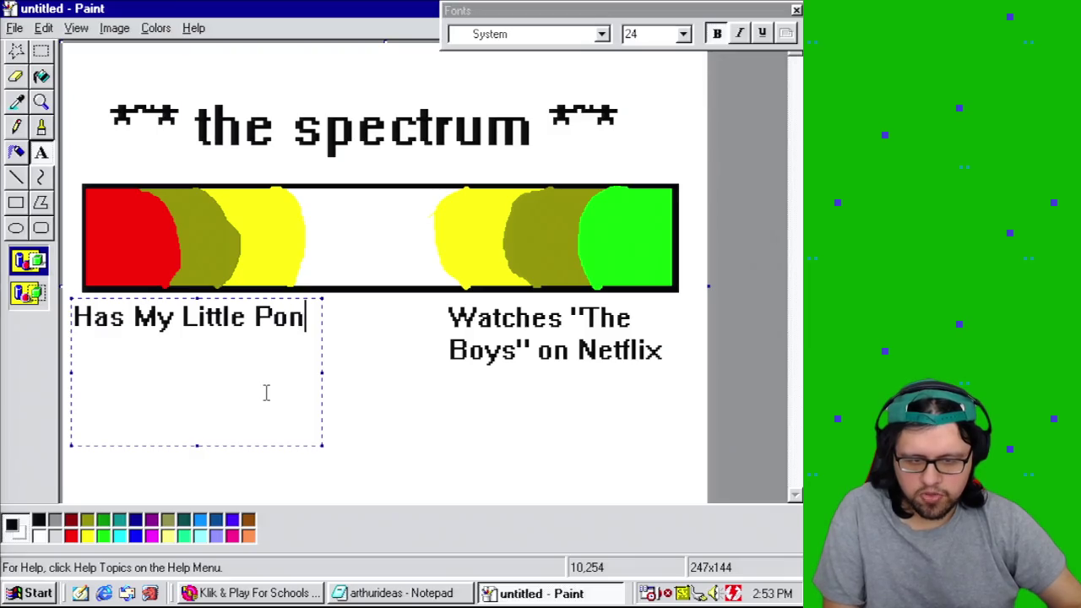
pyautogui.write('y t bac')
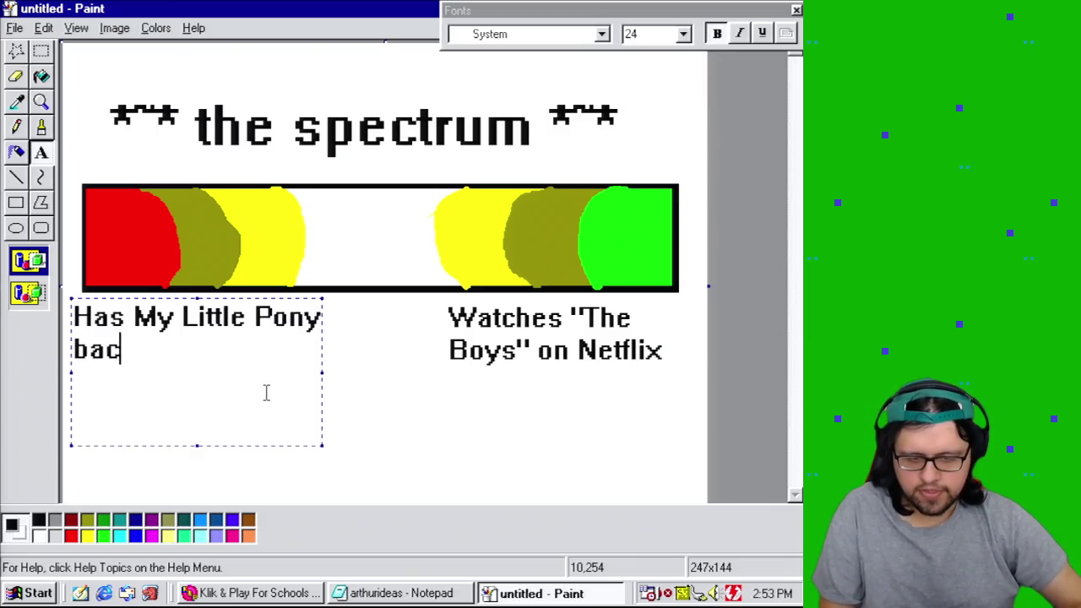
pyautogui.write('kground itheir Ter')
pyautogui.press('BackSpace')
pyautogui.press('BackSpace')
pyautogui.press('BackSpace')
pyautogui.write('temrina')
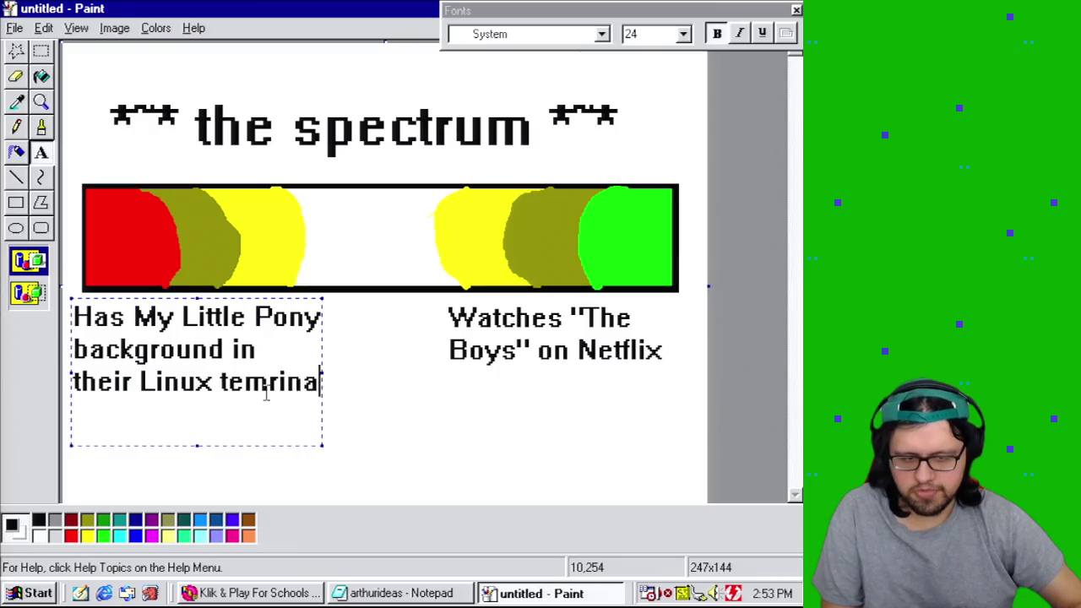
pyautogui.write('l')
pyautogui.press('Return')
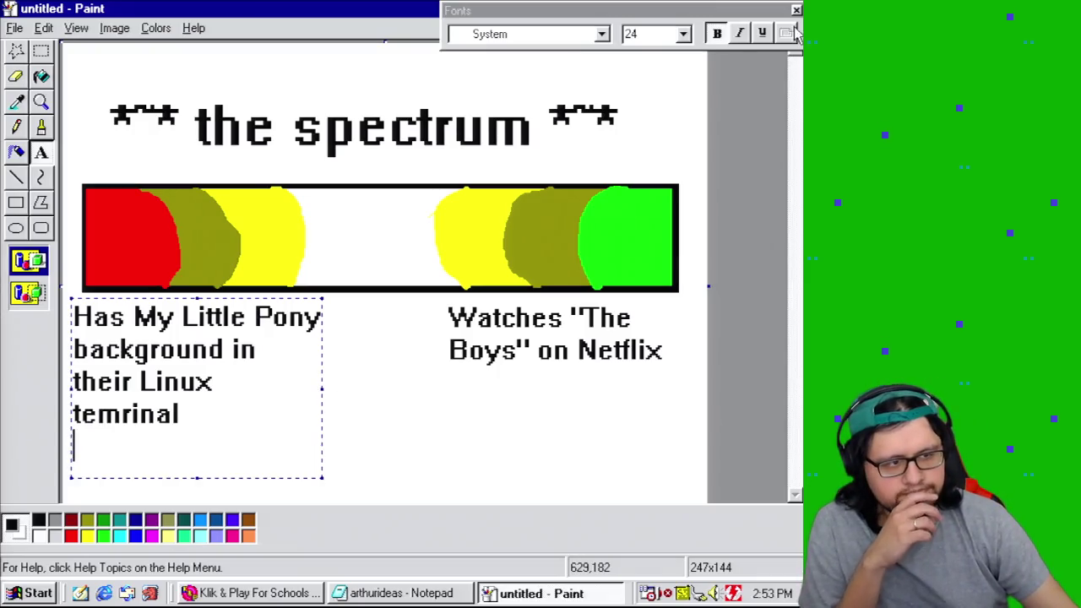
pyautogui.click(797, 11)
# Step: Fill the white middle of the spectrum bar brown
pyautogui.click(42, 75)
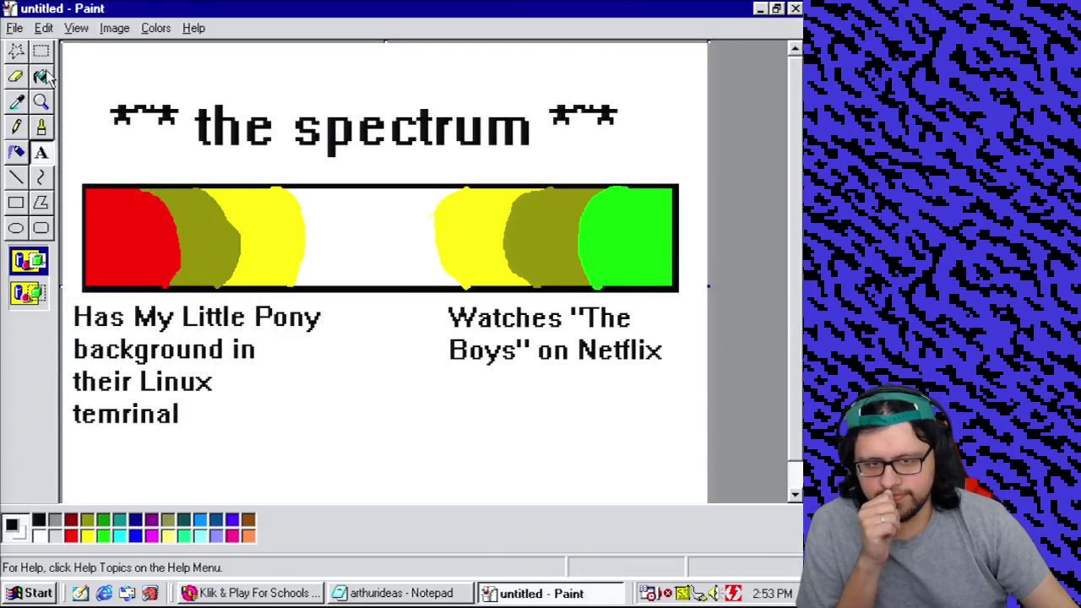
pyautogui.click(248, 520)
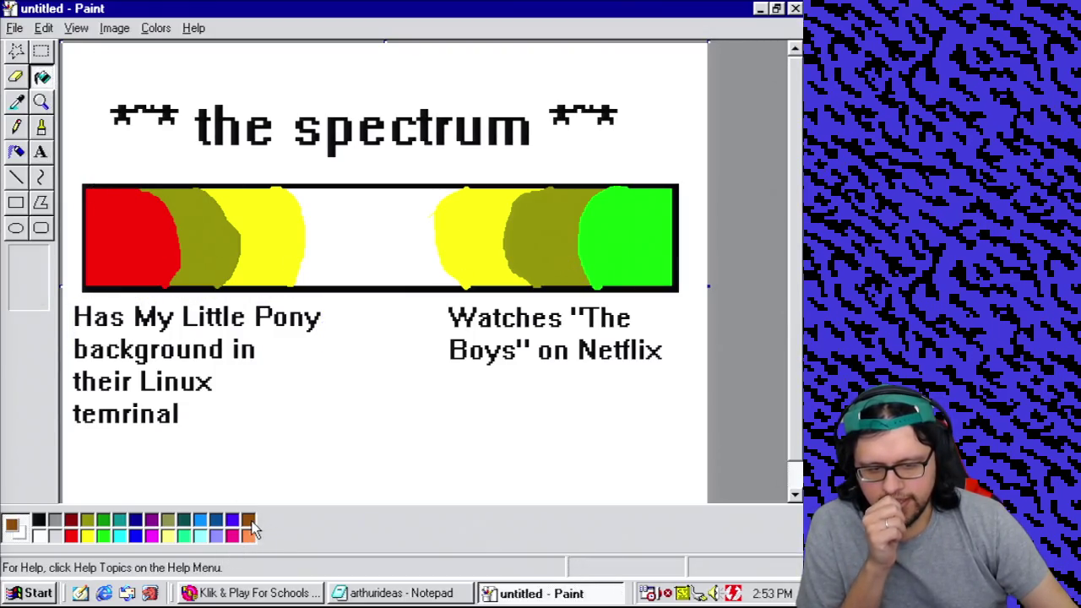
pyautogui.click(418, 266)
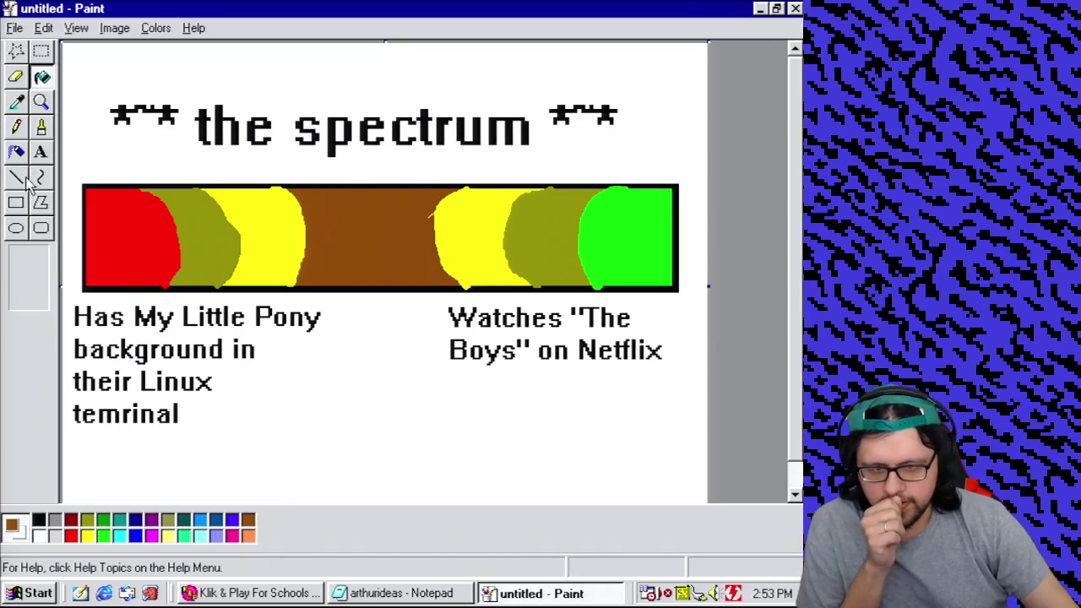
# Step: With a larger yellow brush, paint a wavy line and seven dots across the brown section
pyautogui.click(41, 126)
pyautogui.click(41, 269)
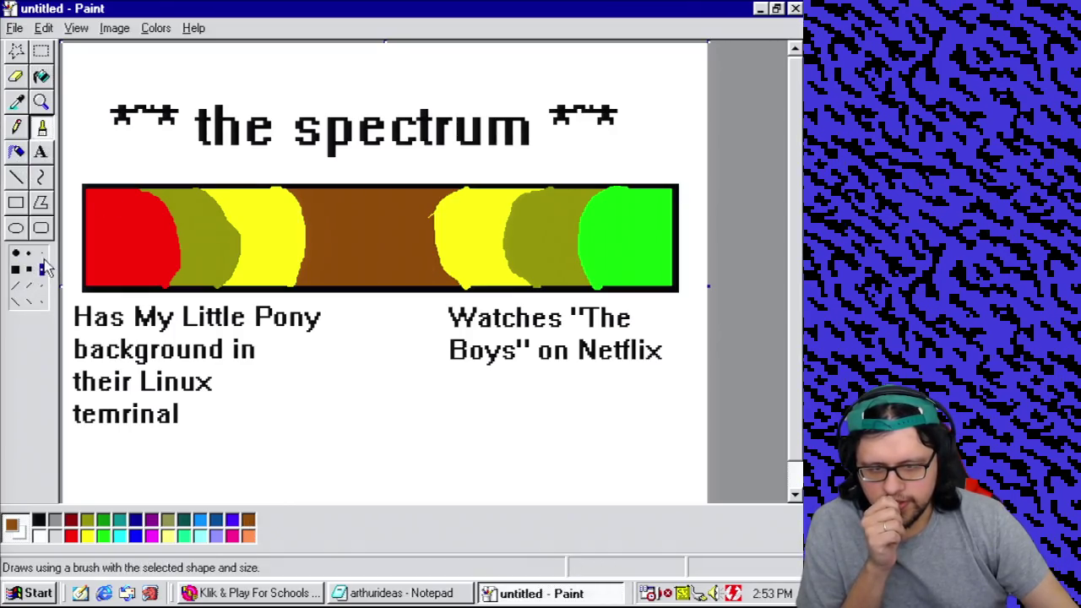
pyautogui.click(87, 536)
pyautogui.moveTo(314, 208); pyautogui.dragTo(388, 211)
pyautogui.click(365, 232)
pyautogui.click(422, 245)
pyautogui.click(399, 265)
pyautogui.click(327, 265)
pyautogui.click(369, 270)
pyautogui.click(406, 202)
pyautogui.click(375, 230)
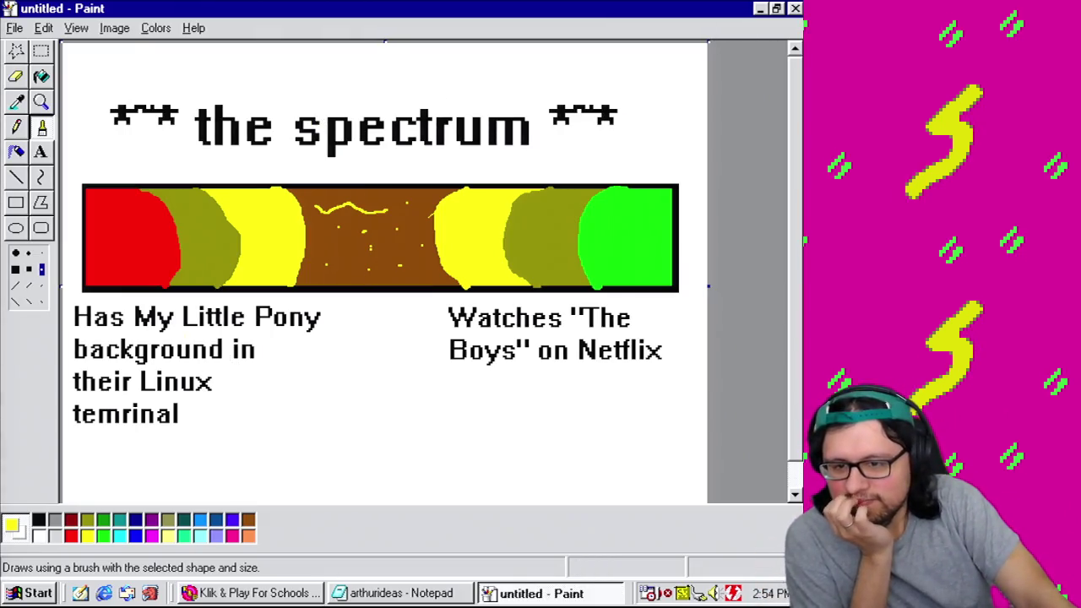
pyautogui.click(759, 8)
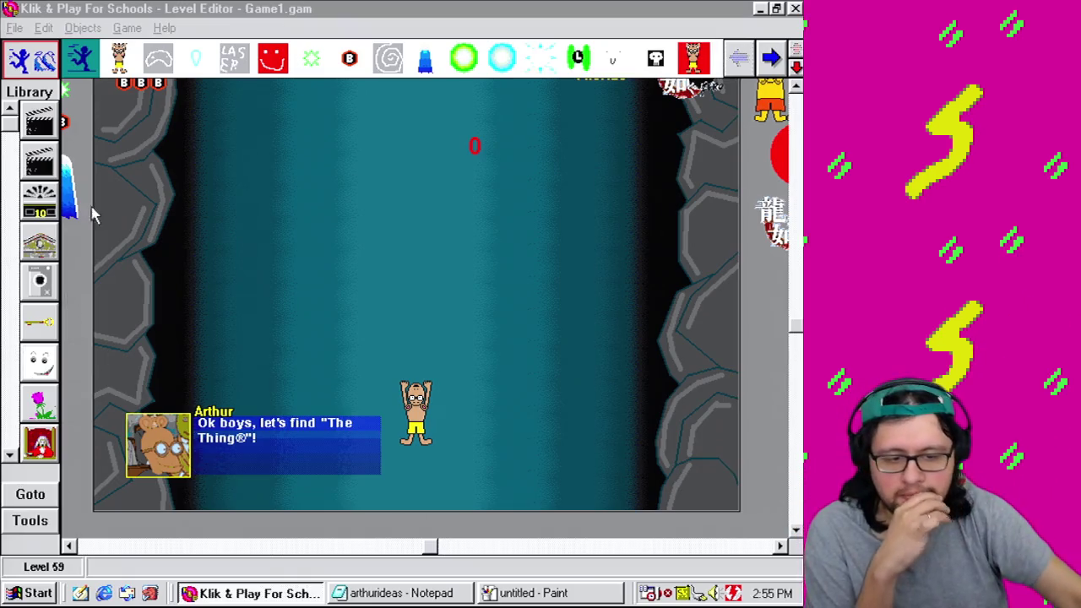
# Step: Switch Klik & Play to the Event Editor for Game1.gam, showing events 244–249
pyautogui.click(127, 28)
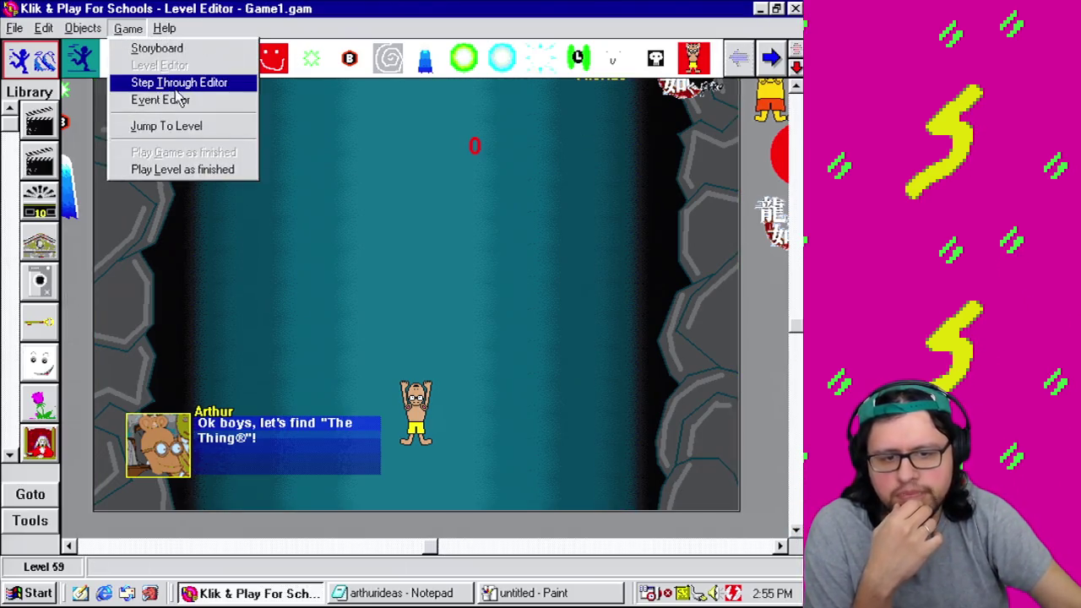
pyautogui.click(178, 101)
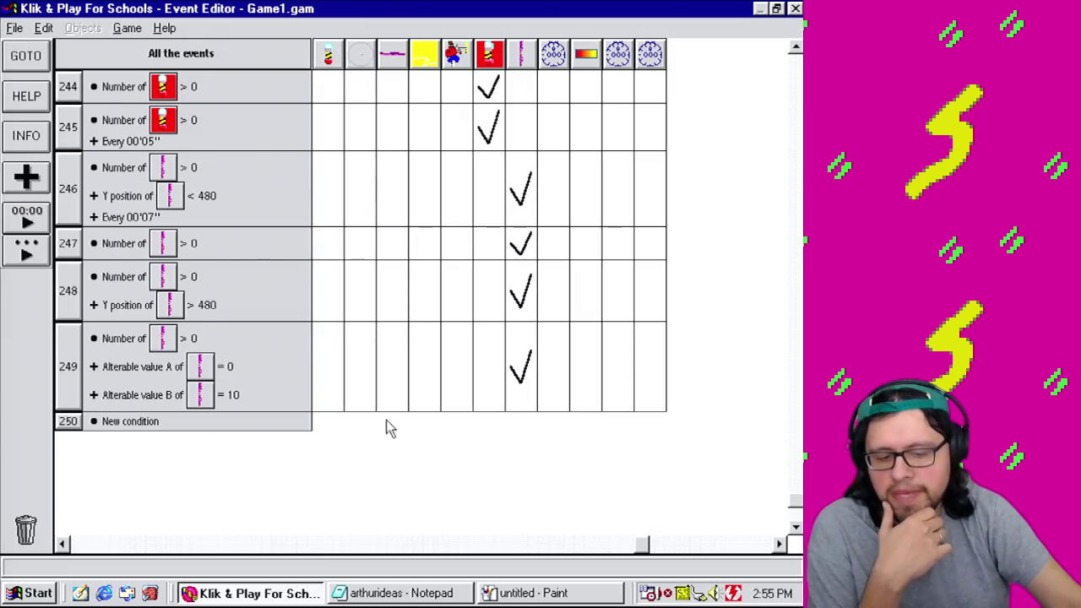
# Step: Test-play the current level from the Level Editor, then return to the event list
pyautogui.moveTo(532, 264)
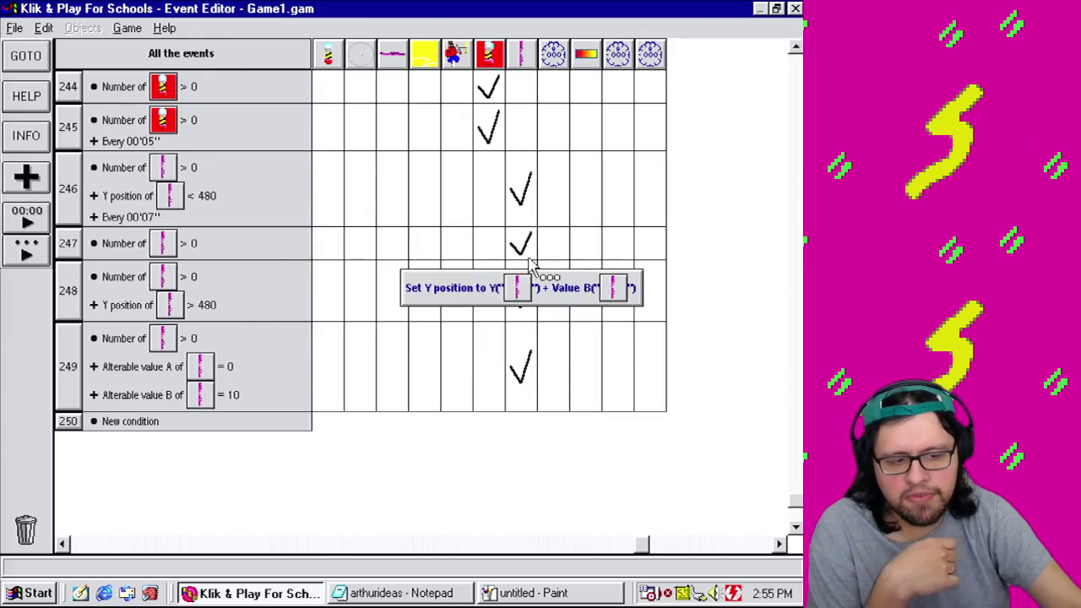
pyautogui.moveTo(524, 368)
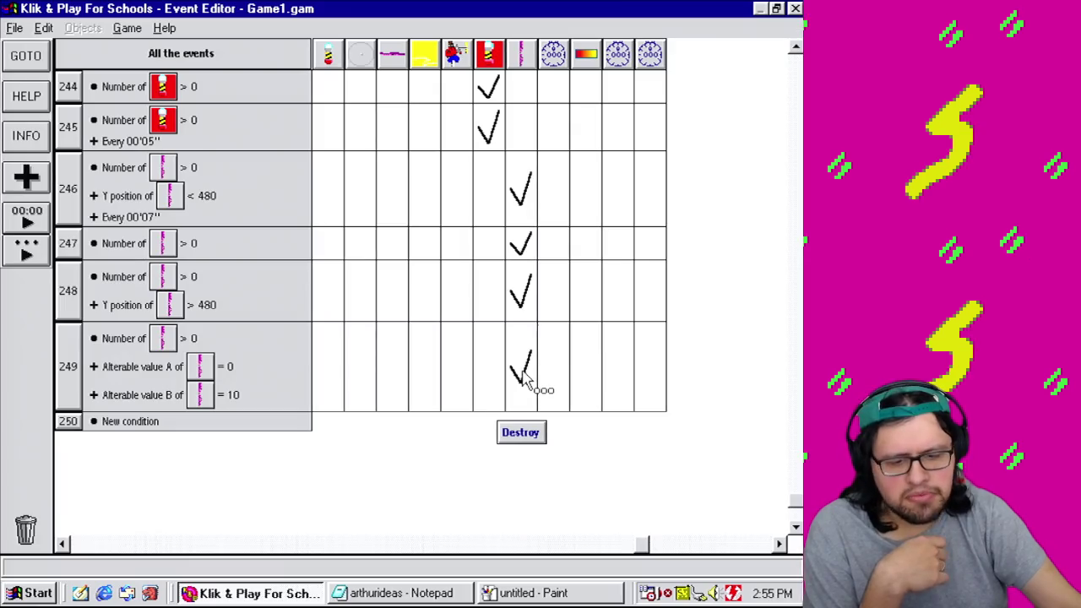
pyautogui.click(127, 28)
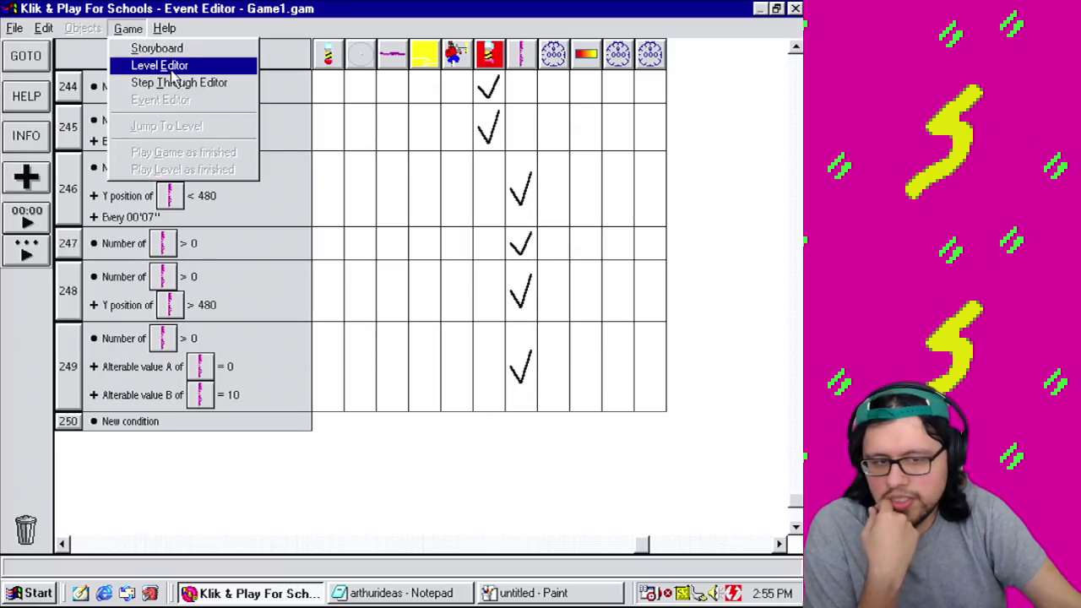
pyautogui.click(171, 71)
pyautogui.click(129, 28)
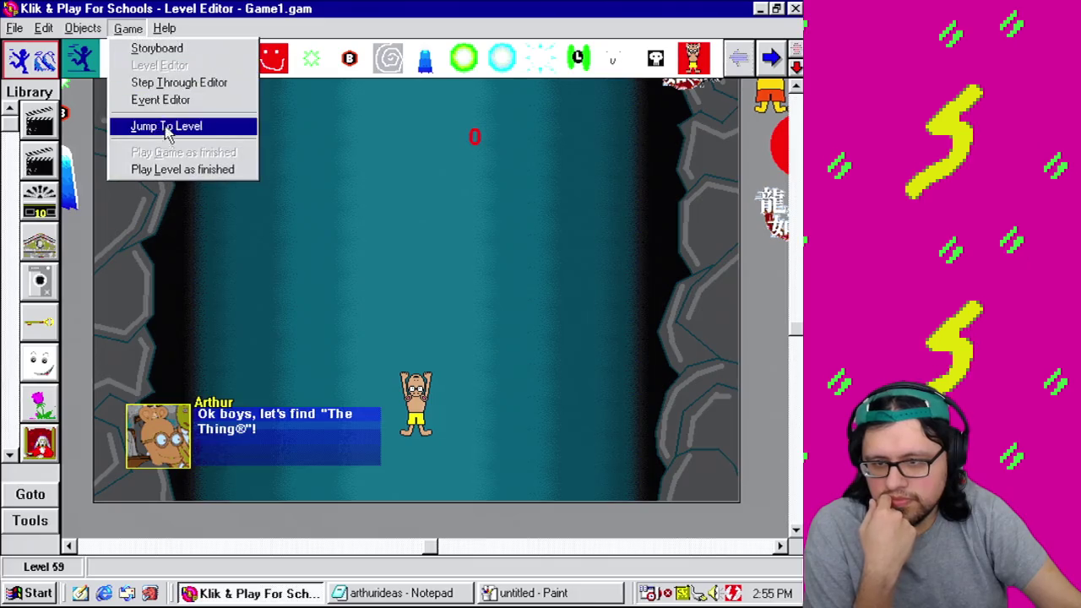
pyautogui.click(188, 179)
pyautogui.click(128, 28)
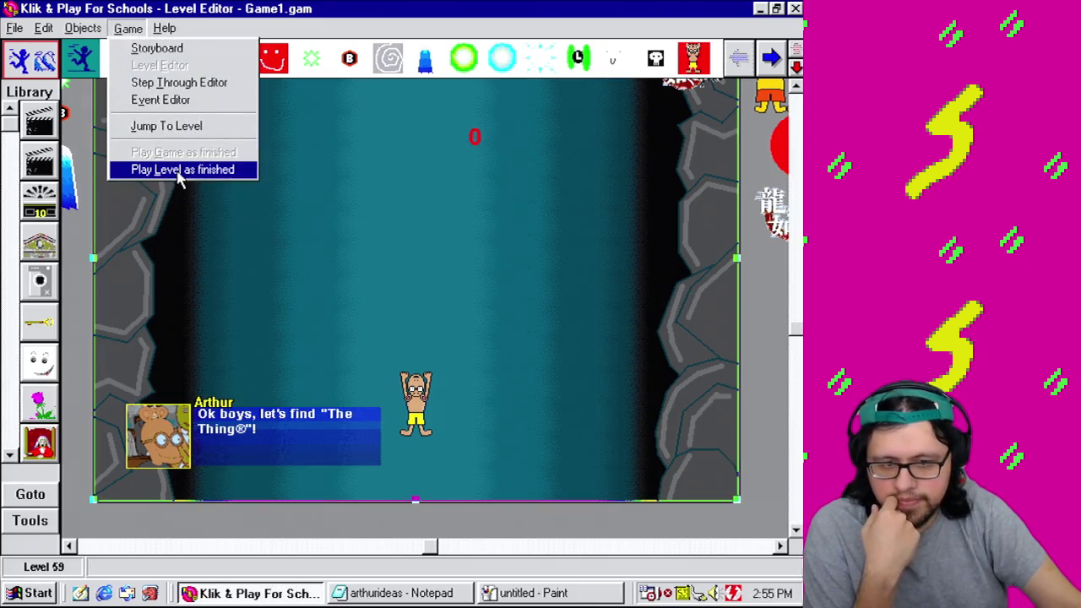
pyautogui.click(179, 170)
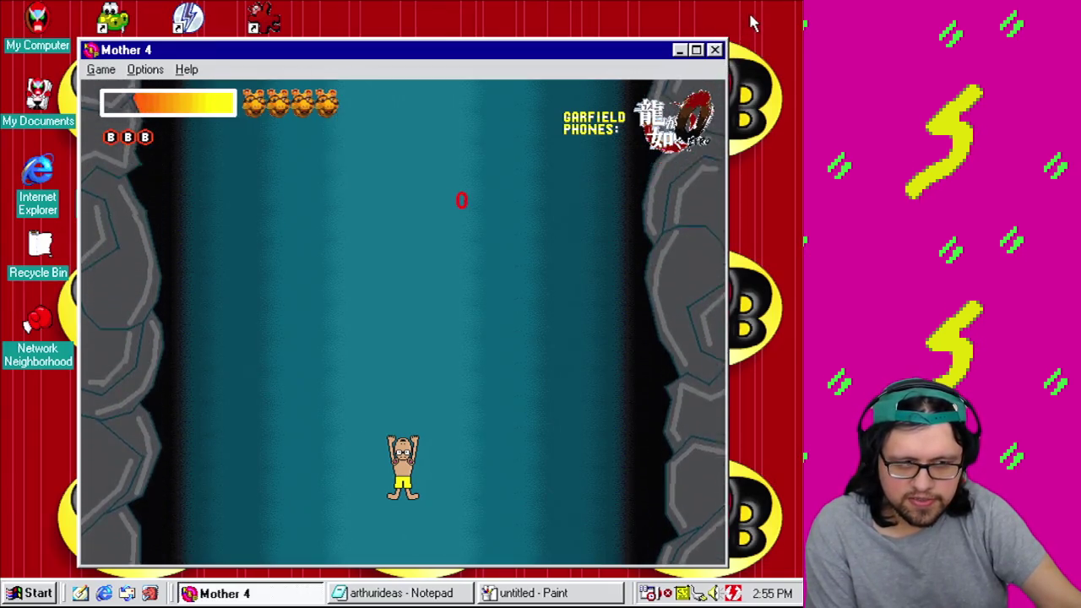
pyautogui.click(715, 50)
pyautogui.click(127, 28)
pyautogui.click(215, 98)
# Step: Change event 249's alterable value B comparison to 7 and test-play the level
pyautogui.rightClick(229, 393)
pyautogui.click(246, 402)
pyautogui.write('7')
pyautogui.click(243, 431)
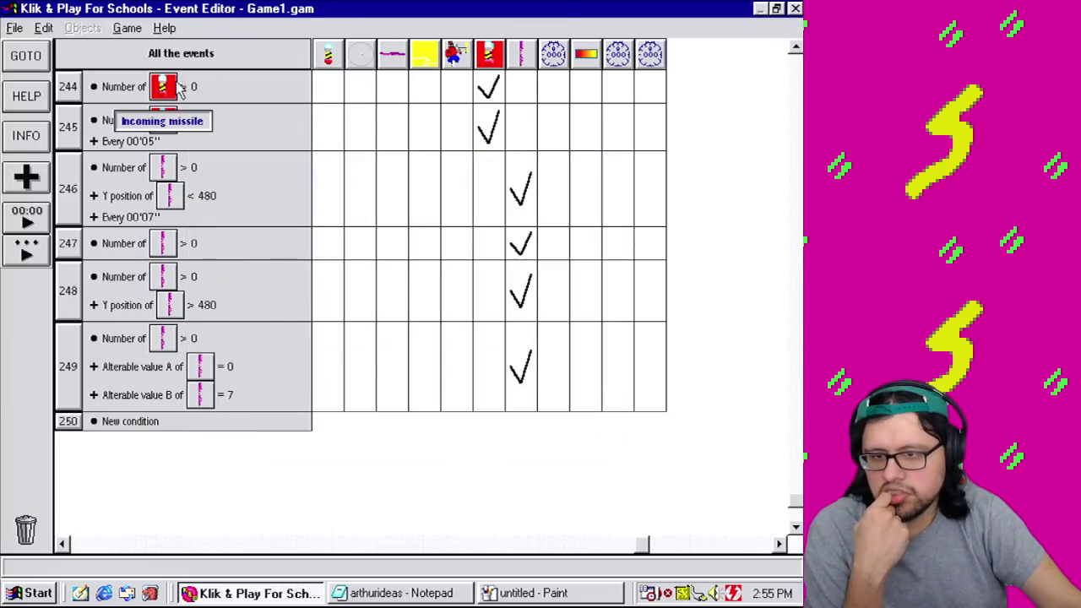
pyautogui.click(126, 28)
pyautogui.click(162, 65)
pyautogui.click(126, 28)
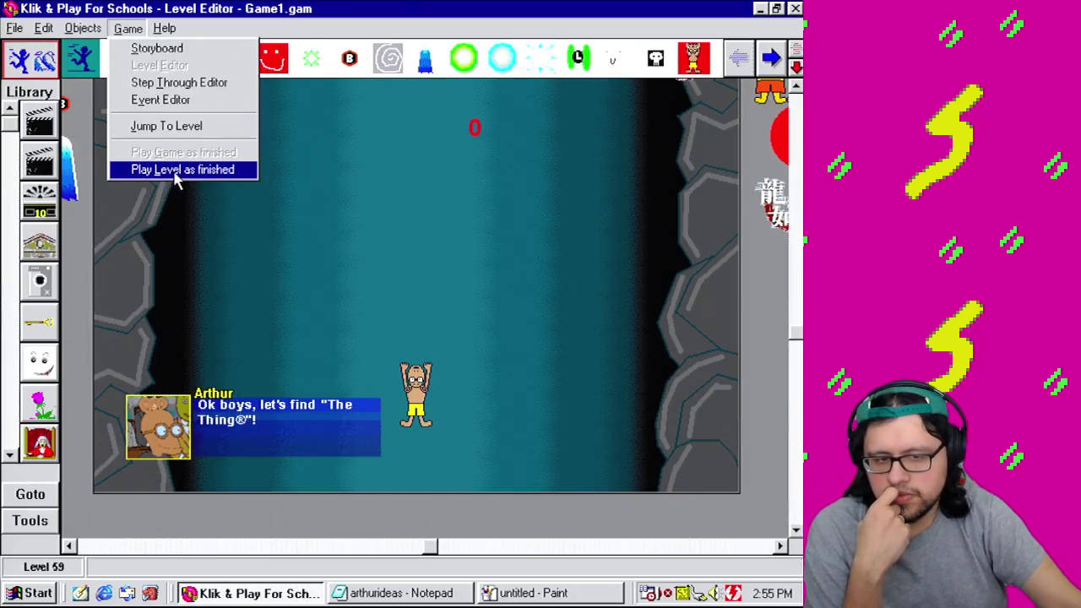
pyautogui.click(178, 169)
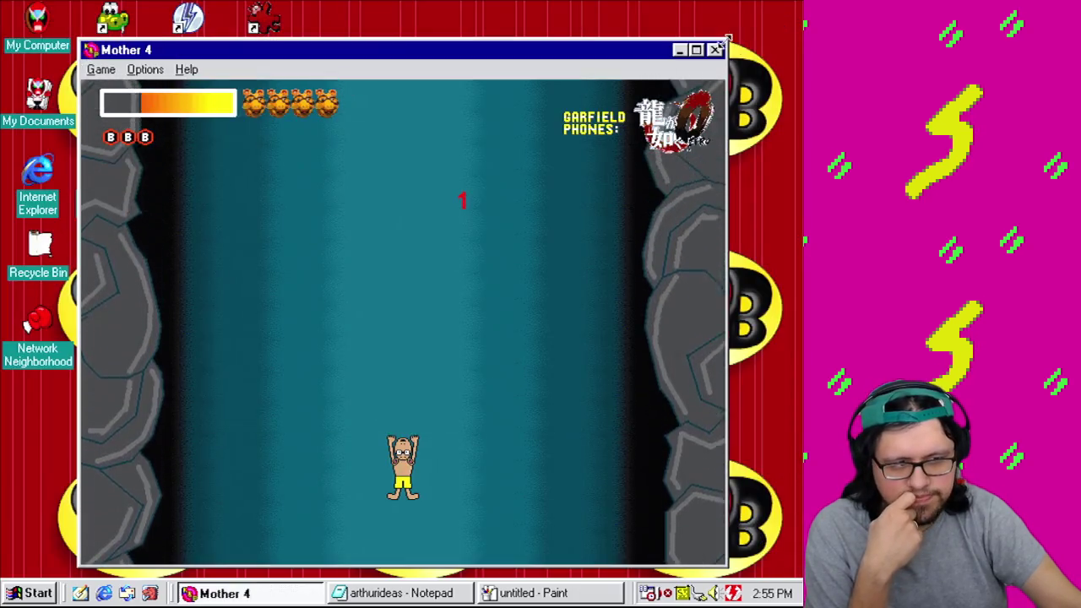
pyautogui.press('Escape')
pyautogui.click(127, 28)
pyautogui.click(160, 99)
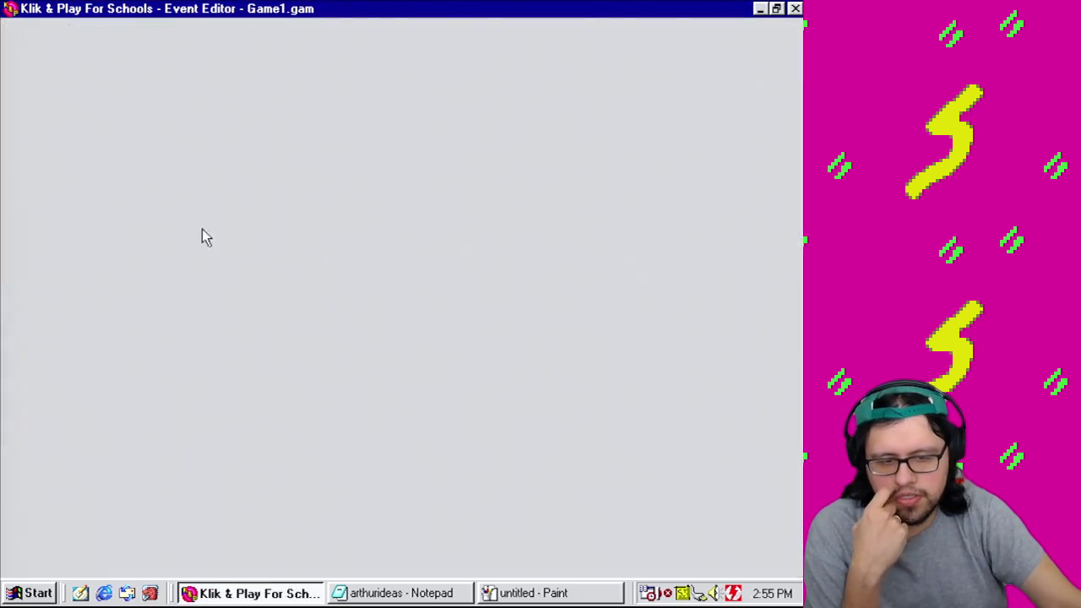
# Step: Make event 249 require alterable value B equal 8, then test-play the whole game
pyautogui.rightClick(230, 396)
pyautogui.click(255, 409)
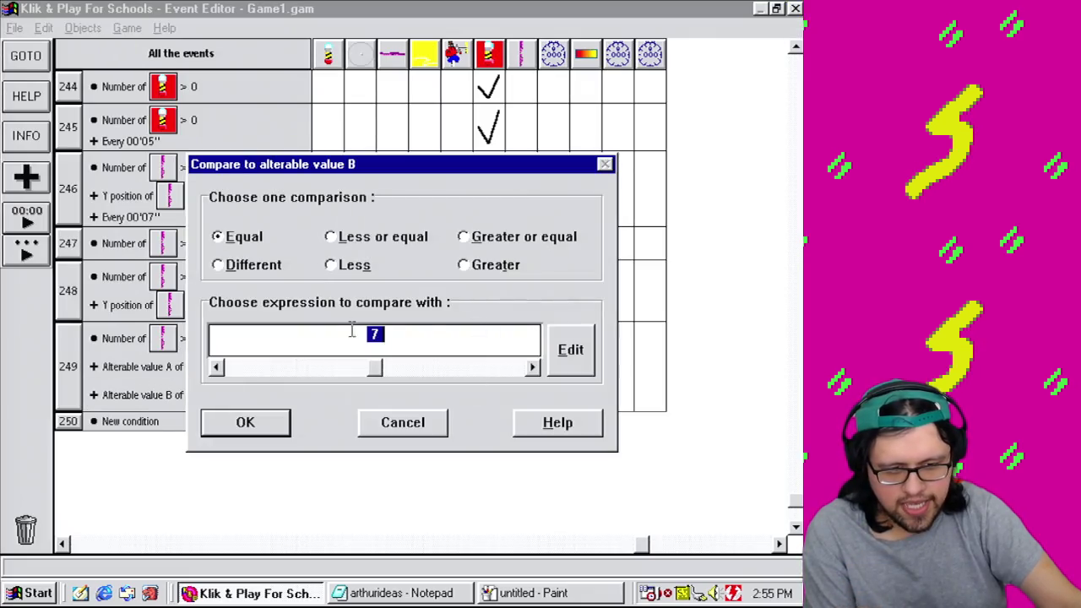
pyautogui.write('8')
pyautogui.click(269, 428)
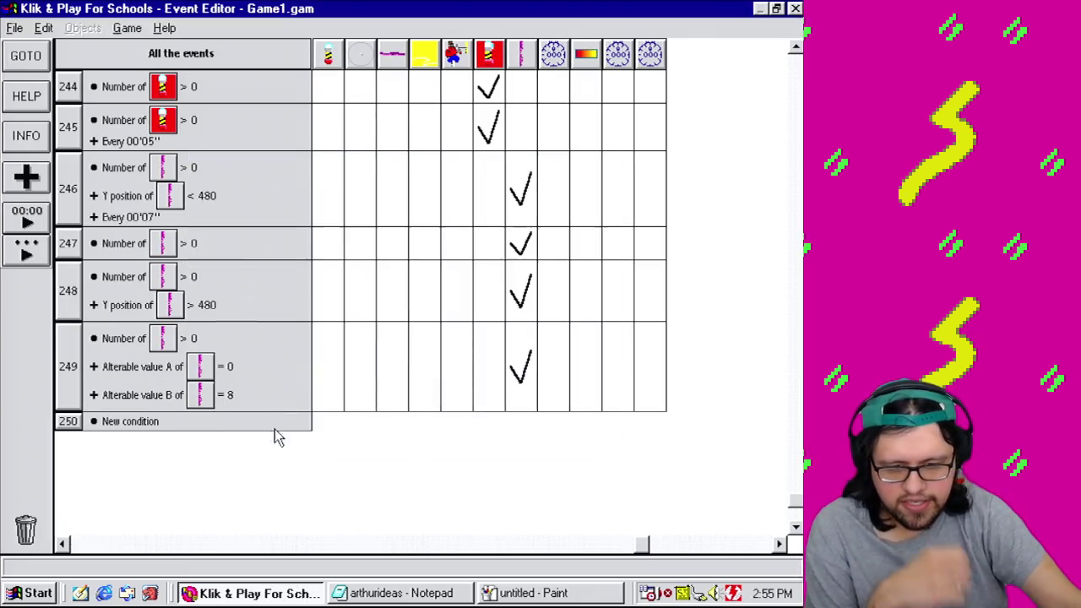
pyautogui.click(126, 28)
pyautogui.click(160, 65)
pyautogui.click(128, 28)
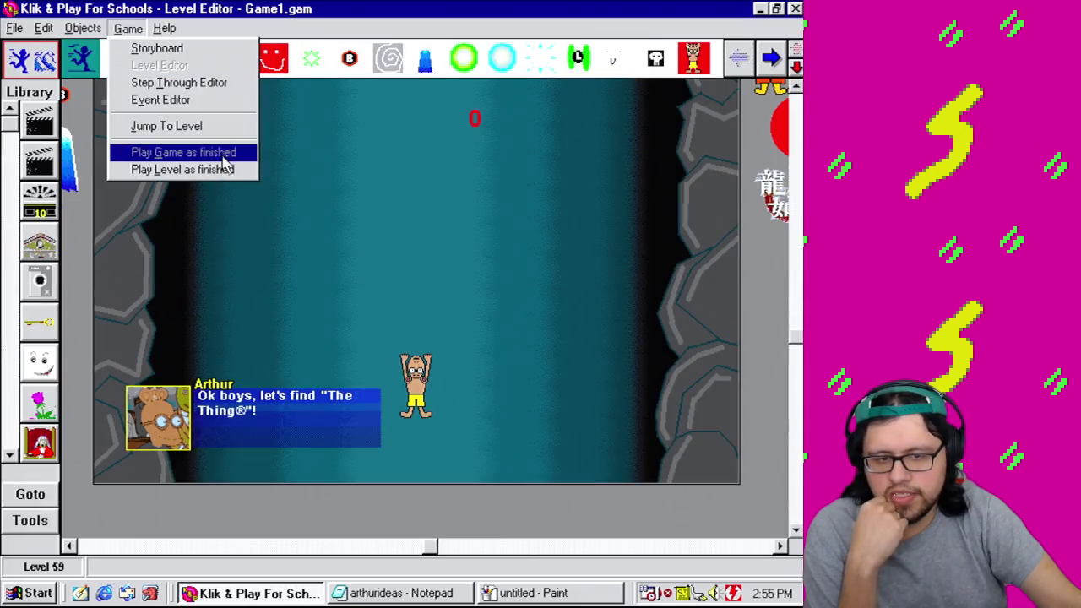
pyautogui.click(224, 153)
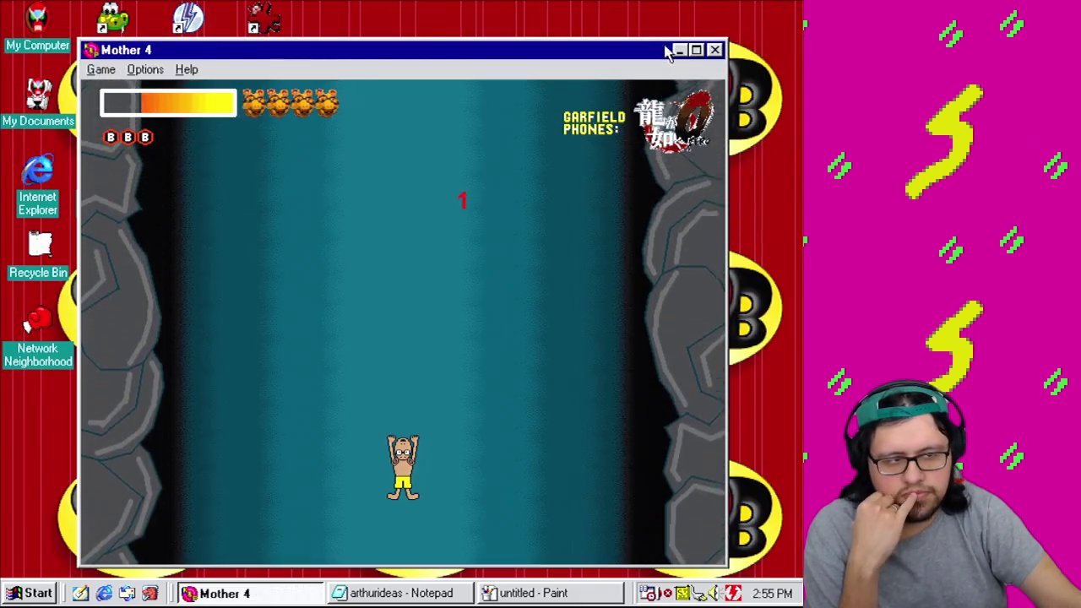
pyautogui.click(714, 49)
pyautogui.click(127, 28)
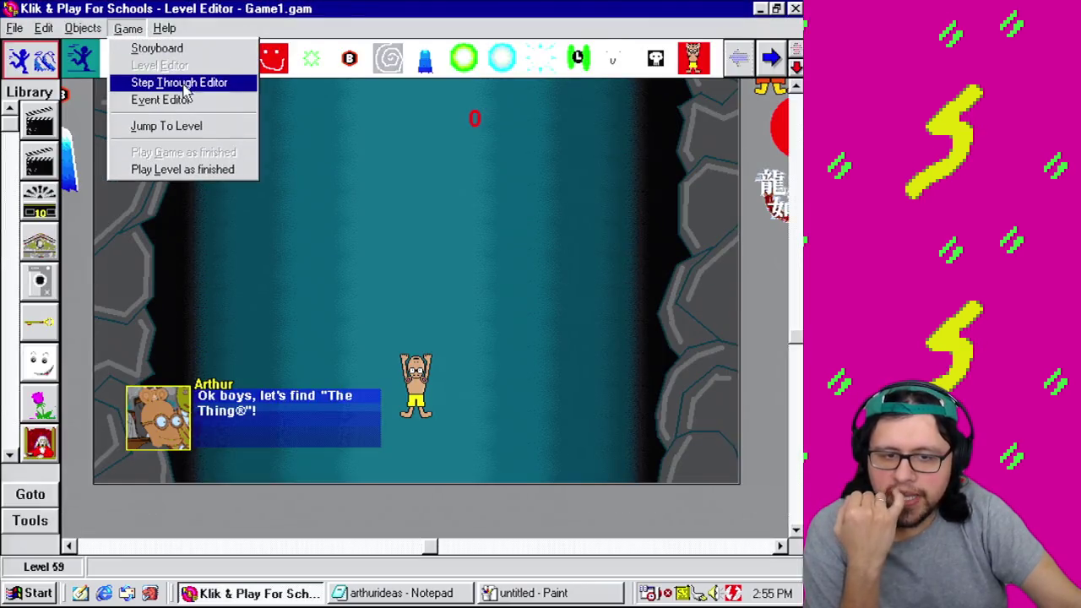
pyautogui.click(184, 100)
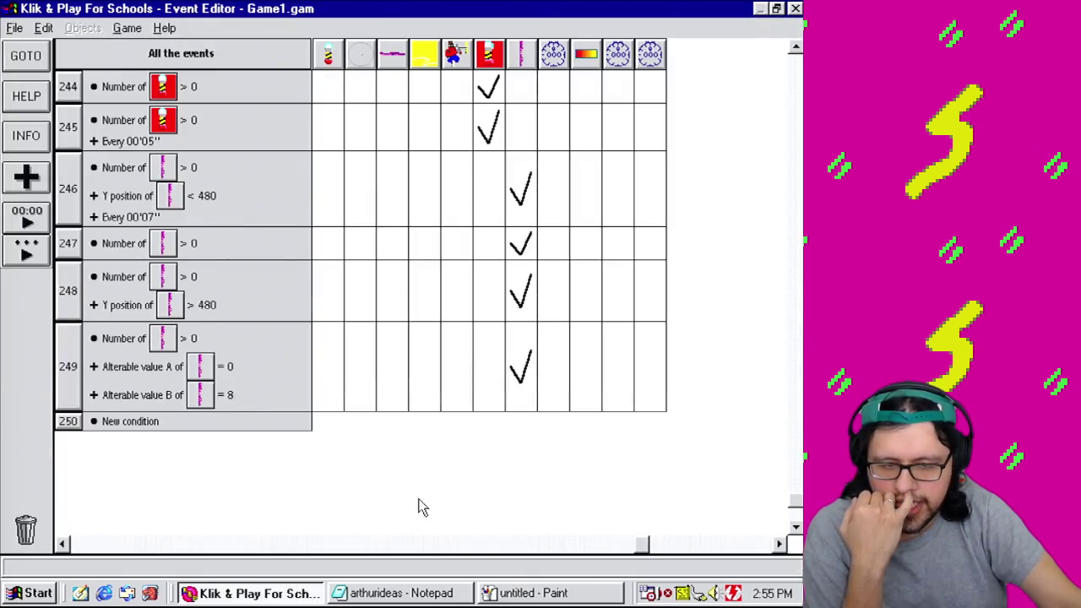
pyautogui.moveTo(527, 184)
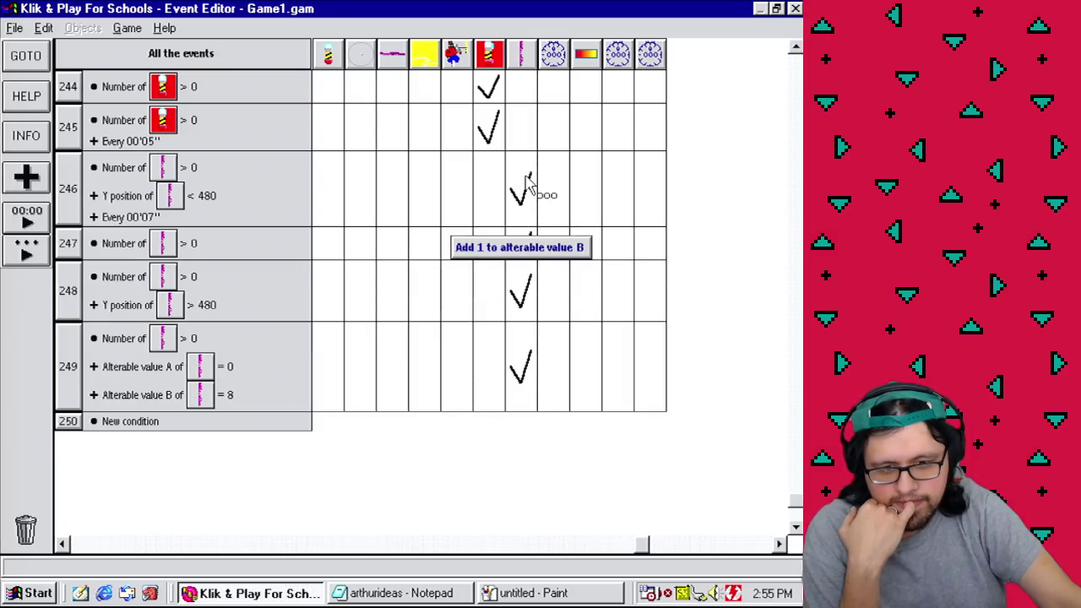
# Step: Add an alterable value A condition to event 246 and set it to equal 2
pyautogui.click(156, 368)
pyautogui.moveTo(157, 367)
pyautogui.mouseDown()
pyautogui.moveTo(131, 219)
pyautogui.moveTo(125, 245)
pyautogui.mouseUp()
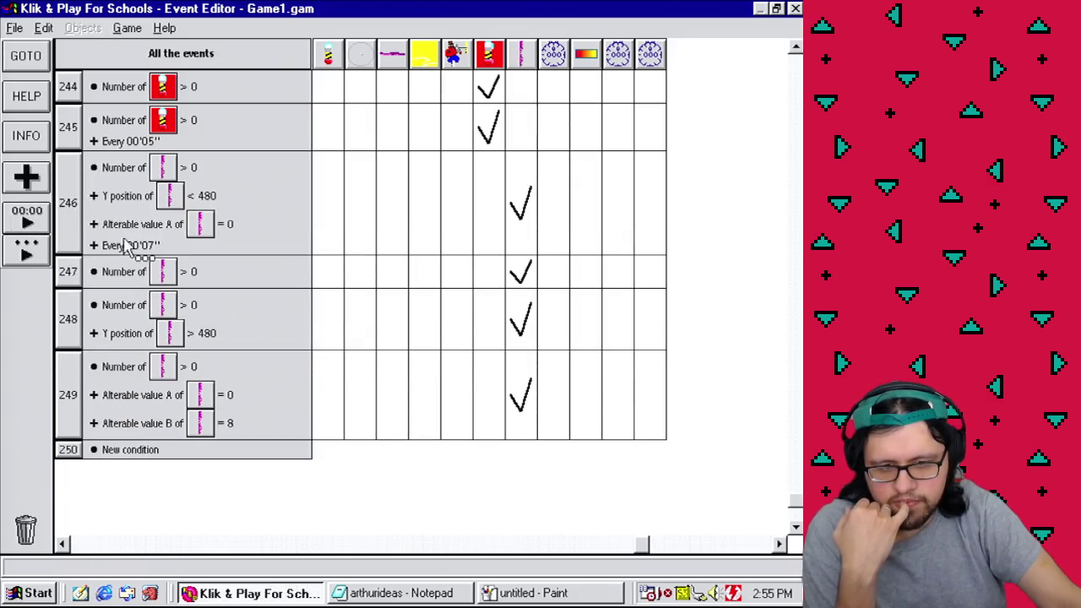
pyautogui.rightClick(139, 224)
pyautogui.click(159, 225)
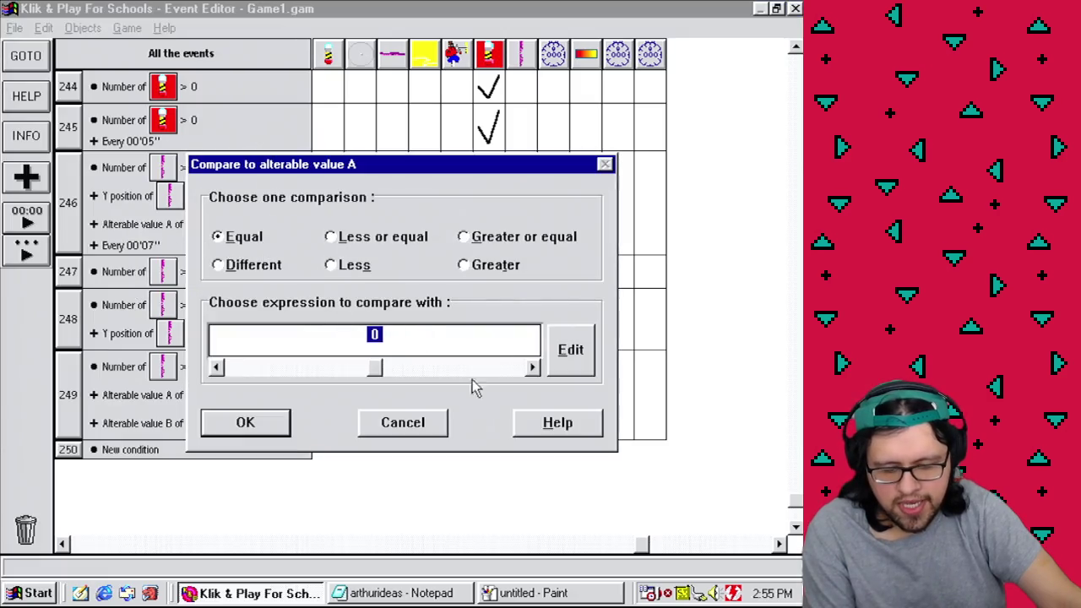
pyautogui.moveTo(298, 164); pyautogui.dragTo(370, 163)
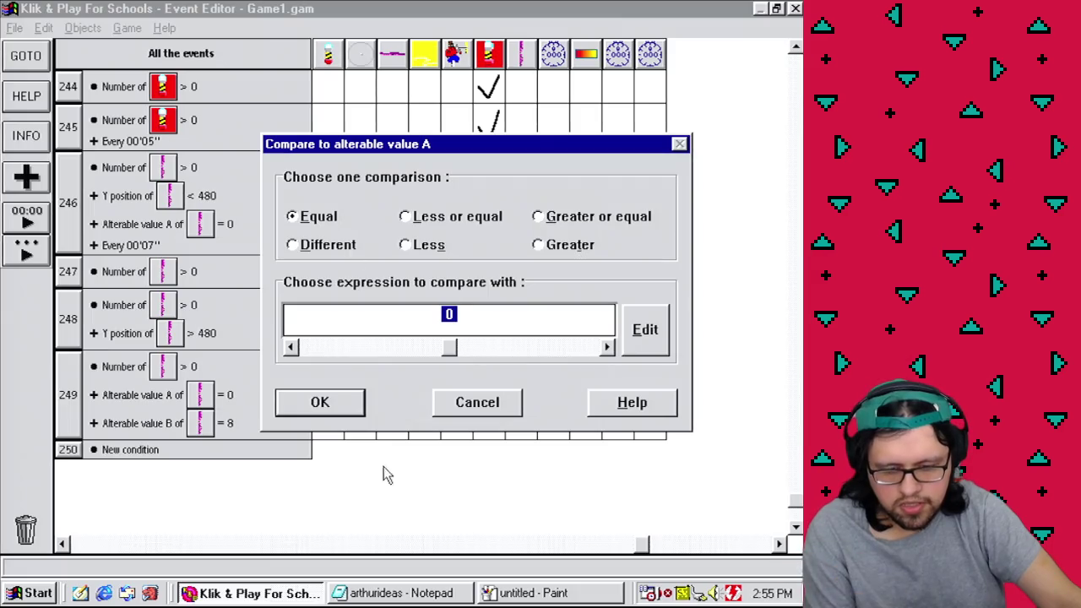
pyautogui.click(598, 218)
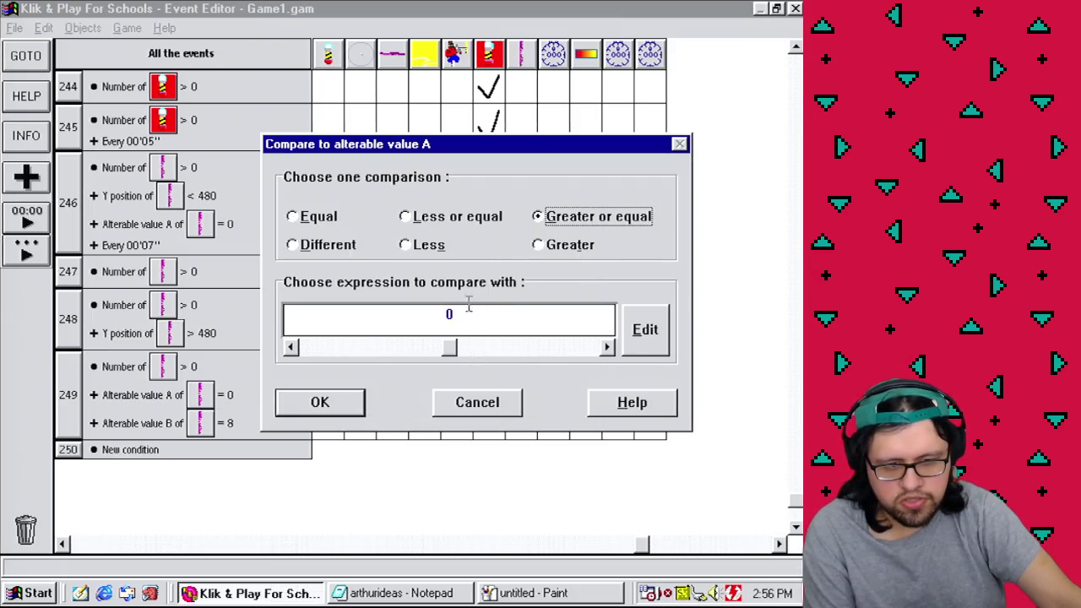
pyautogui.click(556, 246)
pyautogui.click(315, 221)
pyautogui.write('2')
pyautogui.click(329, 411)
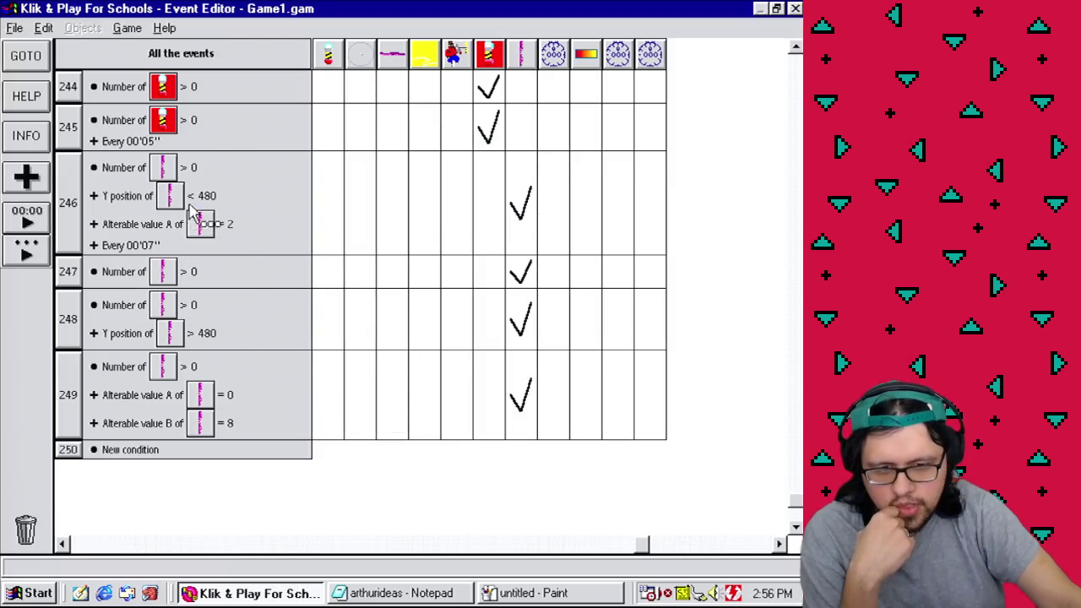
pyautogui.moveTo(530, 212)
# Step: Build a new event 246 from copied conditions, changing its alterable value A check to 0
pyautogui.moveTo(152, 176)
pyautogui.mouseDown()
pyautogui.moveTo(150, 441)
pyautogui.moveTo(49, 454)
pyautogui.moveTo(67, 456)
pyautogui.moveTo(84, 173)
pyautogui.mouseUp()
pyautogui.moveTo(130, 218); pyautogui.dragTo(90, 187)
pyautogui.moveTo(136, 284)
pyautogui.mouseDown()
pyautogui.moveTo(150, 285)
pyautogui.moveTo(65, 170)
pyautogui.mouseUp()
pyautogui.moveTo(130, 329); pyautogui.dragTo(106, 218)
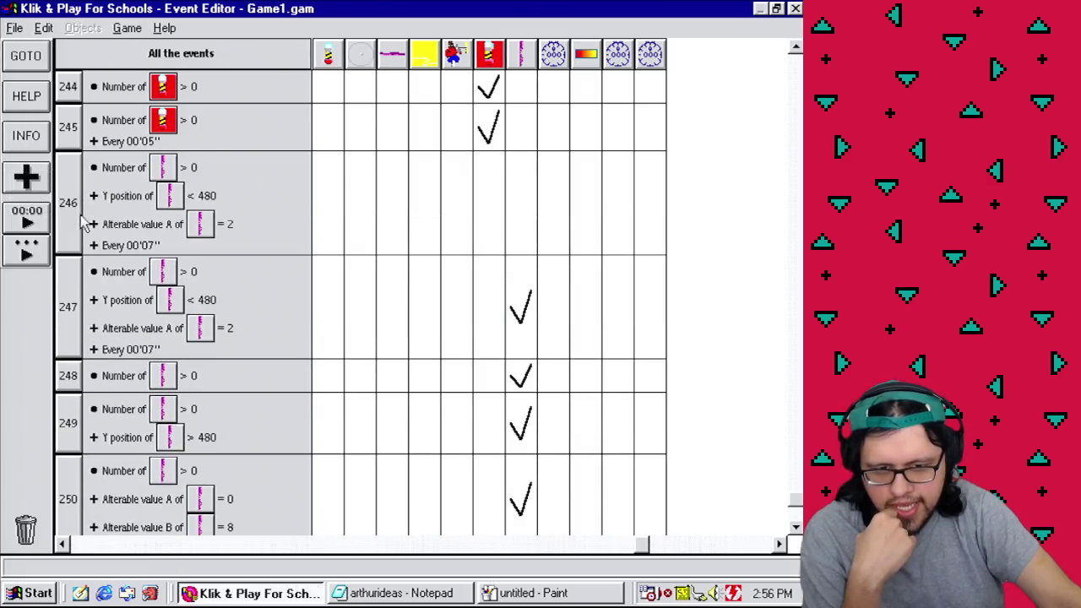
pyautogui.rightClick(173, 230)
pyautogui.click(179, 245)
pyautogui.write('0')
pyautogui.click(309, 406)
# Step: Change the new event 246's timer to every 00'10''
pyautogui.rightClick(148, 244)
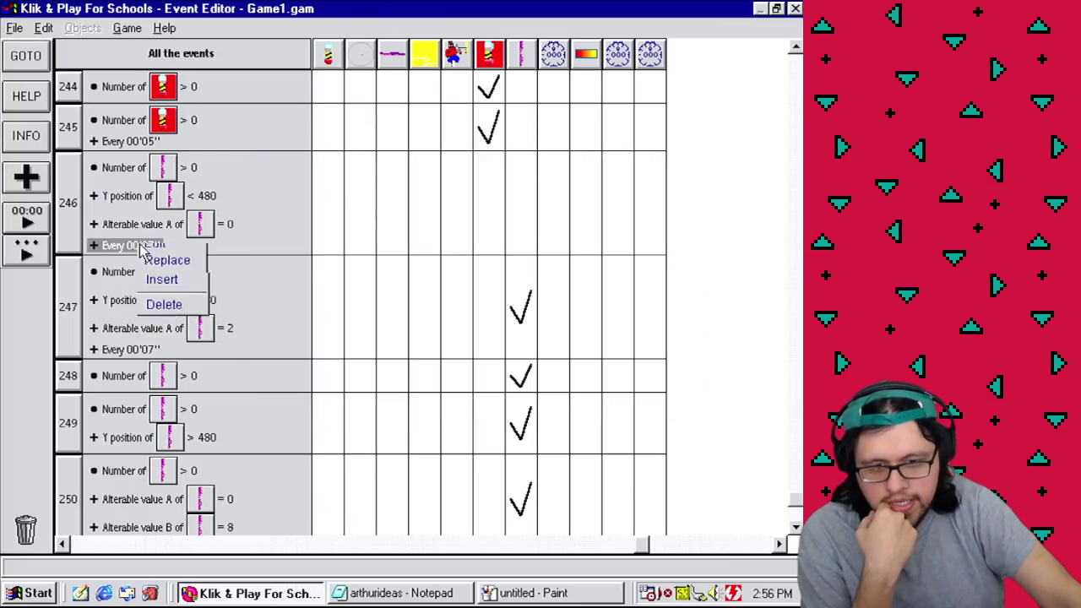
pyautogui.click(158, 251)
pyautogui.doubleClick(488, 290)
pyautogui.write('10')
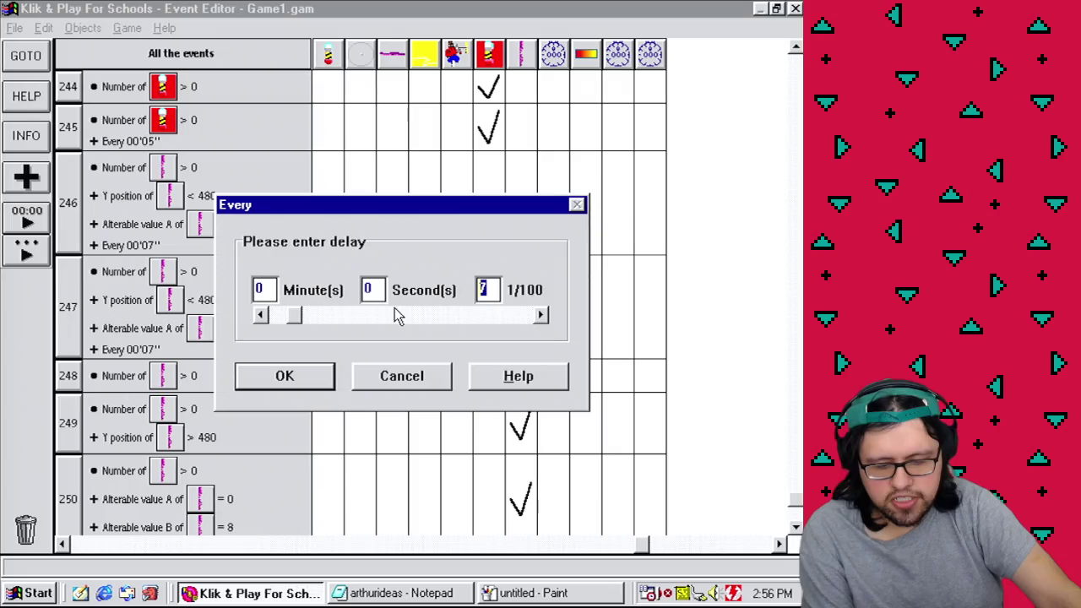
pyautogui.click(283, 380)
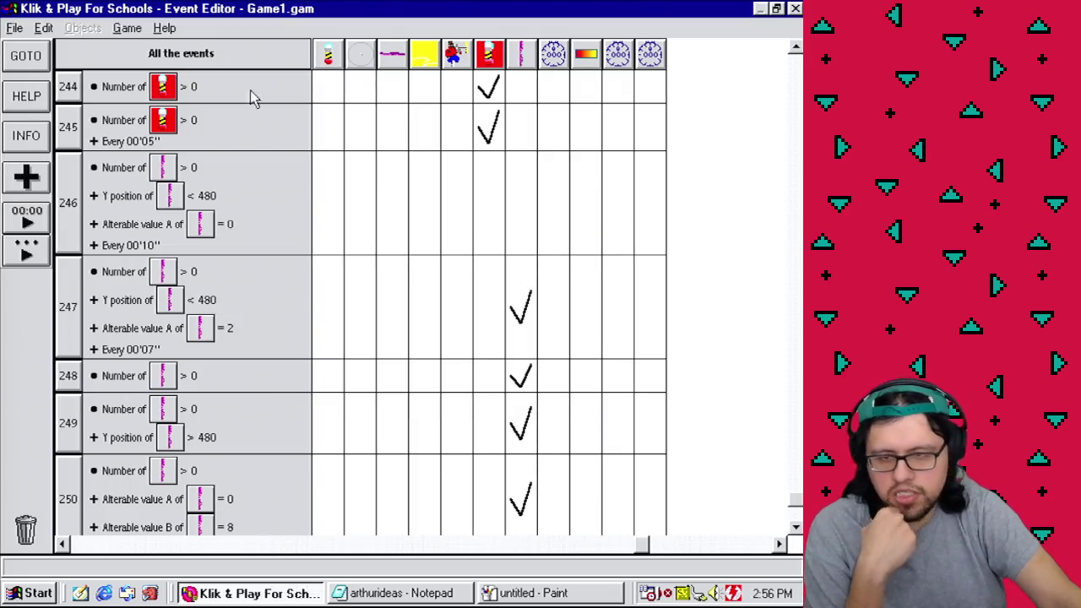
pyautogui.click(127, 28)
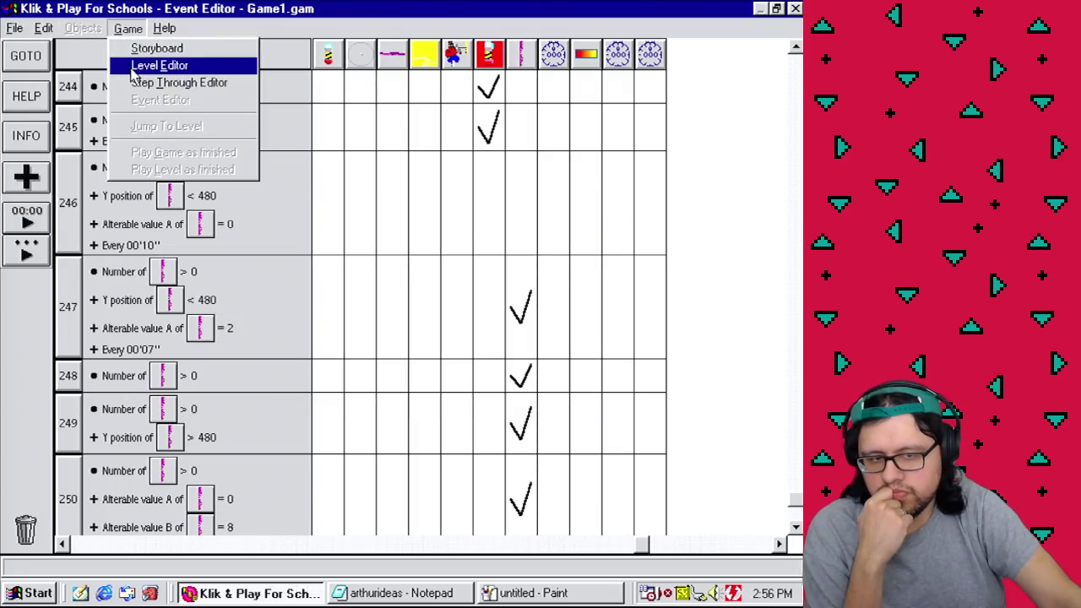
# Step: Test-play the game from the level layout, then close the test window
pyautogui.click(133, 65)
pyautogui.click(126, 28)
pyautogui.click(157, 149)
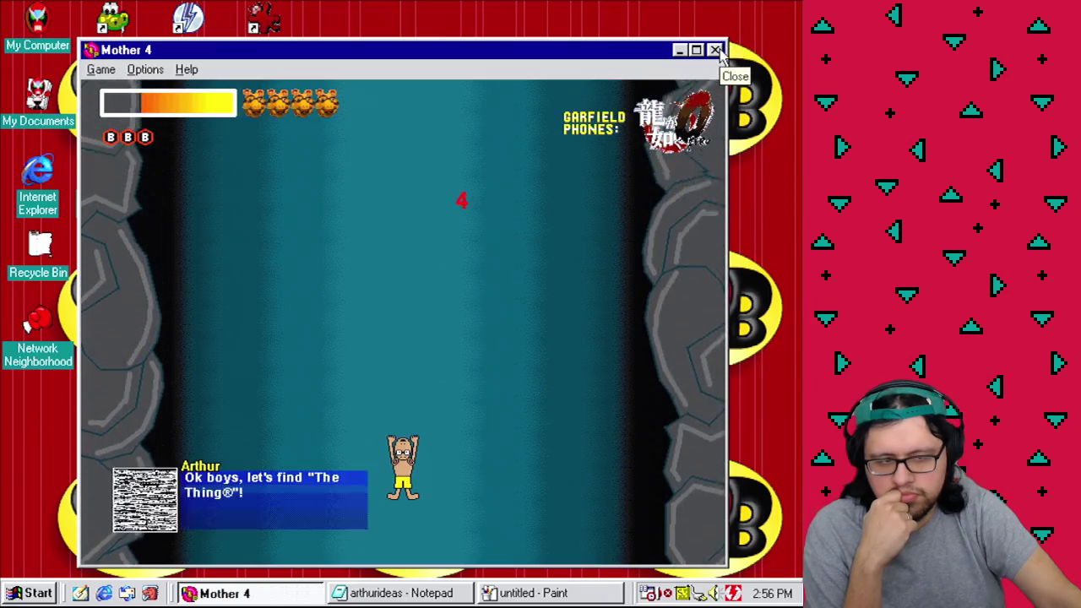
pyautogui.click(716, 51)
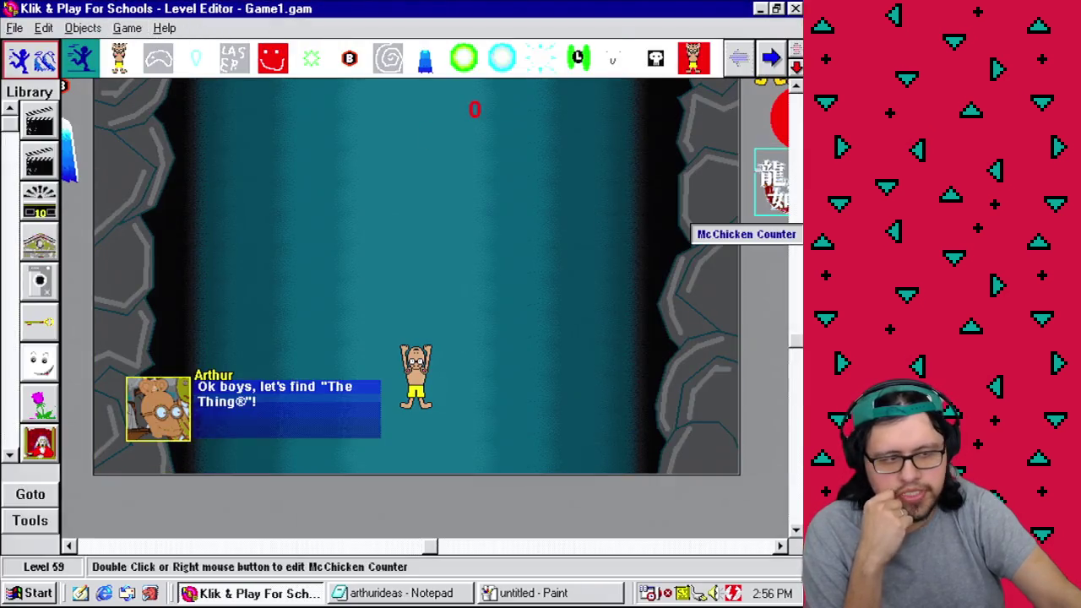
# Step: In the event list, copy event 247's add-1-to-value-B action into event 246
pyautogui.scroll(5, 743, 234)
pyautogui.click(130, 30)
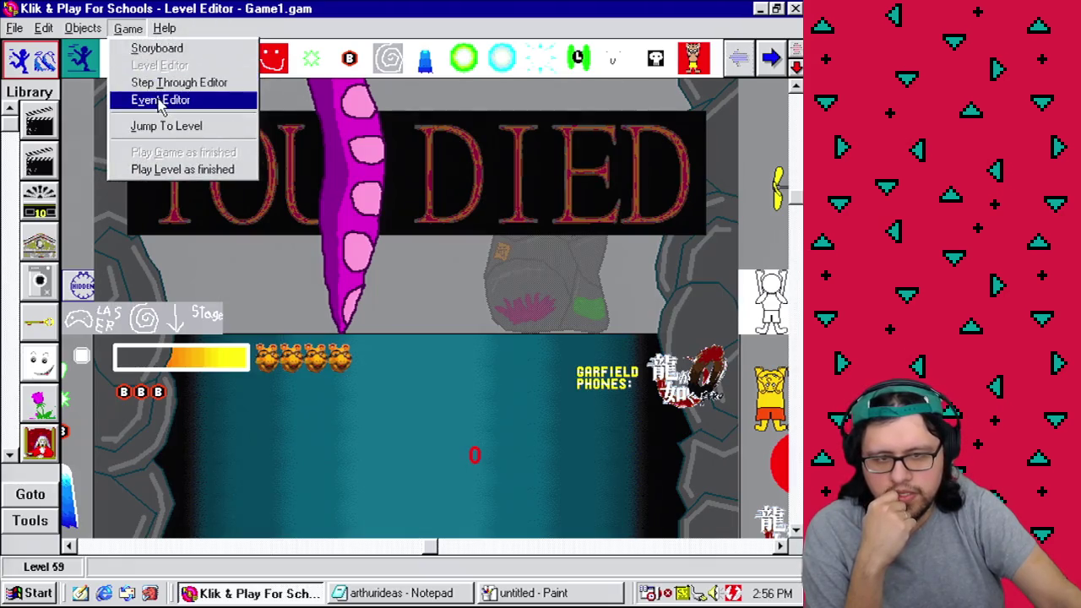
pyautogui.click(157, 100)
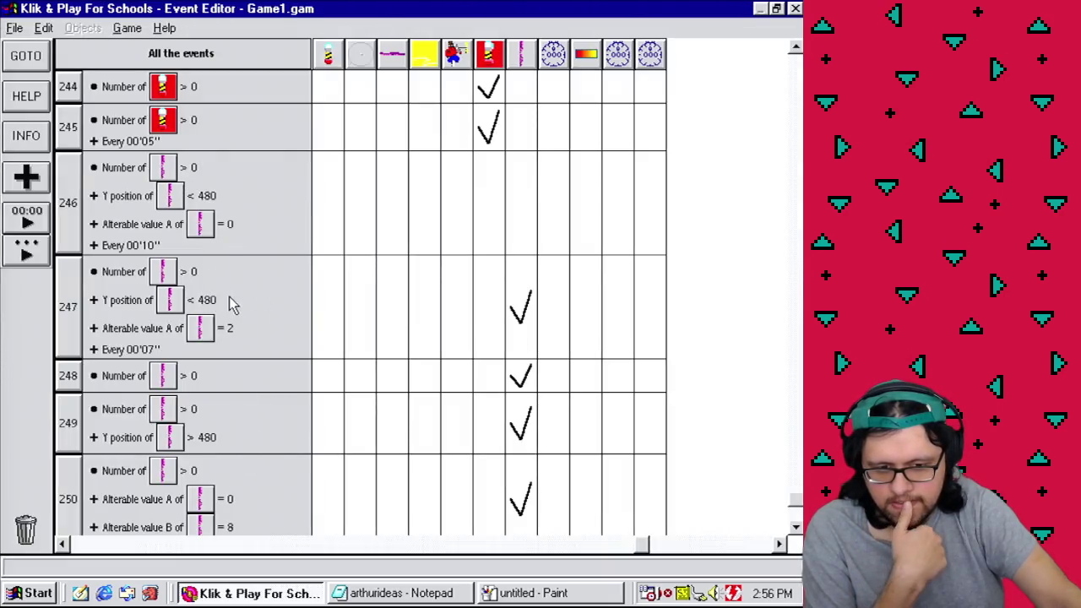
pyautogui.moveTo(528, 283)
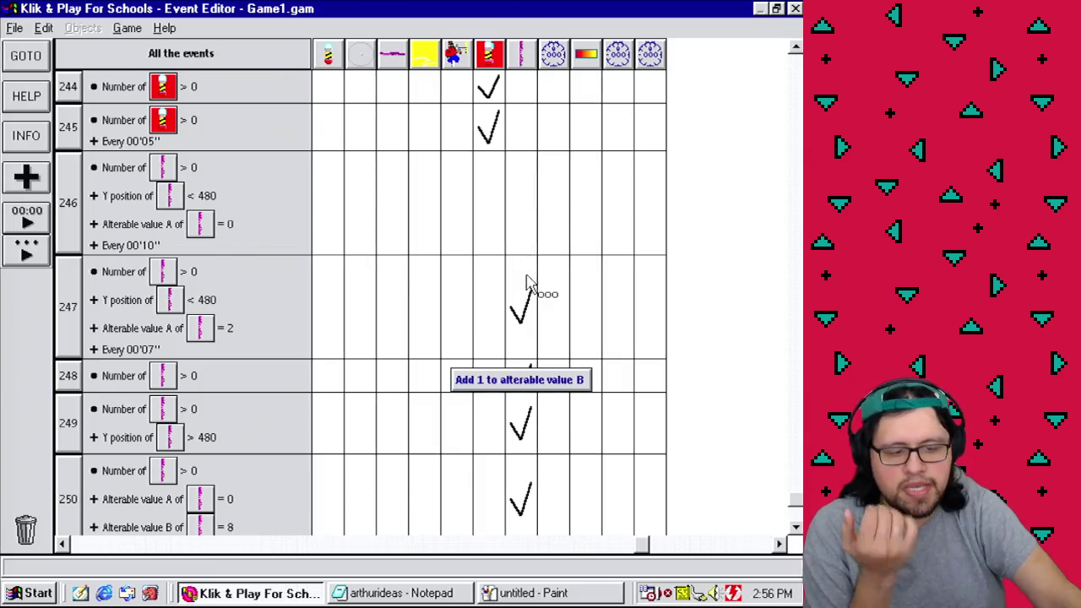
pyautogui.moveTo(524, 281); pyautogui.dragTo(517, 205)
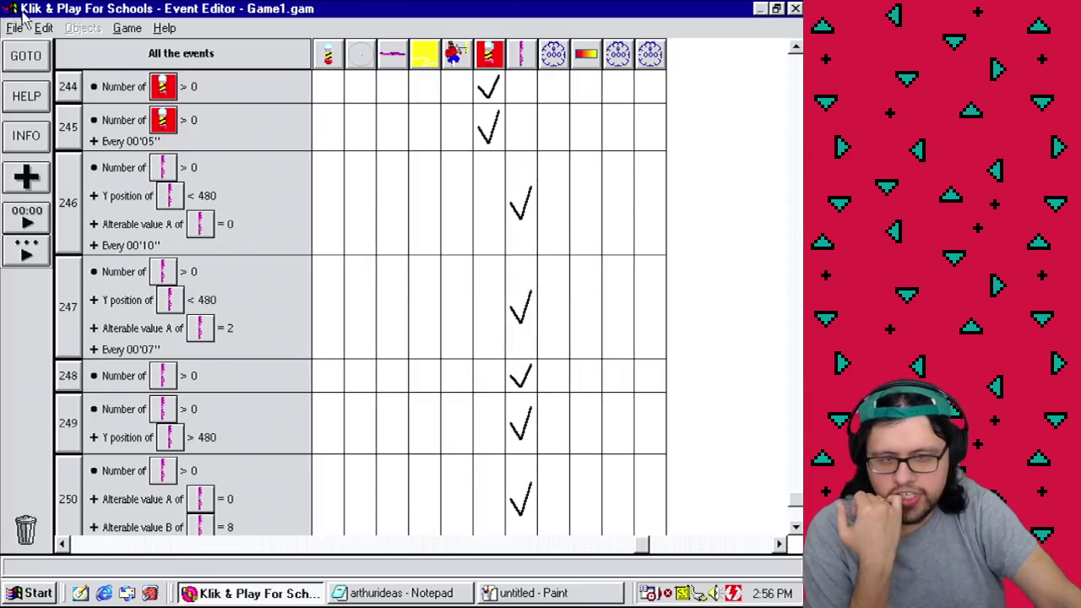
# Step: Test-play just this level, then exit the test with Escape
pyautogui.click(127, 27)
pyautogui.click(152, 66)
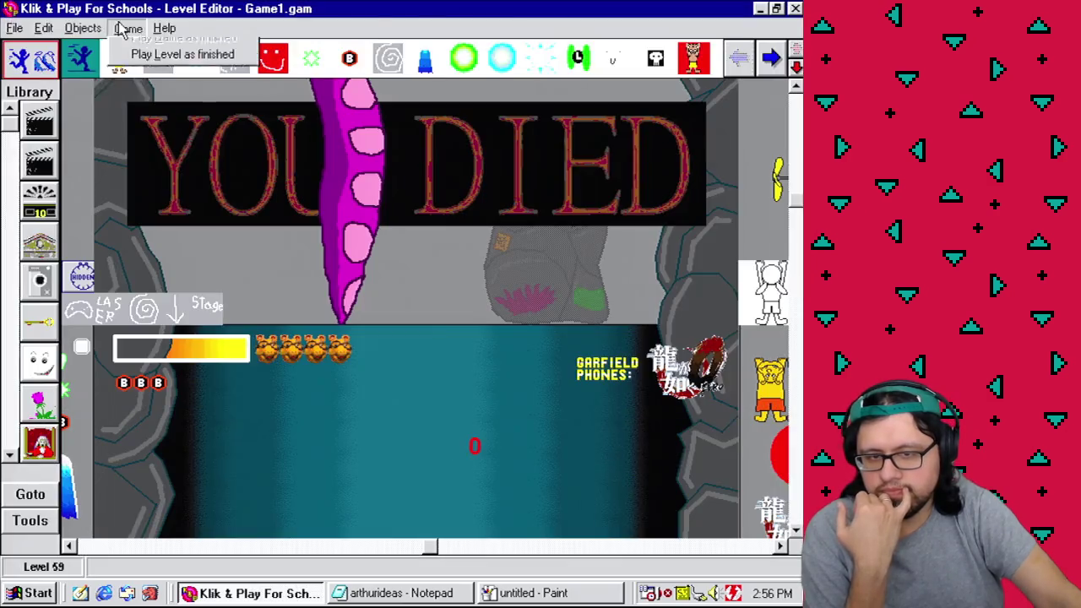
pyautogui.click(123, 29)
pyautogui.click(178, 169)
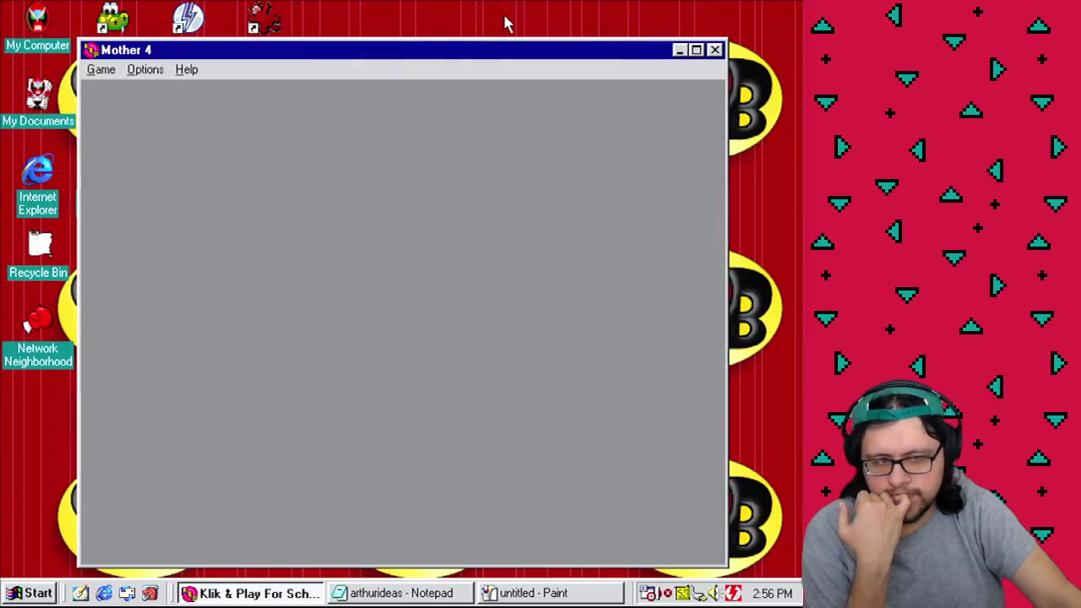
pyautogui.press('Escape')
# Step: Return to the event list to review the tentacle events
pyautogui.click(128, 28)
pyautogui.click(154, 99)
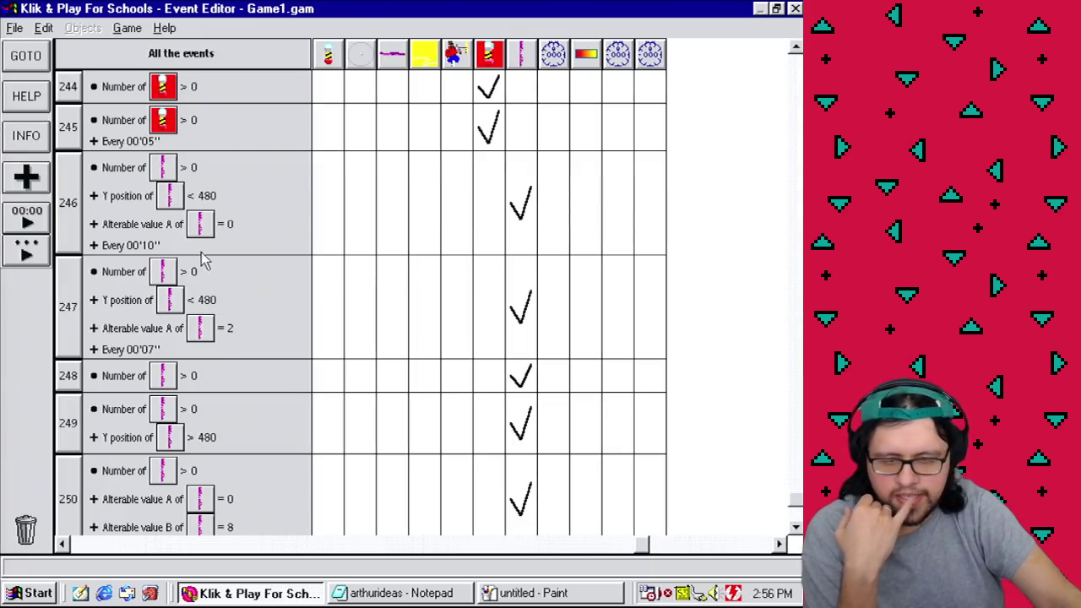
pyautogui.scroll(-2, 72, 127)
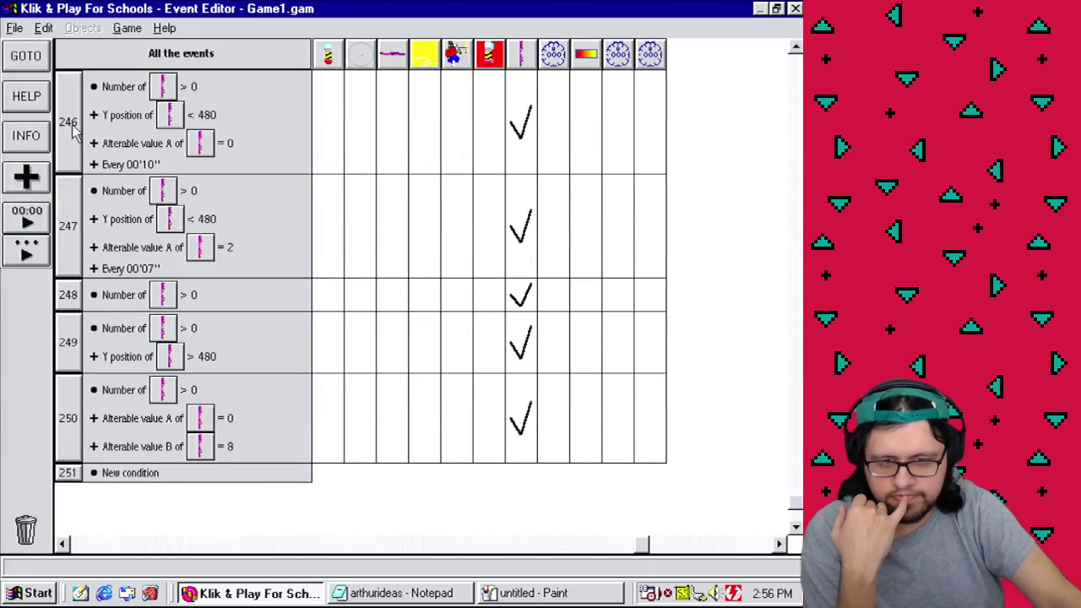
pyautogui.moveTo(527, 161)
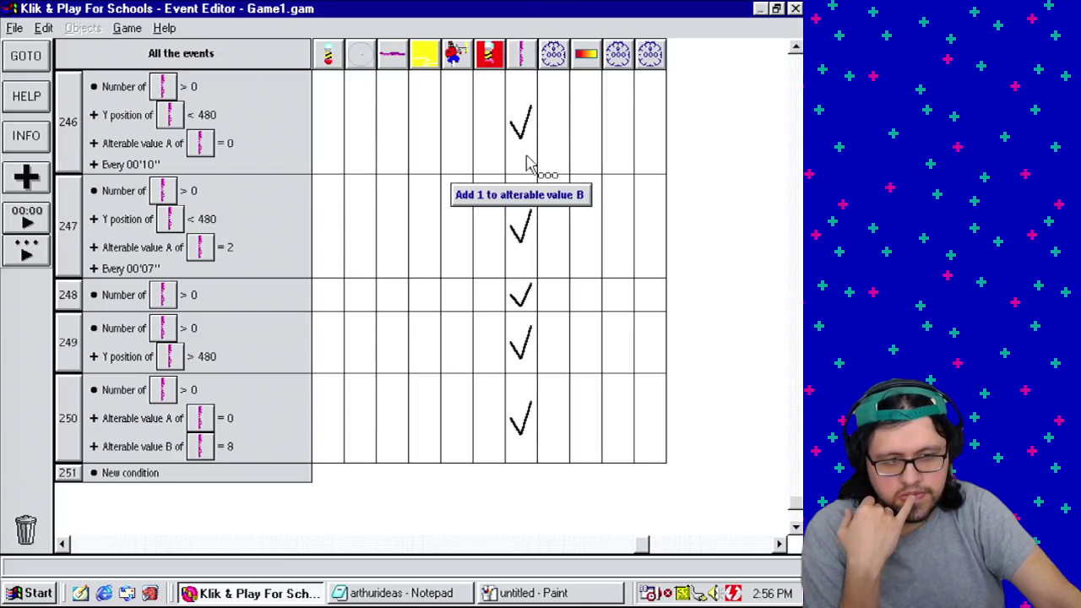
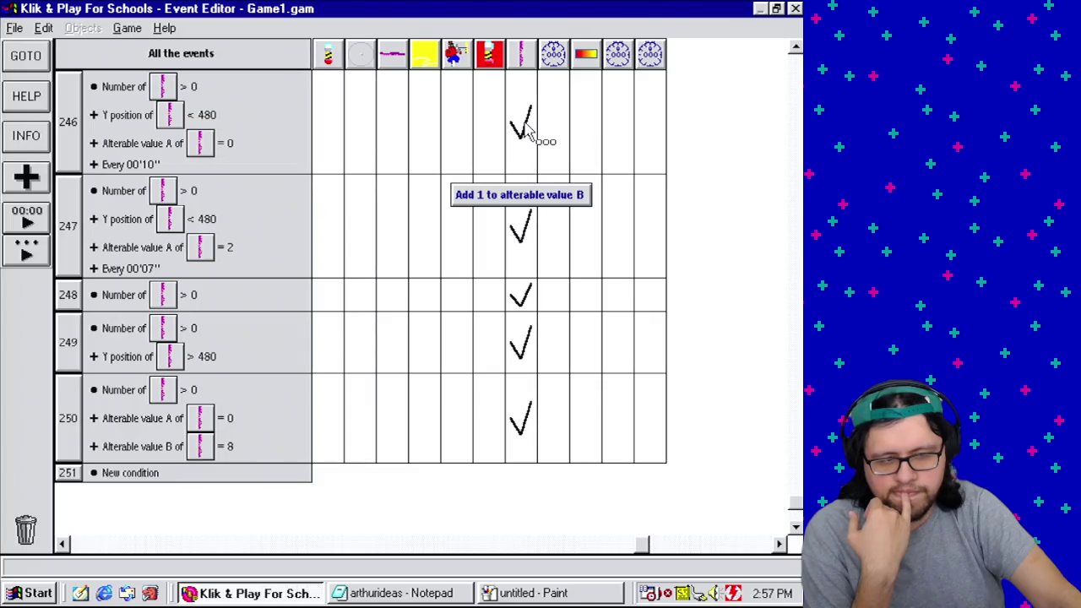
# Step: Change event 246's alterable value A condition to less than 2
pyautogui.rightClick(168, 146)
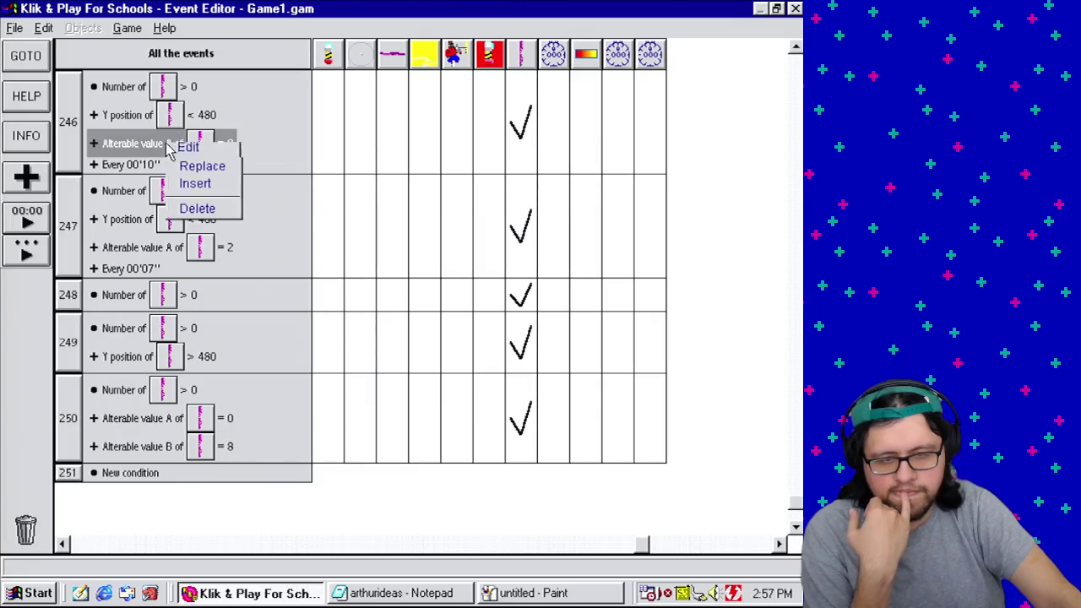
pyautogui.click(190, 156)
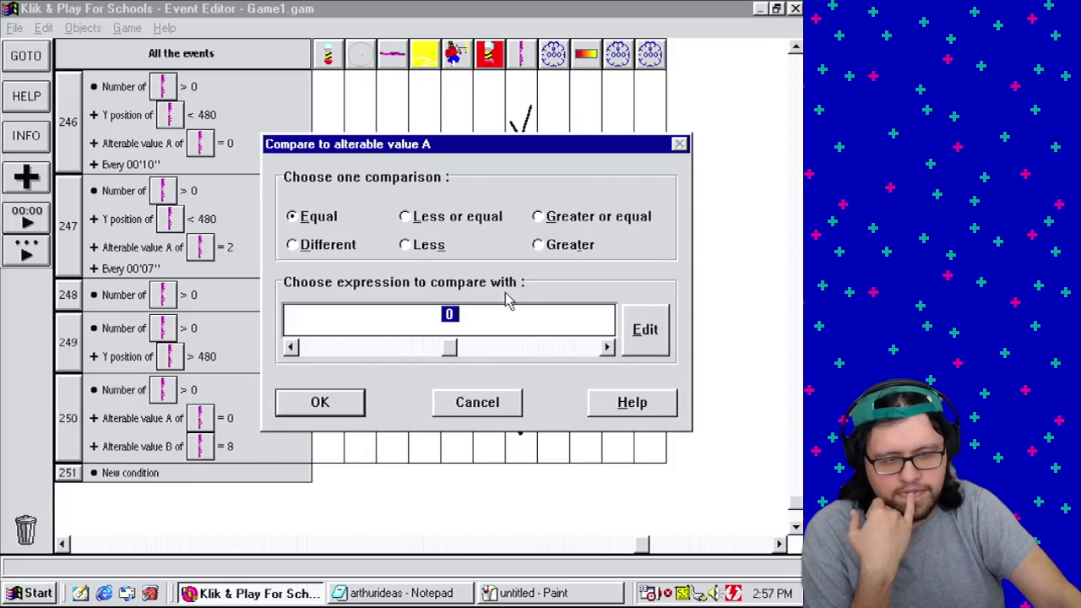
pyautogui.click(427, 246)
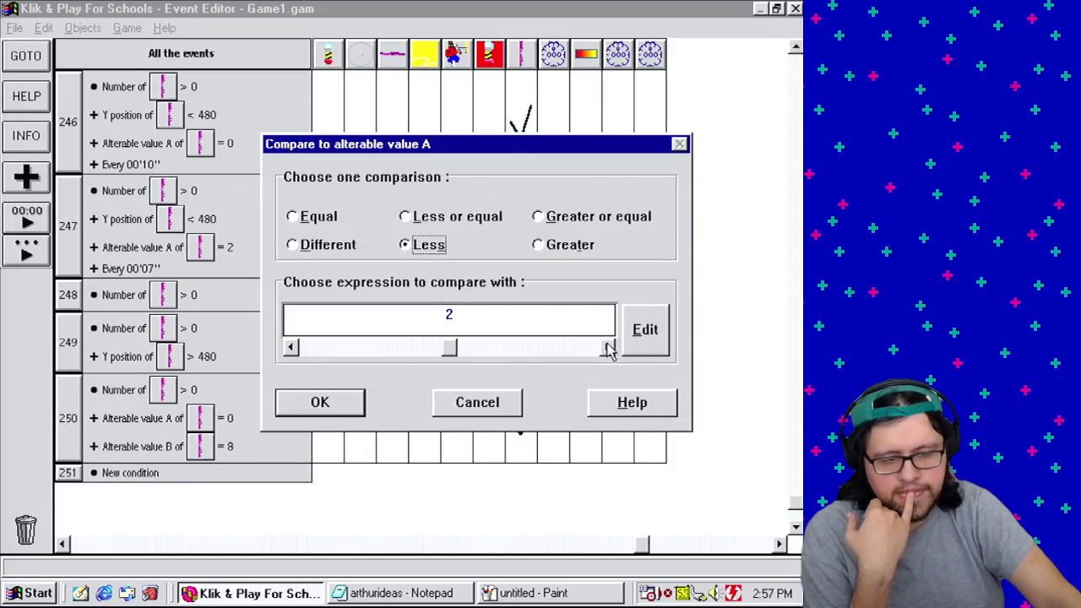
pyautogui.click(324, 400)
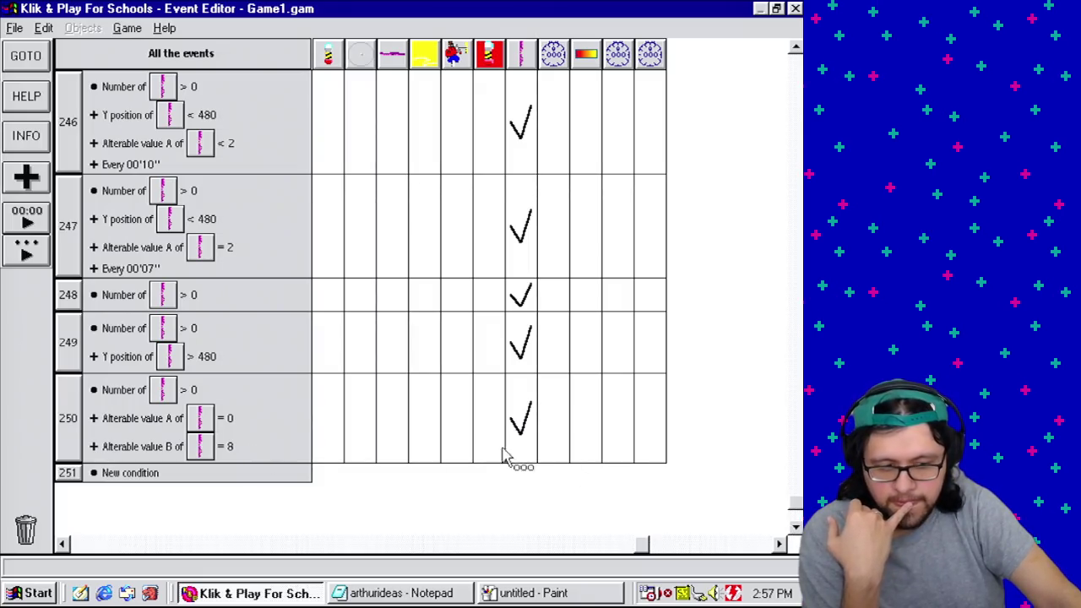
# Step: Give event 250 a tentacle action setting alterable value A to 1
pyautogui.click(796, 528)
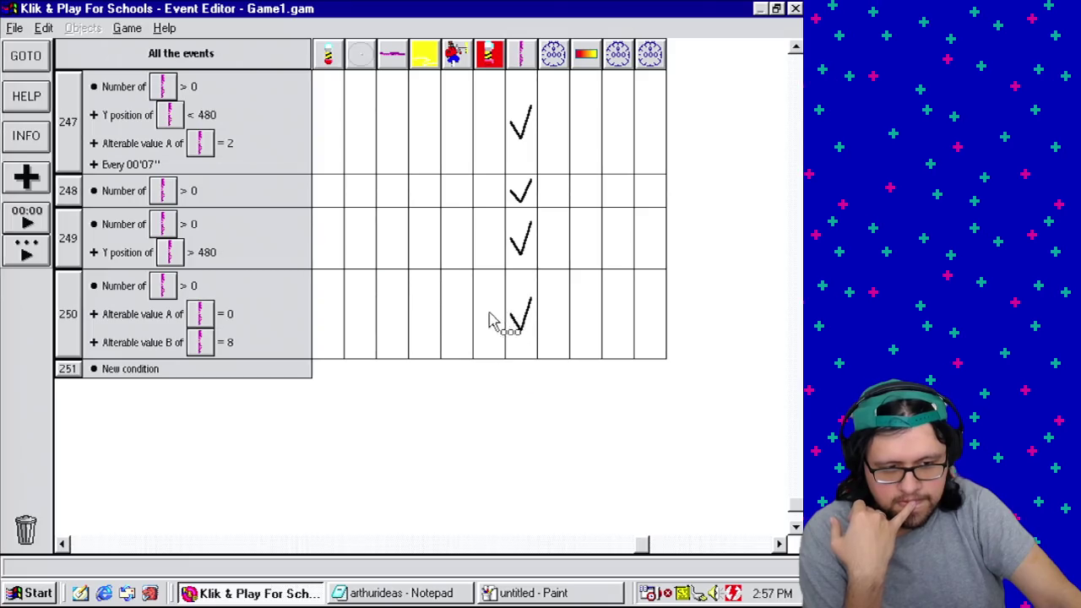
pyautogui.click(517, 313)
pyautogui.click(575, 441)
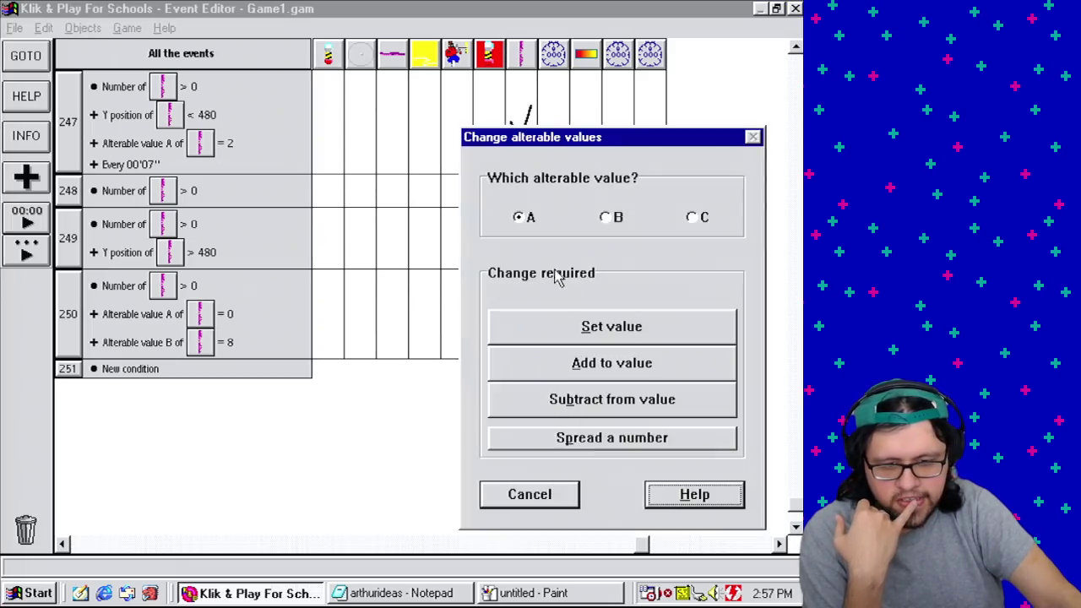
pyautogui.click(620, 332)
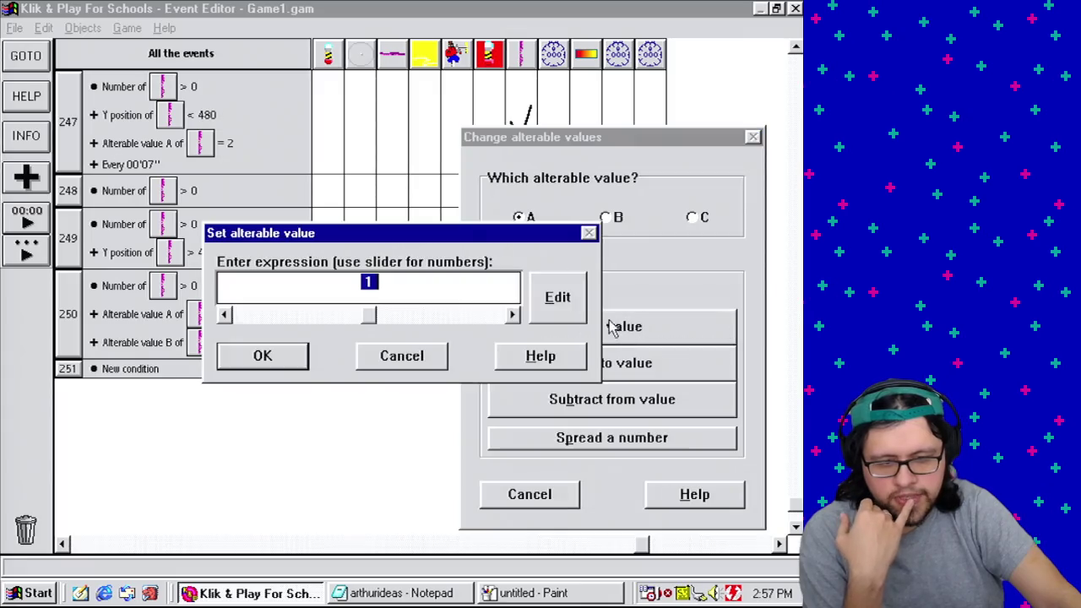
pyautogui.click(292, 362)
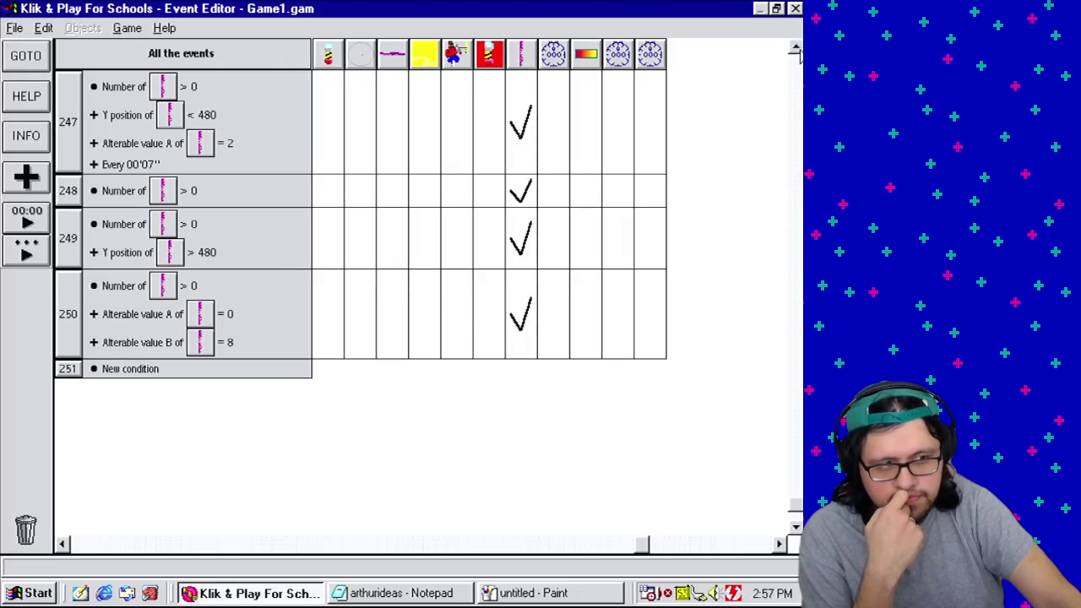
# Step: Restore event 246's value A condition to equal 0
pyautogui.click(795, 49)
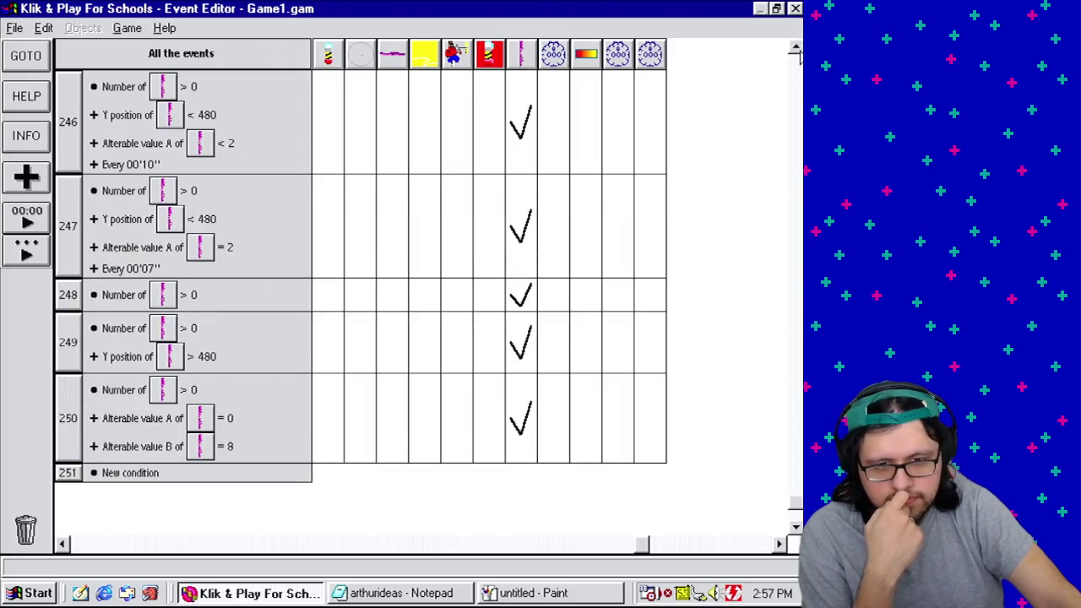
pyautogui.rightClick(156, 146)
pyautogui.click(173, 150)
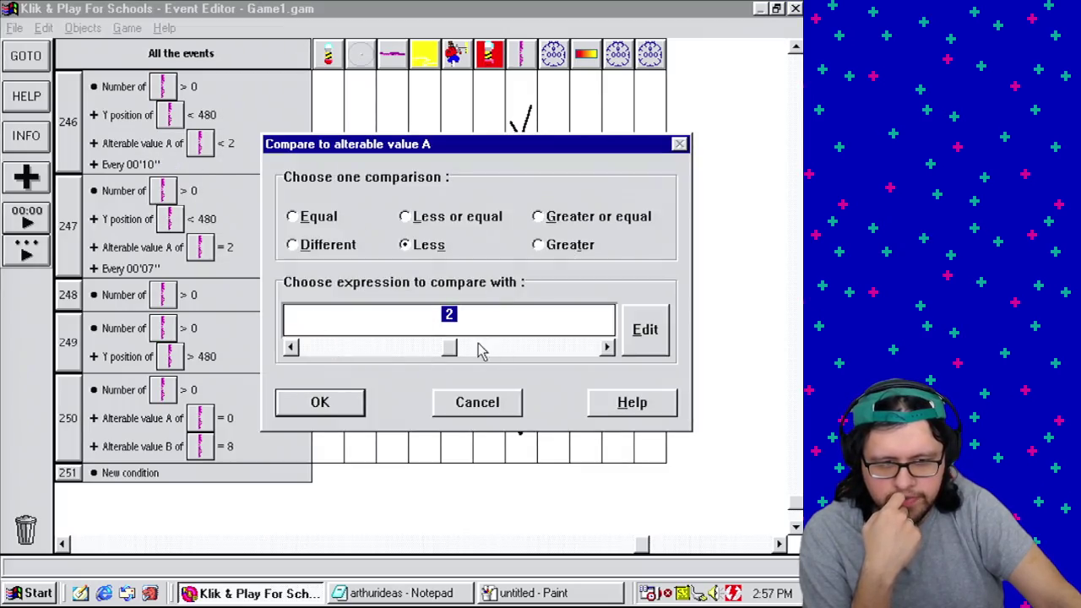
pyautogui.write('0')
pyautogui.click(321, 215)
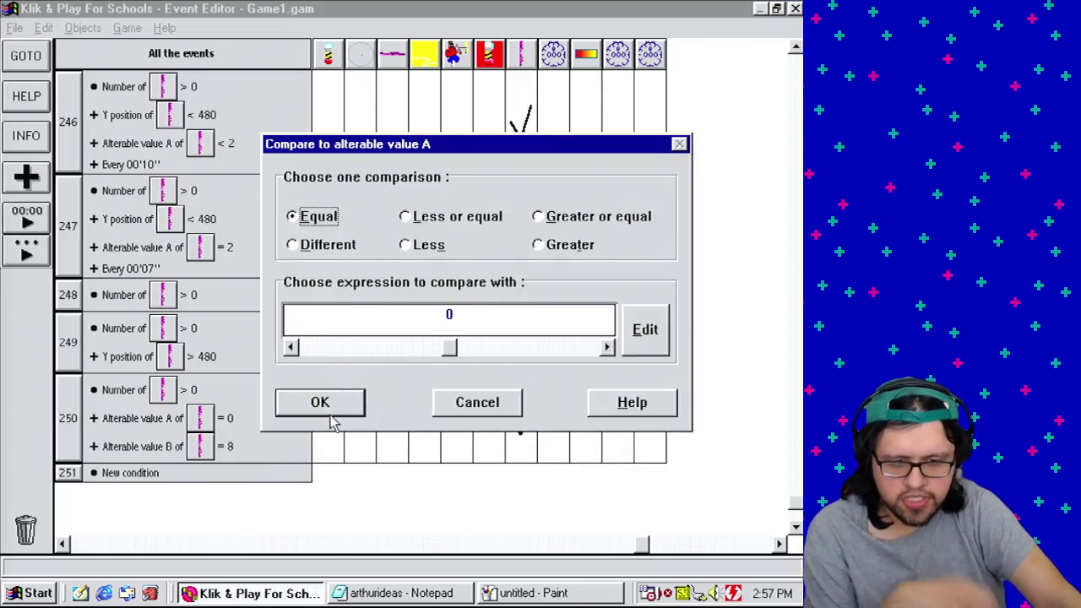
pyautogui.click(329, 418)
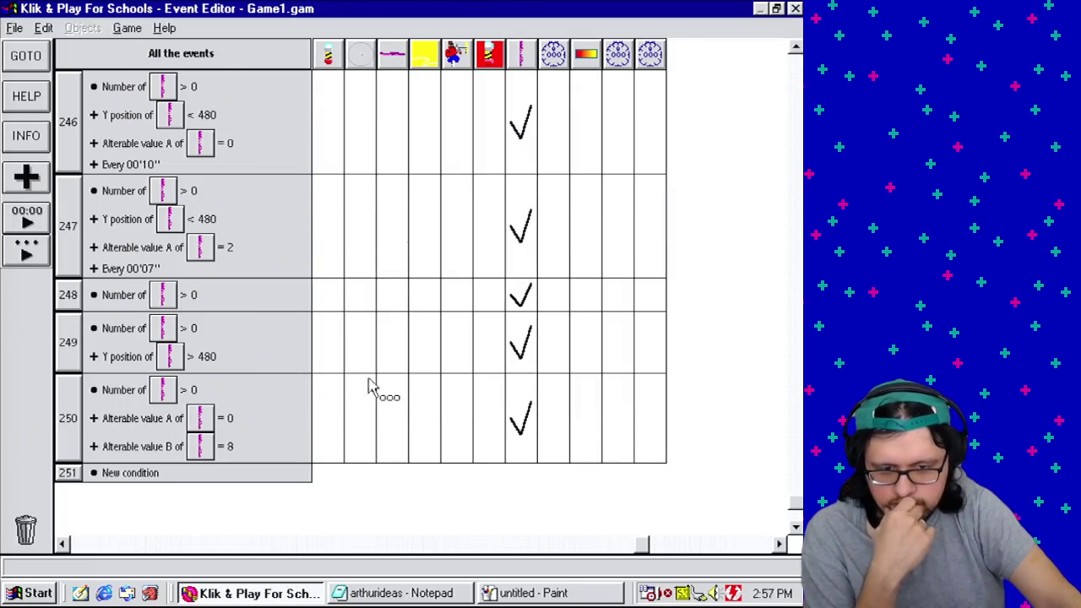
pyautogui.moveTo(517, 295)
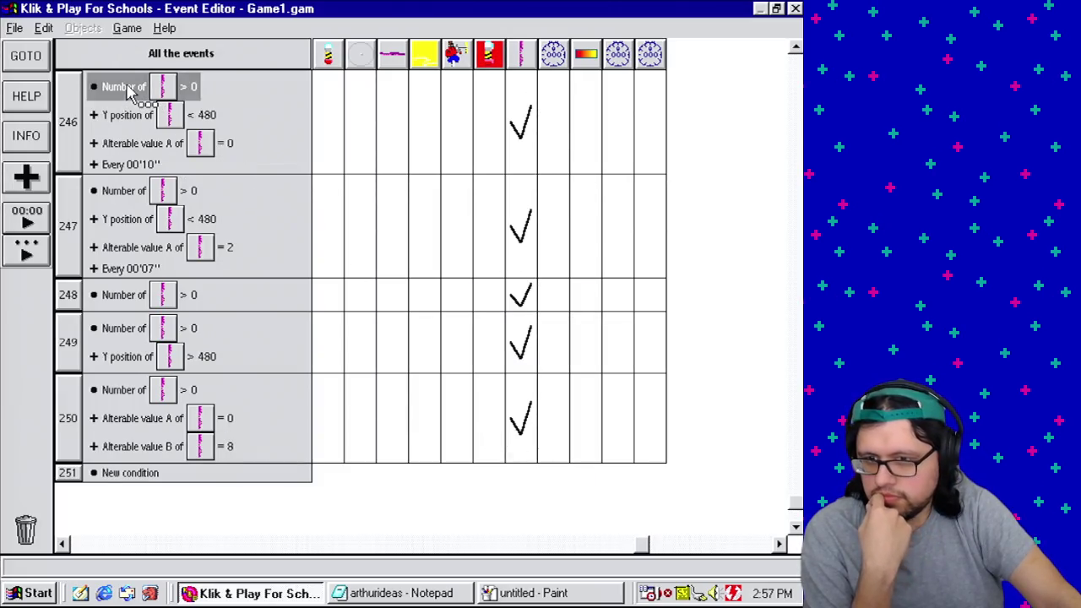
# Step: Create event 247 from event 246's conditions, with alterable value A changed to 1
pyautogui.moveTo(128, 91)
pyautogui.mouseDown()
pyautogui.moveTo(145, 494)
pyautogui.moveTo(142, 478)
pyautogui.mouseUp()
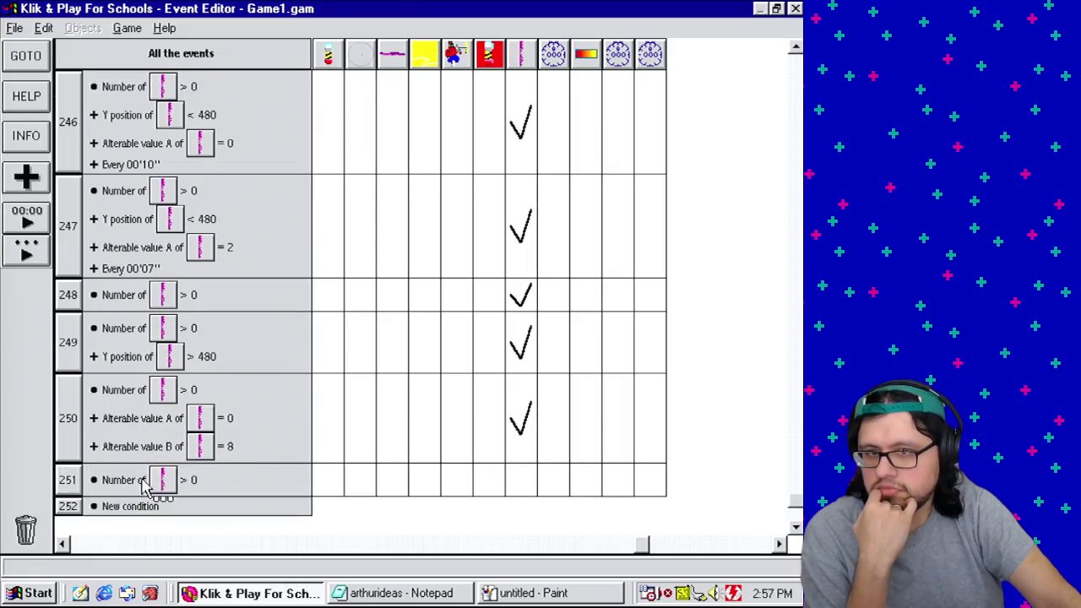
pyautogui.moveTo(131, 116); pyautogui.dragTo(72, 478)
pyautogui.moveTo(136, 144)
pyautogui.mouseDown()
pyautogui.moveTo(72, 481)
pyautogui.moveTo(68, 228)
pyautogui.mouseUp()
pyautogui.moveTo(122, 169); pyautogui.dragTo(68, 218)
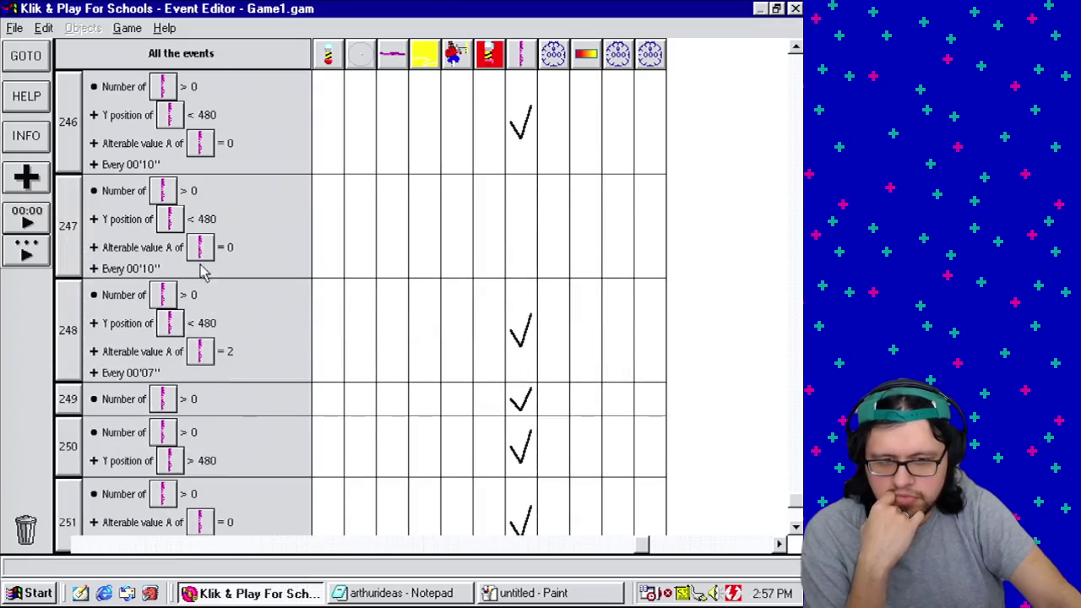
pyautogui.rightClick(175, 247)
pyautogui.click(194, 248)
pyautogui.write('1')
pyautogui.click(326, 405)
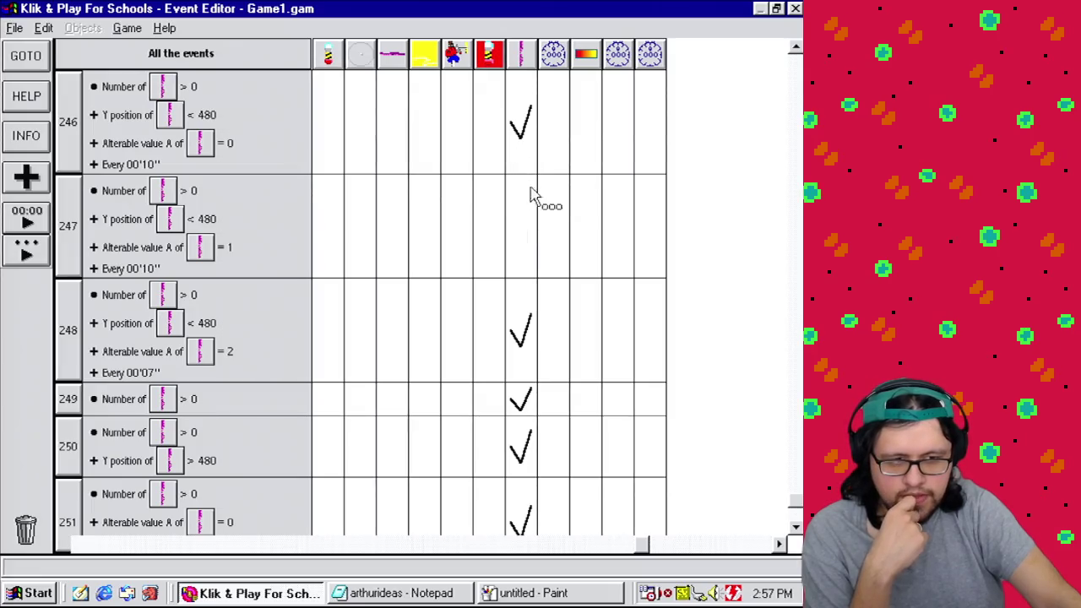
# Step: Copy event 246's tentacle action into event 247, changed to subtract 1 from value B
pyautogui.moveTo(532, 137); pyautogui.dragTo(541, 224)
pyautogui.doubleClick(541, 224)
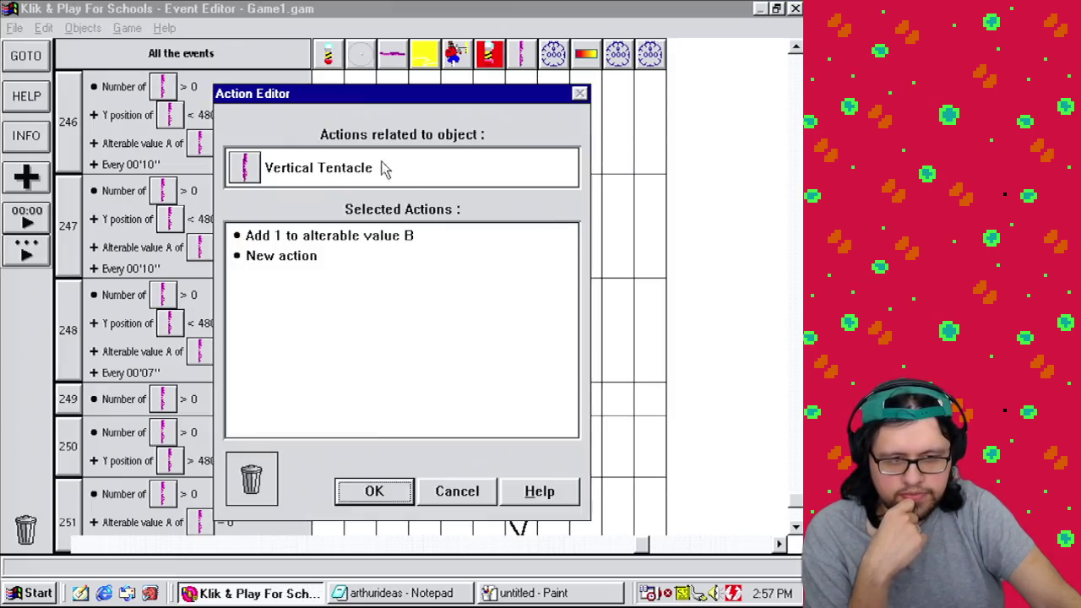
pyautogui.rightClick(356, 236)
pyautogui.click(401, 395)
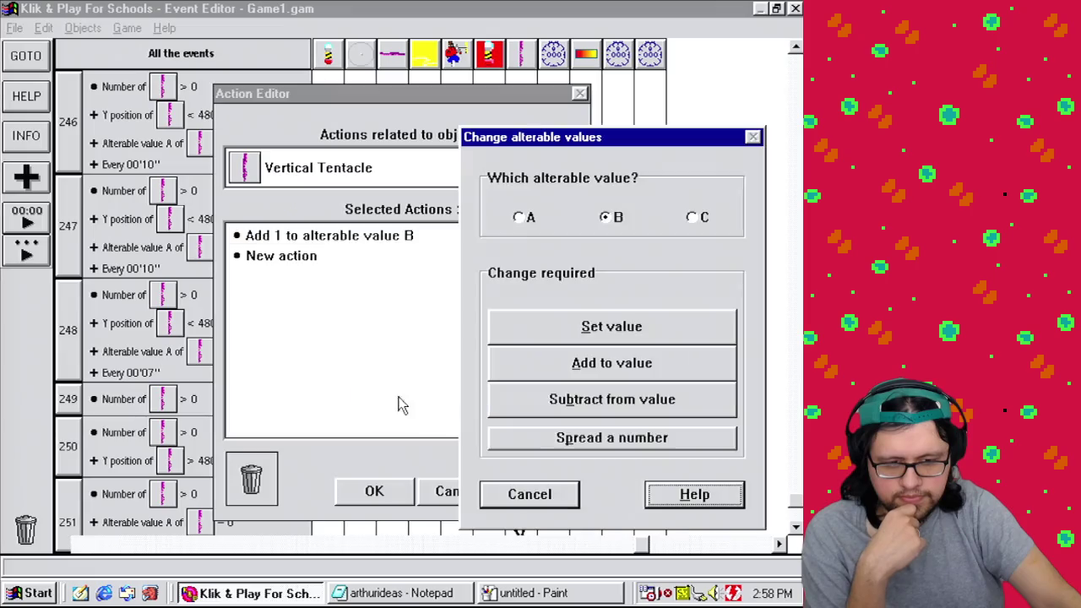
pyautogui.click(662, 401)
pyautogui.click(277, 361)
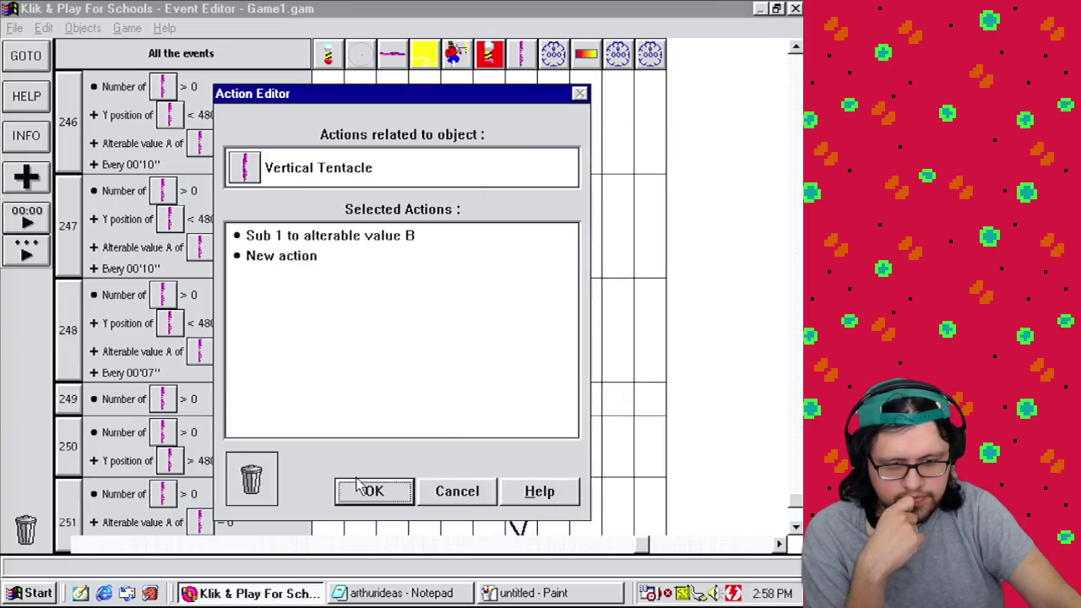
pyautogui.click(372, 491)
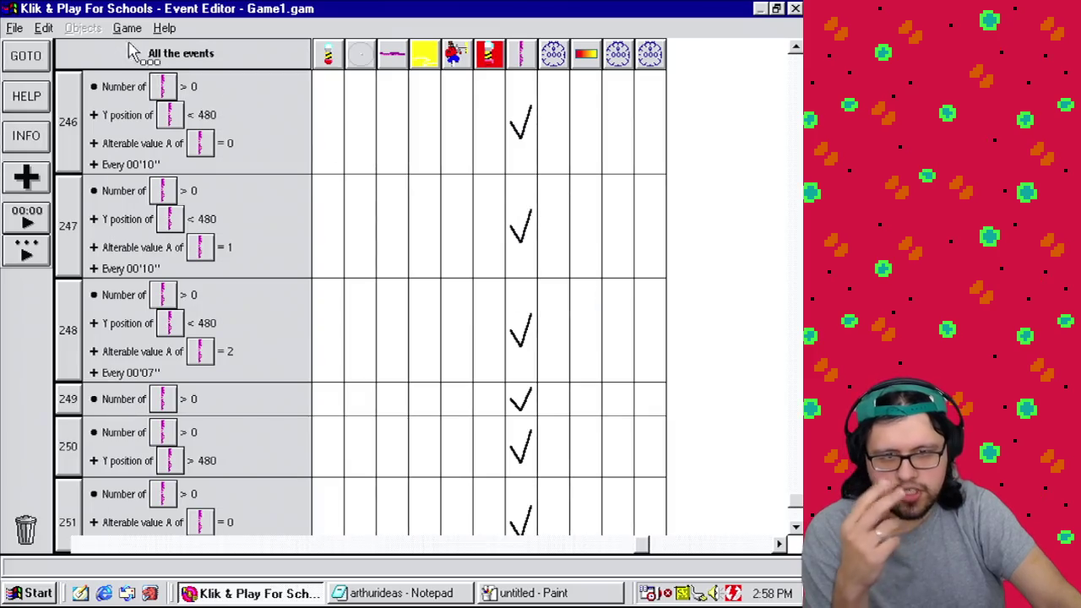
pyautogui.click(126, 28)
pyautogui.click(139, 66)
pyautogui.click(126, 28)
pyautogui.click(179, 169)
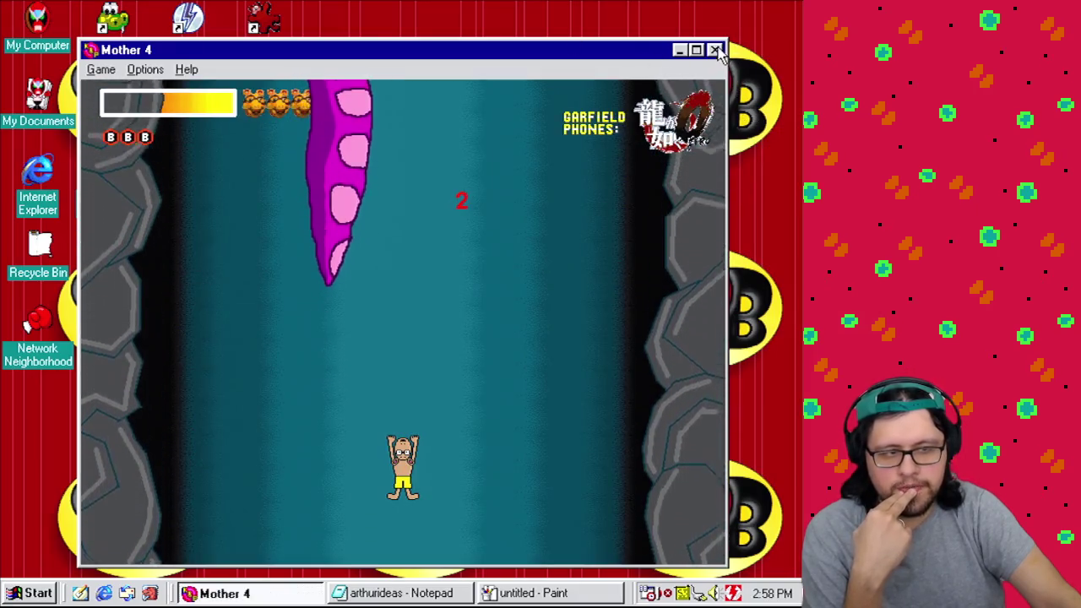
pyautogui.click(715, 50)
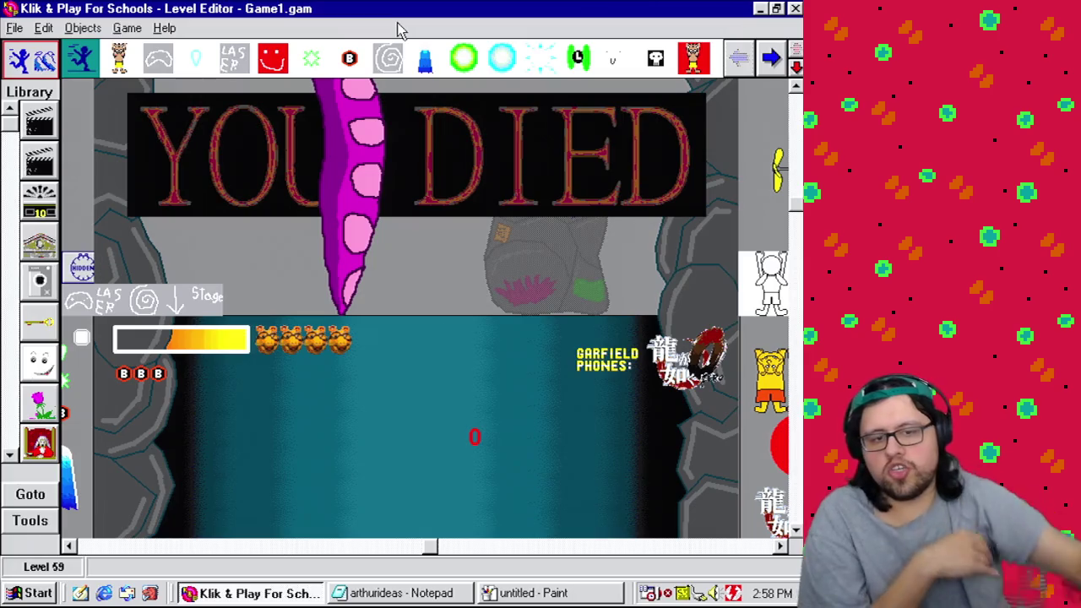
pyautogui.click(127, 28)
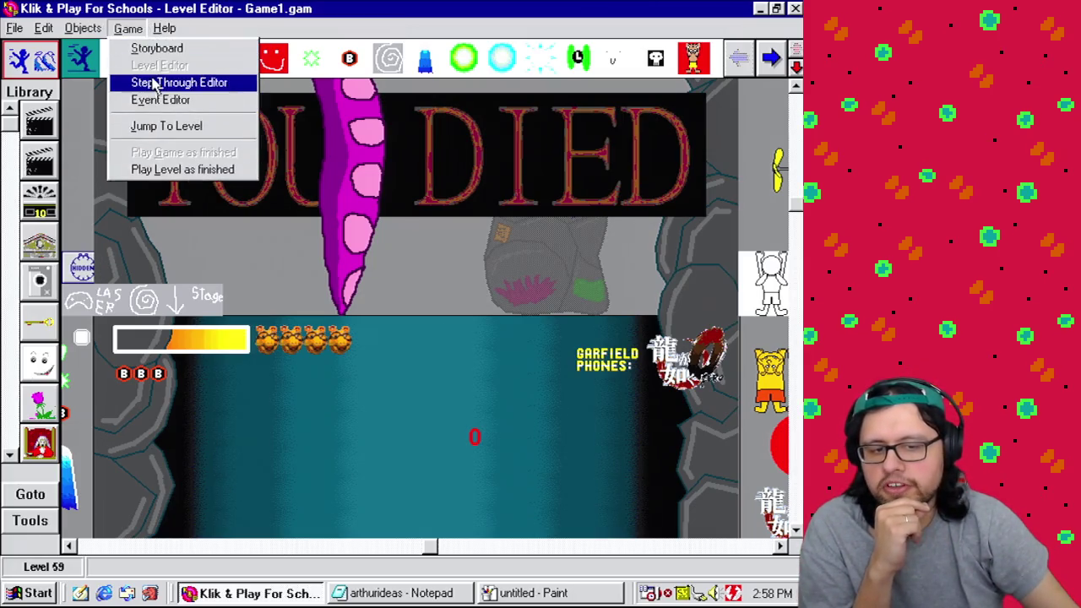
pyautogui.click(181, 171)
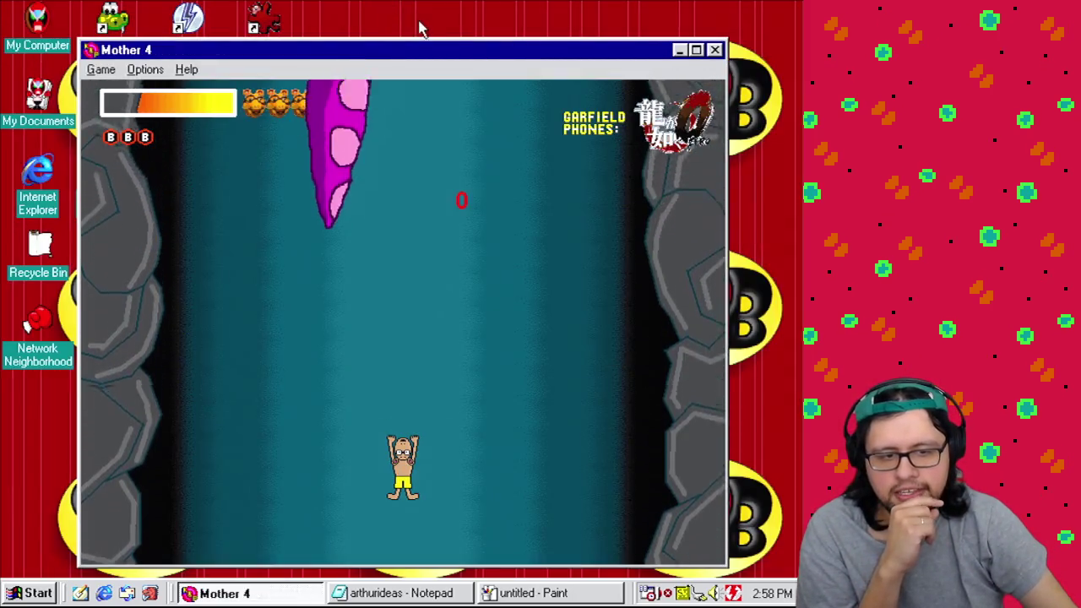
pyautogui.click(716, 51)
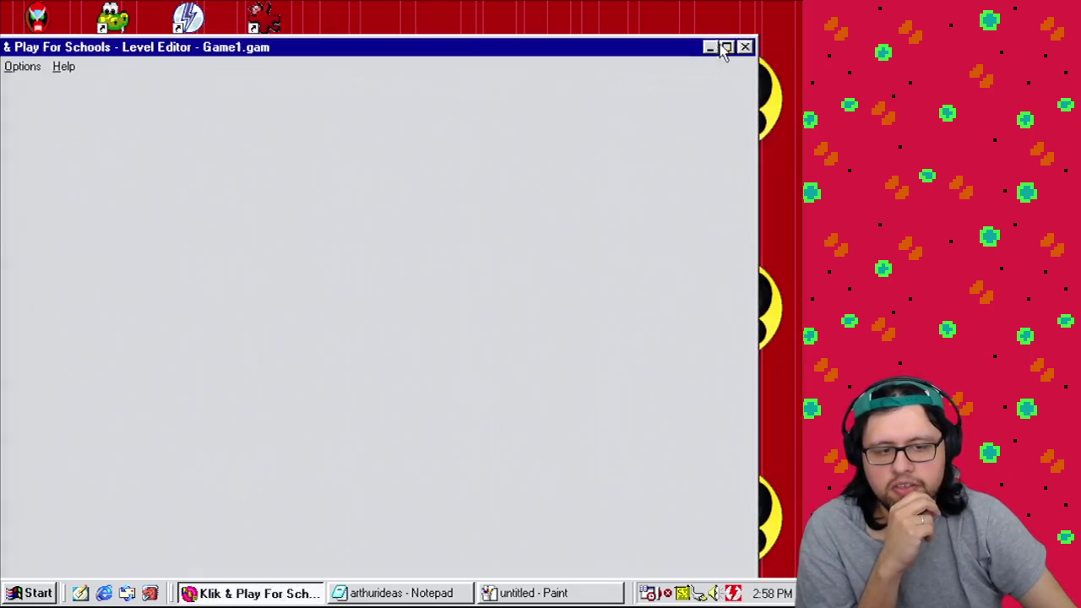
pyautogui.click(127, 28)
pyautogui.click(160, 100)
pyautogui.click(128, 28)
pyautogui.click(125, 31)
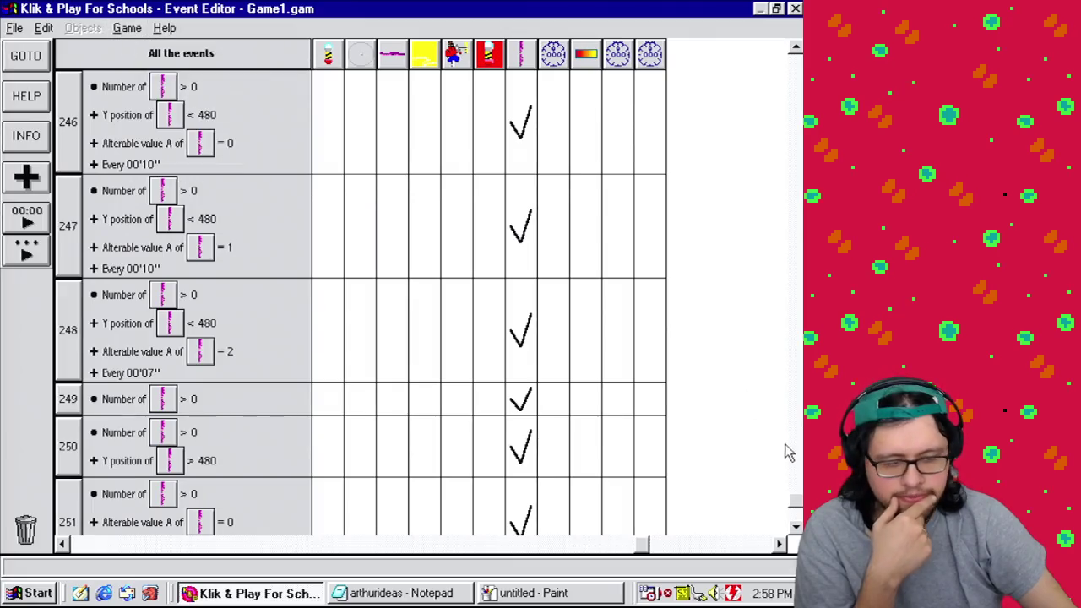
pyautogui.click(794, 531)
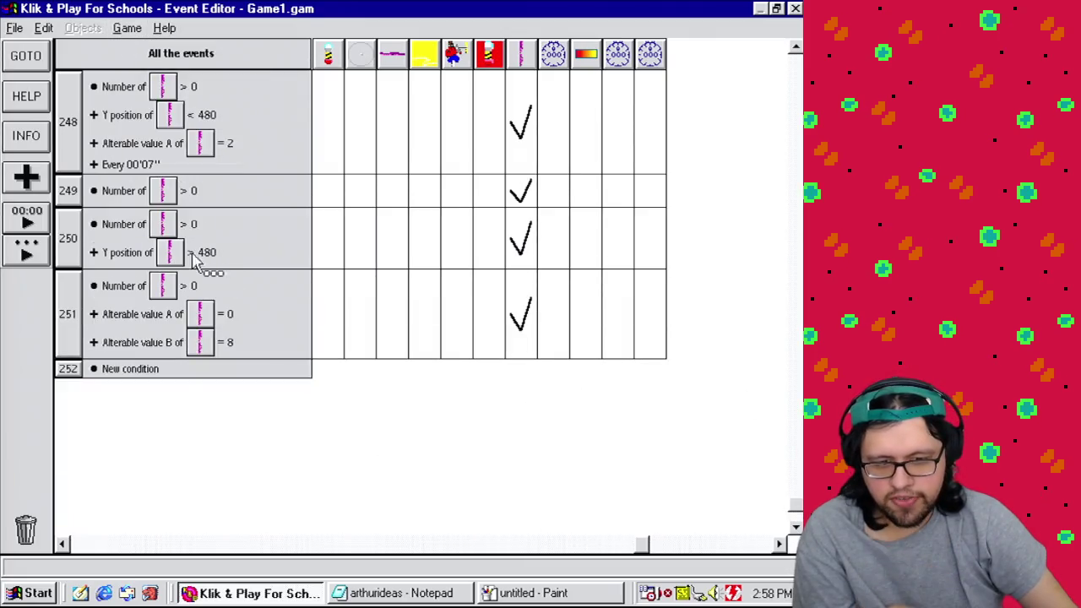
# Step: Keep event 251's value B comparison at 4 and test-play the level
pyautogui.rightClick(169, 352)
pyautogui.click(191, 358)
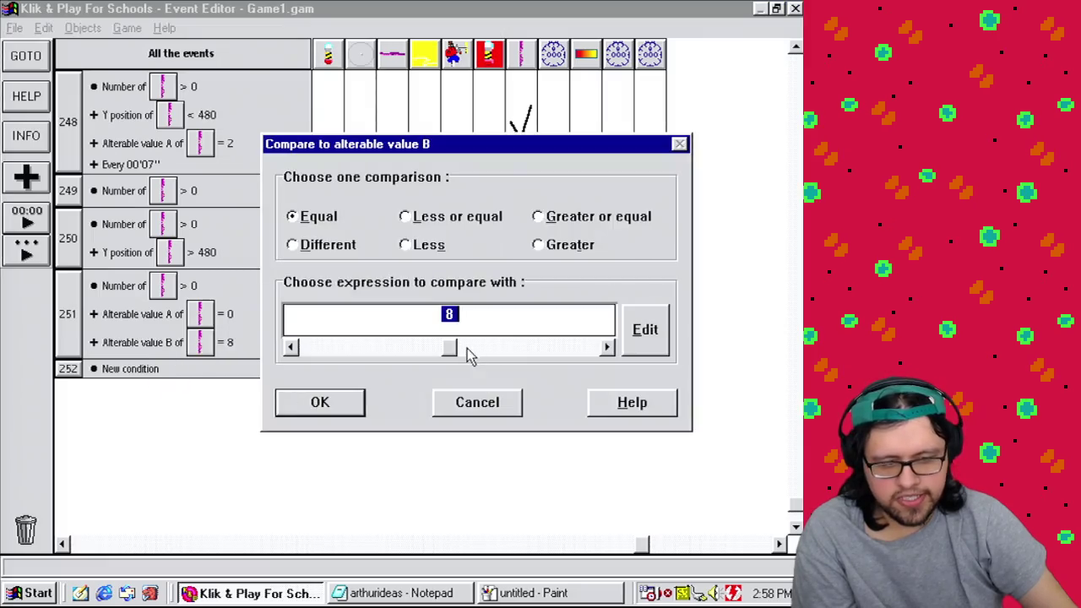
pyautogui.click(328, 403)
pyautogui.click(128, 28)
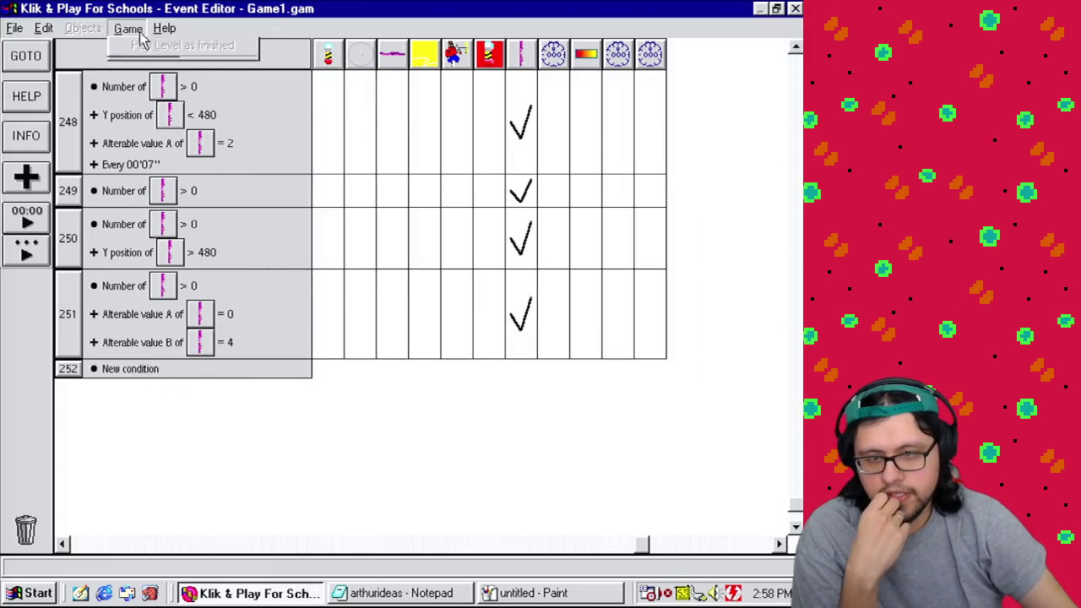
pyautogui.click(141, 73)
pyautogui.click(128, 29)
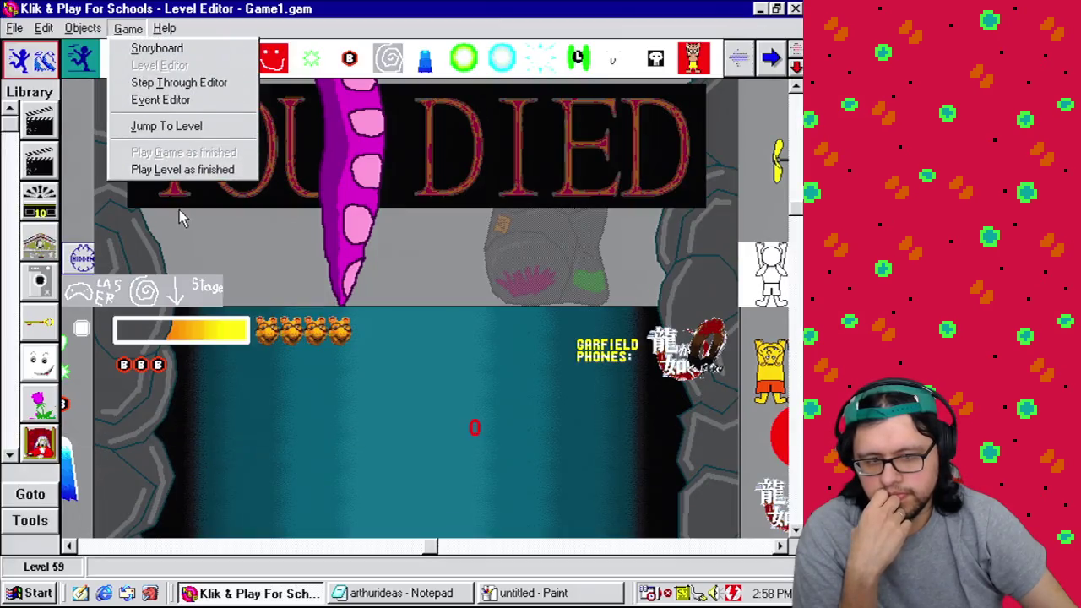
pyautogui.click(176, 172)
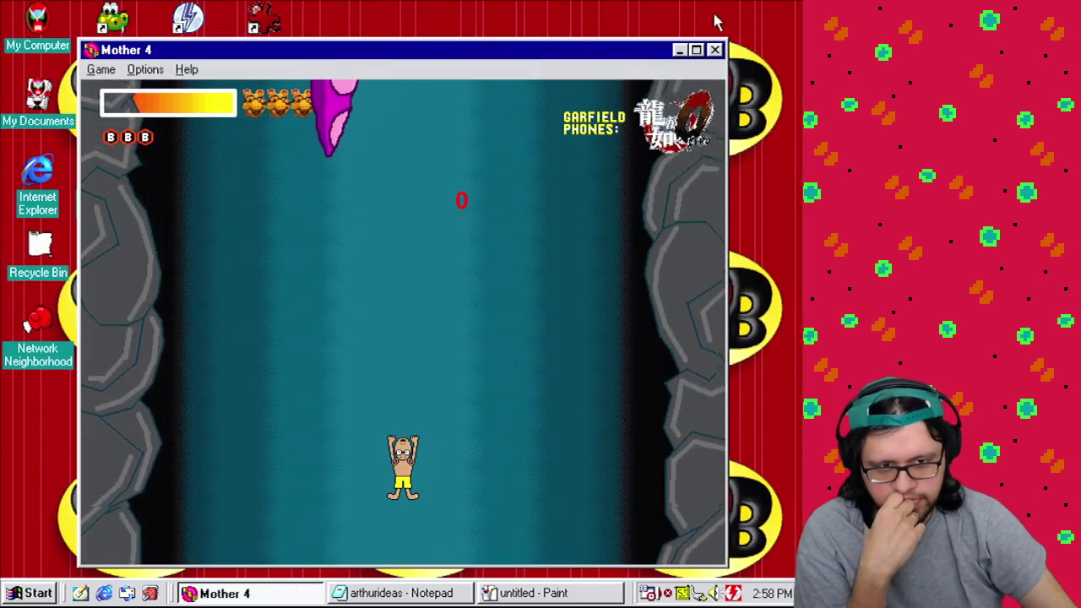
pyautogui.click(714, 49)
# Step: Change event 251's value B comparison to 5 and test-play again
pyautogui.click(127, 28)
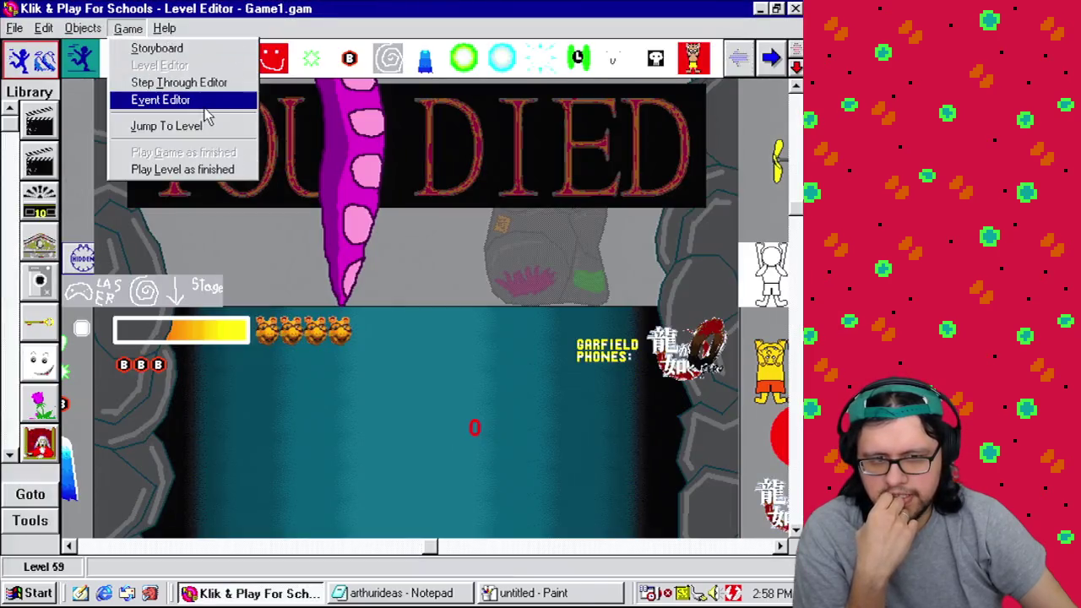
pyautogui.click(194, 99)
pyautogui.click(245, 363)
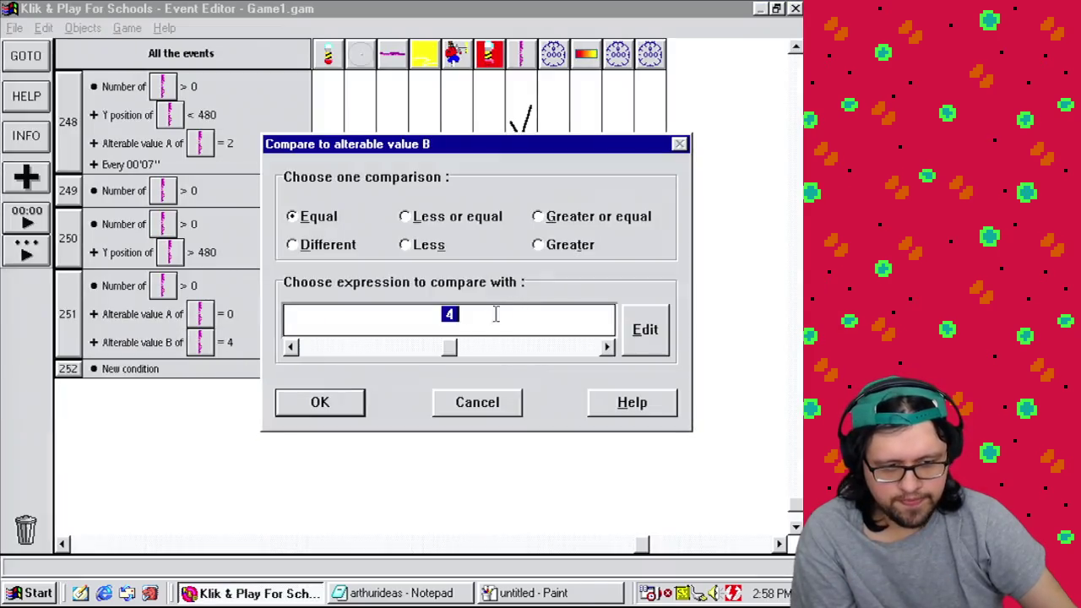
pyautogui.write('5')
pyautogui.click(319, 402)
pyautogui.click(127, 28)
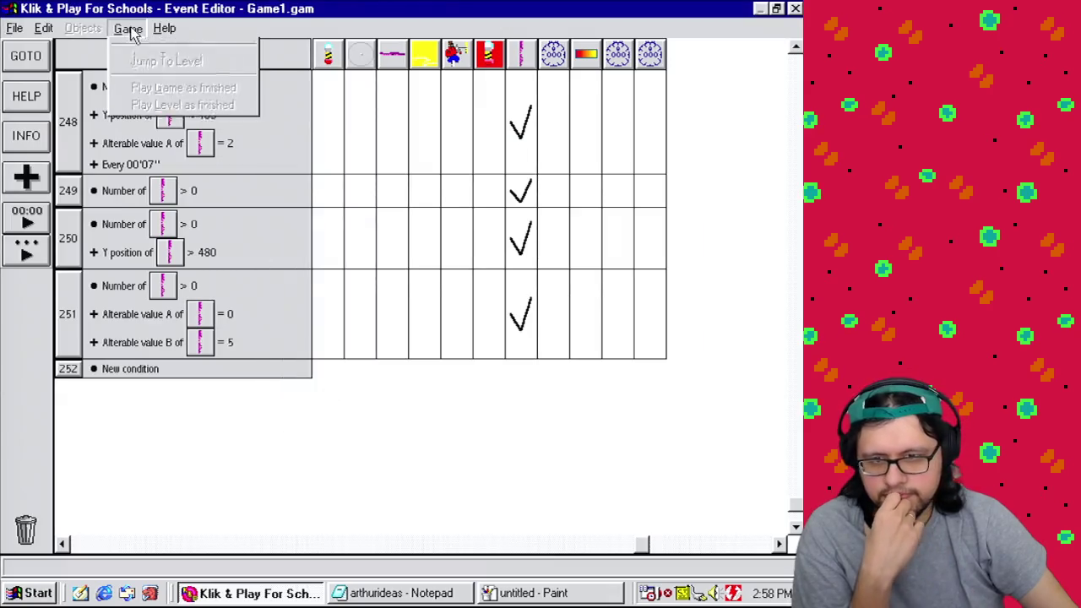
pyautogui.click(150, 65)
pyautogui.click(127, 28)
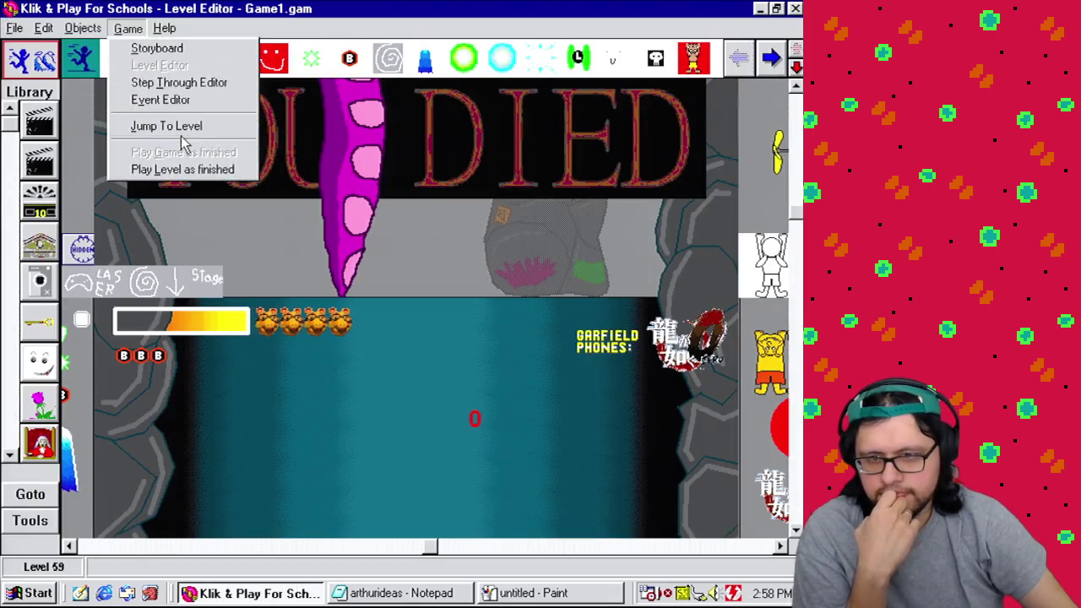
pyautogui.click(192, 171)
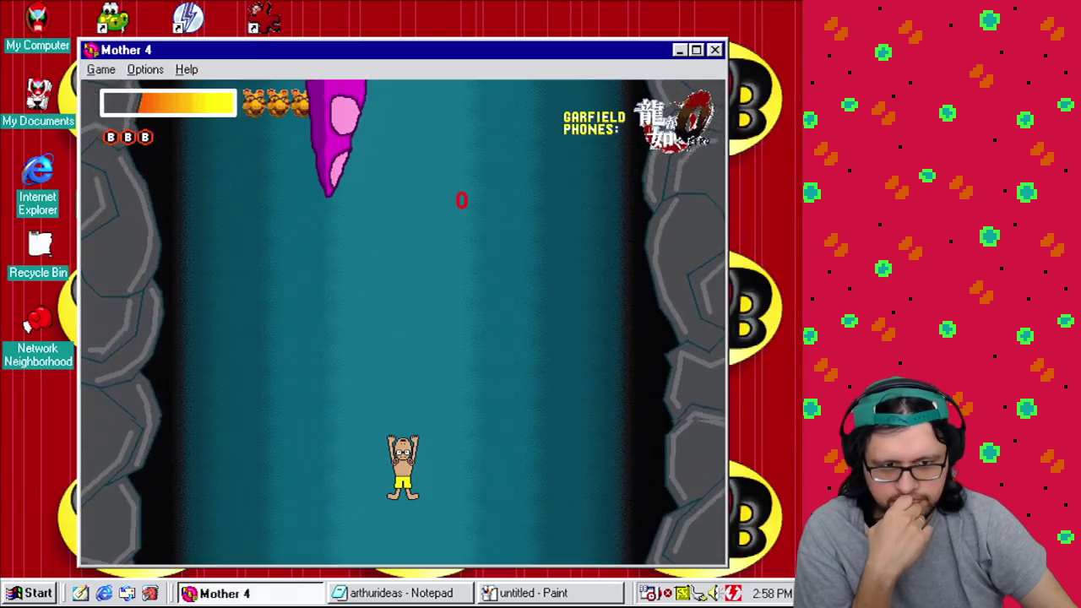
pyautogui.click(714, 50)
# Step: Start event 252 with copies of the tentacle count, value A and value B conditions
pyautogui.click(127, 28)
pyautogui.click(176, 102)
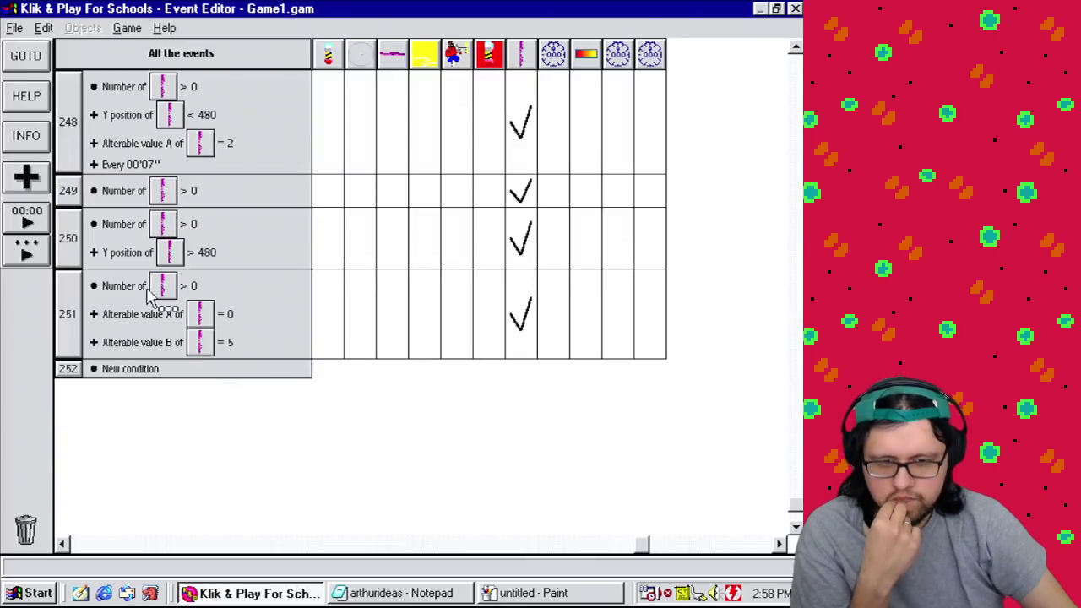
pyautogui.moveTo(127, 289); pyautogui.dragTo(96, 369)
pyautogui.moveTo(125, 313); pyautogui.dragTo(63, 375)
pyautogui.moveTo(174, 342)
pyautogui.mouseDown()
pyautogui.moveTo(62, 374)
pyautogui.moveTo(67, 387)
pyautogui.mouseUp()
# Step: Make event 252's value A condition require 1
pyautogui.rightClick(175, 412)
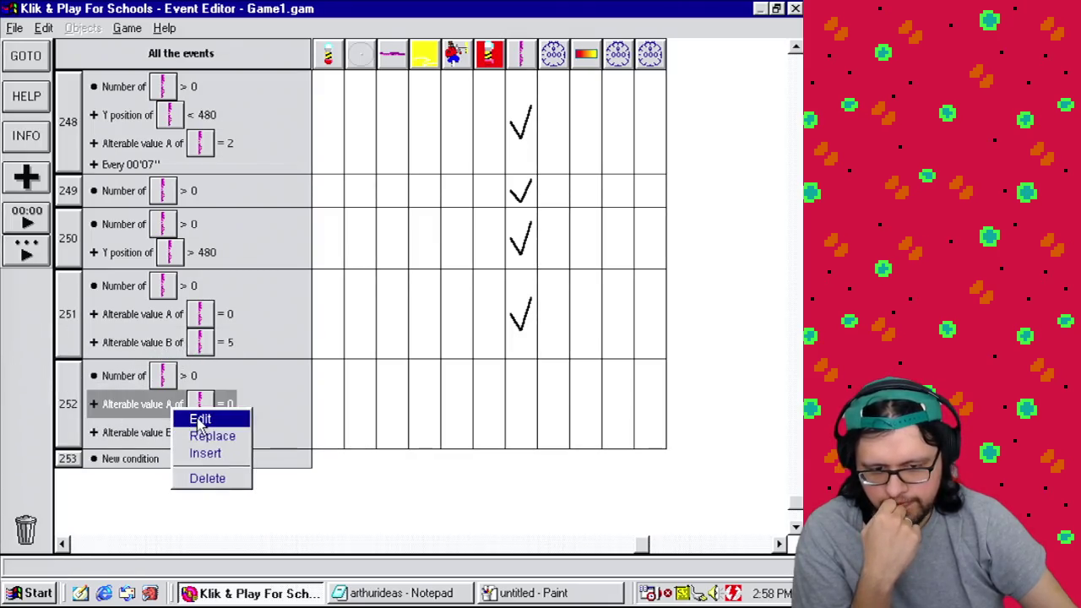
pyautogui.click(199, 420)
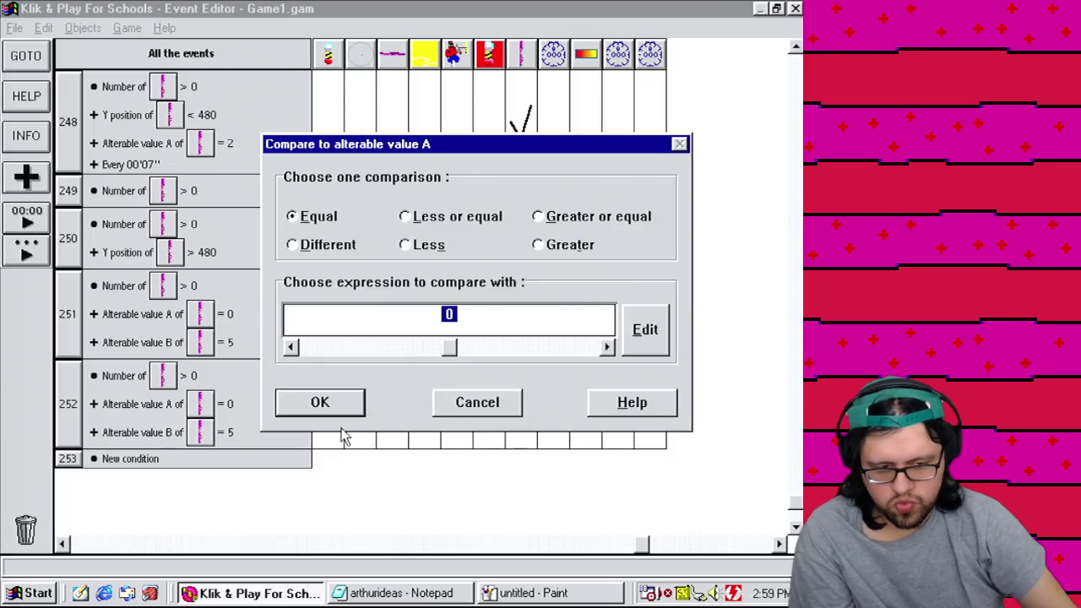
pyautogui.click(319, 418)
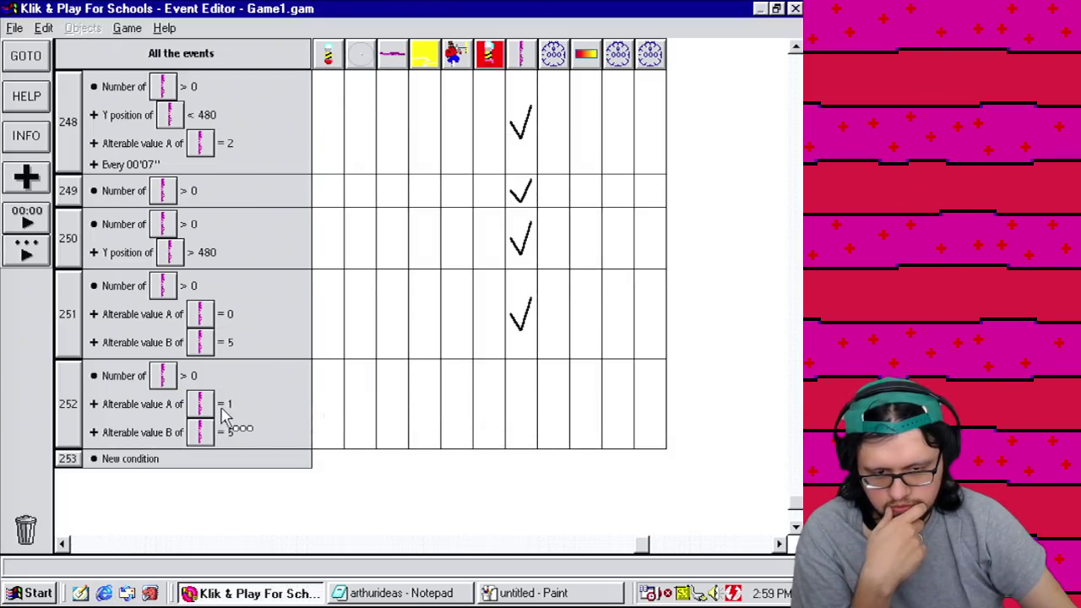
# Step: Try replacing event 252's value B condition, then cancel without changes
pyautogui.rightClick(178, 440)
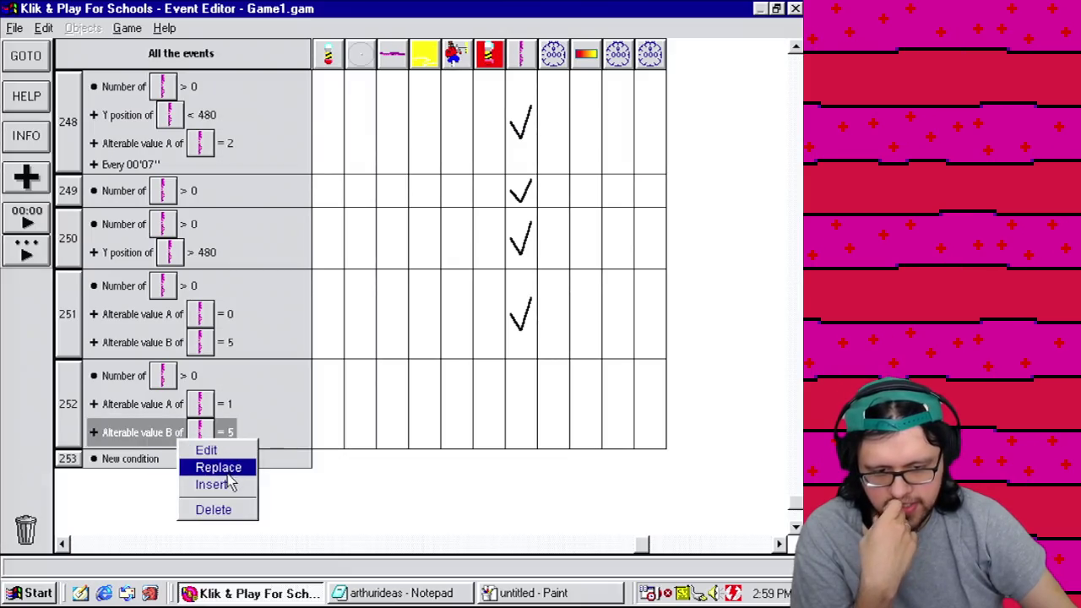
pyautogui.click(217, 467)
pyautogui.moveTo(549, 222); pyautogui.dragTo(574, 430)
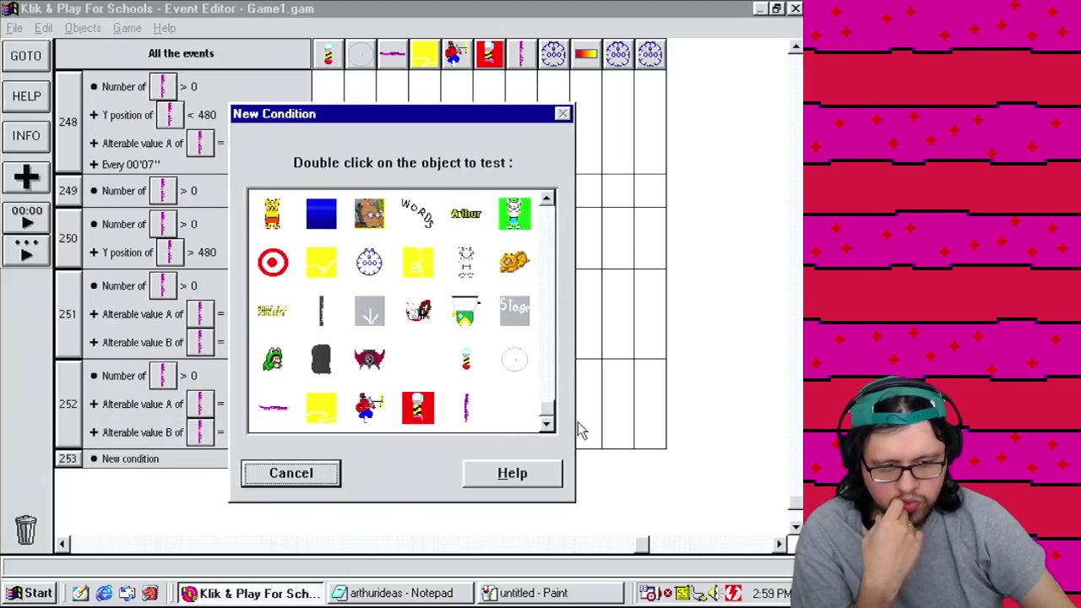
pyautogui.doubleClick(466, 412)
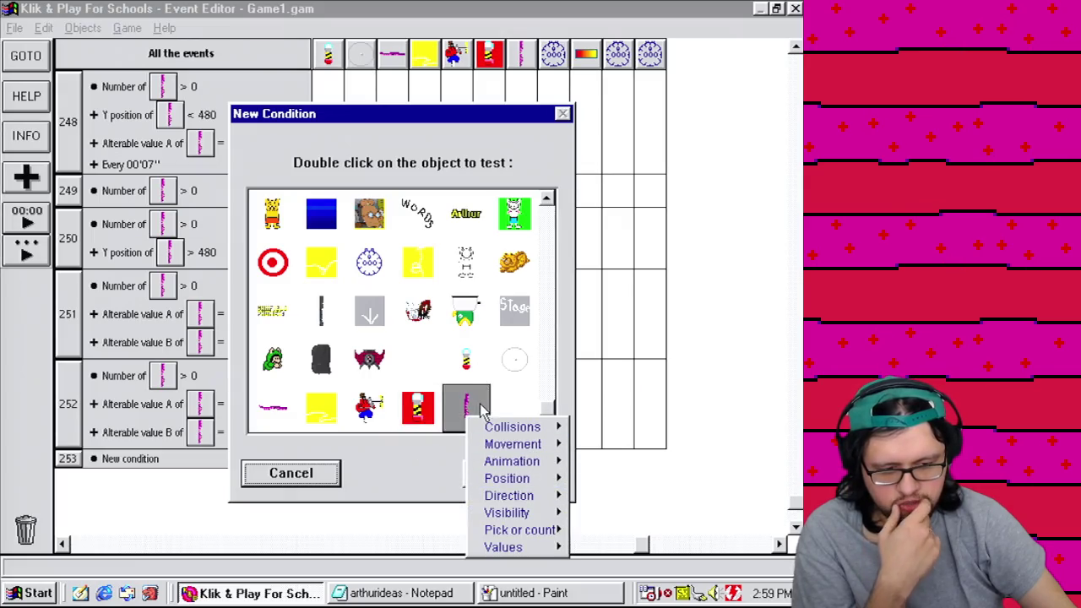
pyautogui.click(412, 475)
pyautogui.click(333, 479)
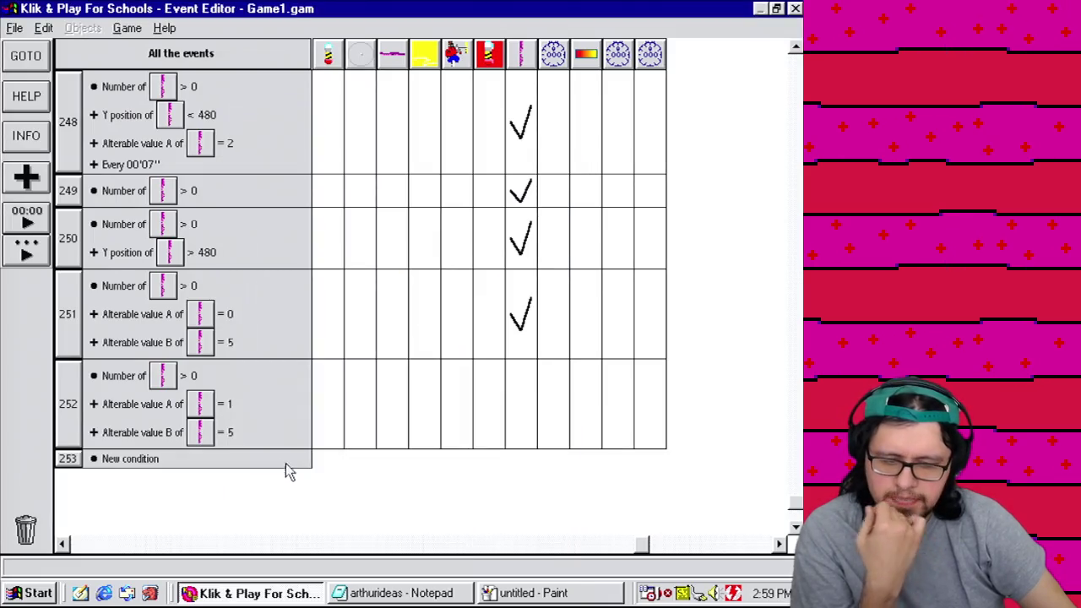
pyautogui.rightClick(236, 433)
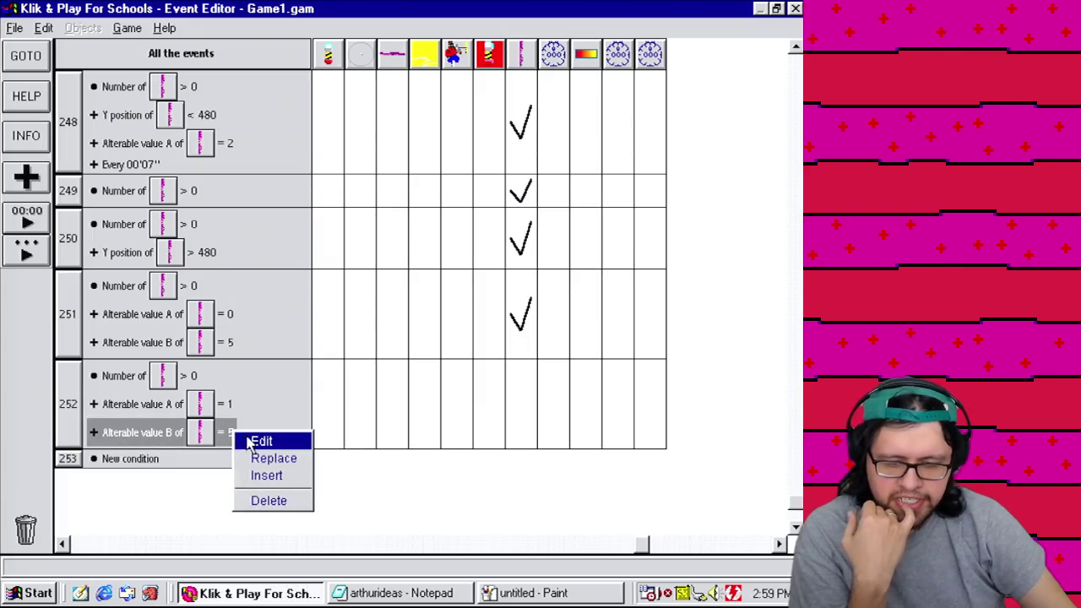
pyautogui.click(251, 441)
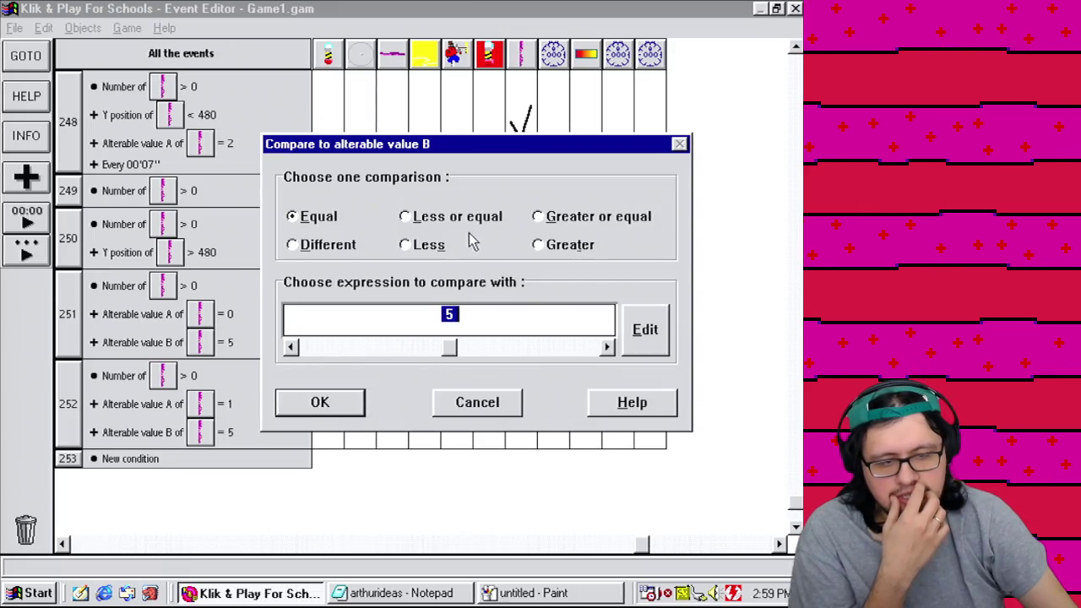
pyautogui.click(501, 411)
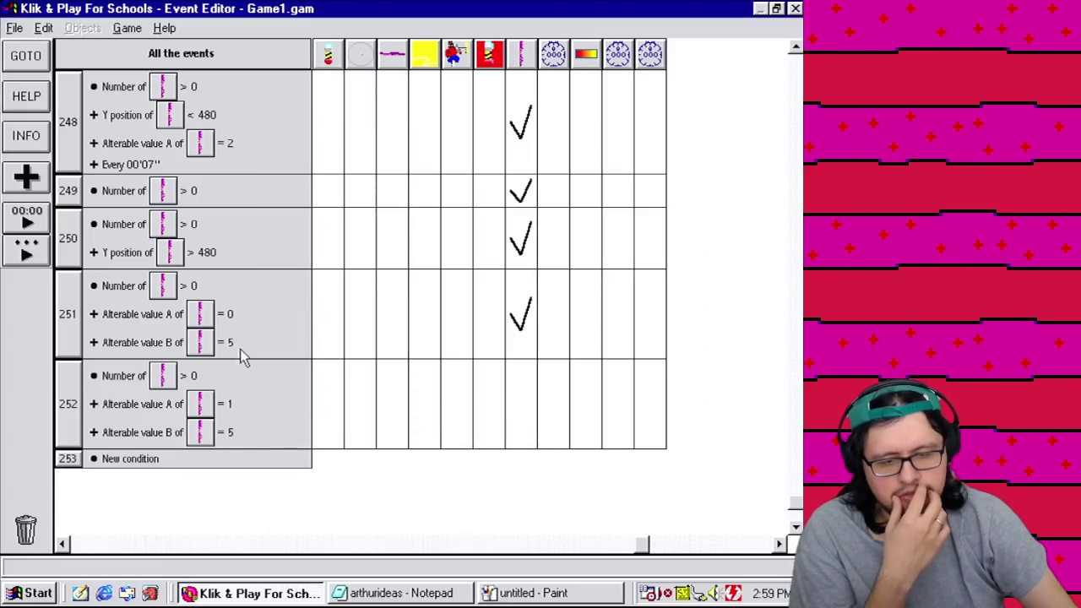
pyautogui.moveTo(522, 328)
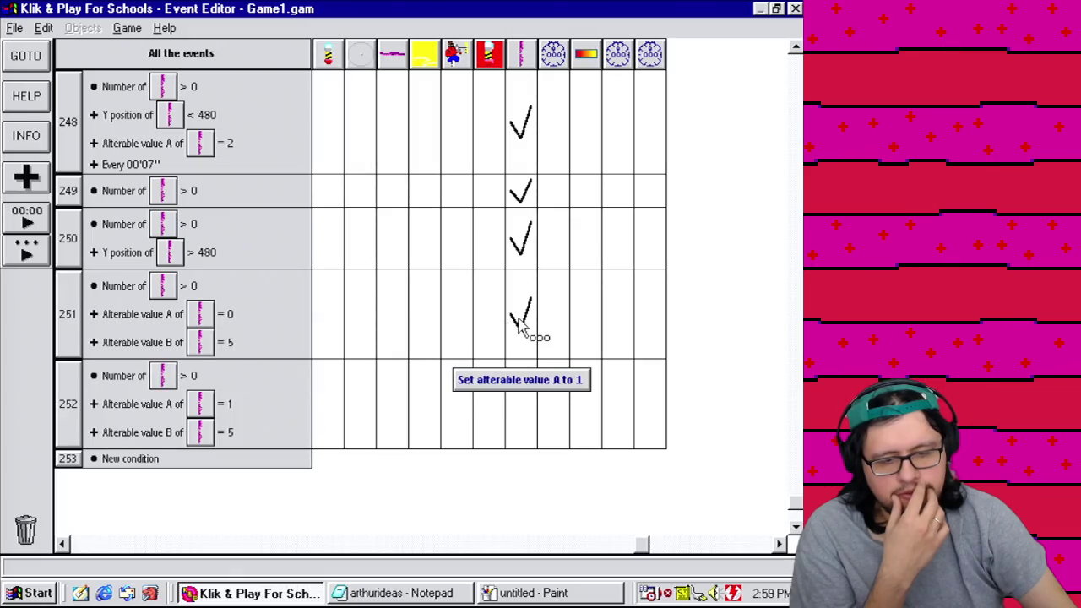
# Step: Make event 251 require B >= 5 and event 252 require B <= -5
pyautogui.rightClick(231, 346)
pyautogui.click(253, 354)
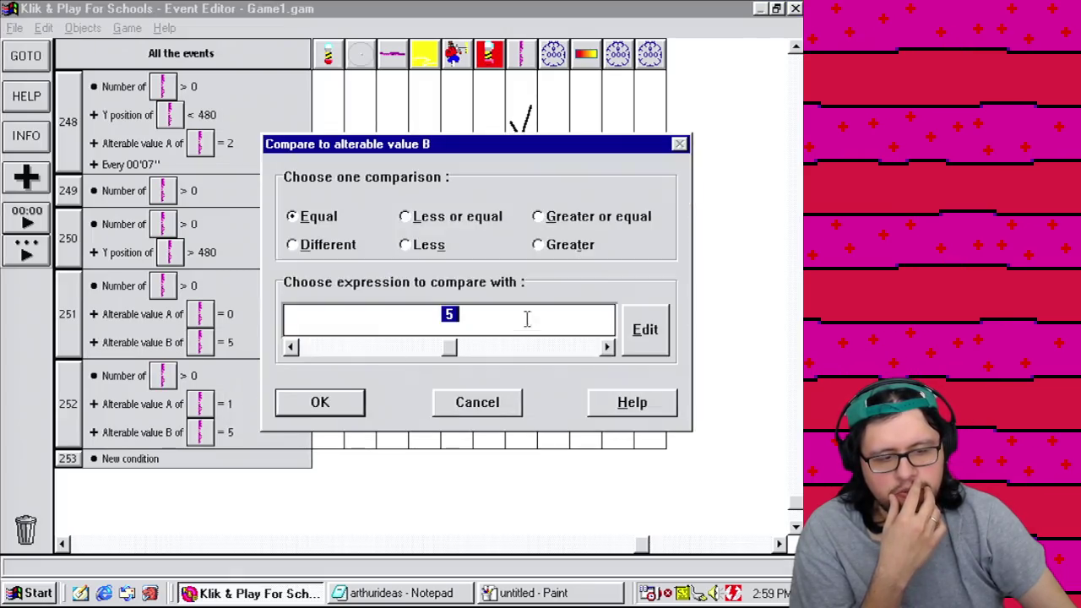
pyautogui.click(574, 218)
pyautogui.click(319, 402)
pyautogui.rightClick(226, 438)
pyautogui.click(242, 449)
pyautogui.click(439, 217)
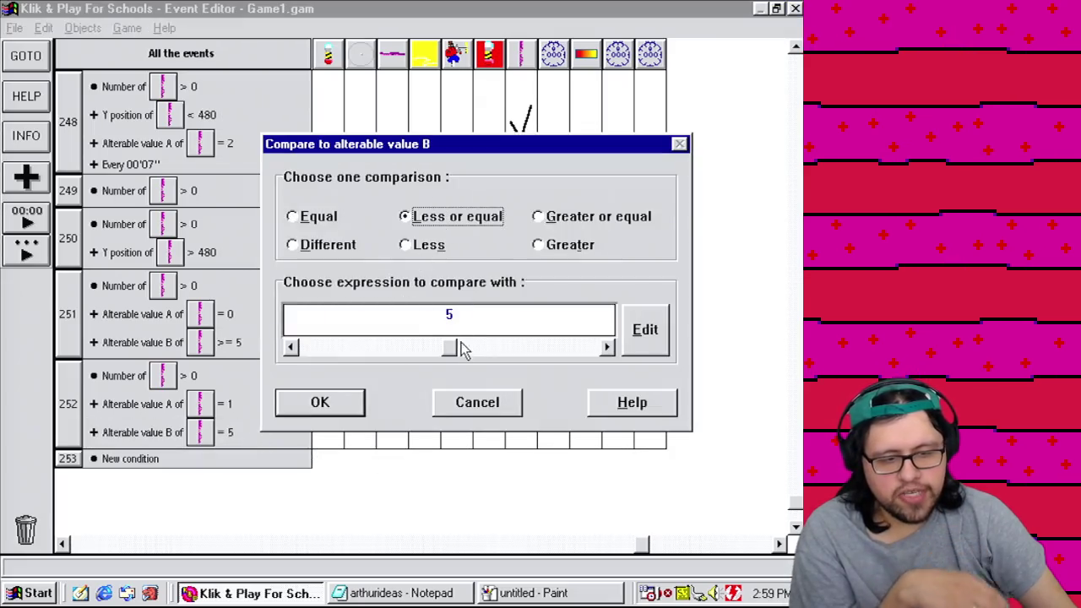
pyautogui.press('BackSpace')
pyautogui.write('-')
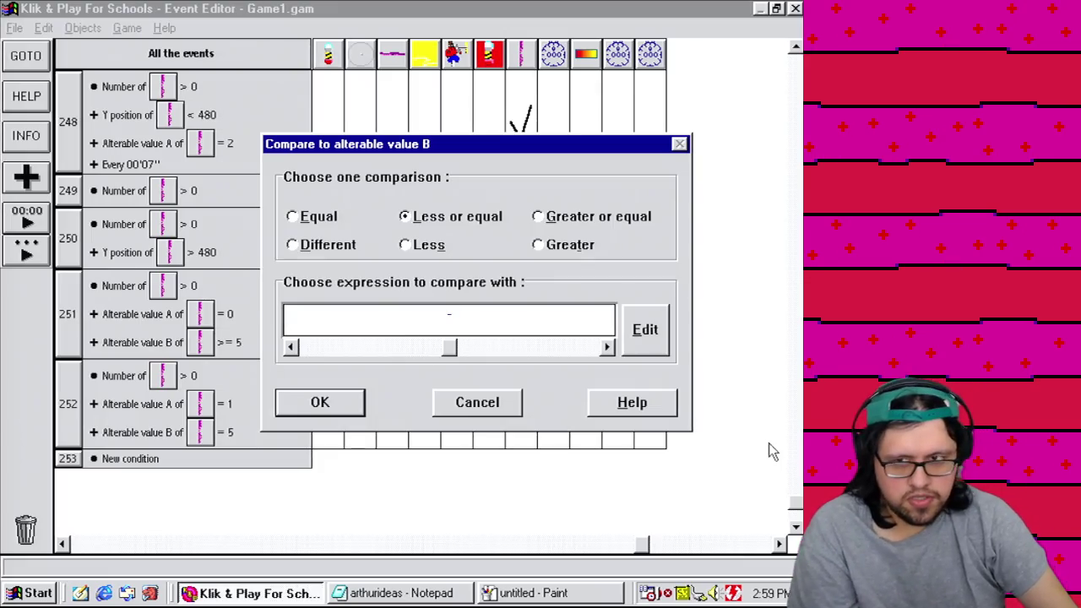
pyautogui.click(298, 404)
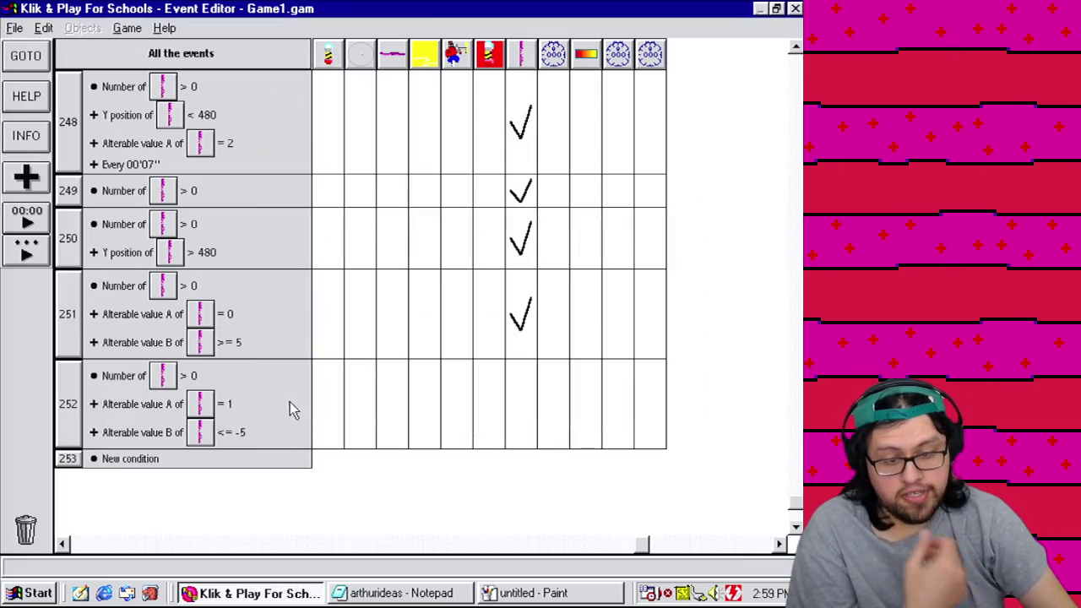
# Step: Copy event 251's action into event 252, changed to set value A to 2
pyautogui.moveTo(524, 342); pyautogui.dragTo(515, 372)
pyautogui.doubleClick(514, 372)
pyautogui.rightClick(378, 245)
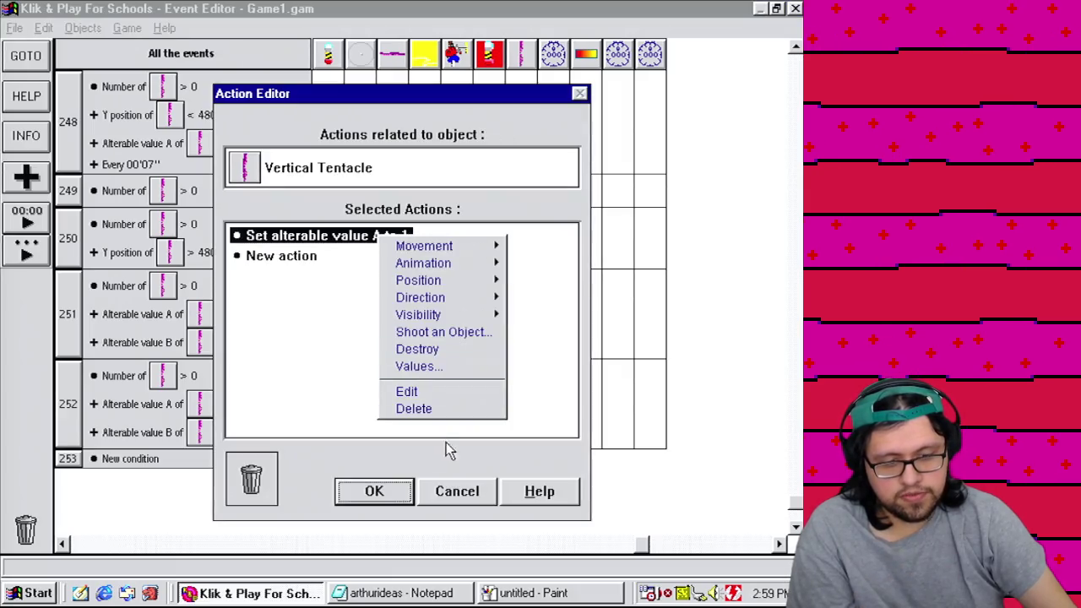
pyautogui.click(431, 392)
pyautogui.click(573, 329)
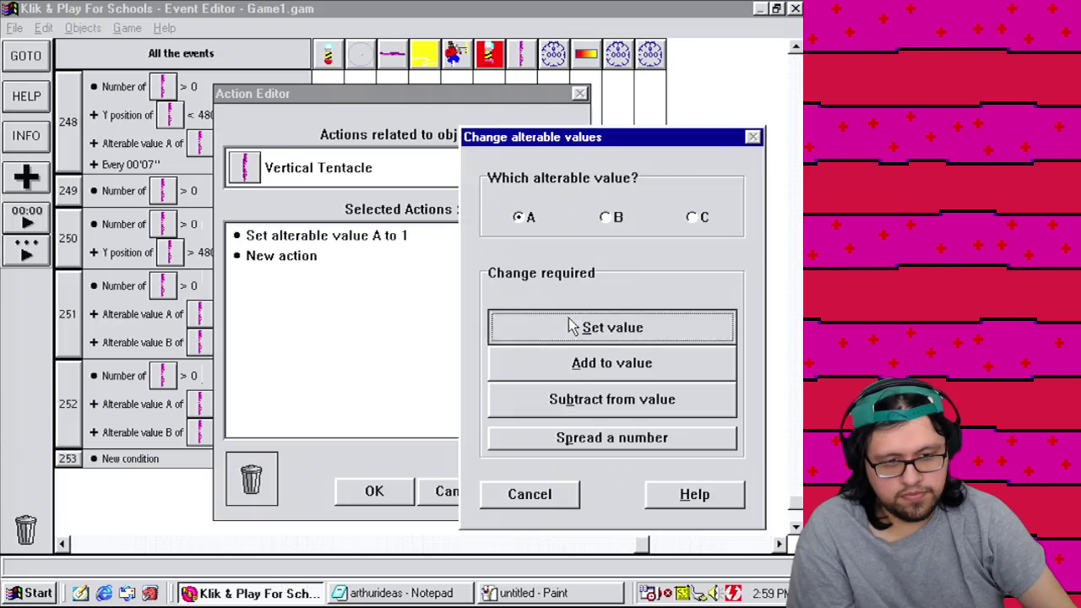
pyautogui.write('2')
pyautogui.click(275, 361)
pyautogui.click(389, 498)
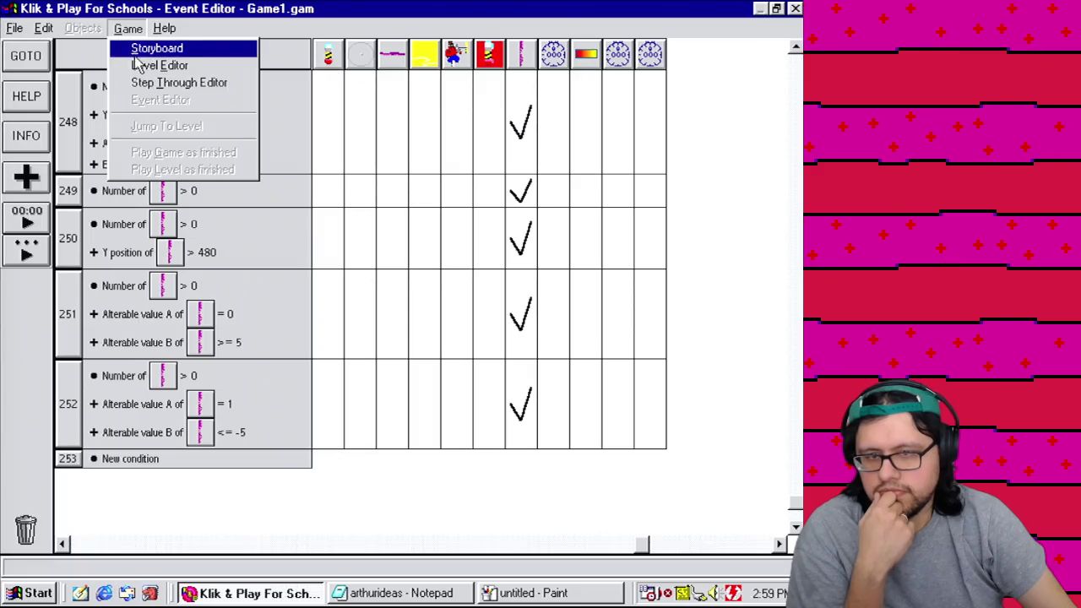
# Step: Test-play the level to check the attack phases
pyautogui.click(139, 65)
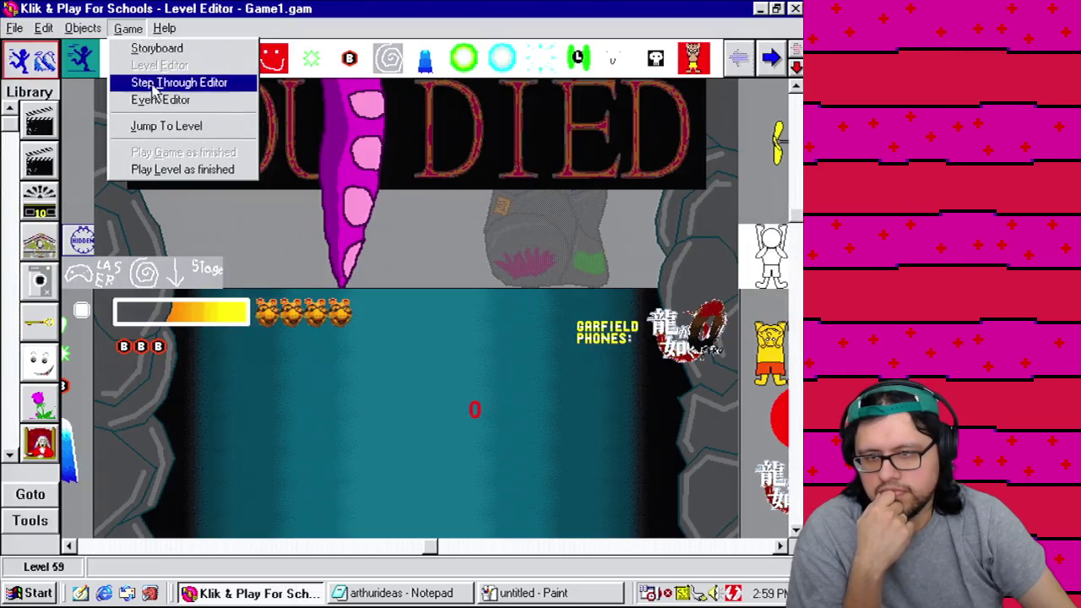
pyautogui.click(178, 173)
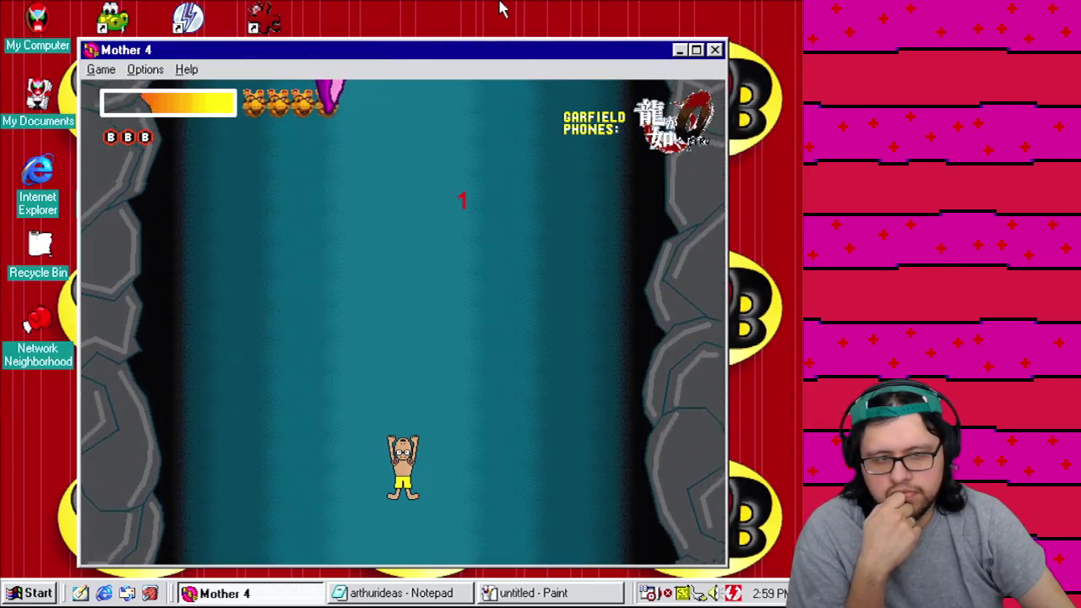
pyautogui.click(714, 51)
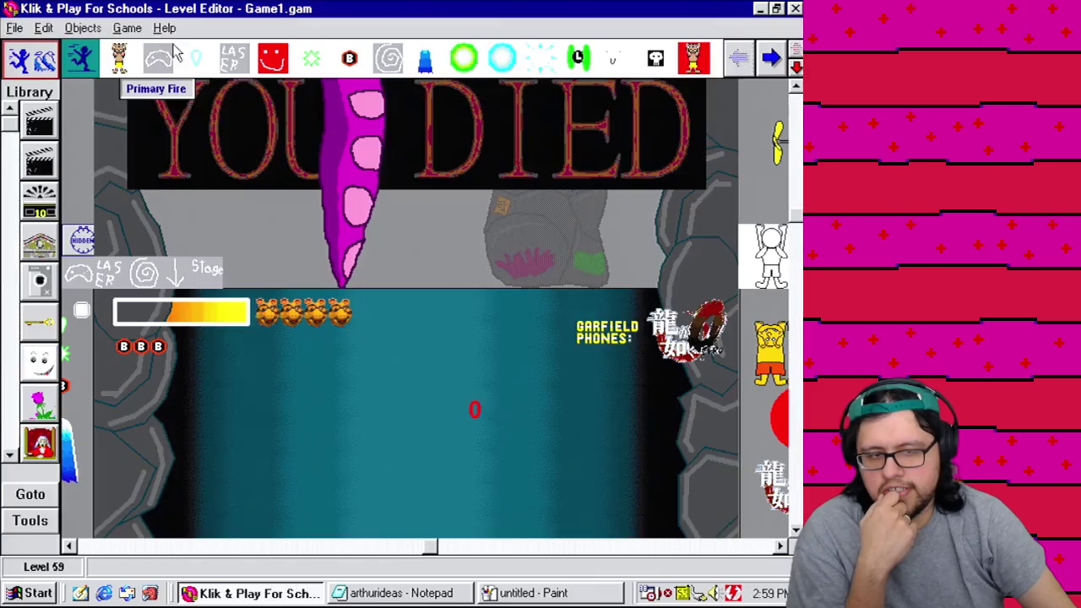
# Step: Change event 252's value B threshold from -5 to -6
pyautogui.click(127, 24)
pyautogui.click(165, 100)
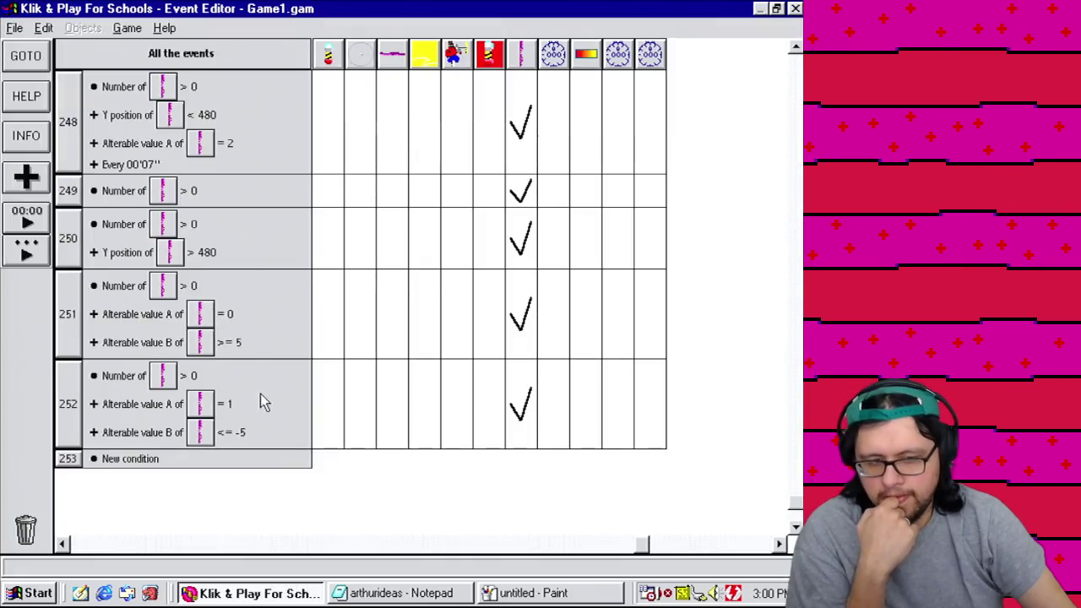
pyautogui.rightClick(235, 434)
pyautogui.click(250, 444)
pyautogui.click(449, 314)
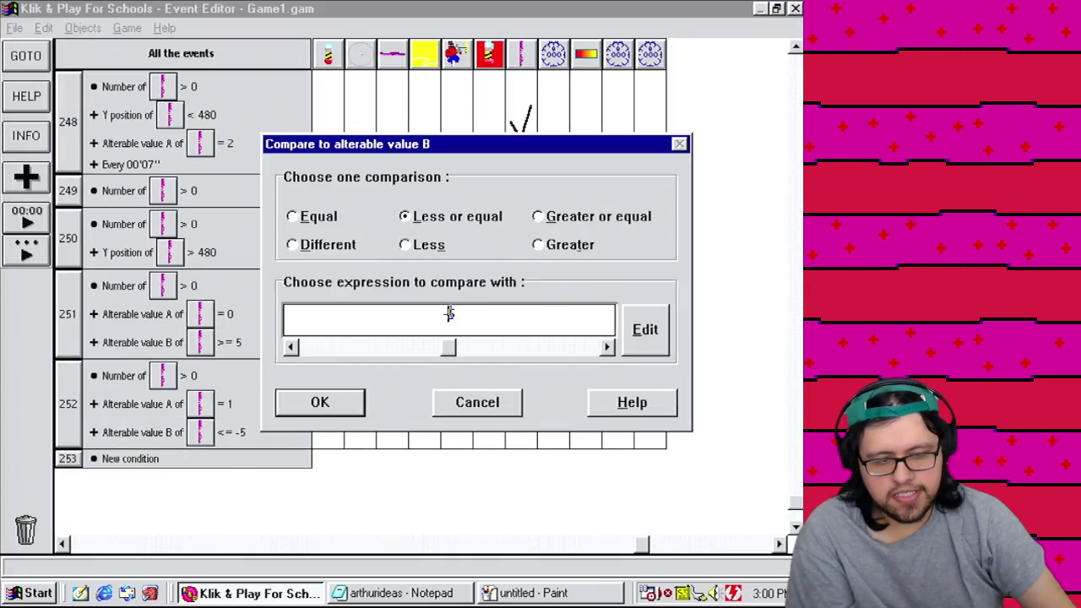
pyautogui.click(309, 404)
# Step: Test-play the level, moving the player right while the tentacle extends and retracts
pyautogui.click(127, 28)
pyautogui.click(160, 64)
pyautogui.click(128, 27)
pyautogui.click(190, 169)
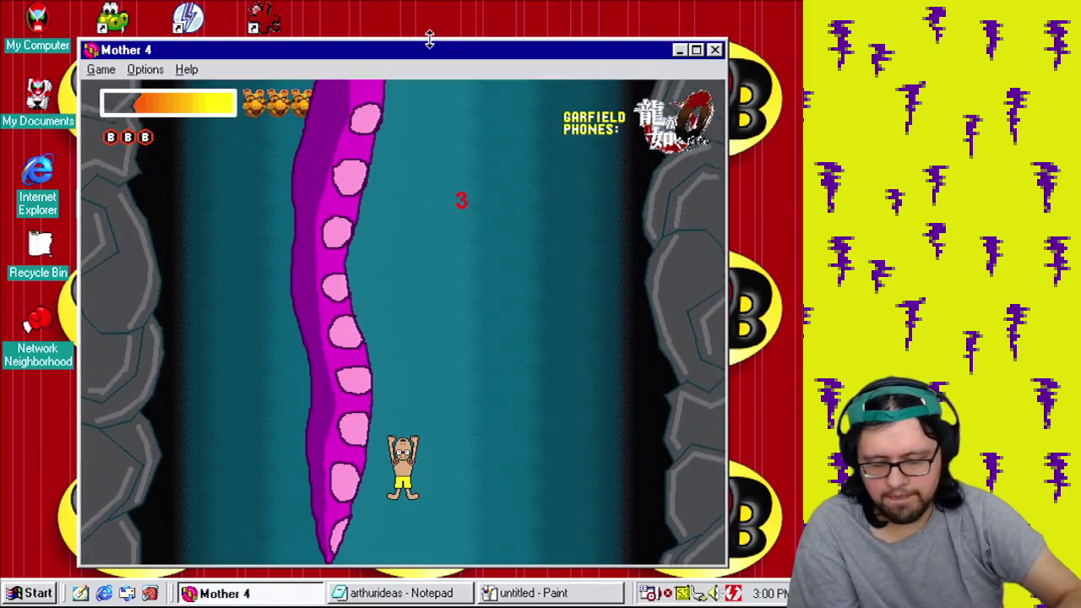
pyautogui.press('Right')
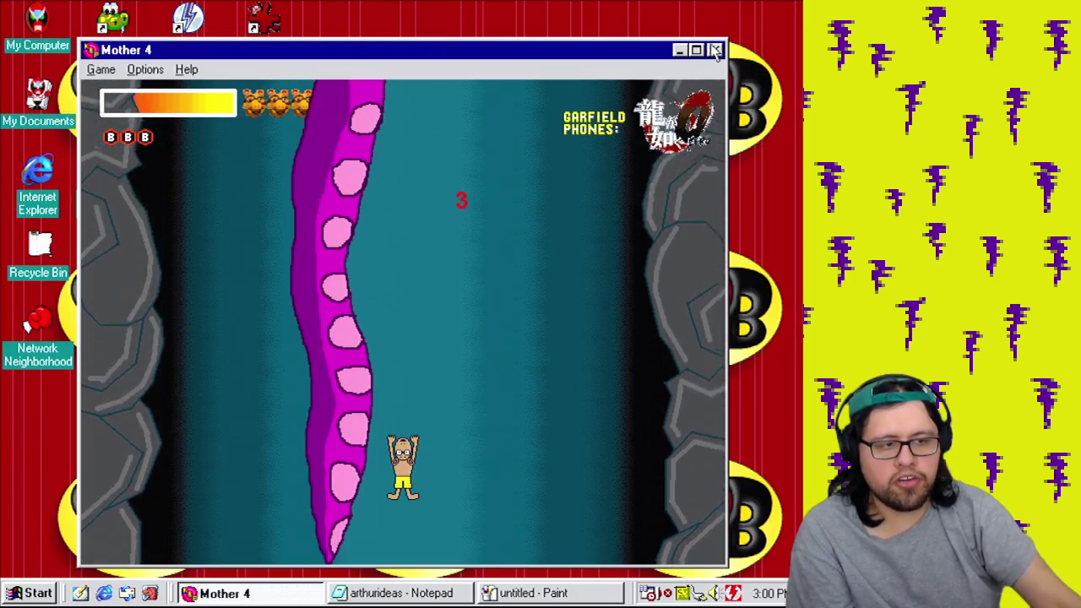
pyautogui.click(714, 50)
pyautogui.click(129, 29)
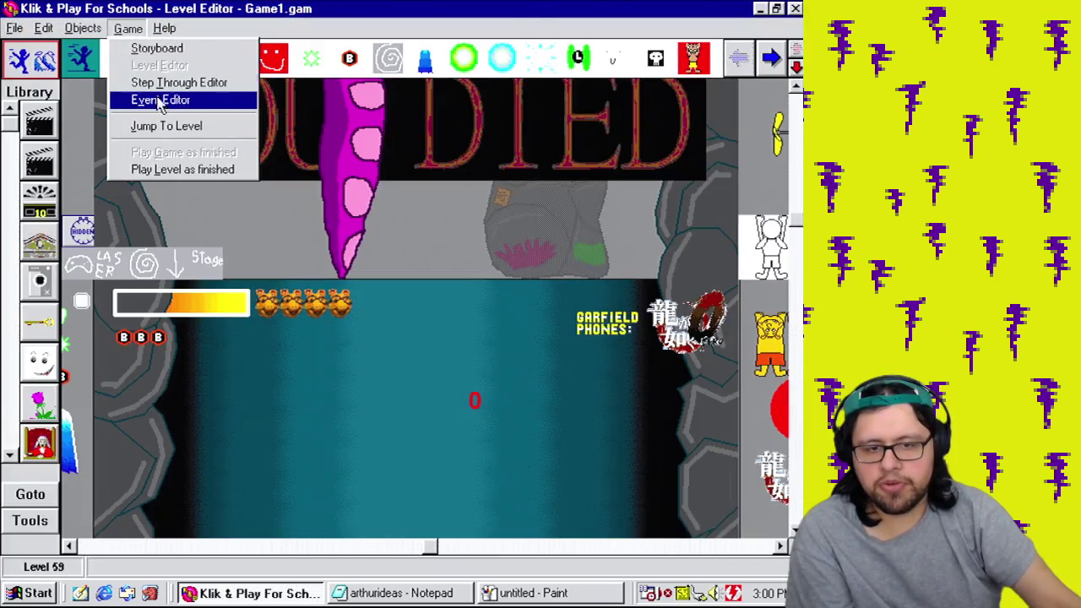
# Step: Change event 248's Every 00'07'' timer to 00'05''
pyautogui.click(156, 99)
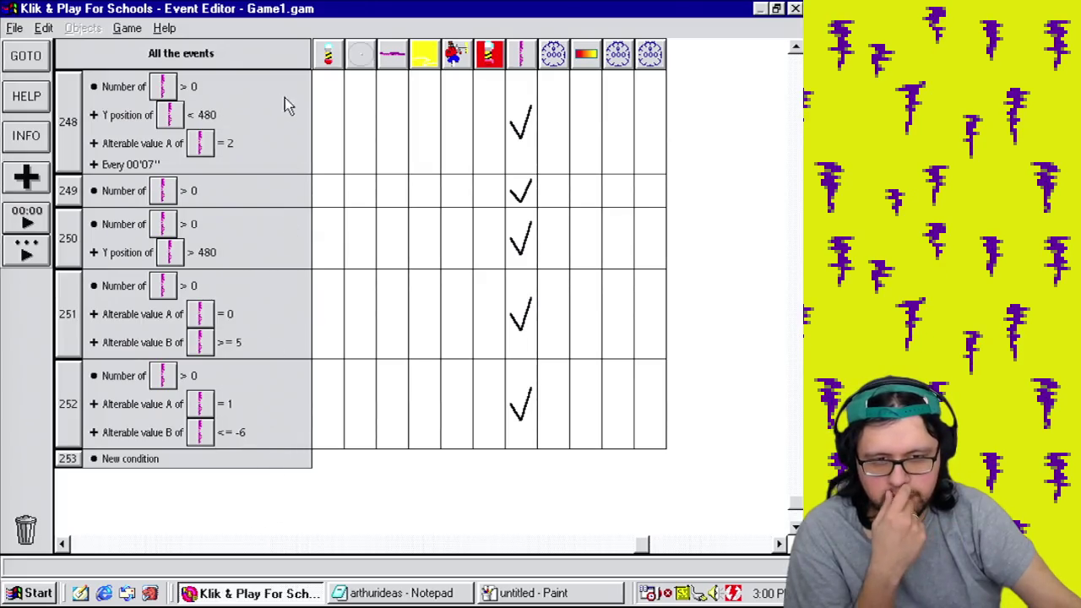
pyautogui.rightClick(142, 157)
pyautogui.rightClick(131, 169)
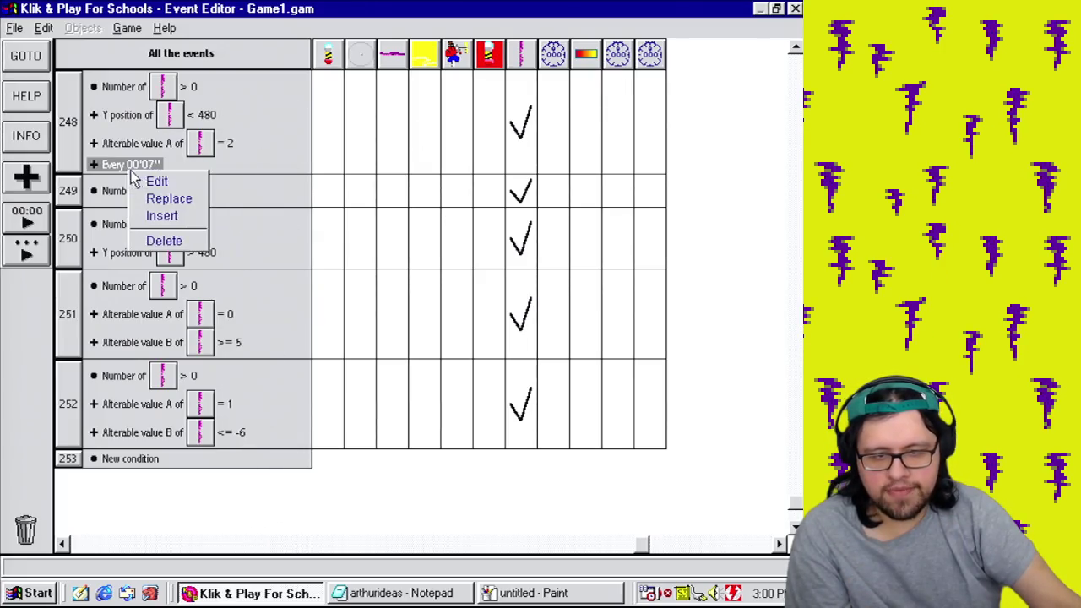
pyautogui.click(148, 183)
pyautogui.doubleClick(489, 289)
pyautogui.write('5')
pyautogui.click(313, 375)
# Step: Test-play the level with the new timer
pyautogui.click(128, 28)
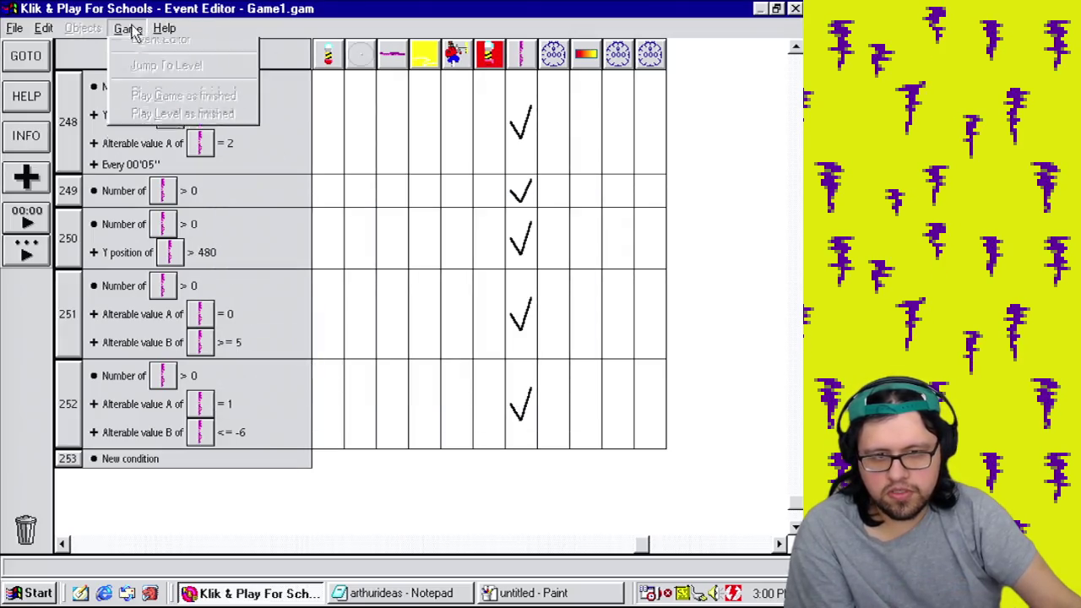
pyautogui.click(157, 66)
pyautogui.click(127, 27)
pyautogui.click(169, 172)
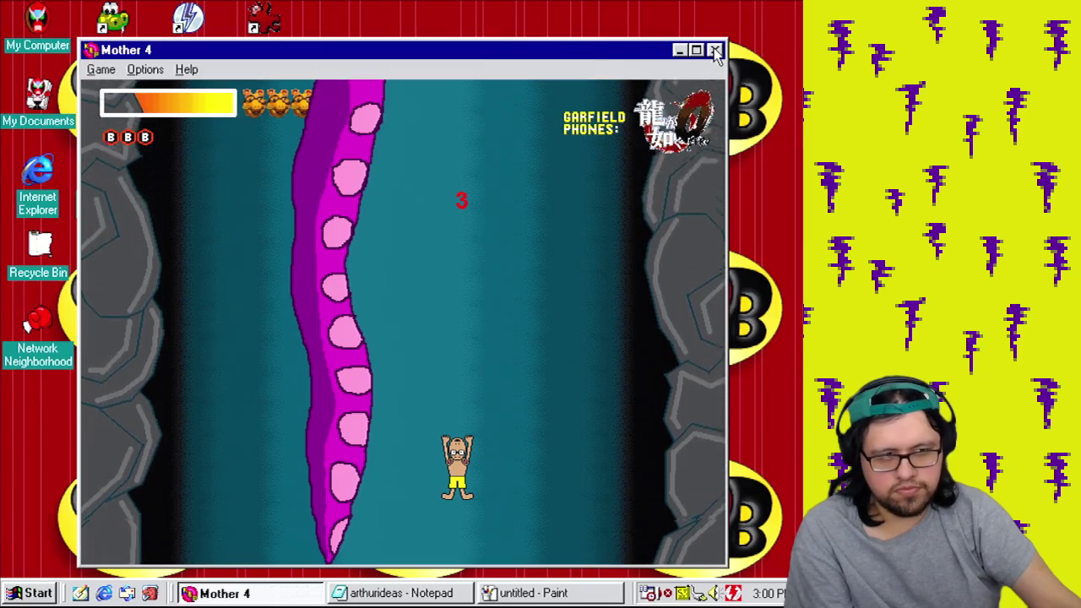
pyautogui.click(714, 50)
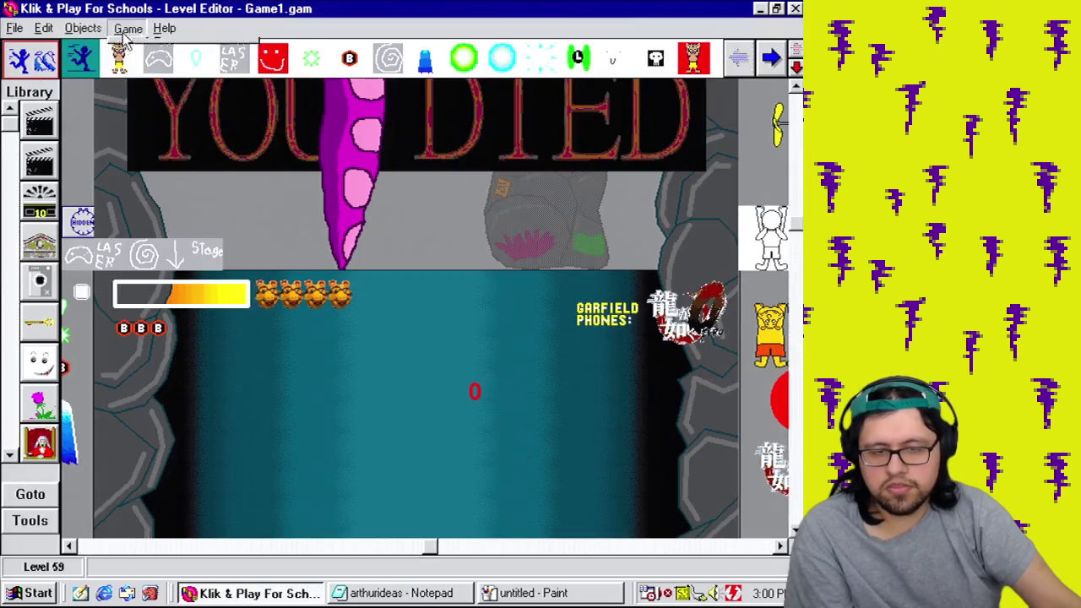
# Step: Change event 252's value B threshold from -6 to -7
pyautogui.click(127, 28)
pyautogui.click(154, 99)
pyautogui.rightClick(237, 341)
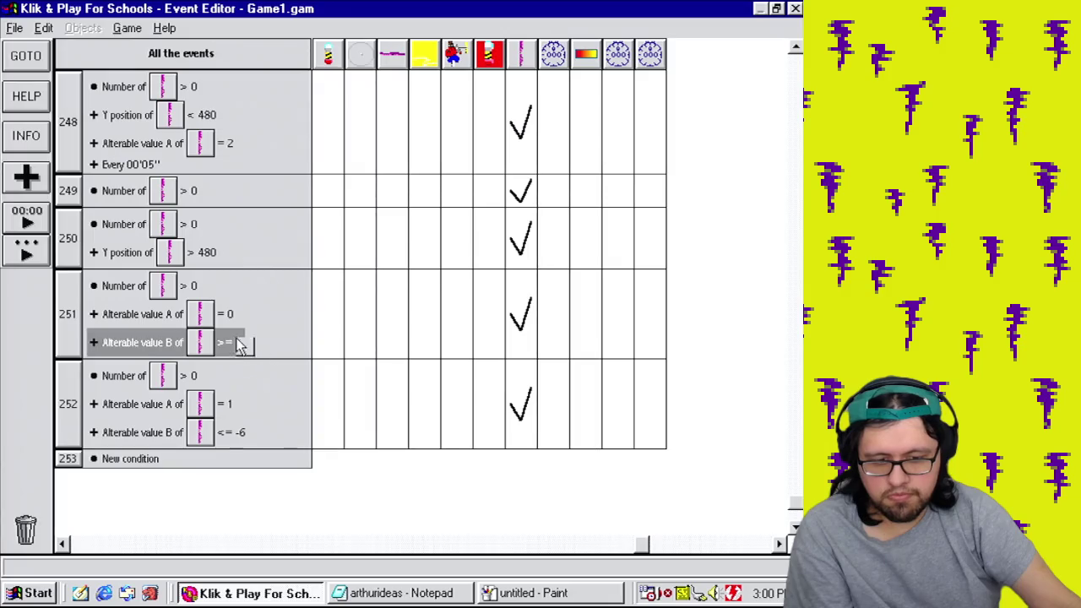
pyautogui.click(250, 498)
pyautogui.rightClick(239, 434)
pyautogui.click(249, 457)
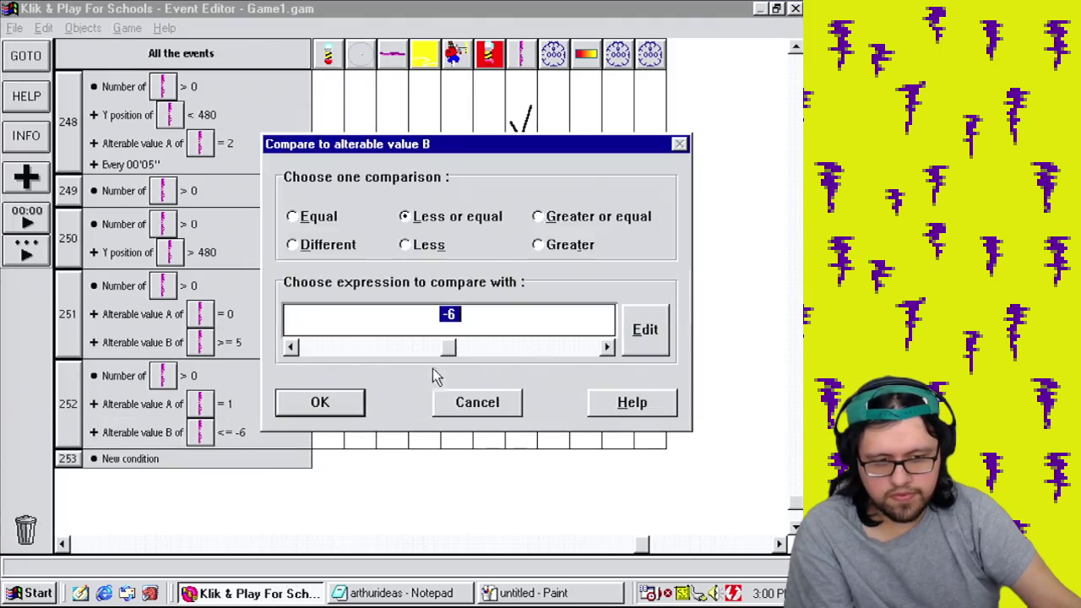
pyautogui.moveTo(463, 325); pyautogui.dragTo(450, 328)
pyautogui.write('-7')
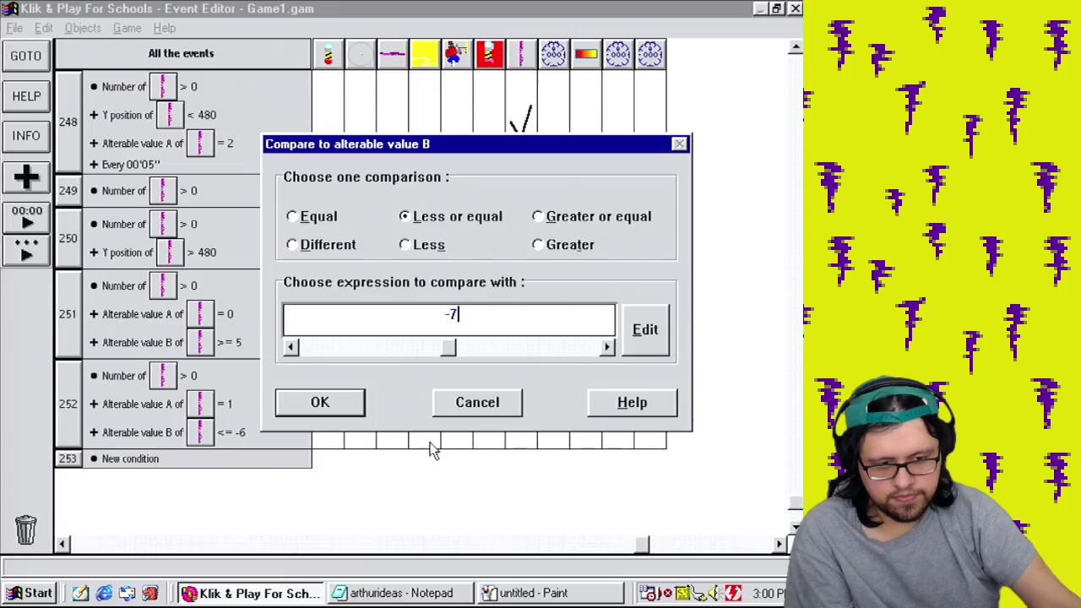
pyautogui.click(350, 411)
pyautogui.click(128, 28)
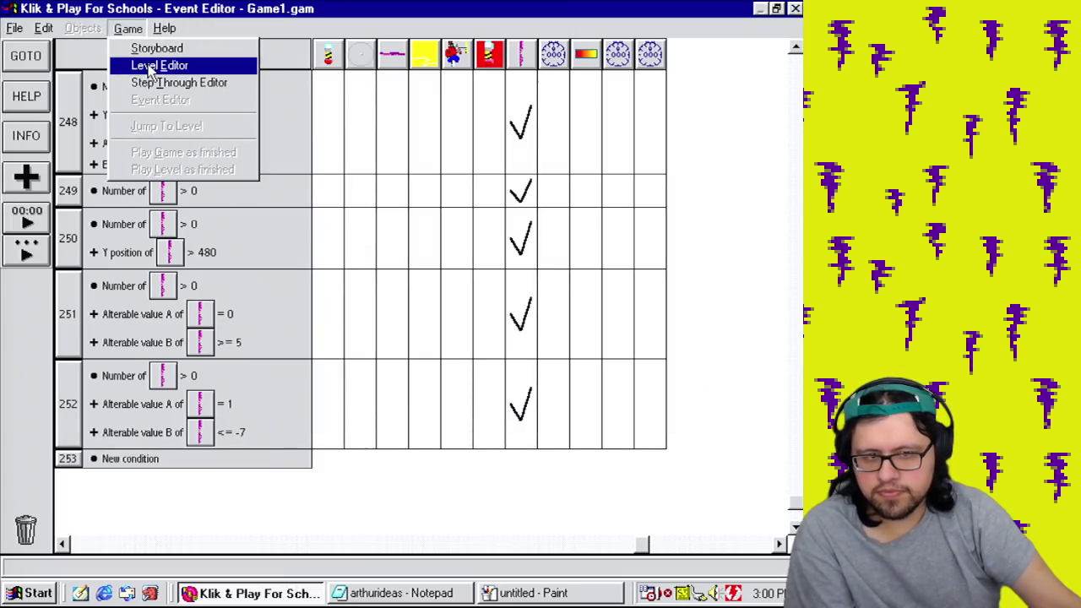
pyautogui.click(150, 67)
pyautogui.click(128, 28)
pyautogui.click(198, 169)
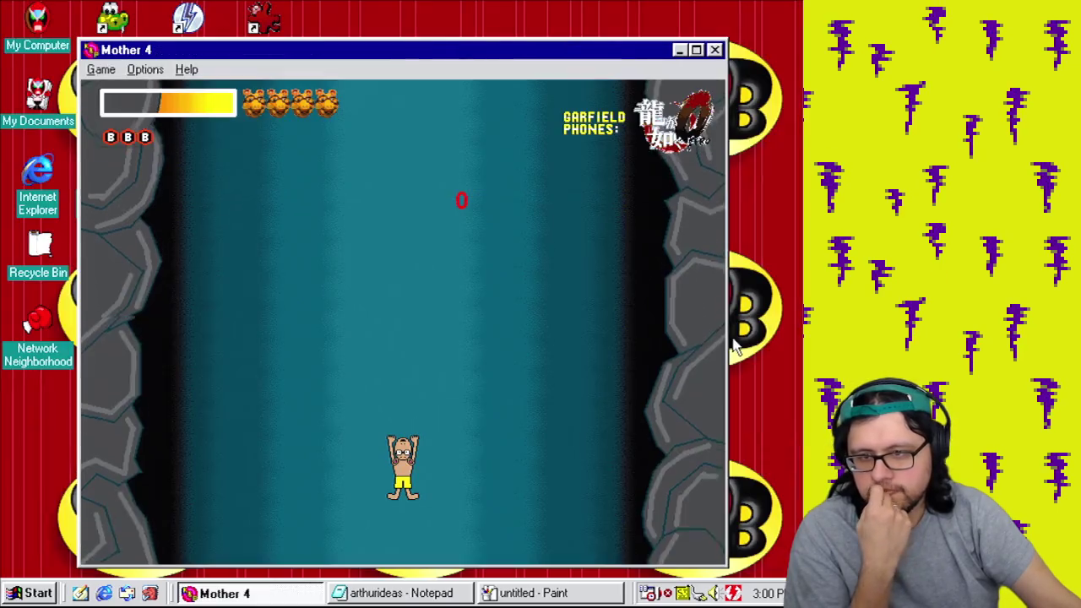
pyautogui.press('Right')
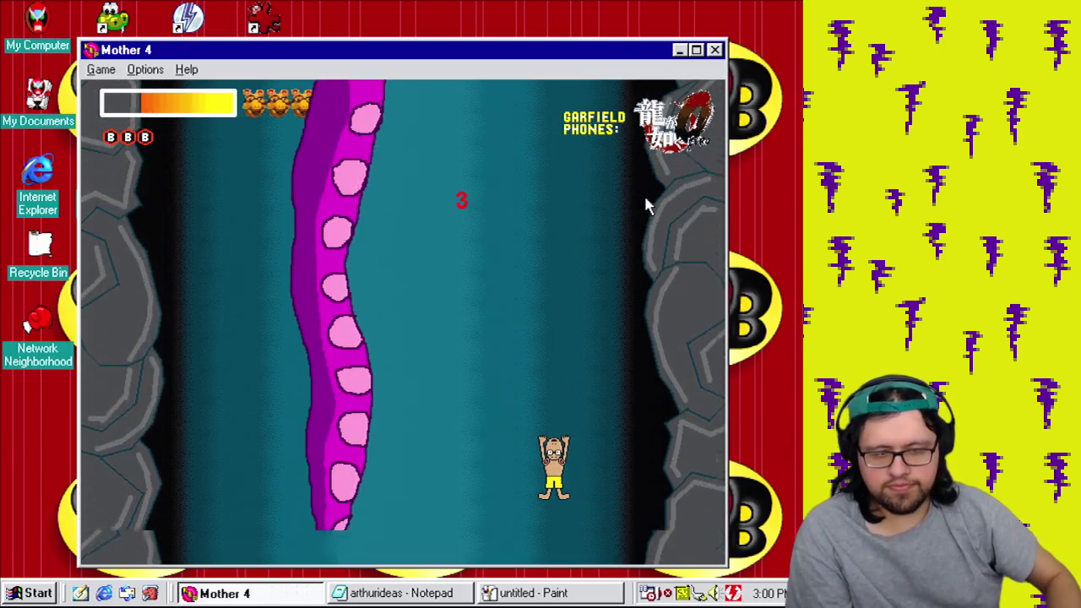
pyautogui.press('Left')
pyautogui.press('Right')
pyautogui.press('Left')
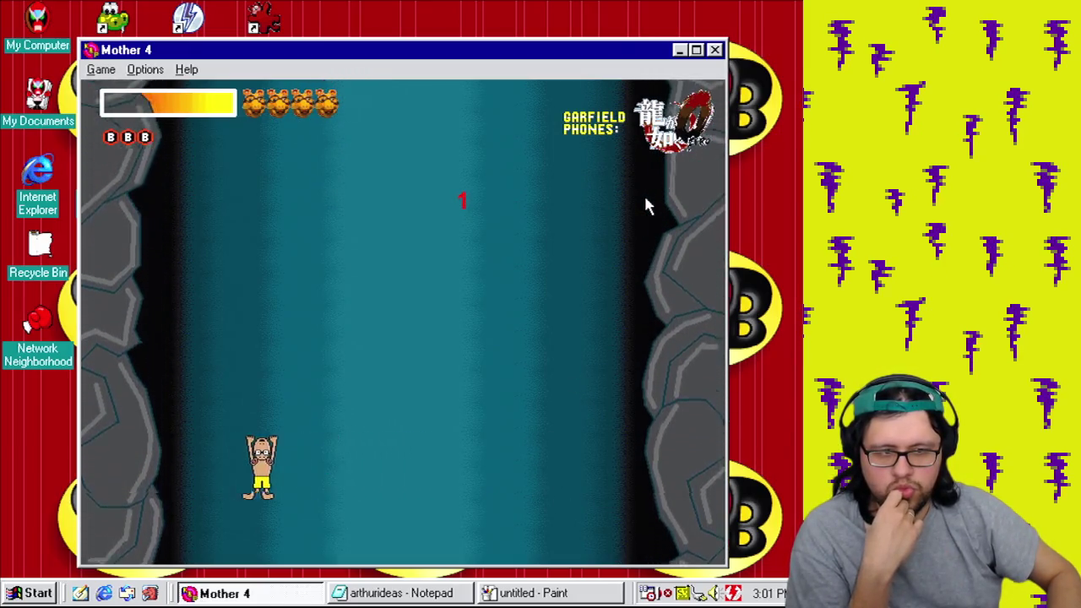
pyautogui.press('Right')
pyautogui.press('Right')
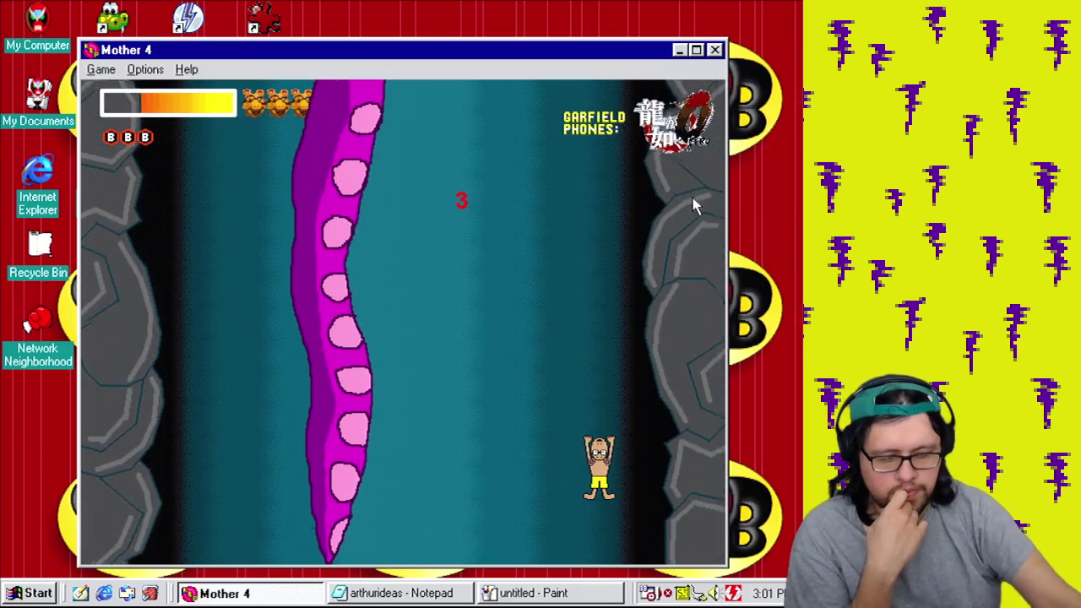
pyautogui.click(716, 51)
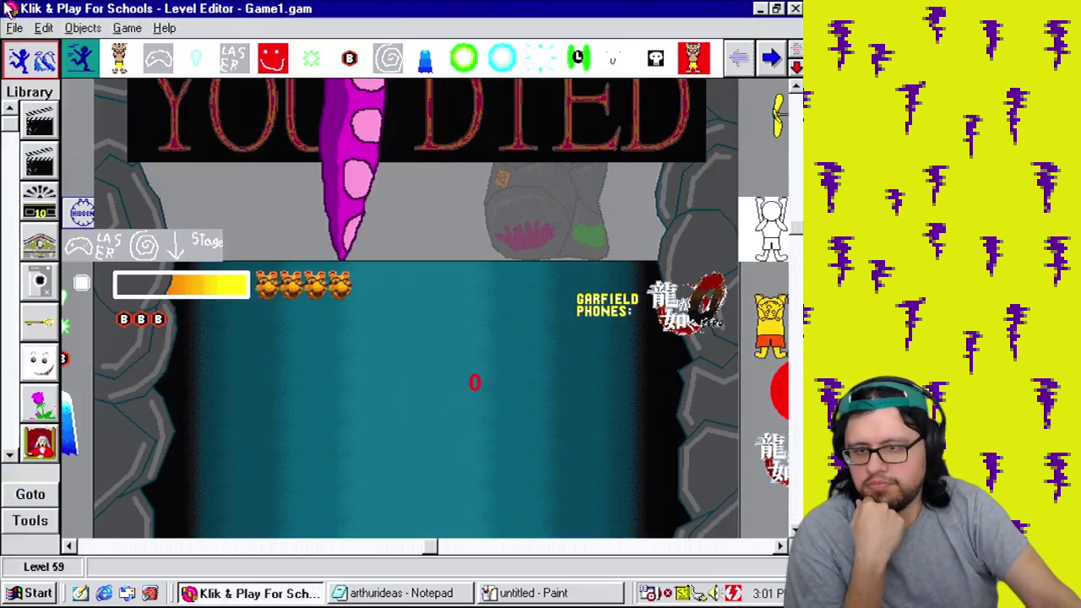
# Step: Save the game as Game1.gam, quit Klik & Play, and bring up the arthurideas notes
pyautogui.click(25, 28)
pyautogui.click(38, 90)
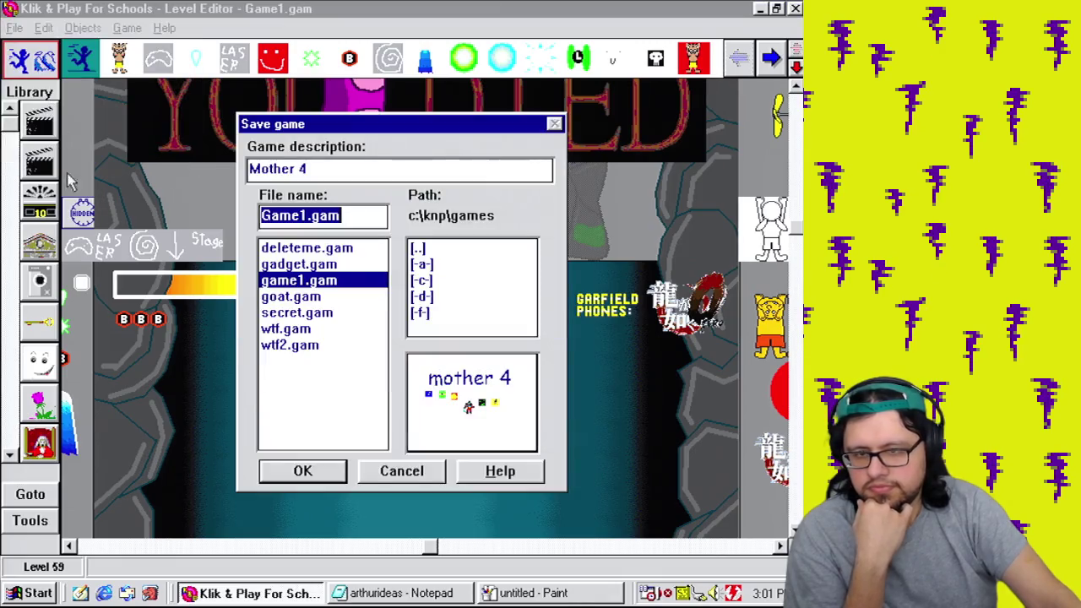
pyautogui.click(323, 471)
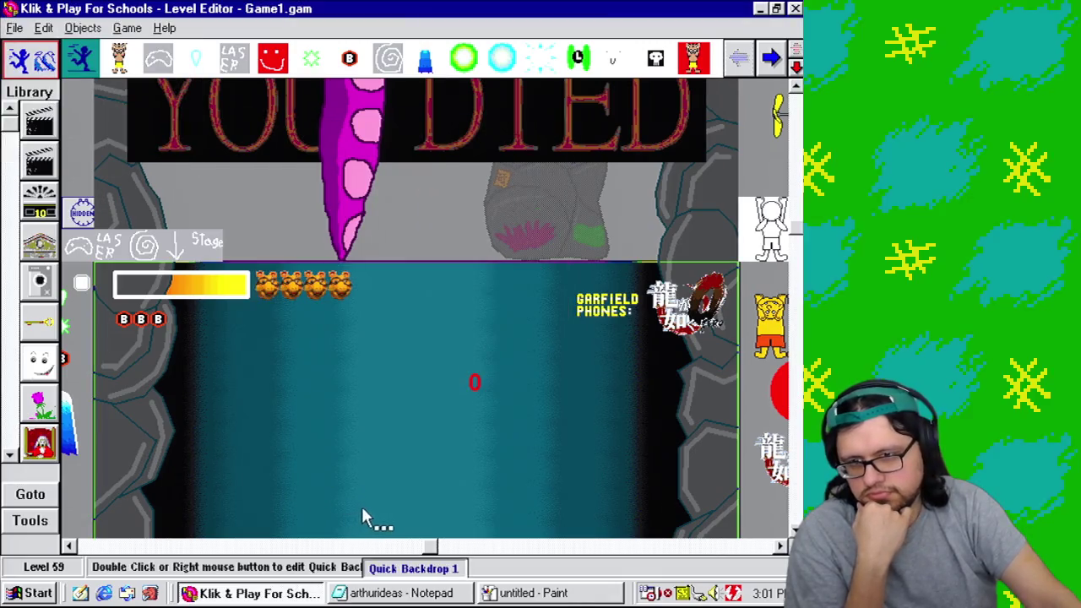
pyautogui.click(794, 9)
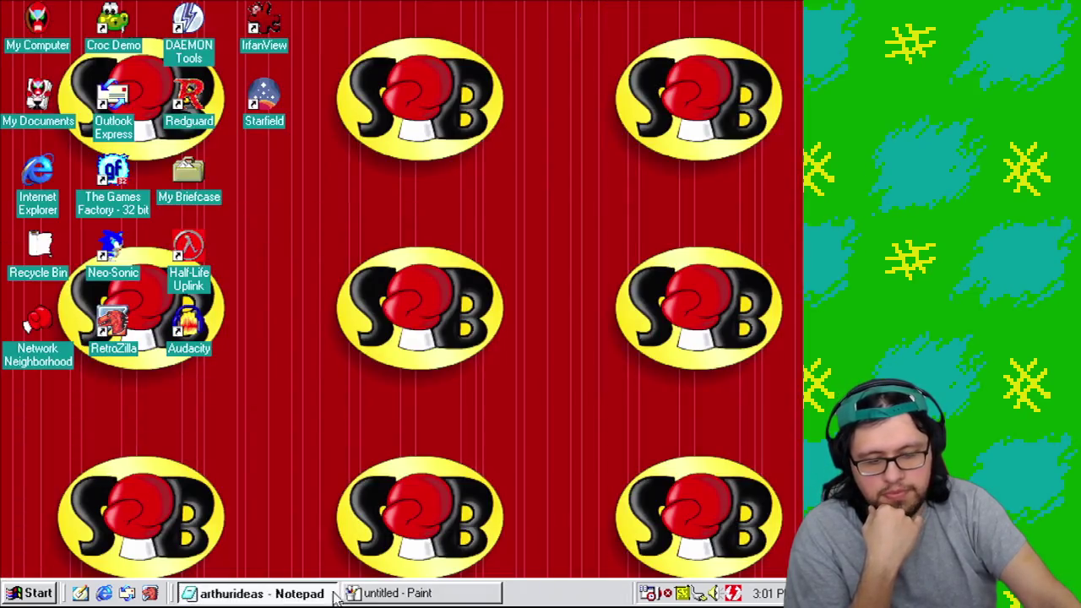
pyautogui.click(325, 593)
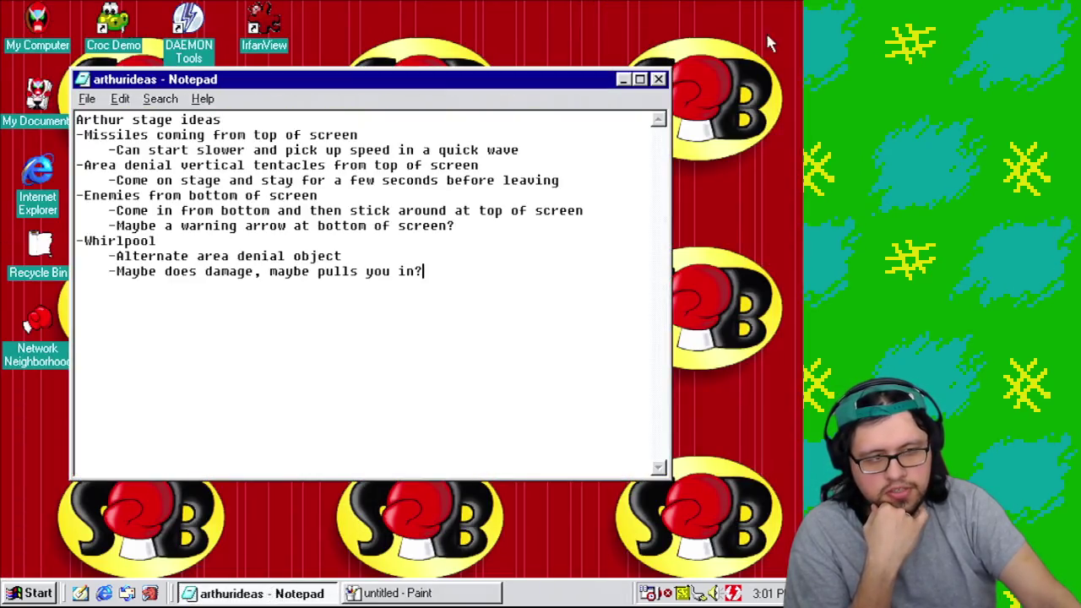
# Step: Close the arthurideas notes and the spectrum Paint drawing without saving
pyautogui.click(658, 79)
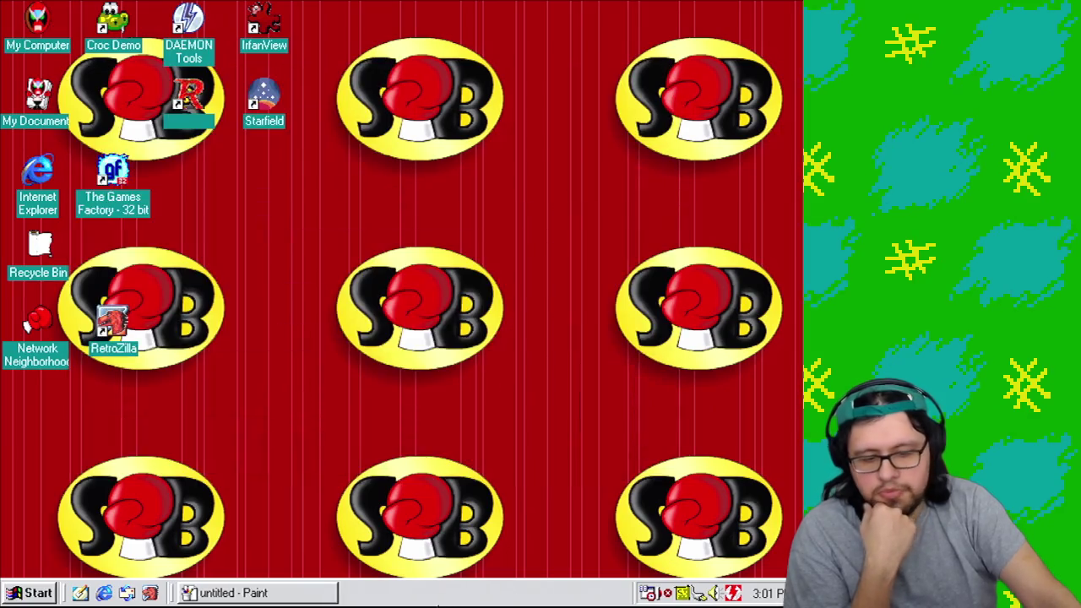
pyautogui.click(299, 594)
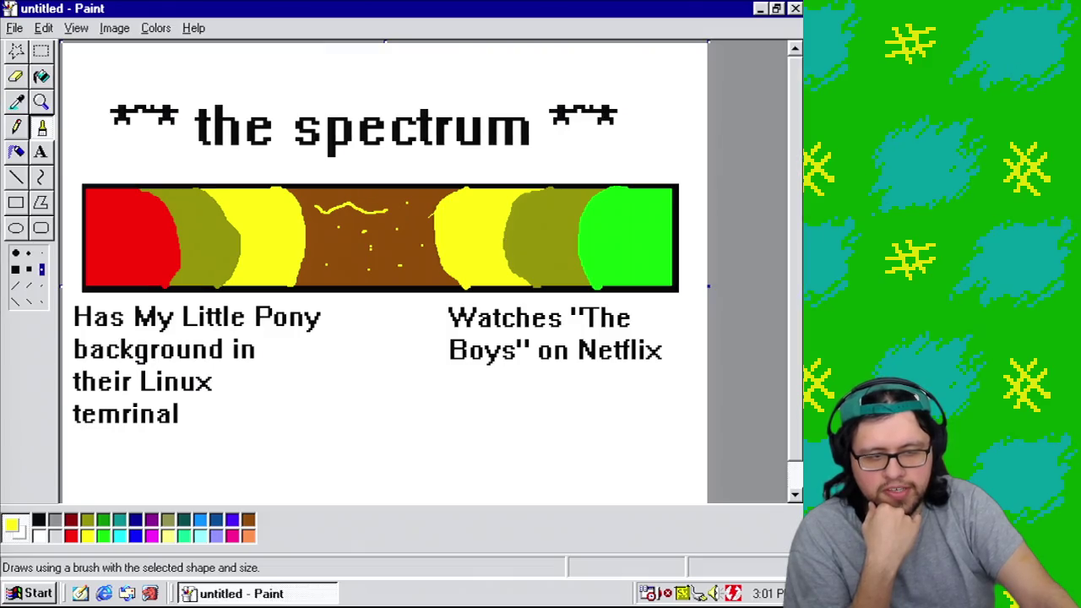
pyautogui.click(795, 9)
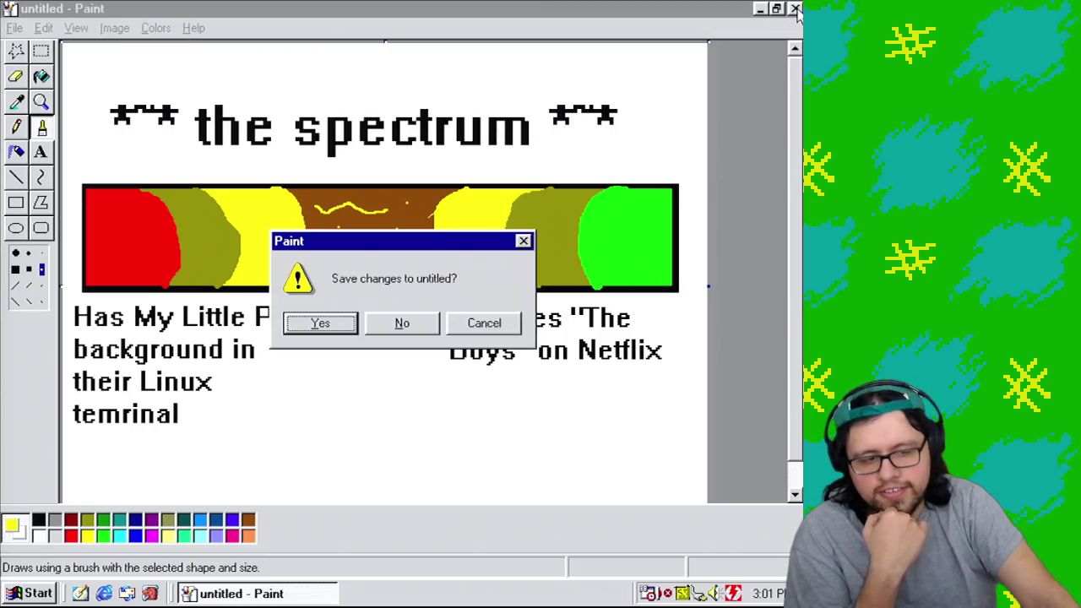
pyautogui.click(395, 323)
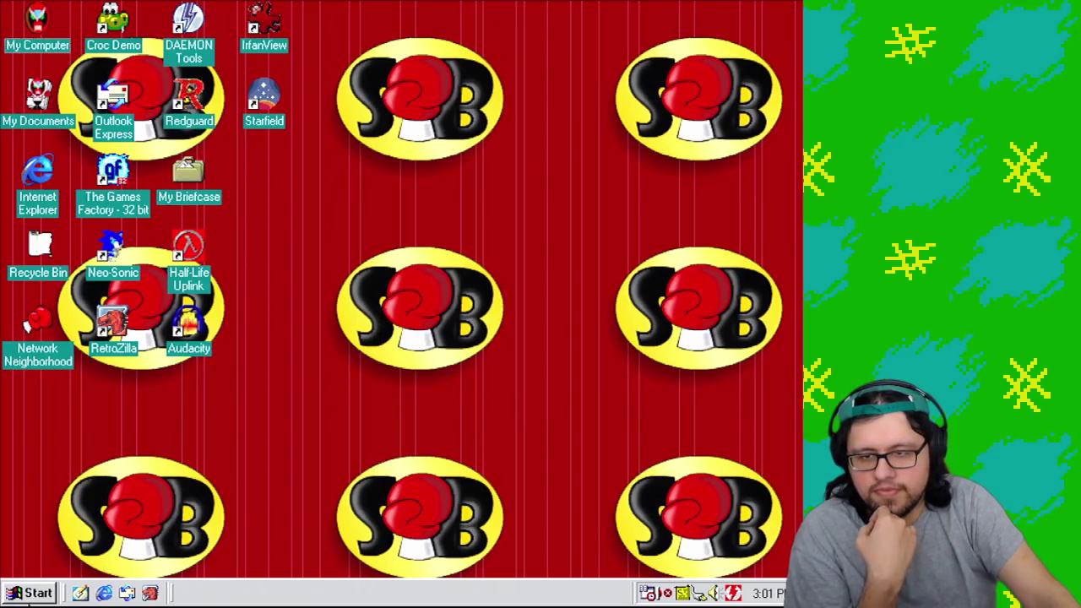
# Step: Shut down Windows 98 from the Start menu
pyautogui.click(28, 594)
pyautogui.click(110, 572)
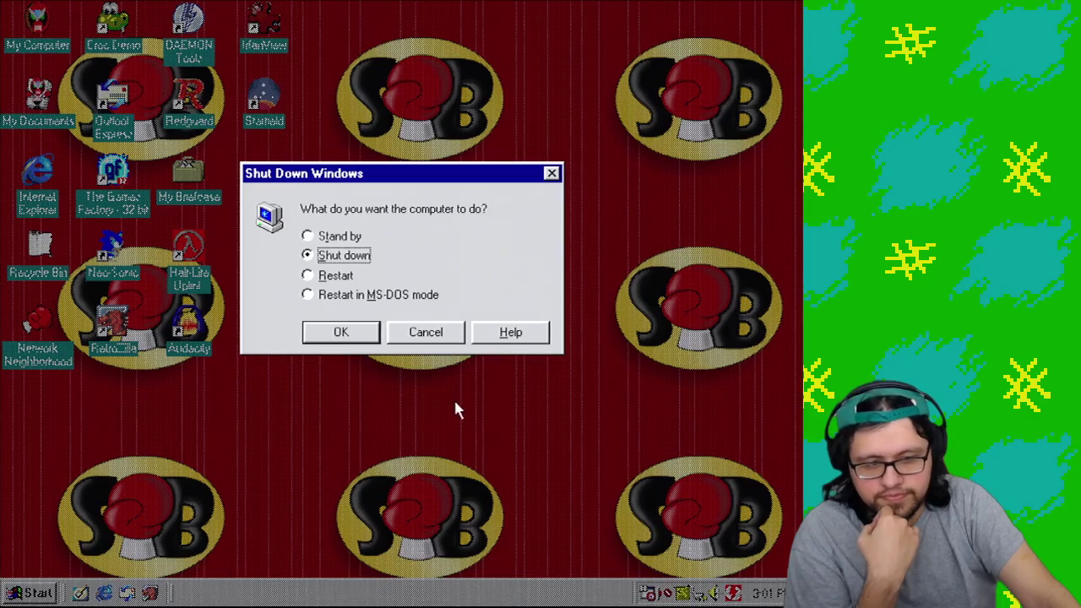
pyautogui.click(337, 334)
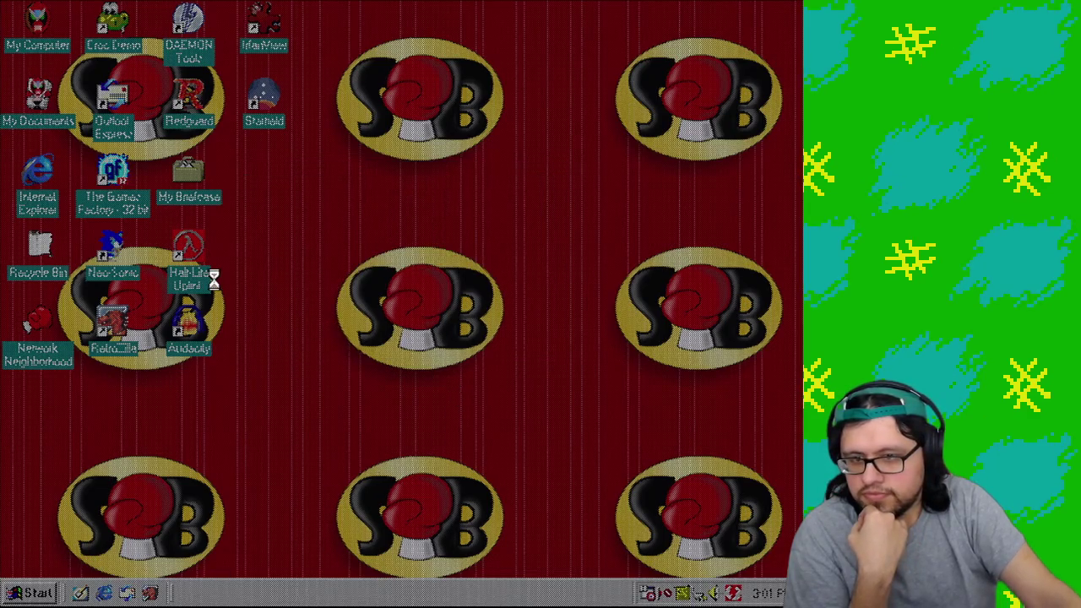